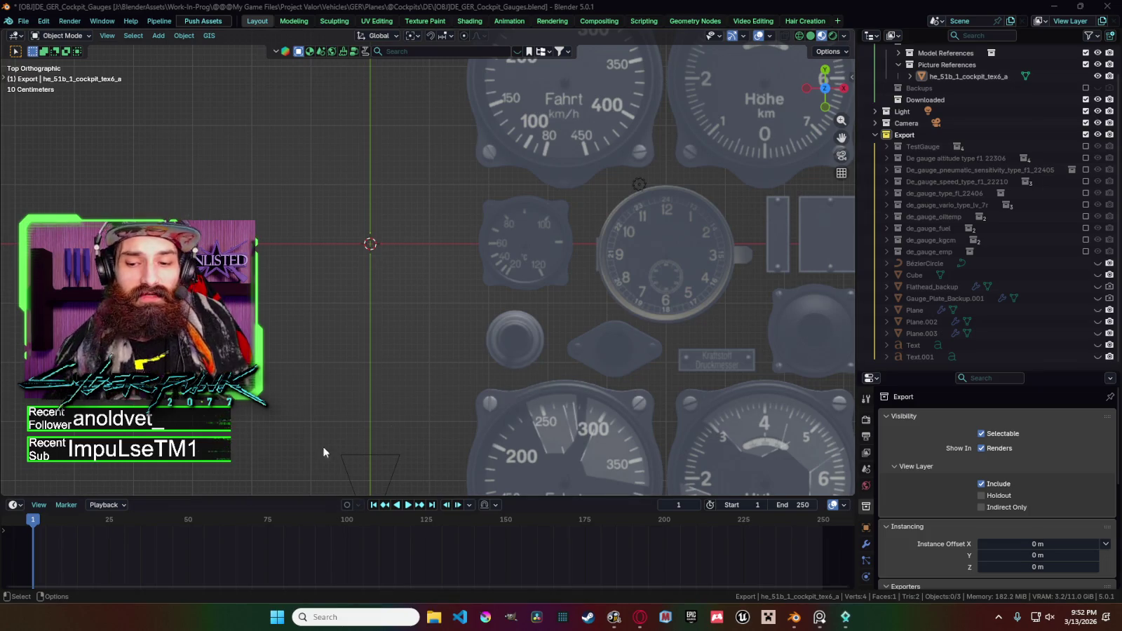
Switch from Blender to the War Thunder CDK Asset Viewer showing the cockpit texture.
{"action": "left_click", "coordinate": [838, 626]}
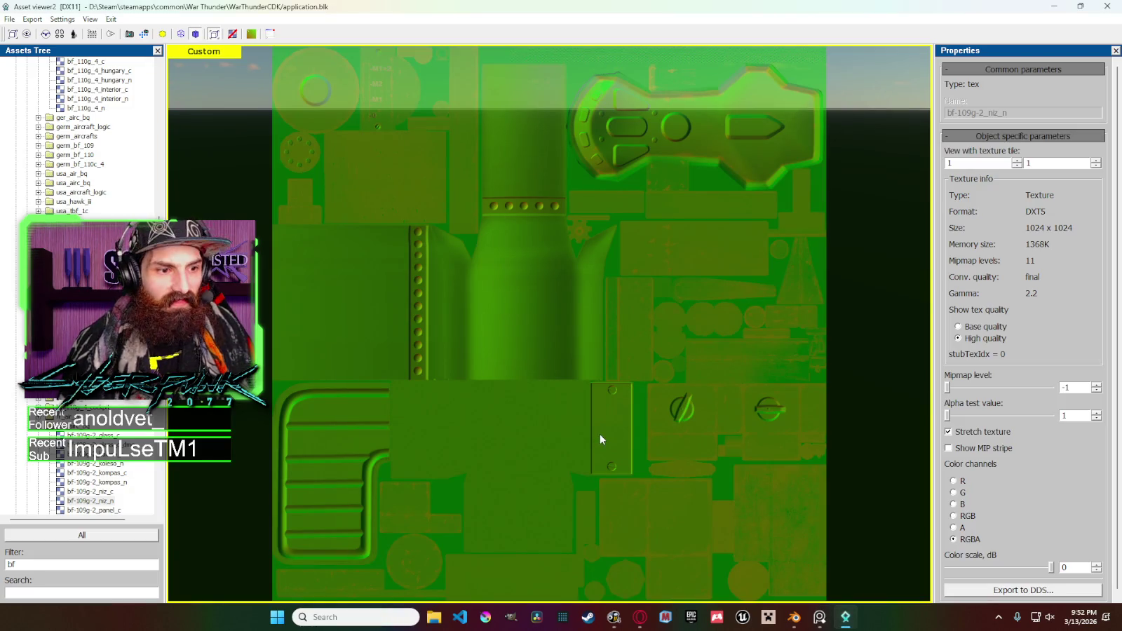
Replace the 'bf' asset filter with 'He51' to list only He51 assets.
{"action": "double_click", "coordinate": [11, 565]}
{"action": "key", "text": "BackSpace"}
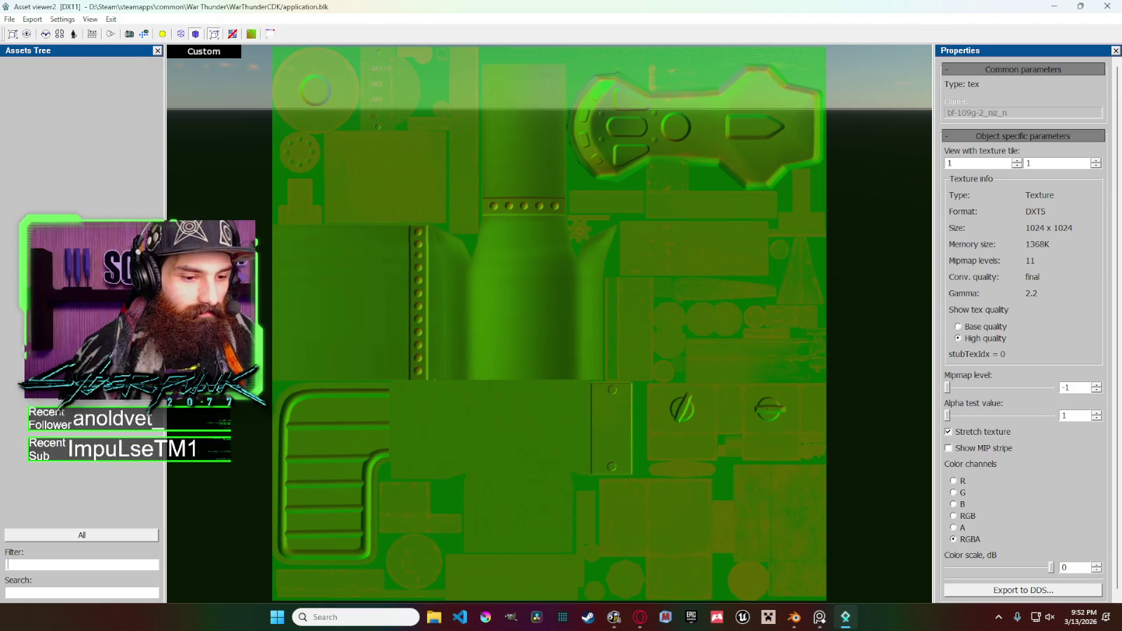
{"action": "type", "text": "H"}
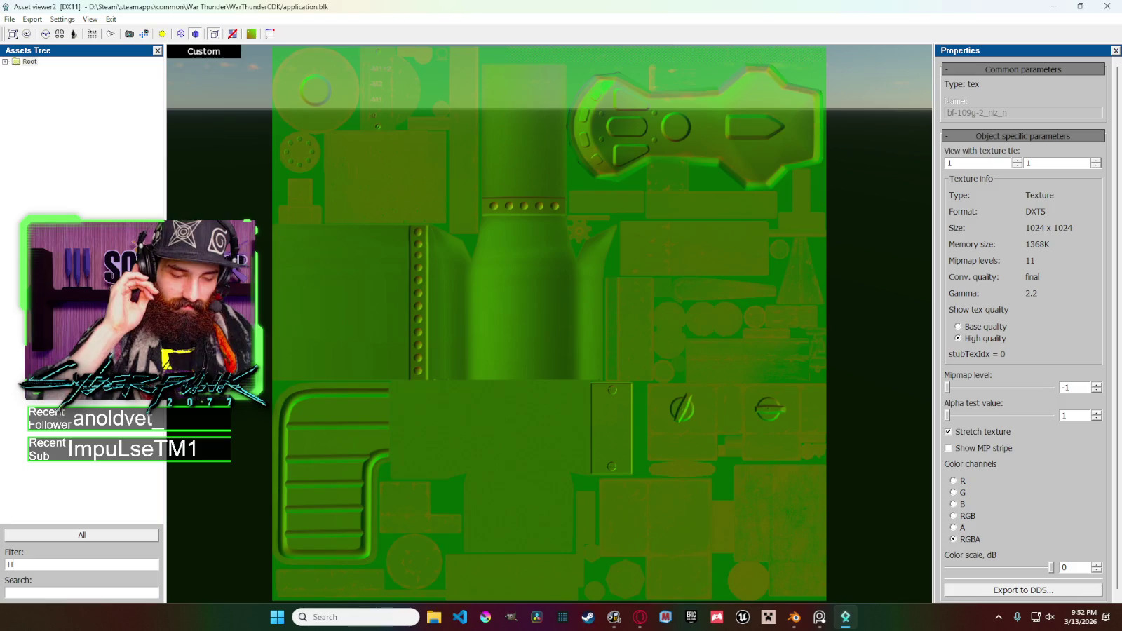
{"action": "type", "text": "e"}
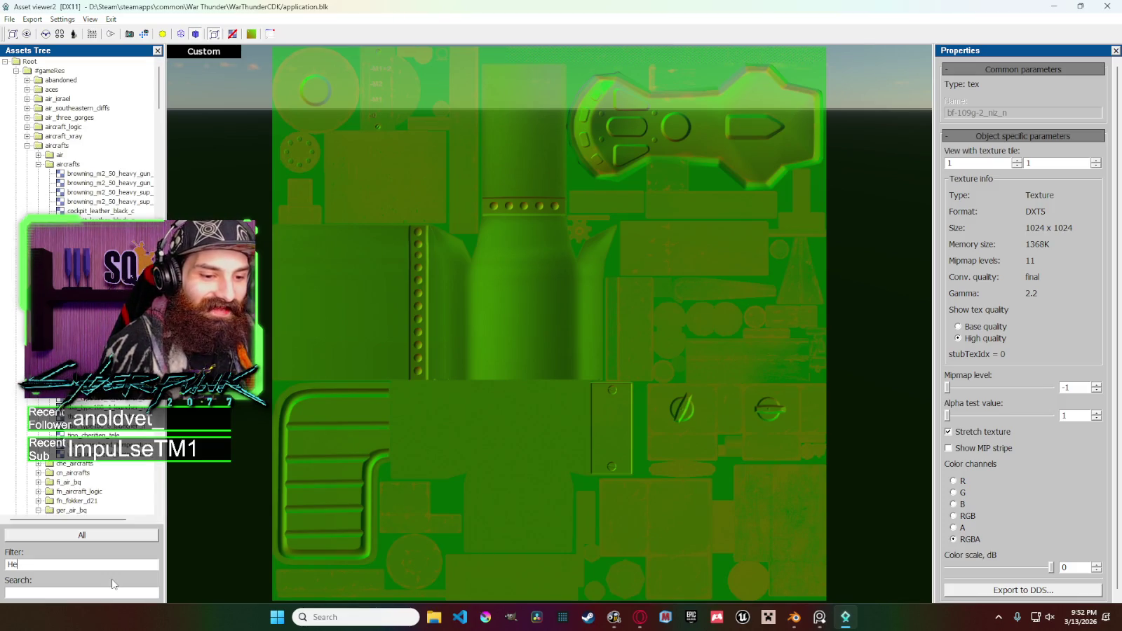
{"action": "type", "text": "51"}
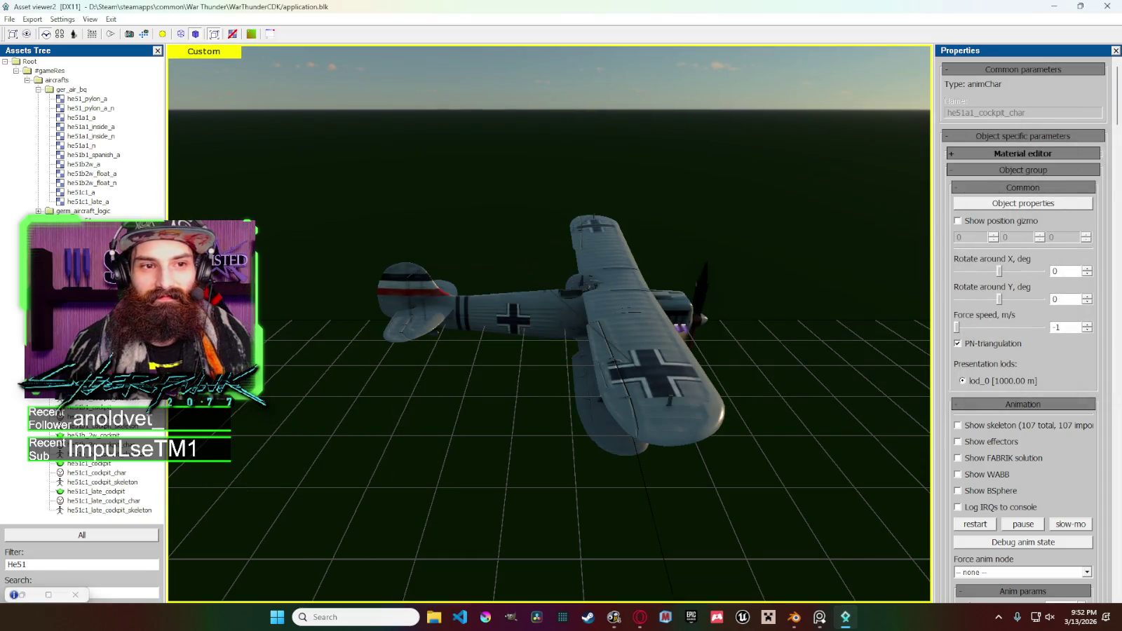
Fly the camera down into the He51 cockpit and look around the instrument panel.
{"action": "left_click", "coordinate": [564, 321]}
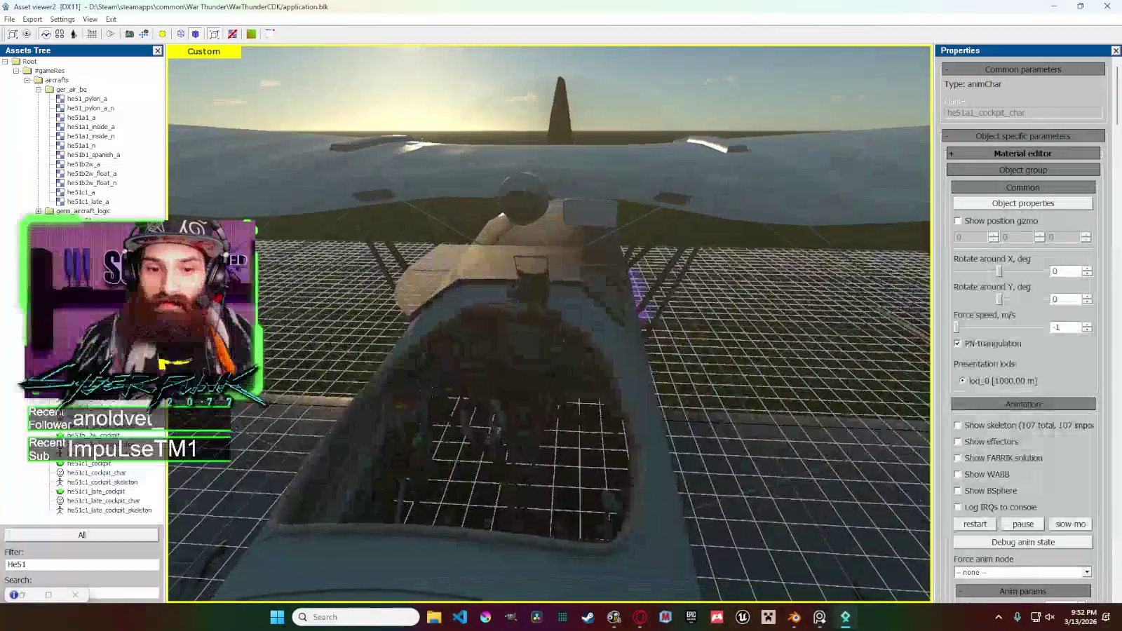
{"action": "mouse_move", "coordinate": [564, 320]}
{"action": "right_mouse_down"}
{"action": "mouse_move", "coordinate": [742, 253]}
{"action": "mouse_move", "coordinate": [631, 294]}
{"action": "right_mouse_up"}
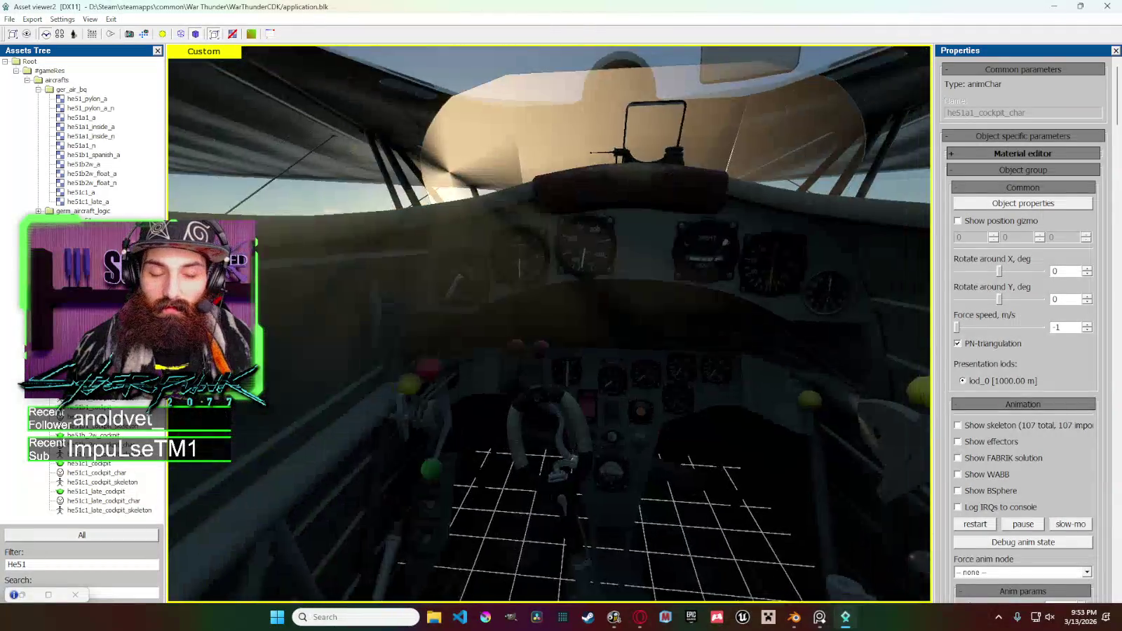
{"action": "right_click_drag", "start_coordinate": [561, 322], "coordinate": [519, 302]}
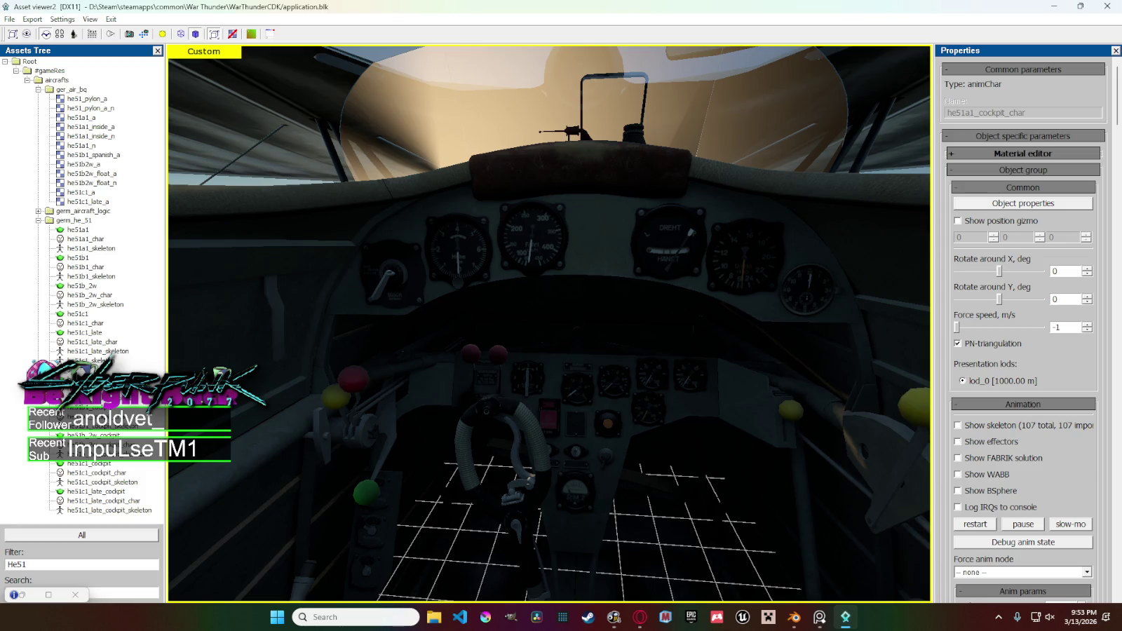
{"action": "right_click_drag", "start_coordinate": [547, 323], "coordinate": [434, 288]}
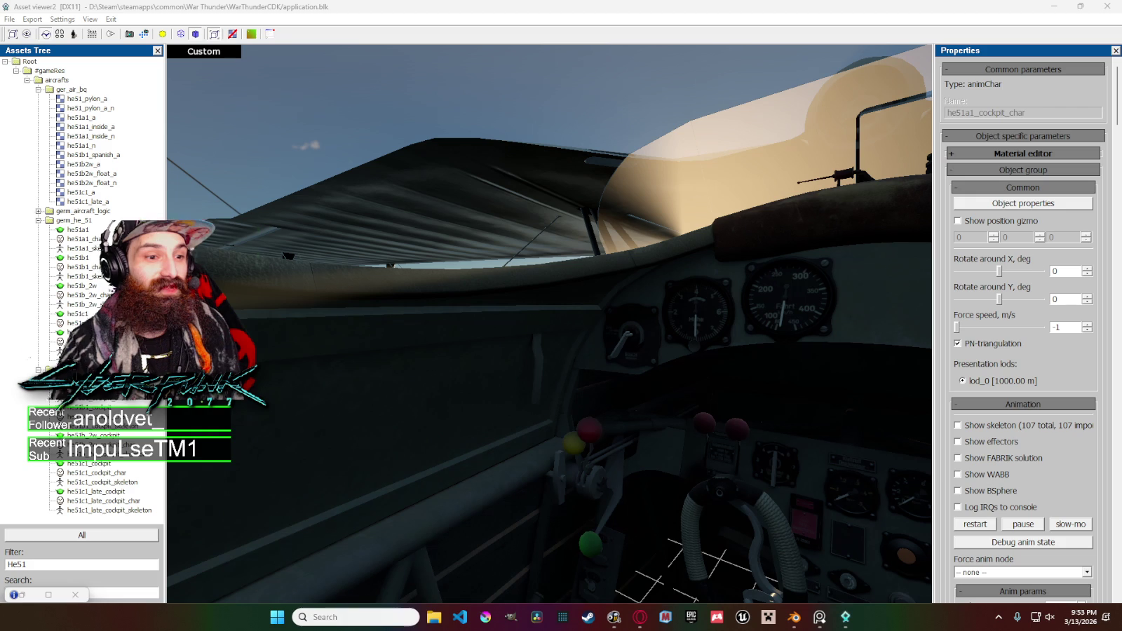
Turn back to the altimeter and speed gauges, then return to Blender's gauge scene.
{"action": "mouse_move", "coordinate": [470, 412]}
{"action": "middle_mouse_down"}
{"action": "mouse_move", "coordinate": [739, 265]}
{"action": "mouse_move", "coordinate": [714, 254]}
{"action": "middle_mouse_up"}
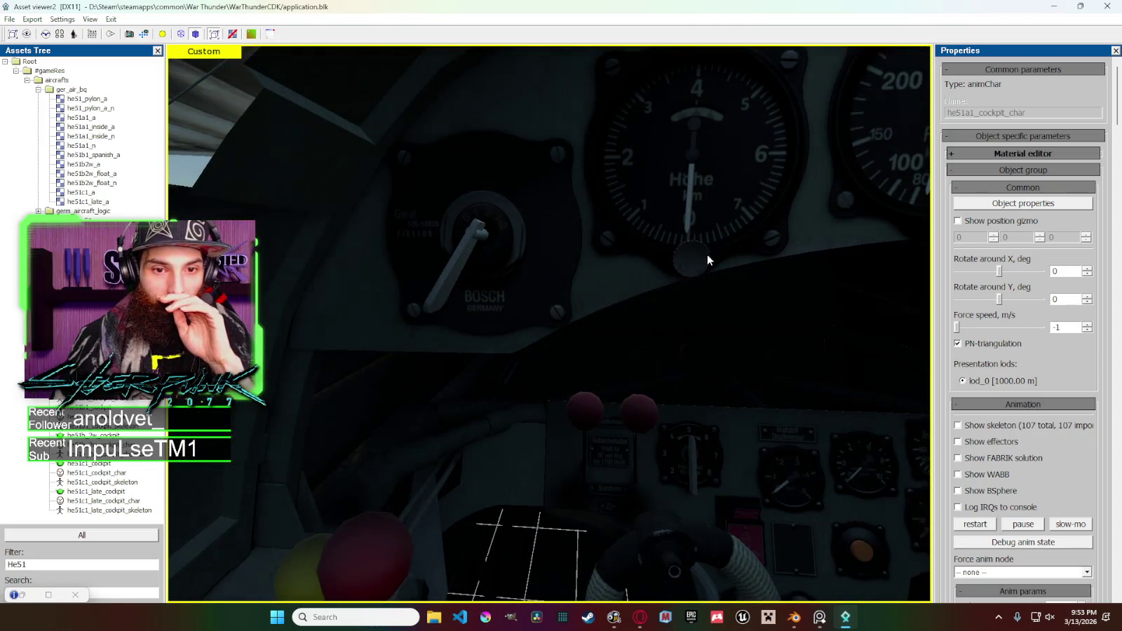
{"action": "middle_click_drag", "start_coordinate": [734, 260], "coordinate": [733, 261]}
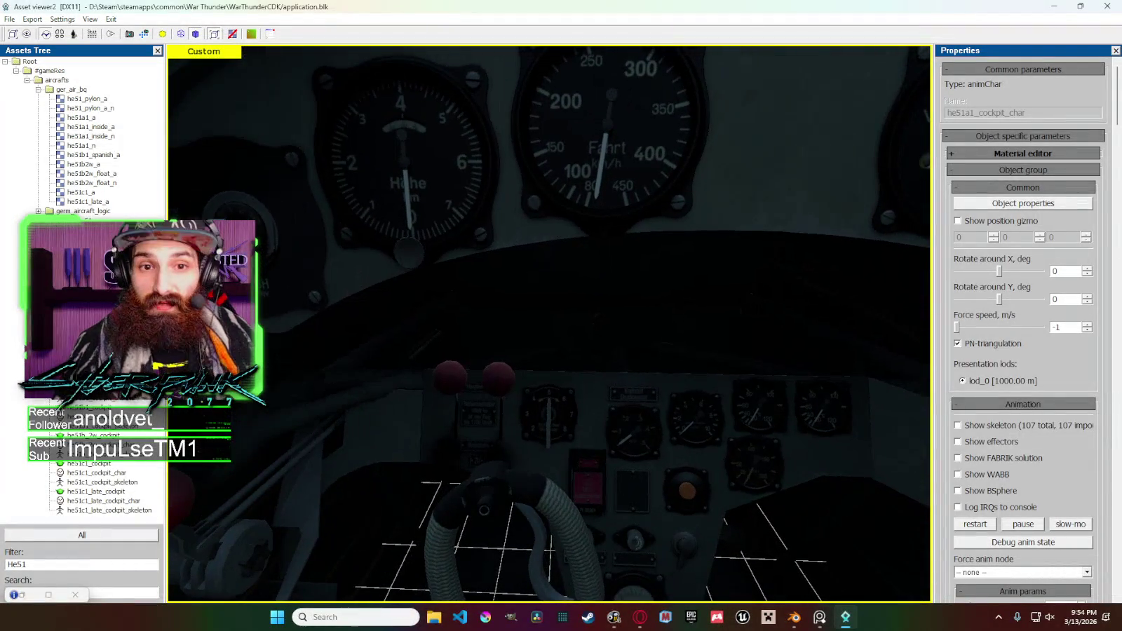
{"action": "key", "text": "alt+Tab"}
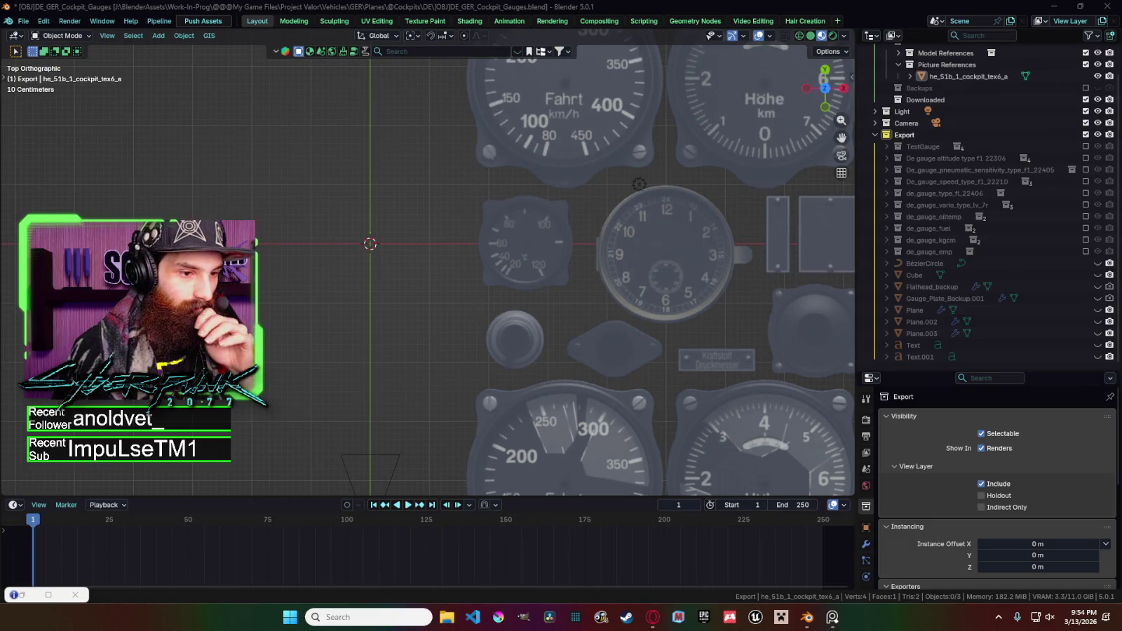
{"action": "middle_click_drag", "start_coordinate": [376, 258], "coordinate": [434, 271], "text": "shift"}
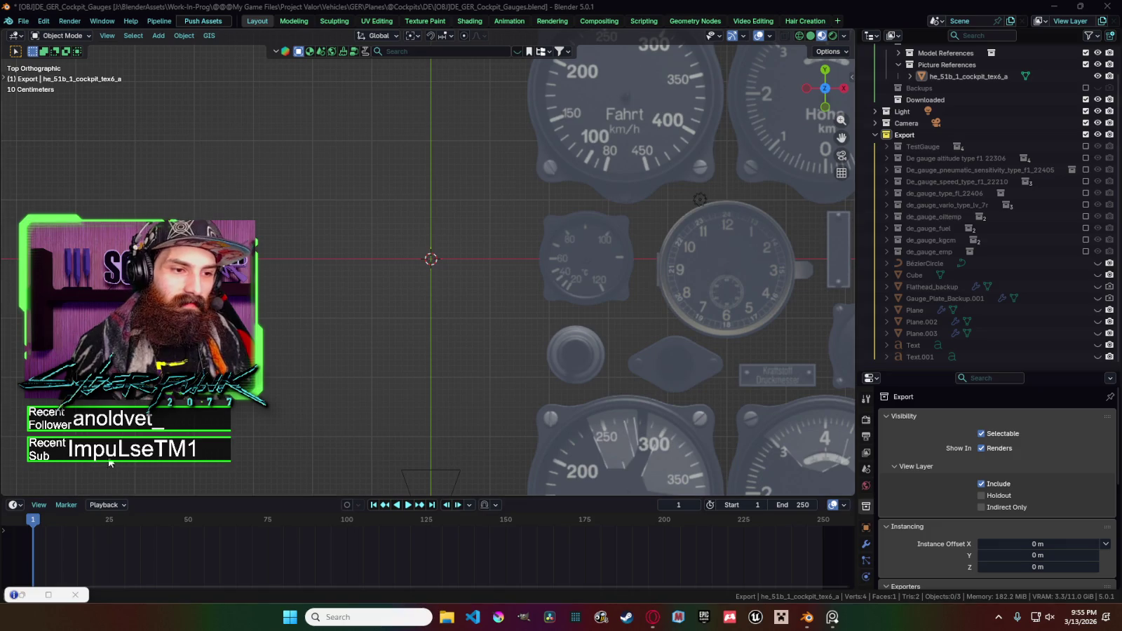
{"action": "left_click", "coordinate": [448, 324]}
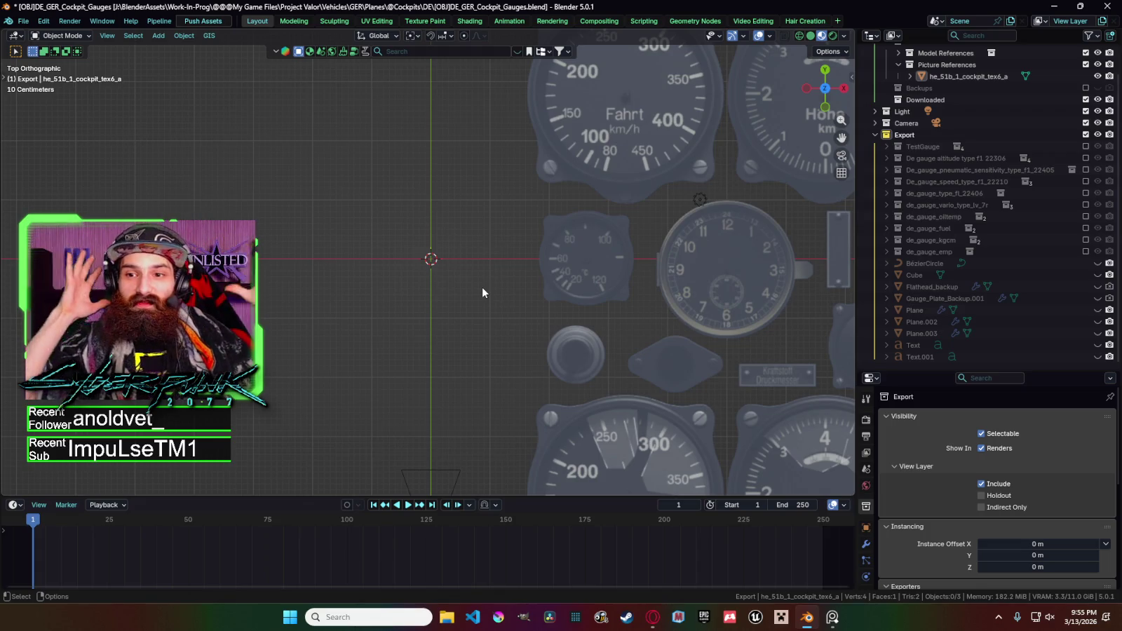
{"action": "scroll", "coordinate": [436, 272], "scroll_direction": "up", "scroll_amount": 2}
{"action": "scroll", "coordinate": [437, 270], "scroll_direction": "up", "scroll_amount": 1}
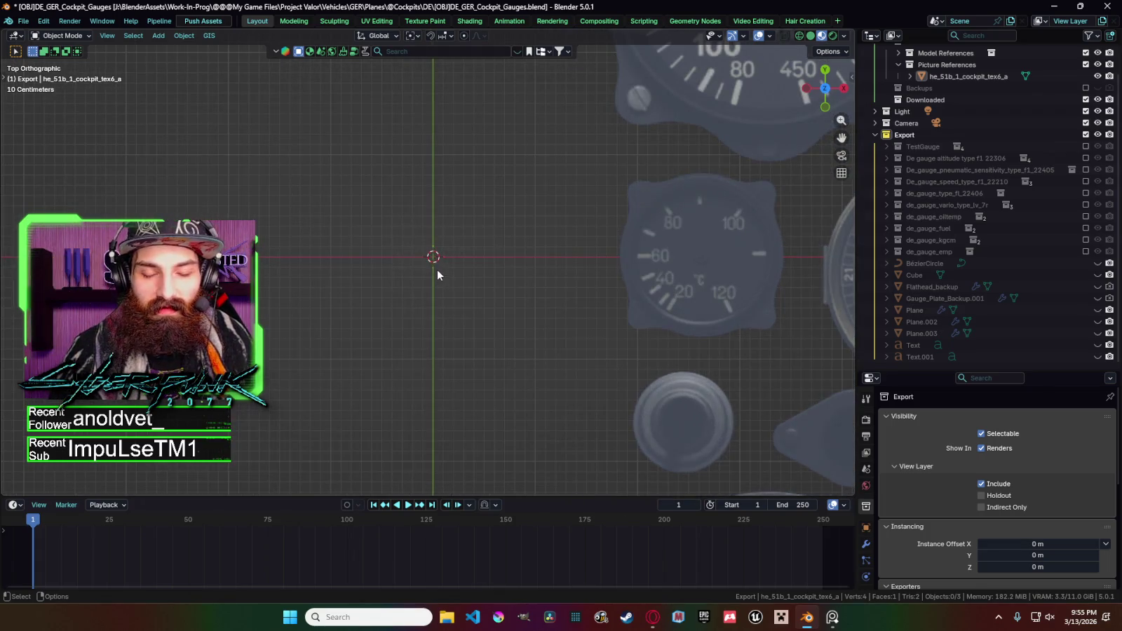
{"action": "scroll", "coordinate": [442, 274], "scroll_direction": "down", "scroll_amount": 3}
{"action": "scroll", "coordinate": [463, 281], "scroll_direction": "down", "scroll_amount": 1}
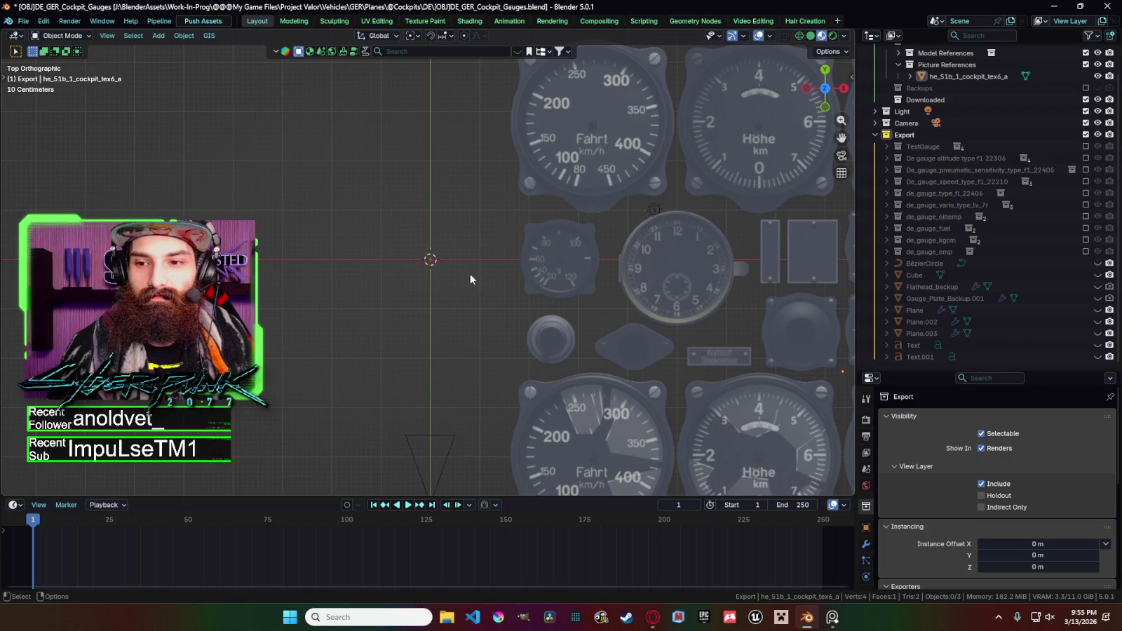
{"action": "scroll", "coordinate": [464, 276], "scroll_direction": "up", "scroll_amount": 3}
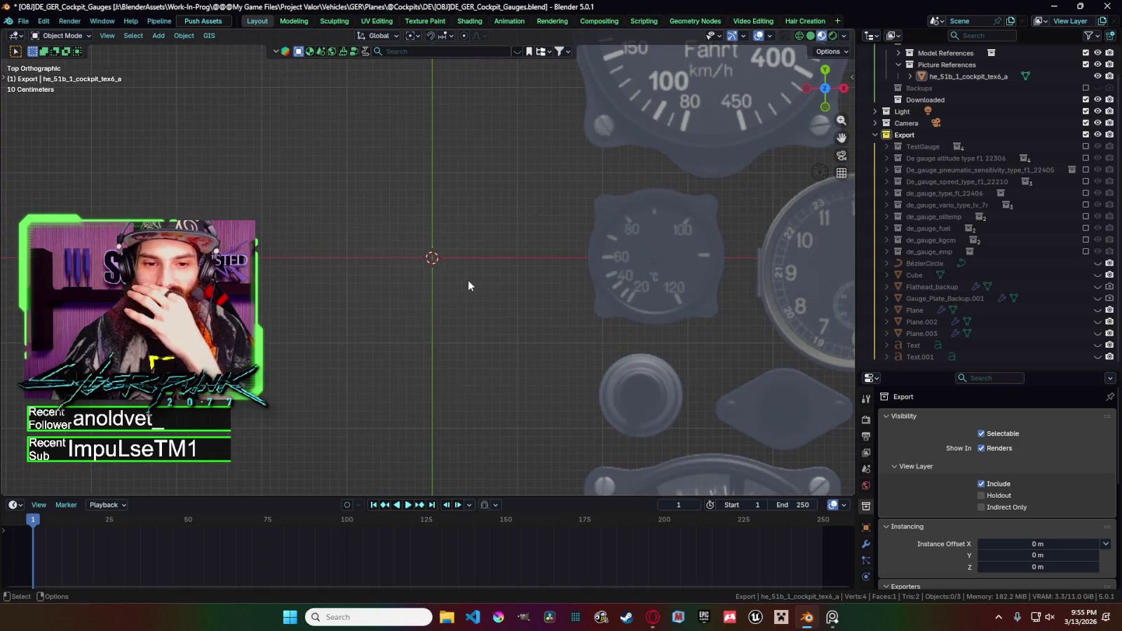
{"action": "scroll", "coordinate": [469, 280], "scroll_direction": "down", "scroll_amount": 1}
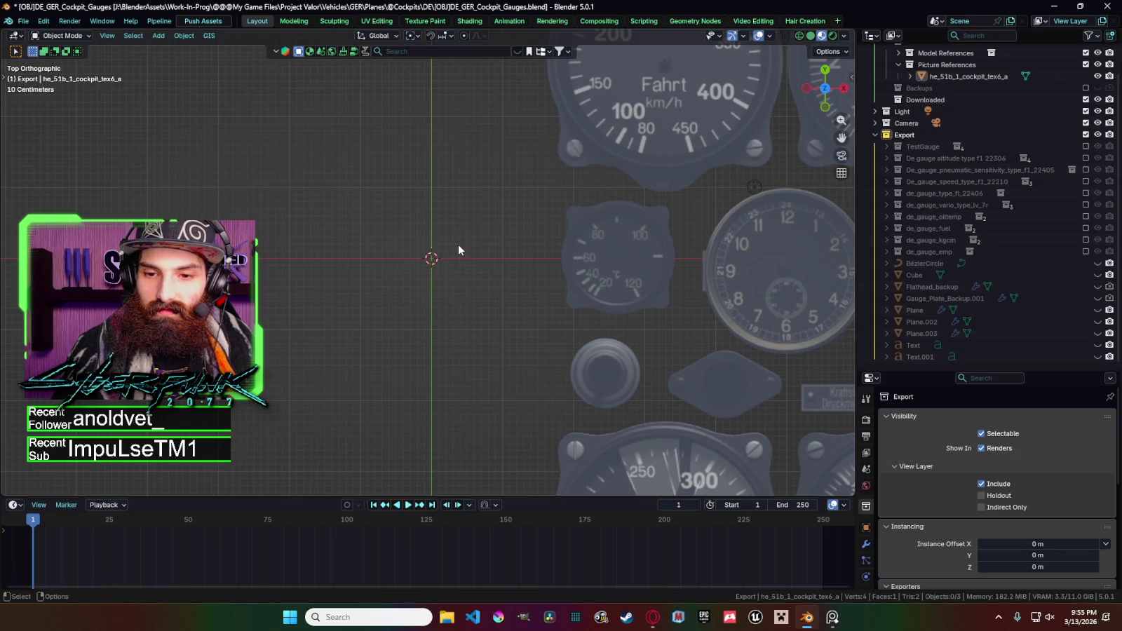
{"action": "scroll", "coordinate": [458, 253], "scroll_direction": "down", "scroll_amount": 1}
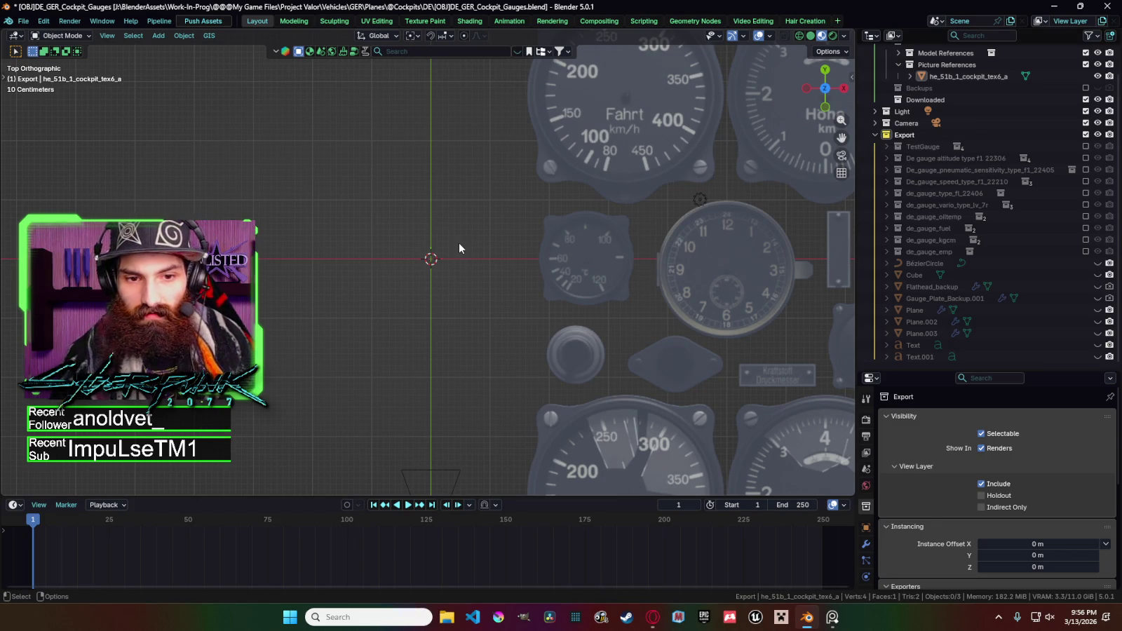
{"action": "key", "text": "shift+a"}
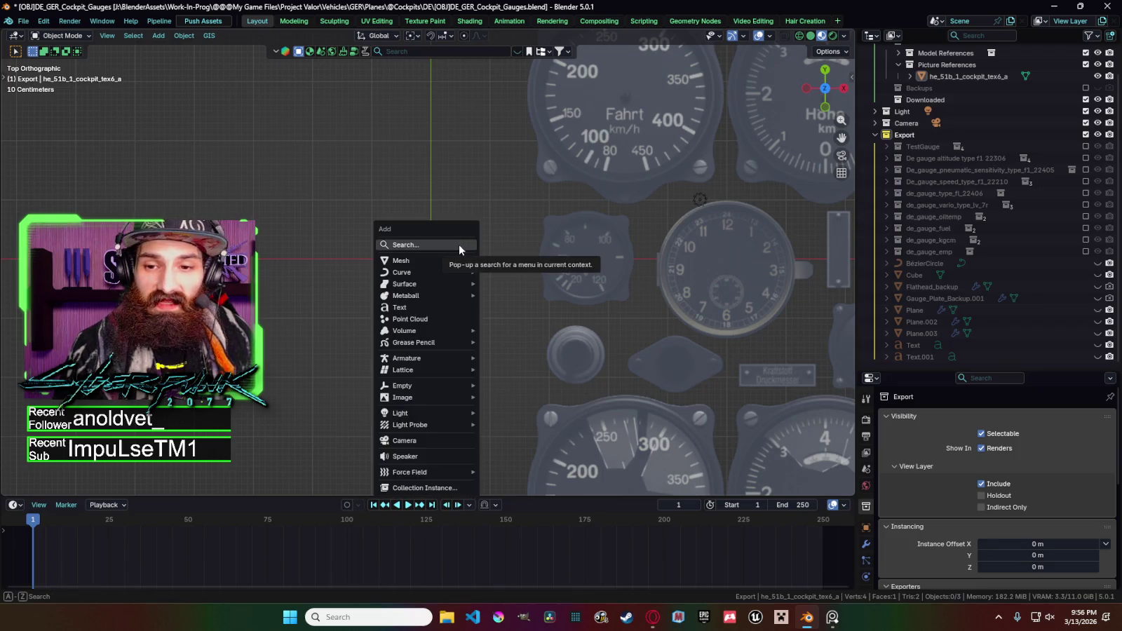
{"action": "mouse_move", "coordinate": [421, 260]}
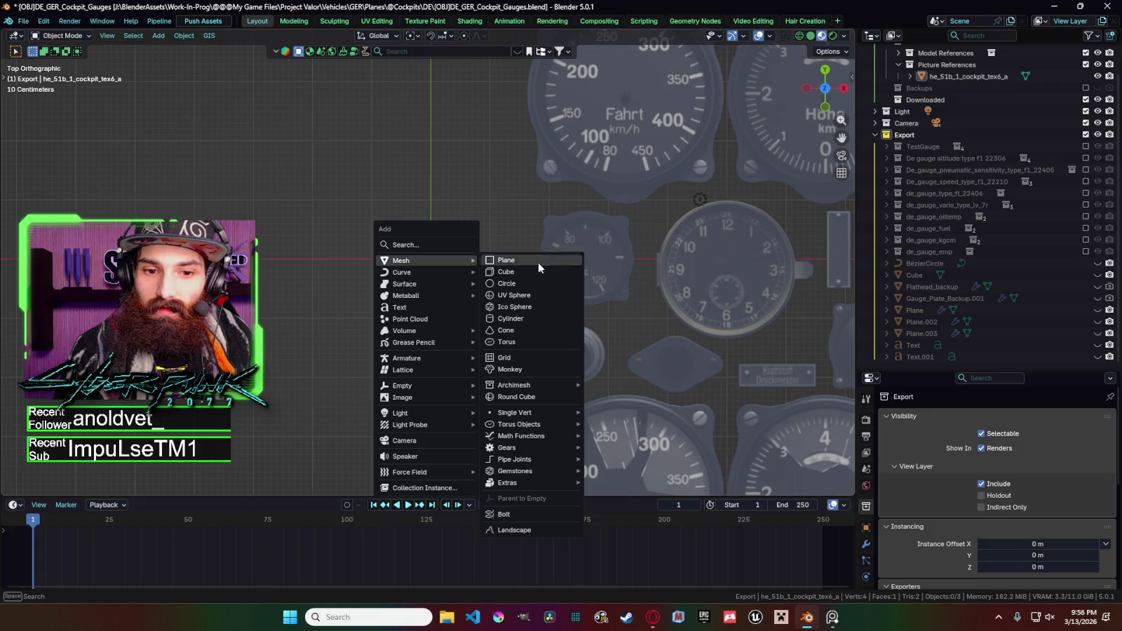
Add a circle mesh and move it into a new collection named de_gauge_clock.
{"action": "left_click", "coordinate": [507, 284]}
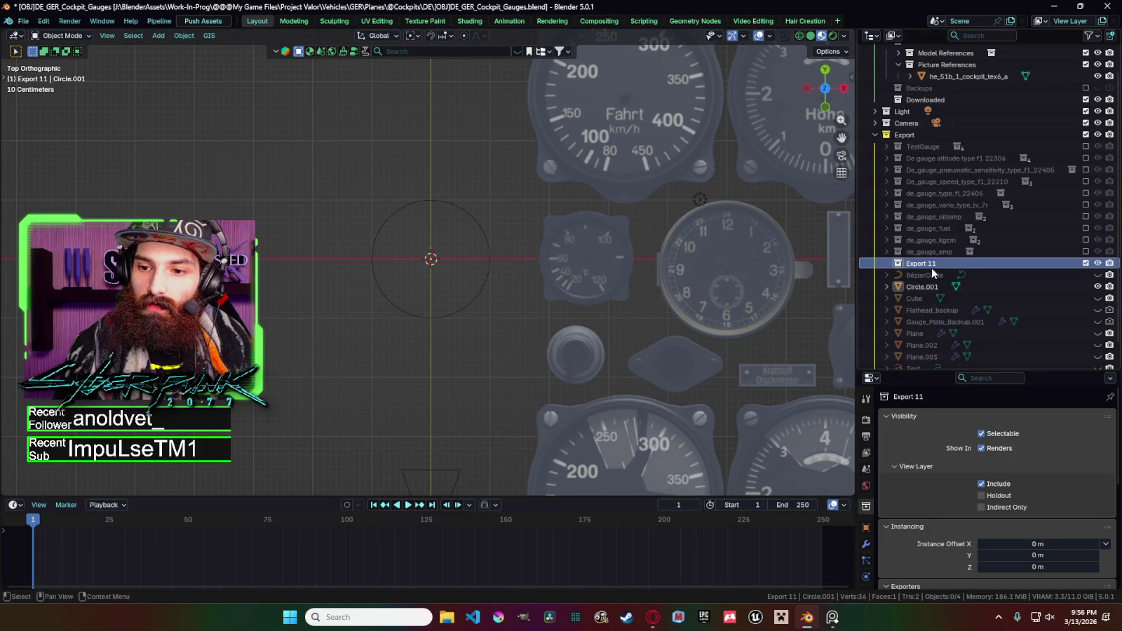
{"action": "key", "text": "c"}
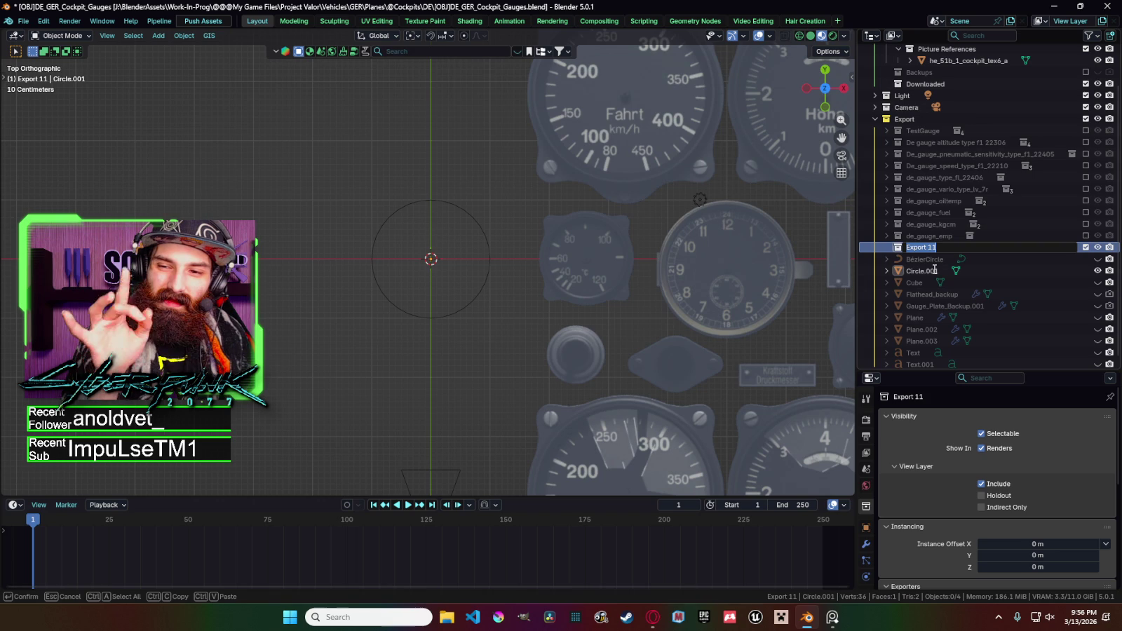
{"action": "type", "text": "de_"}
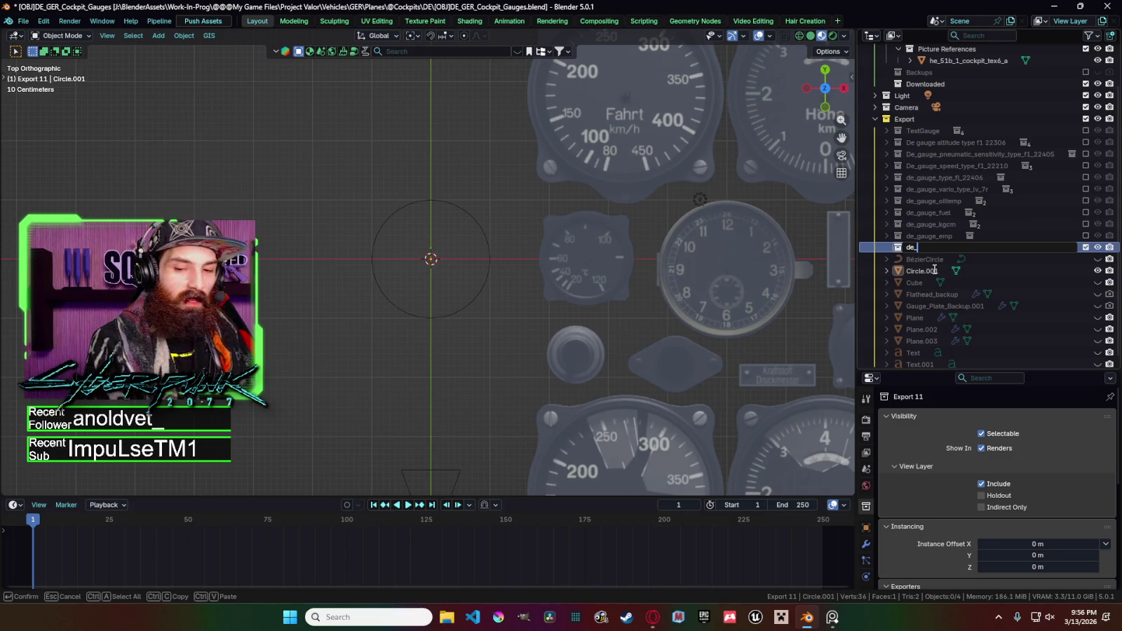
{"action": "type", "text": "gauge_clock"}
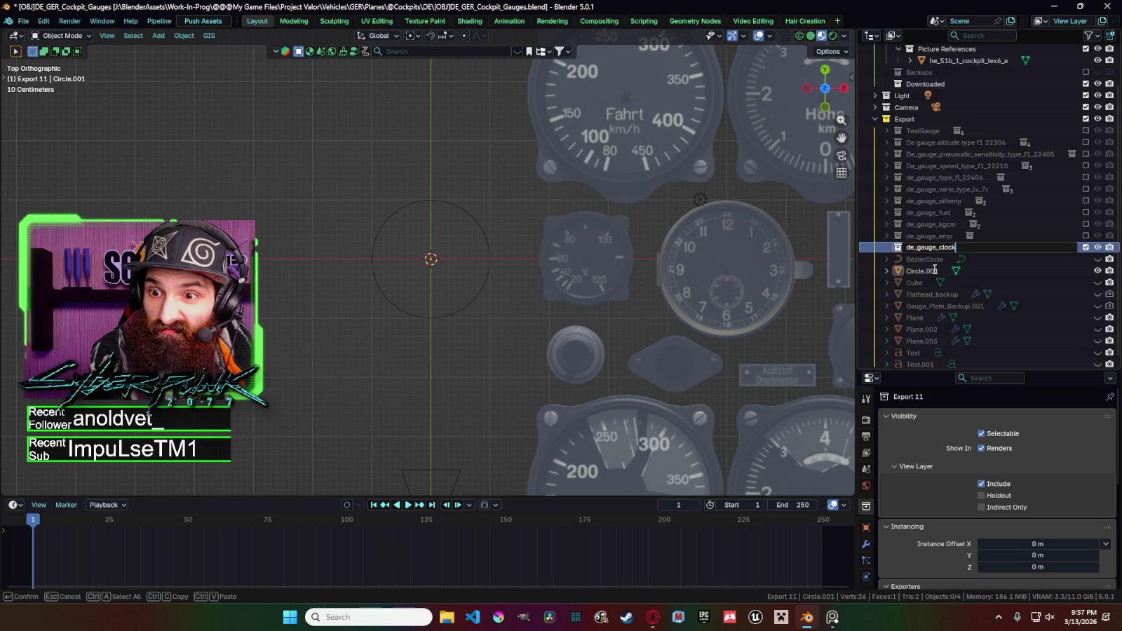
{"action": "key", "text": "Return"}
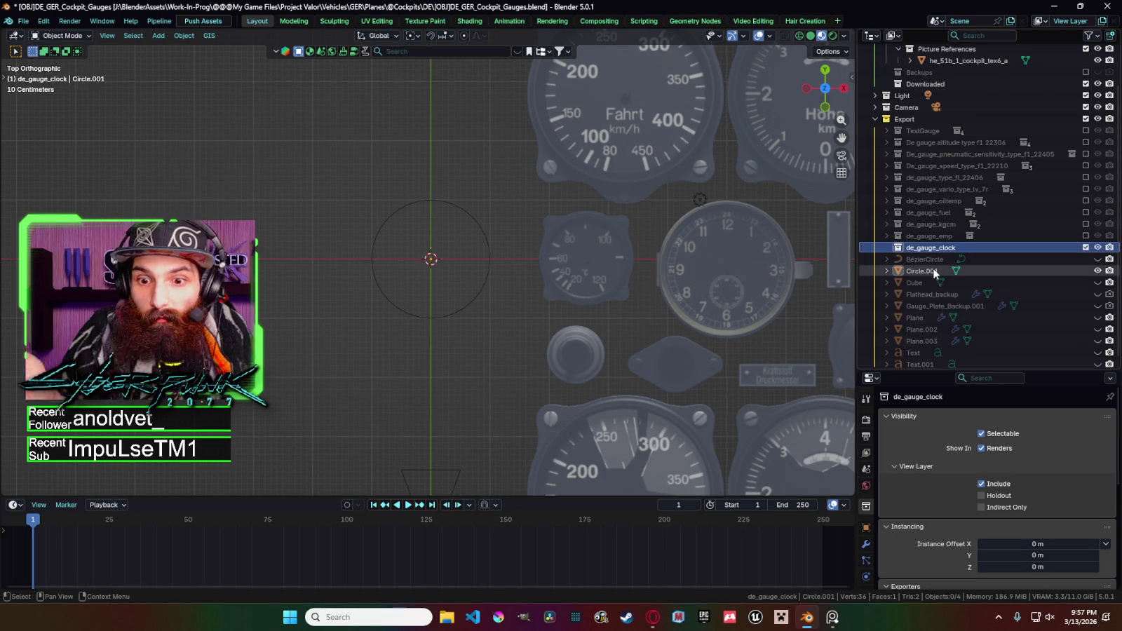
{"action": "key", "text": "shift+a"}
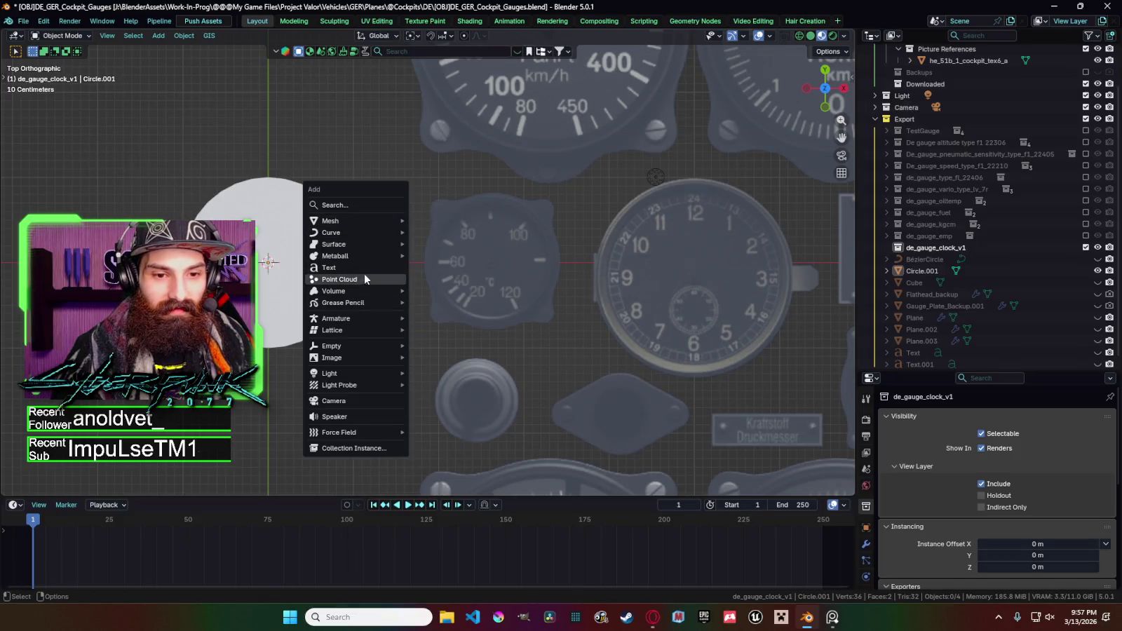
Add a text object and drop it onto the dial circle.
{"action": "left_click", "coordinate": [361, 267]}
{"action": "key", "text": "g"}
{"action": "key", "text": "Escape"}
{"action": "key", "text": "g"}
{"action": "left_click", "coordinate": [444, 239]}
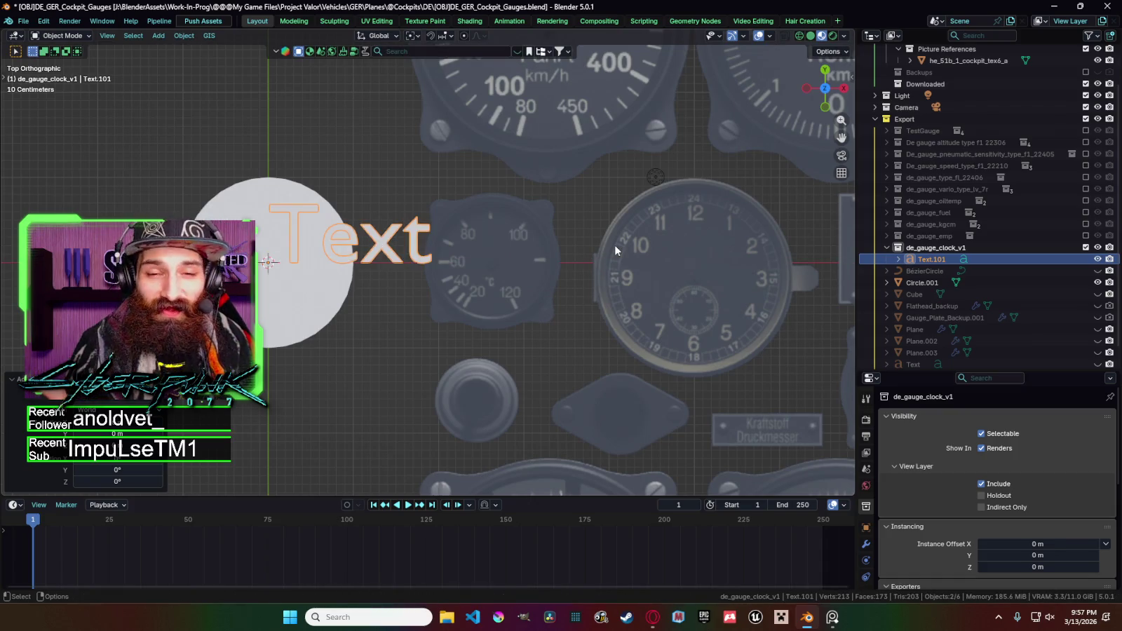
Change the text to read 12, scale it down, and show its font settings.
{"action": "key", "text": "Tab"}
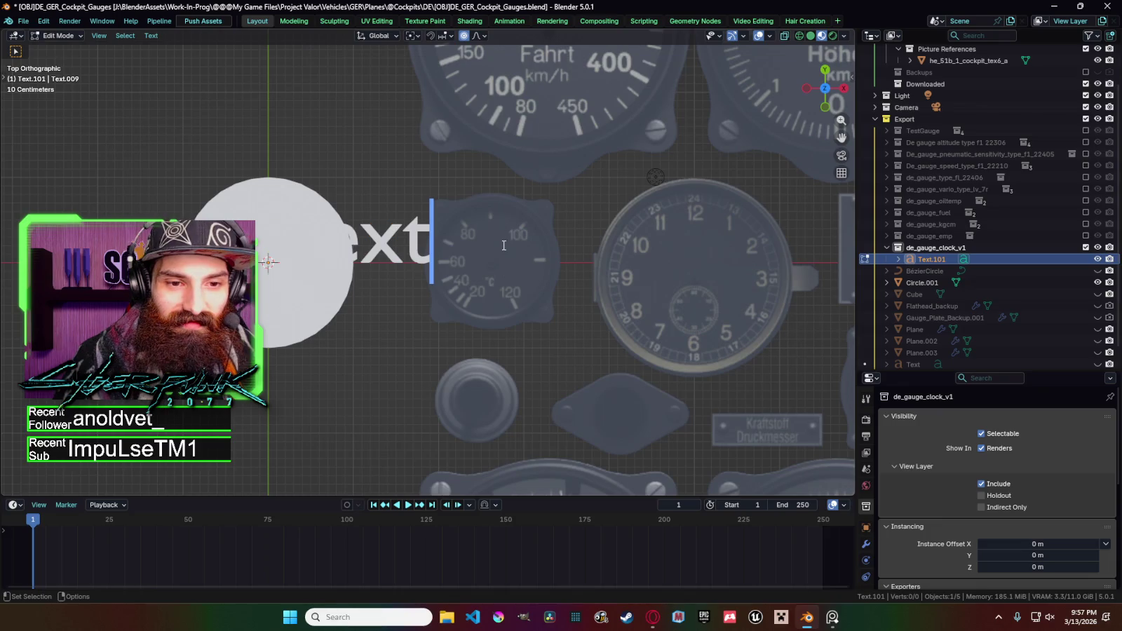
{"action": "key", "text": "ctrl+a"}
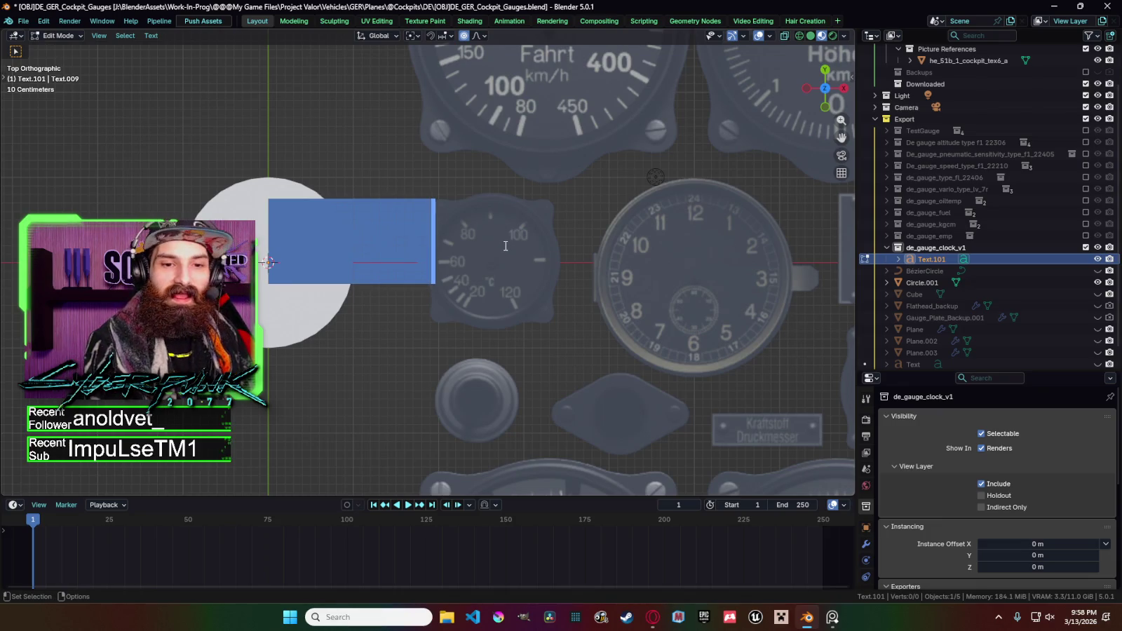
{"action": "type", "text": "12"}
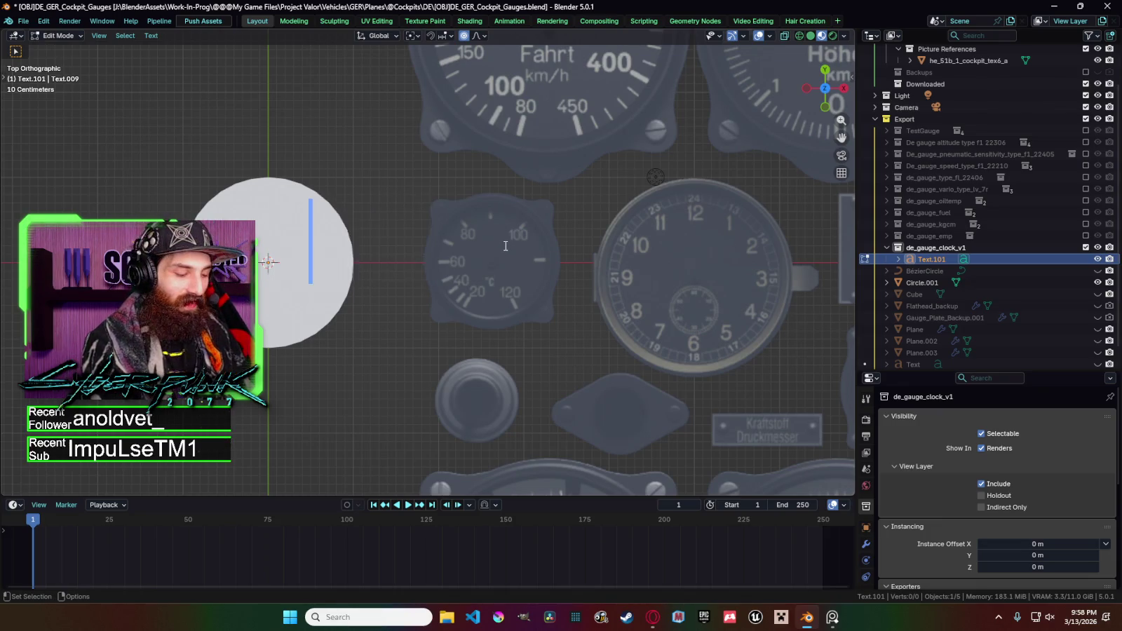
{"action": "key", "text": "Tab"}
{"action": "key", "text": "s"}
{"action": "left_click", "coordinate": [443, 271]}
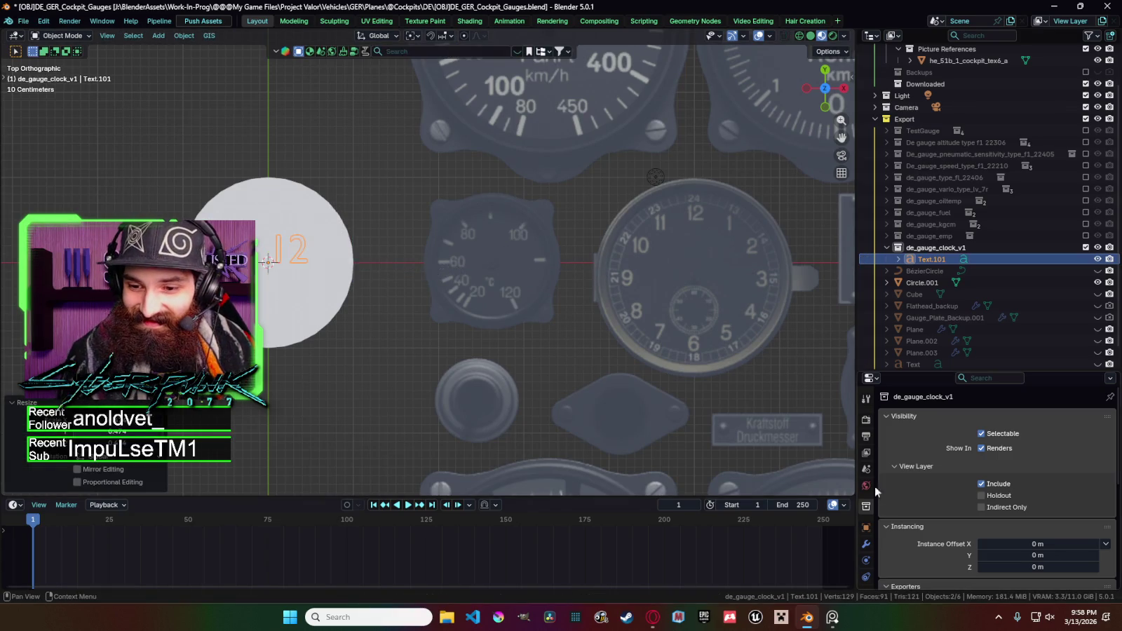
{"action": "left_click", "coordinate": [867, 561]}
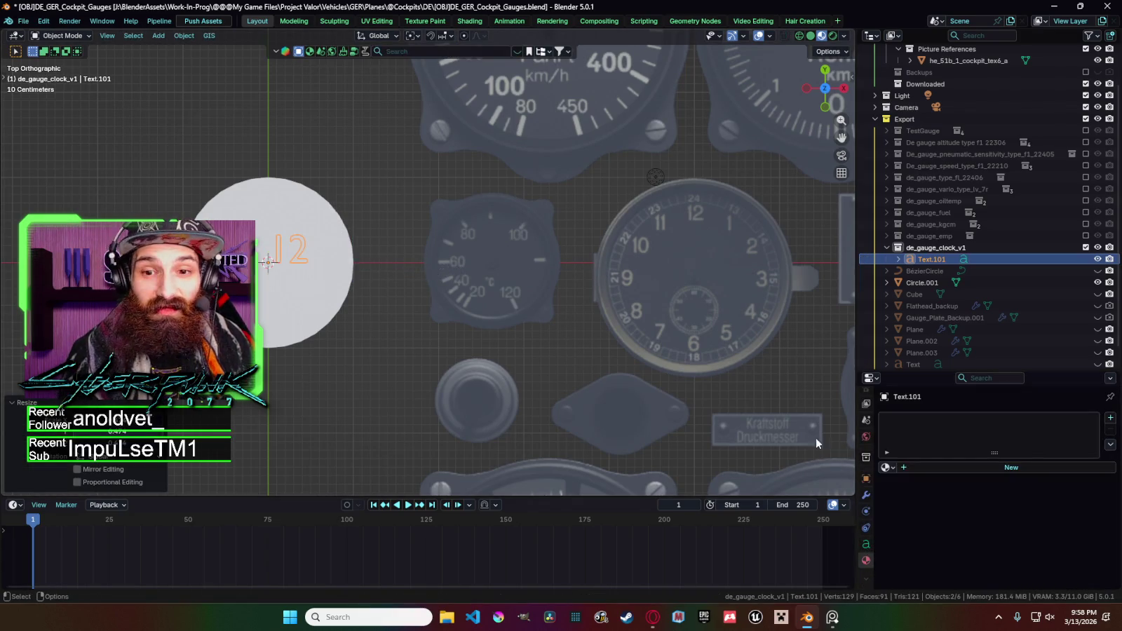
{"action": "left_click", "coordinate": [866, 544]}
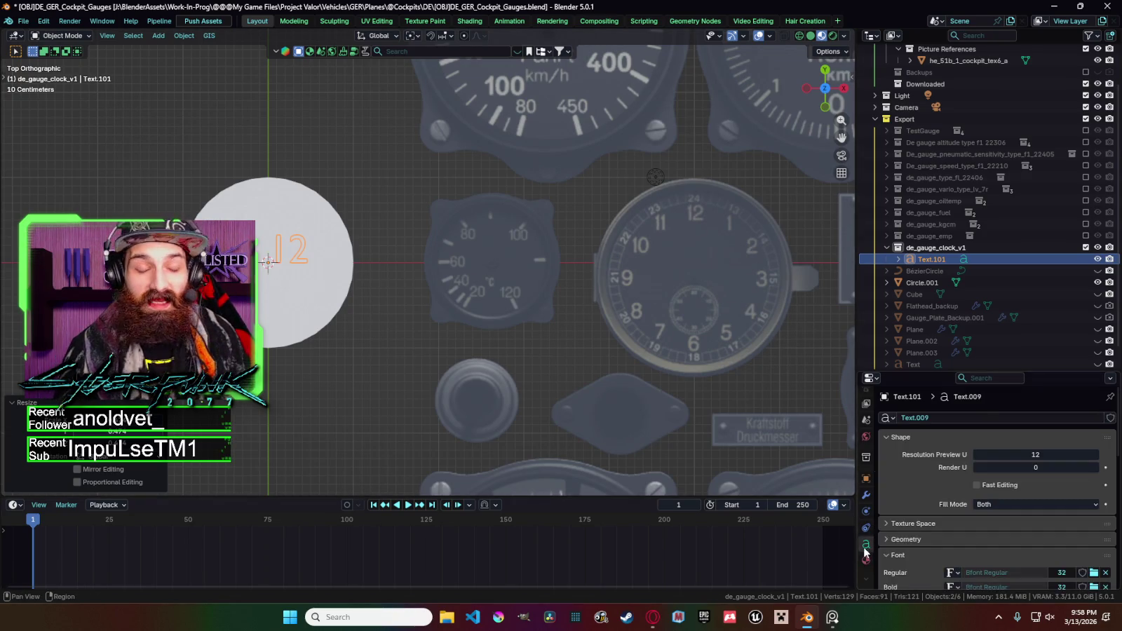
Set the 12's regular font to Motiva Sans Test Medium.
{"action": "scroll", "coordinate": [969, 439], "scroll_direction": "down", "scroll_amount": 5}
{"action": "scroll", "coordinate": [969, 439], "scroll_direction": "down", "scroll_amount": 1}
{"action": "left_click", "coordinate": [1094, 433]}
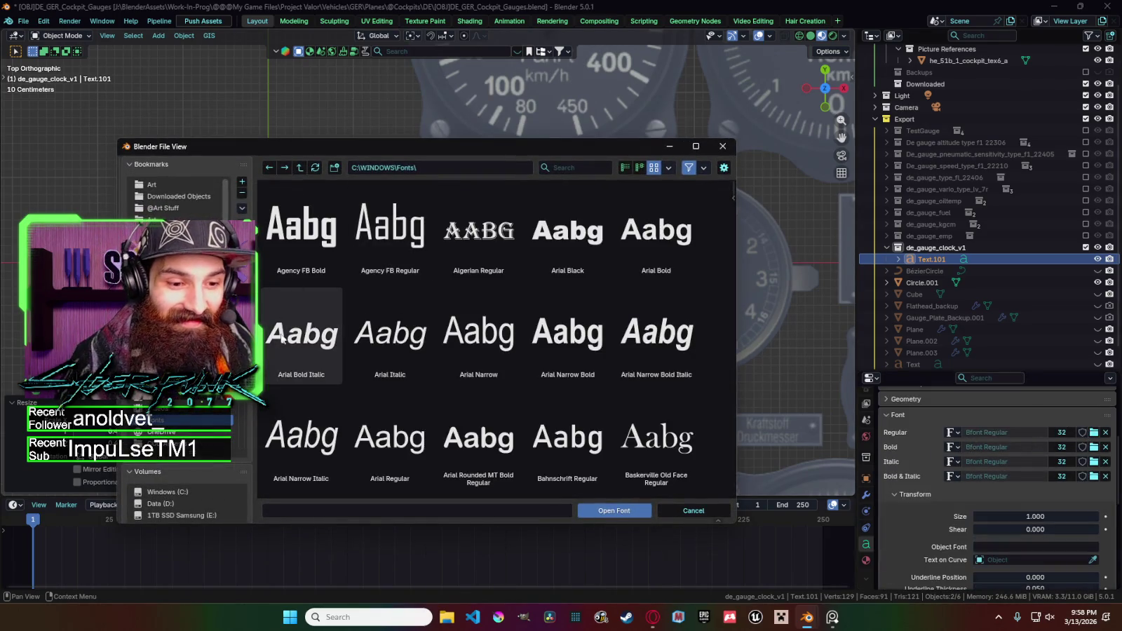
{"action": "scroll", "coordinate": [182, 316], "scroll_direction": "down", "scroll_amount": 5}
{"action": "left_click", "coordinate": [175, 409]}
{"action": "left_click", "coordinate": [176, 392]}
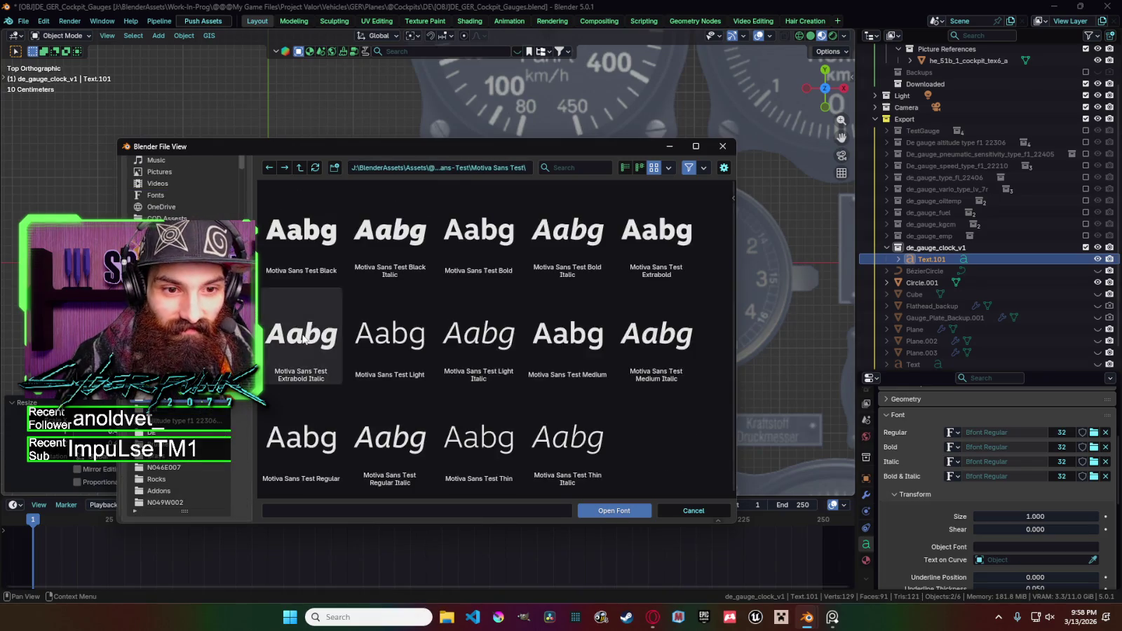
{"action": "double_click", "coordinate": [511, 253]}
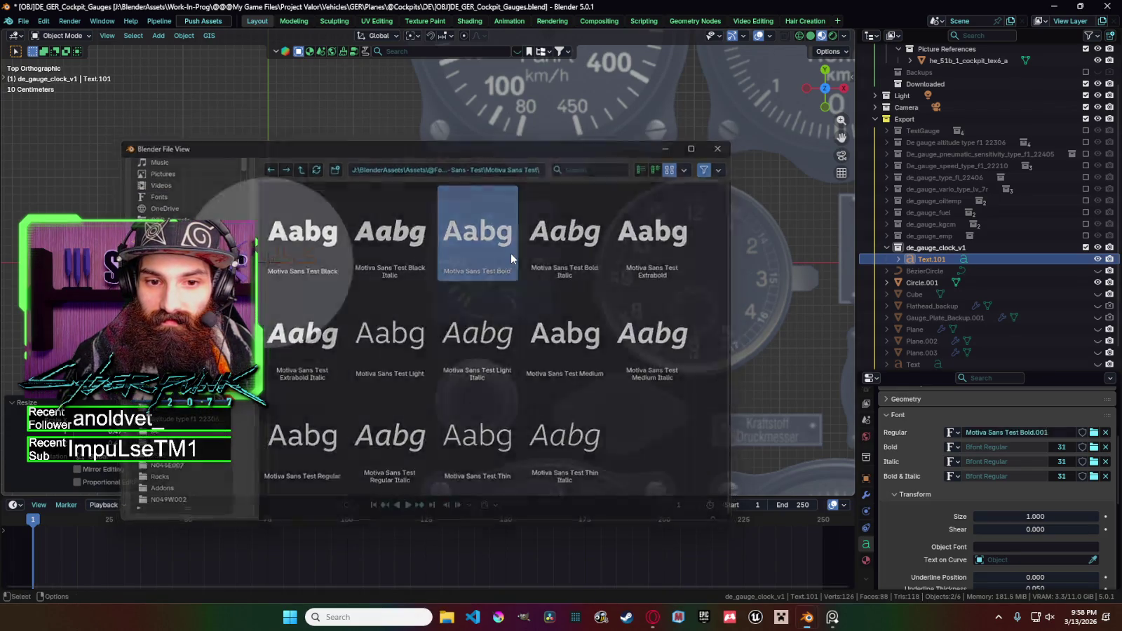
{"action": "left_click", "coordinate": [1094, 432]}
{"action": "left_click", "coordinate": [556, 338]}
{"action": "double_click", "coordinate": [556, 339]}
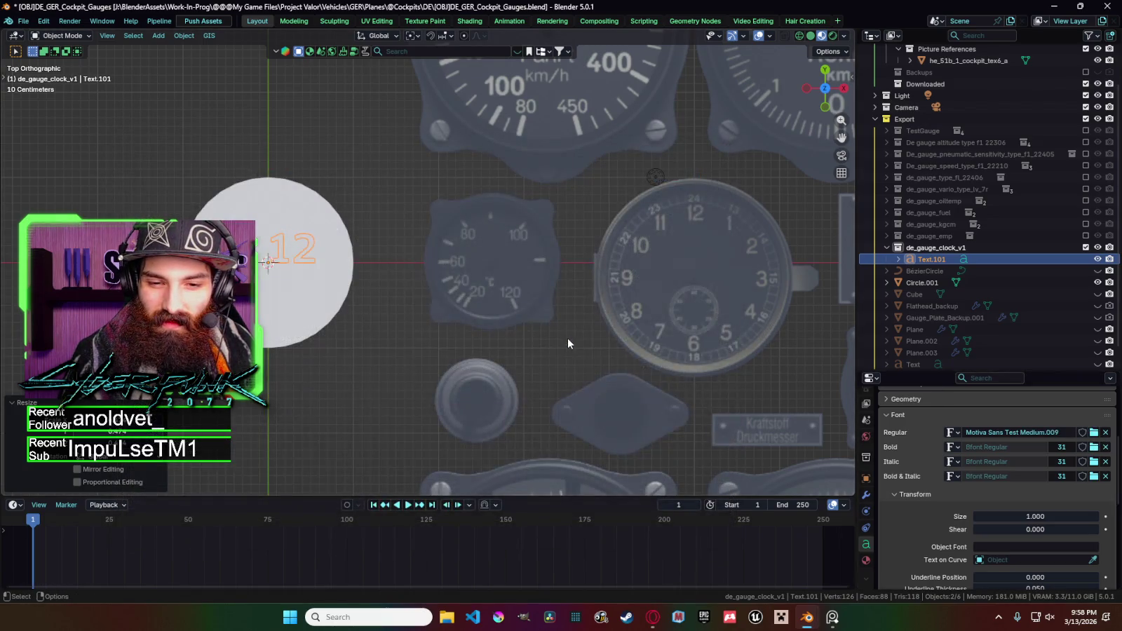
Narrow the 12 along X and move it up to the top of the dial.
{"action": "key", "text": "s"}
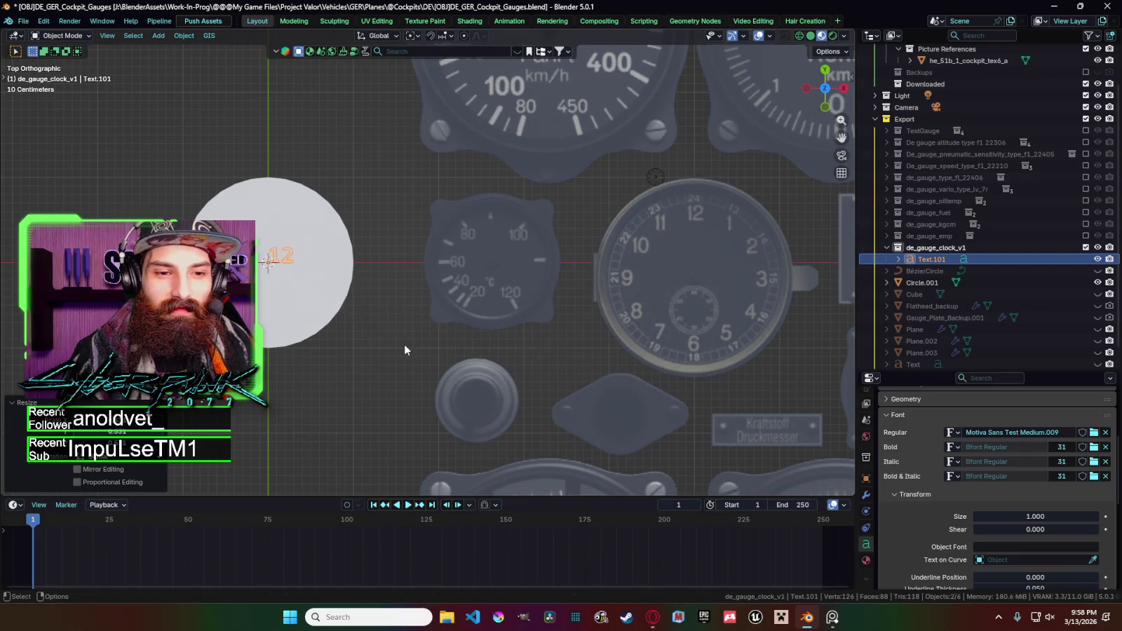
{"action": "key", "text": "x"}
{"action": "key", "text": "x"}
{"action": "key", "text": "x"}
{"action": "key", "text": "x"}
{"action": "key", "text": "x"}
{"action": "key", "text": "g"}
{"action": "key", "text": "y"}
{"action": "left_click", "coordinate": [398, 269]}
{"action": "middle_click_drag", "start_coordinate": [398, 269], "coordinate": [417, 153]}
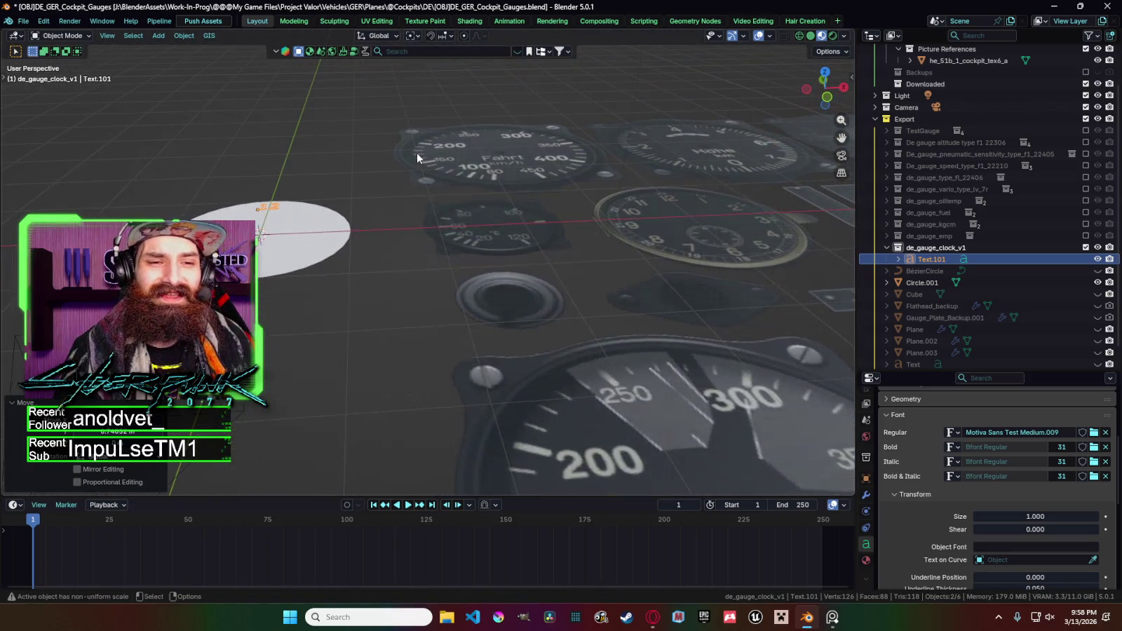
{"action": "key", "text": "KP_7"}
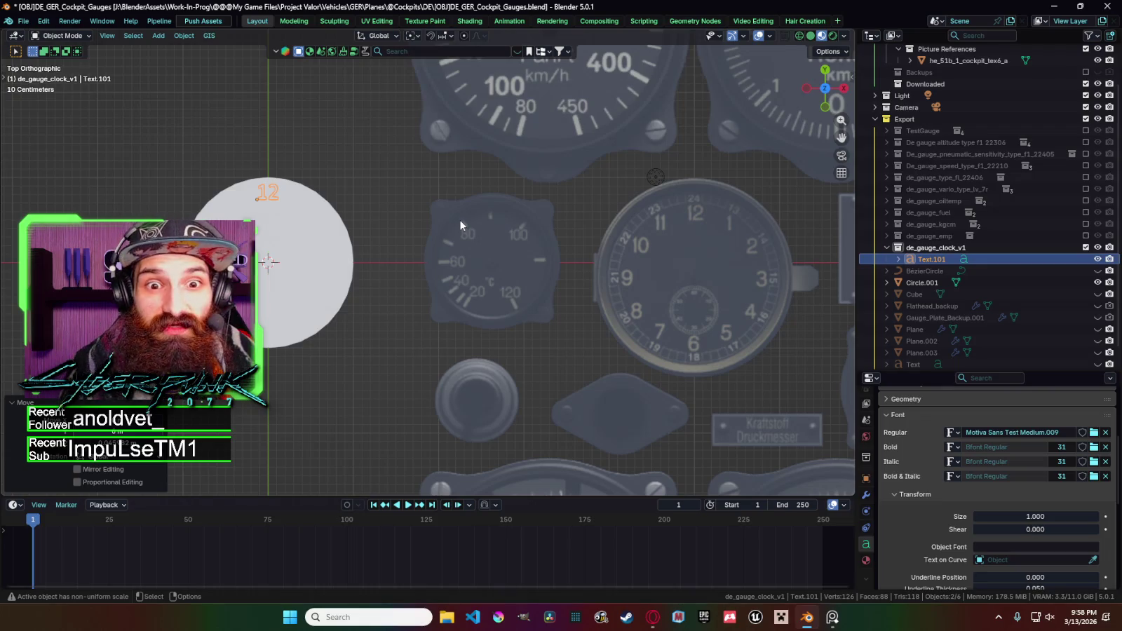
{"action": "left_click", "coordinate": [334, 264]}
{"action": "left_click", "coordinate": [866, 576]}
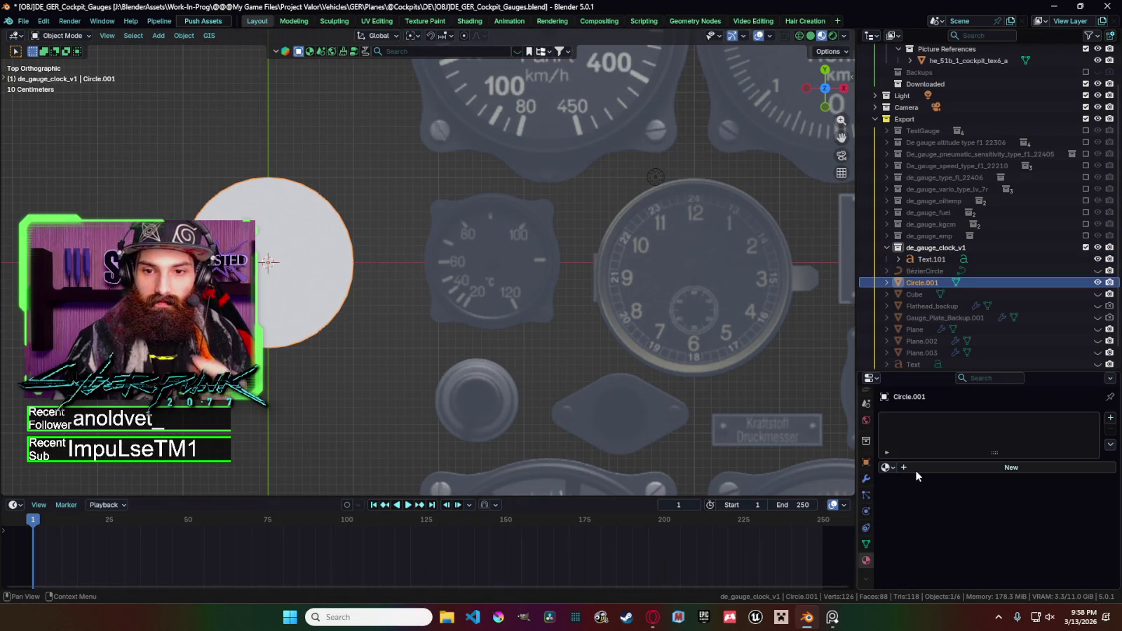
Give Circle.001 a new material with its base colour Value lowered to about 0.006.
{"action": "left_click", "coordinate": [913, 466]}
{"action": "scroll", "coordinate": [1003, 503], "scroll_direction": "down", "scroll_amount": 1}
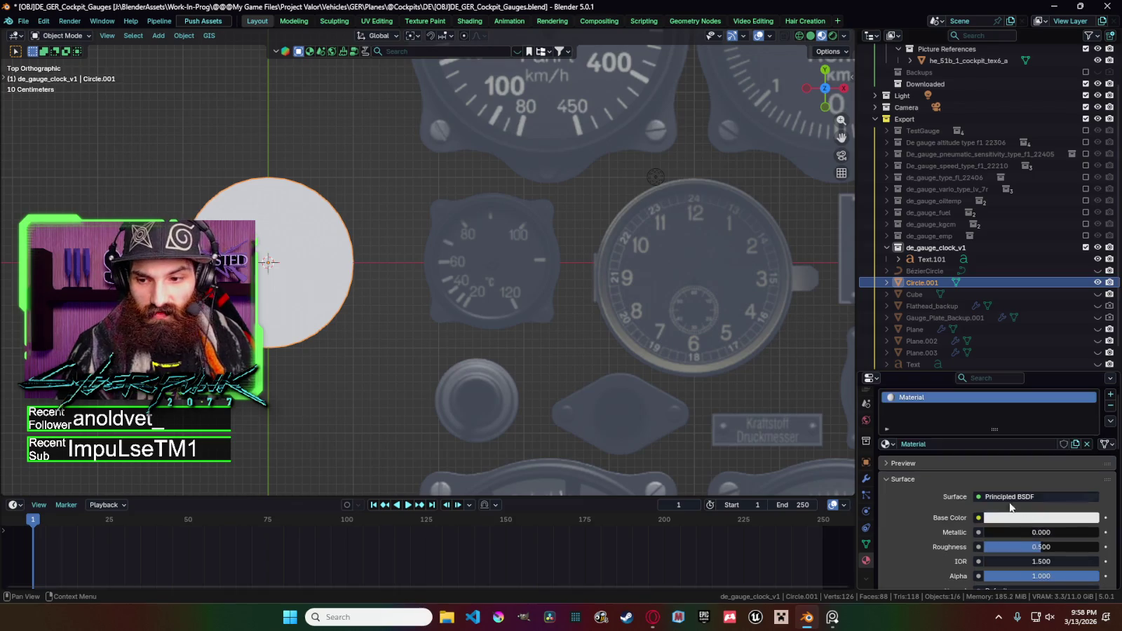
{"action": "left_click", "coordinate": [1041, 517]}
{"action": "left_click_drag", "start_coordinate": [1090, 319], "coordinate": [1095, 410]}
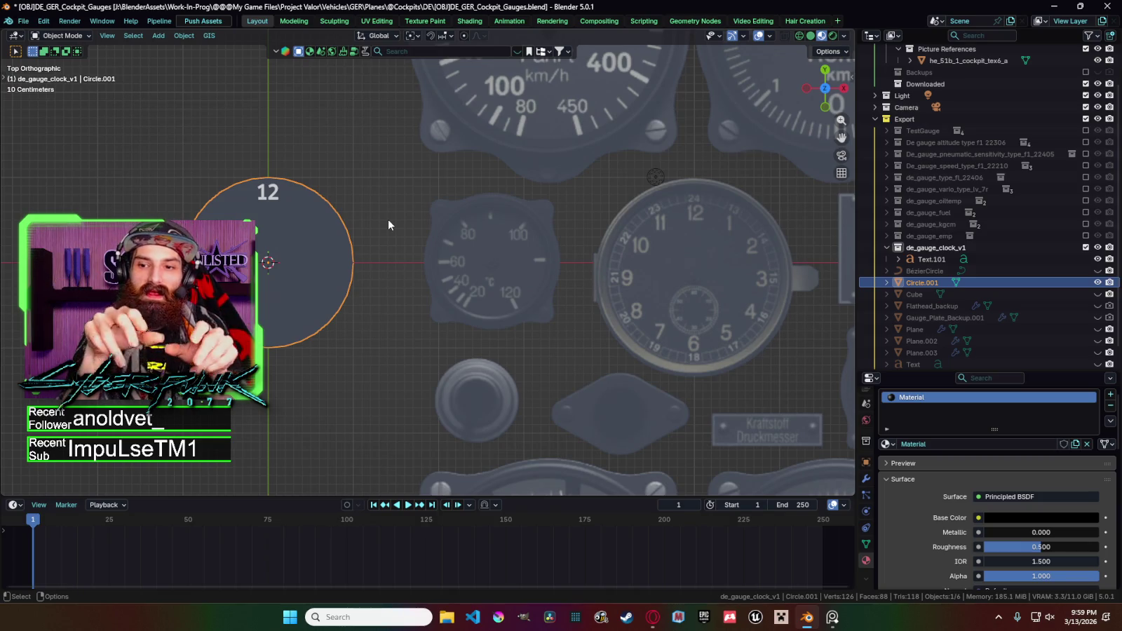
Duplicate the 12, then cancel and undo the copy.
{"action": "left_click", "coordinate": [273, 198]}
{"action": "key", "text": "shift+d"}
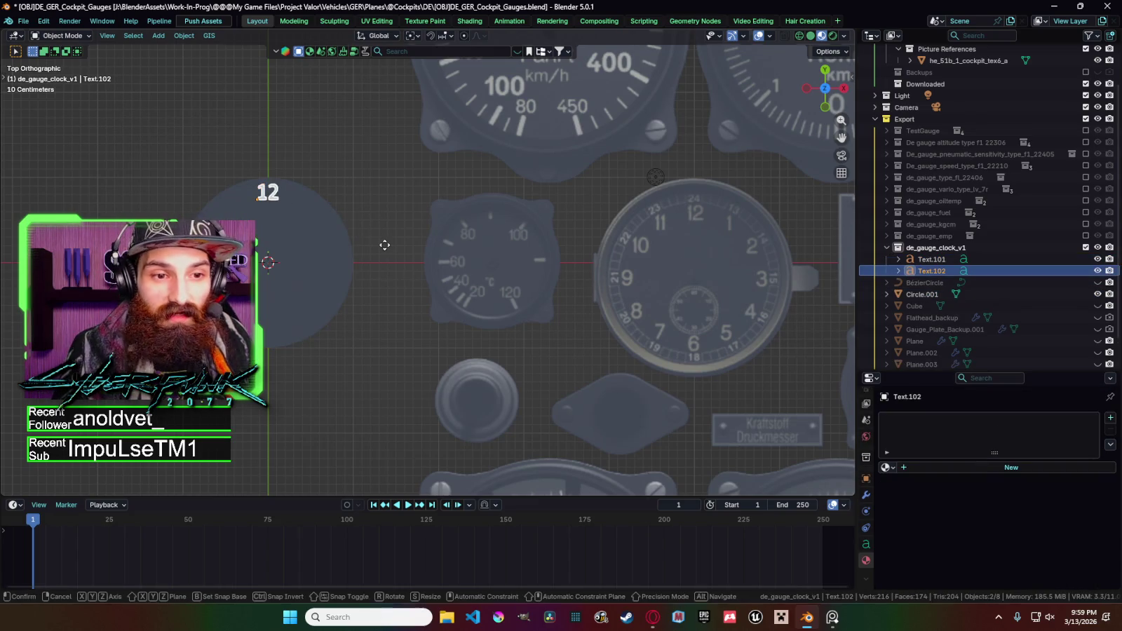
{"action": "right_click", "coordinate": [391, 250]}
{"action": "key", "text": "ctrl+z"}
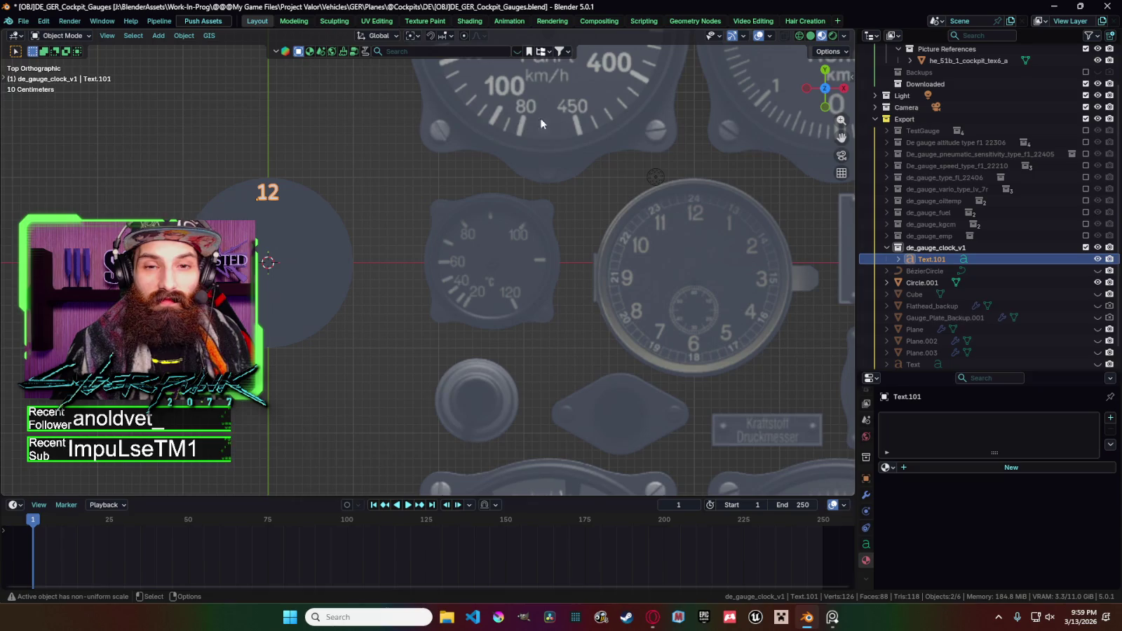
Set the Transform Pivot Point to 3D Cursor.
{"action": "left_click", "coordinate": [531, 53]}
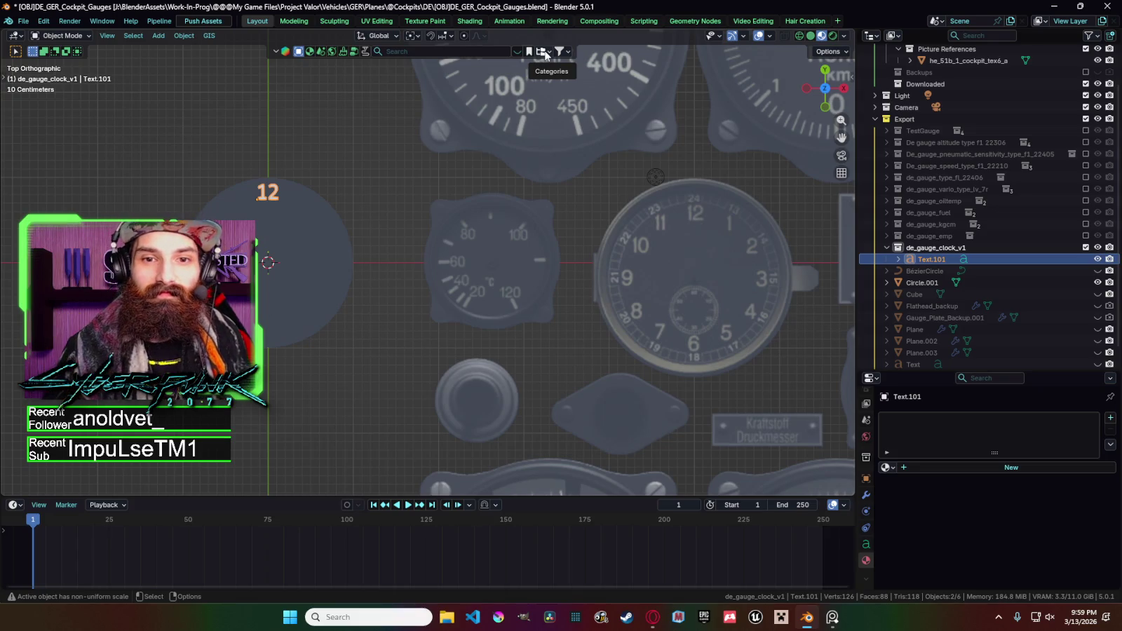
{"action": "left_click", "coordinate": [540, 51]}
{"action": "left_click", "coordinate": [565, 59]}
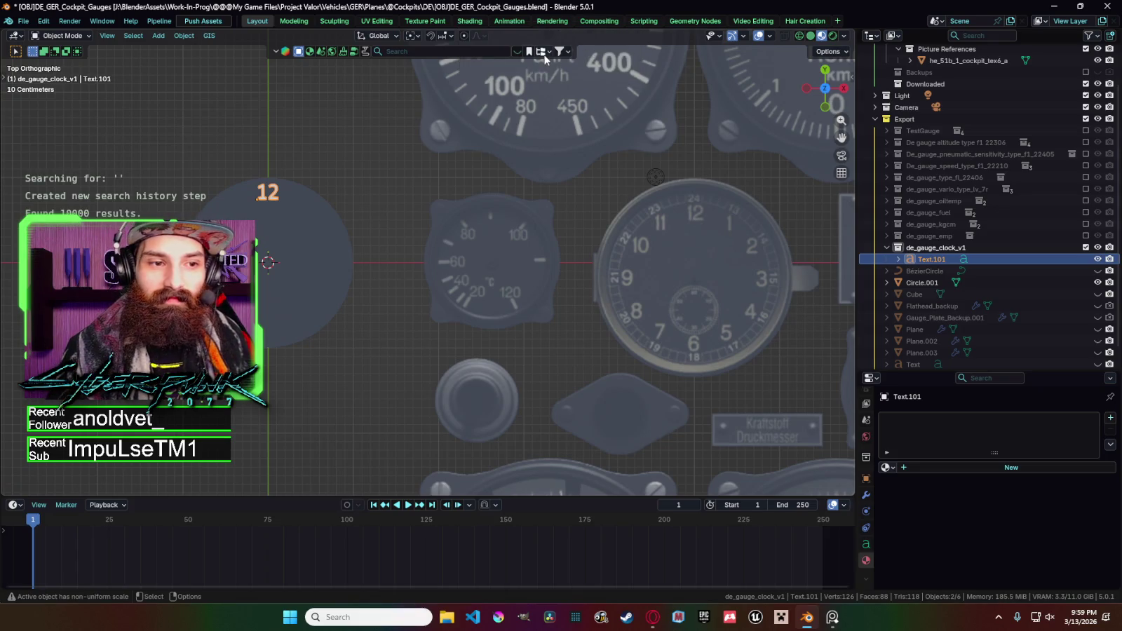
{"action": "left_click", "coordinate": [541, 52]}
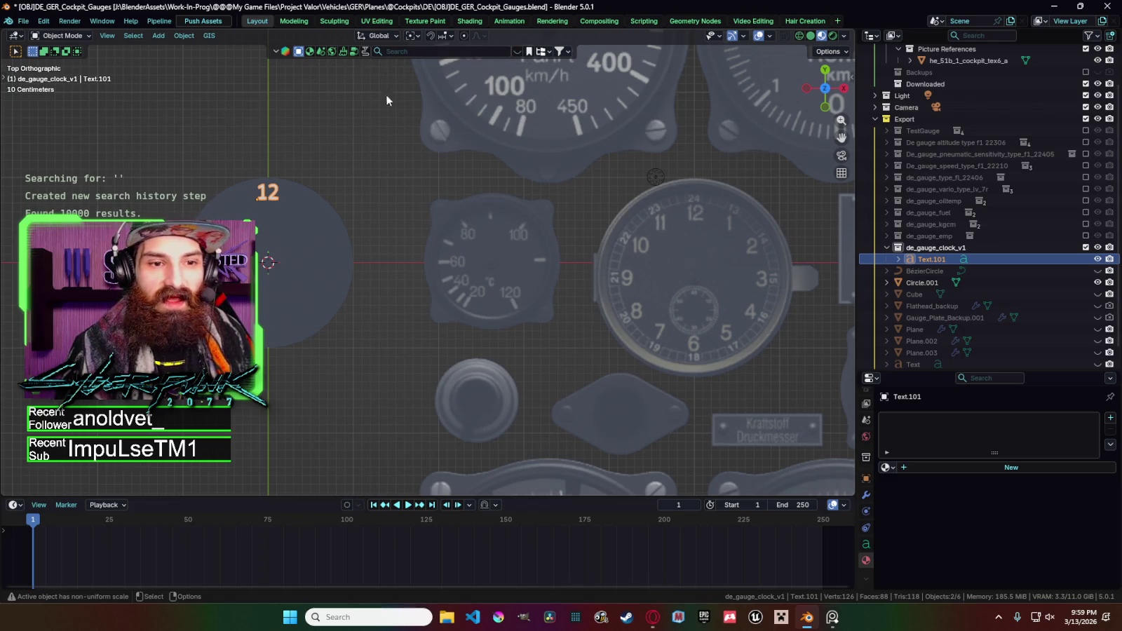
{"action": "left_click", "coordinate": [413, 36]}
{"action": "left_click", "coordinate": [438, 78]}
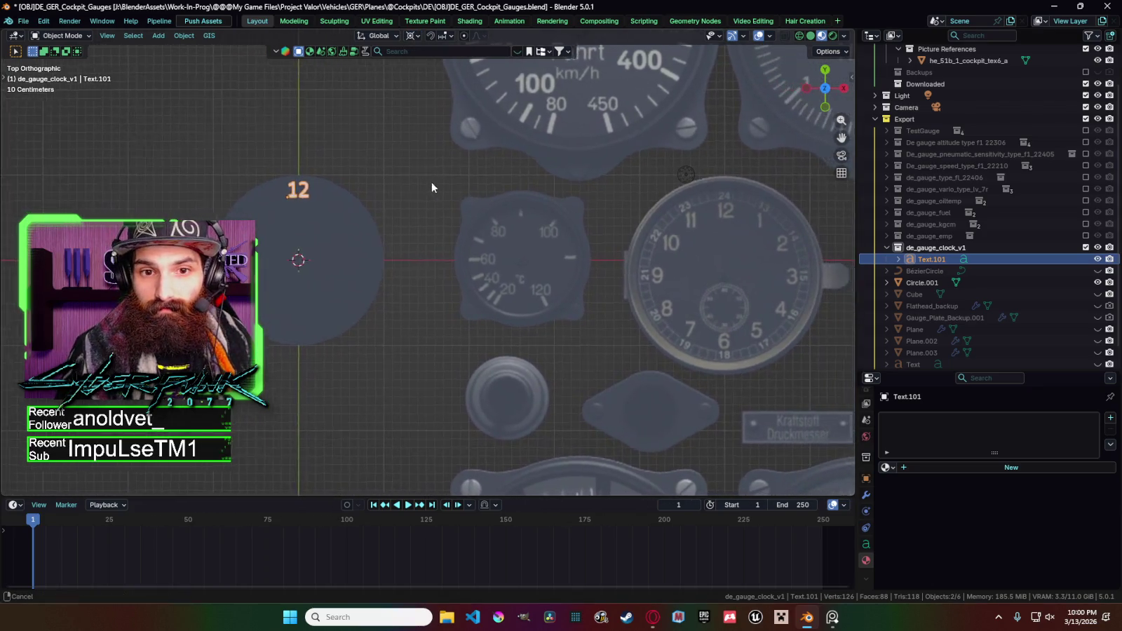
{"action": "key", "text": "shift+d"}
Rotate the duplicate around the dial centre to 1 o'clock and make it read 1.
{"action": "key", "text": "z"}
{"action": "left_click", "coordinate": [307, 214]}
{"action": "key", "text": "r"}
{"action": "key", "text": "z"}
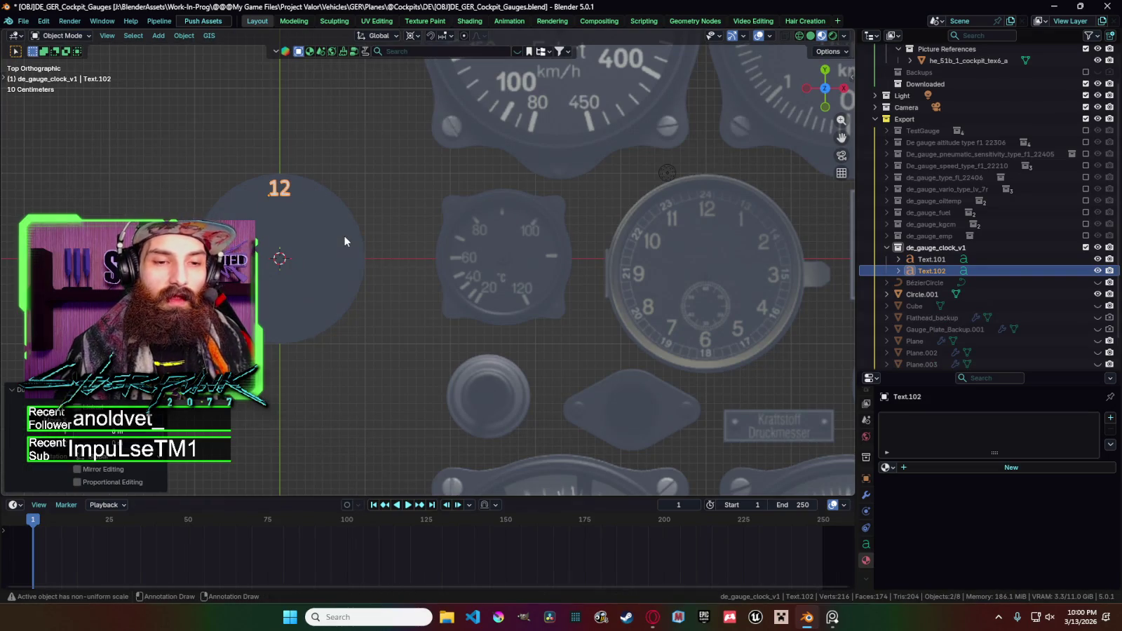
{"action": "left_click", "coordinate": [377, 284]}
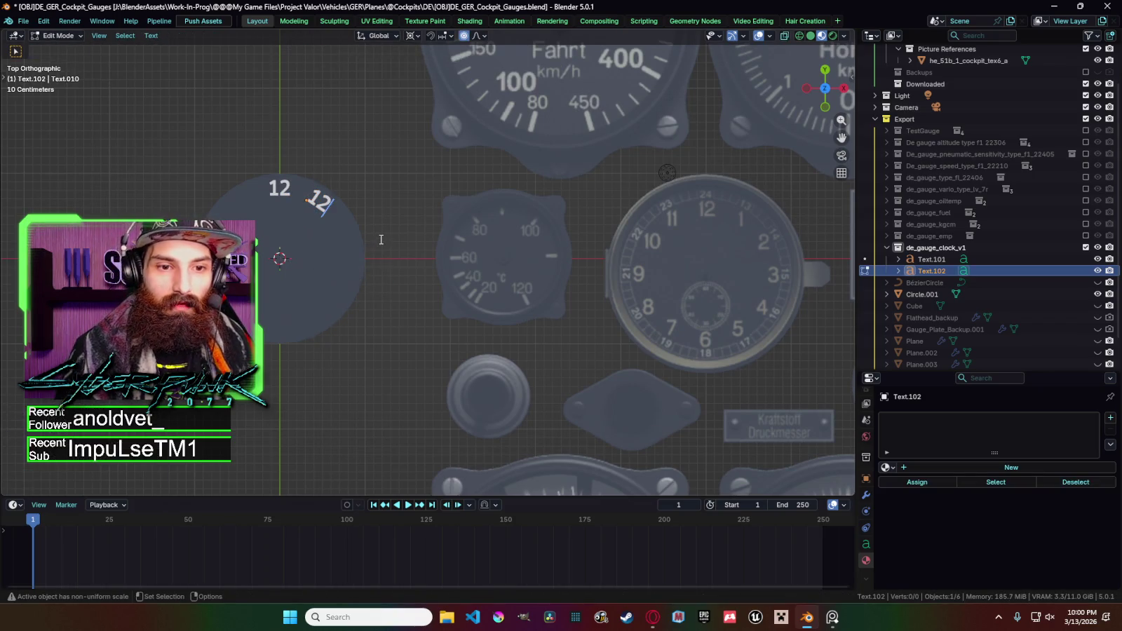
{"action": "key", "text": "Tab"}
{"action": "key", "text": "BackSpace"}
{"action": "key", "text": "Tab"}
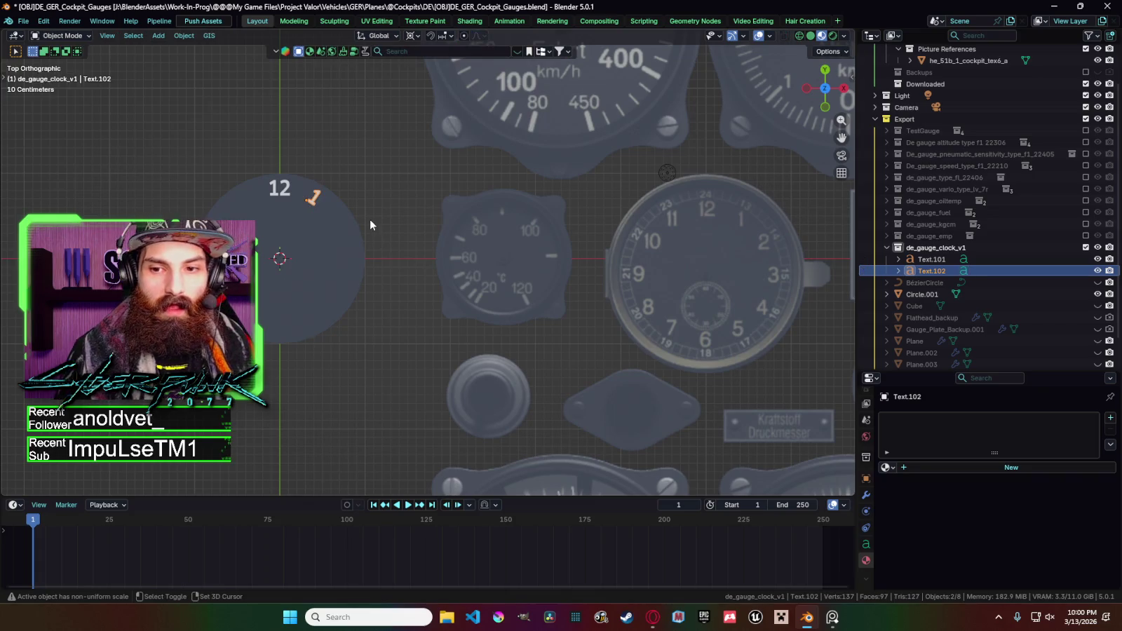
Add rotated numeral copies at 2 and 3 o'clock reading 2 and 3.
{"action": "key", "text": "shift+d"}
{"action": "key", "text": "r"}
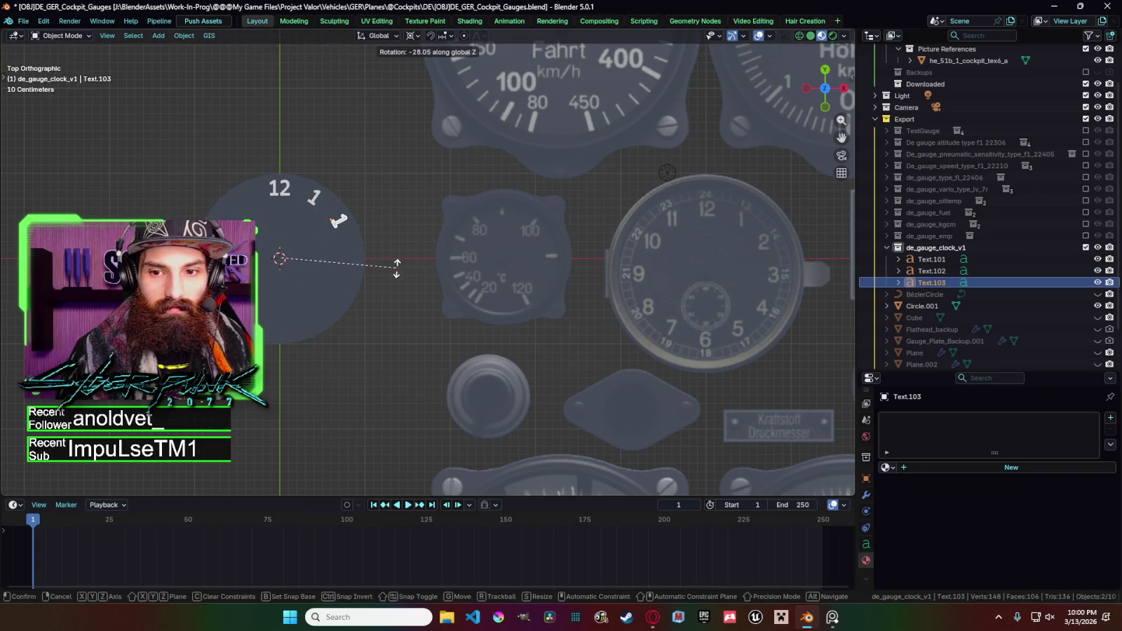
{"action": "left_click", "coordinate": [395, 253]}
{"action": "key", "text": "Tab"}
{"action": "key", "text": "BackSpace"}
{"action": "type", "text": "2"}
{"action": "key", "text": "Tab"}
{"action": "key", "text": "shift+d"}
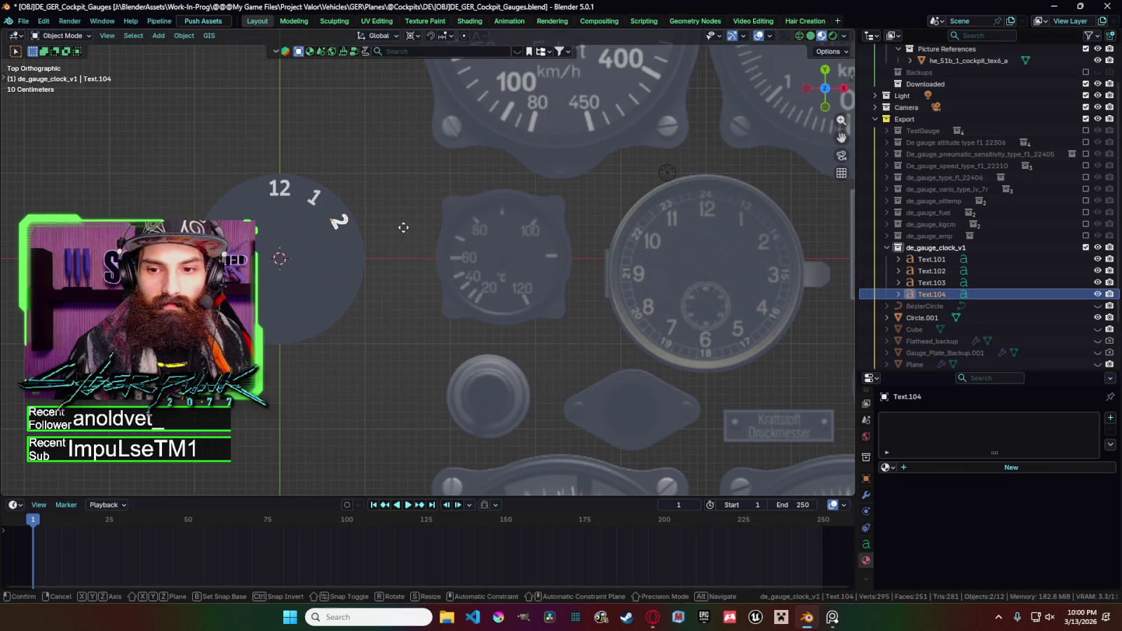
{"action": "key", "text": "r"}
{"action": "left_click", "coordinate": [419, 267]}
{"action": "key", "text": "Tab"}
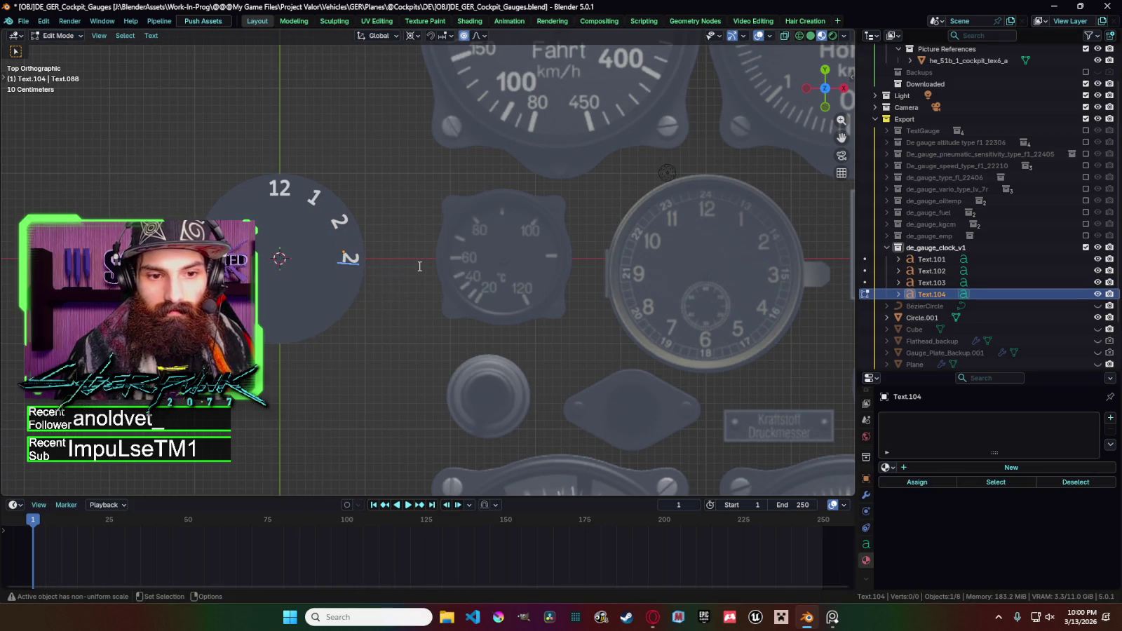
{"action": "key", "text": "BackSpace"}
{"action": "type", "text": "3"}
{"action": "key", "text": "Tab"}
Add rotated numeral copies at 4 and 5 o'clock reading 4 and 5.
{"action": "key", "text": "shift+d"}
{"action": "key", "text": "r"}
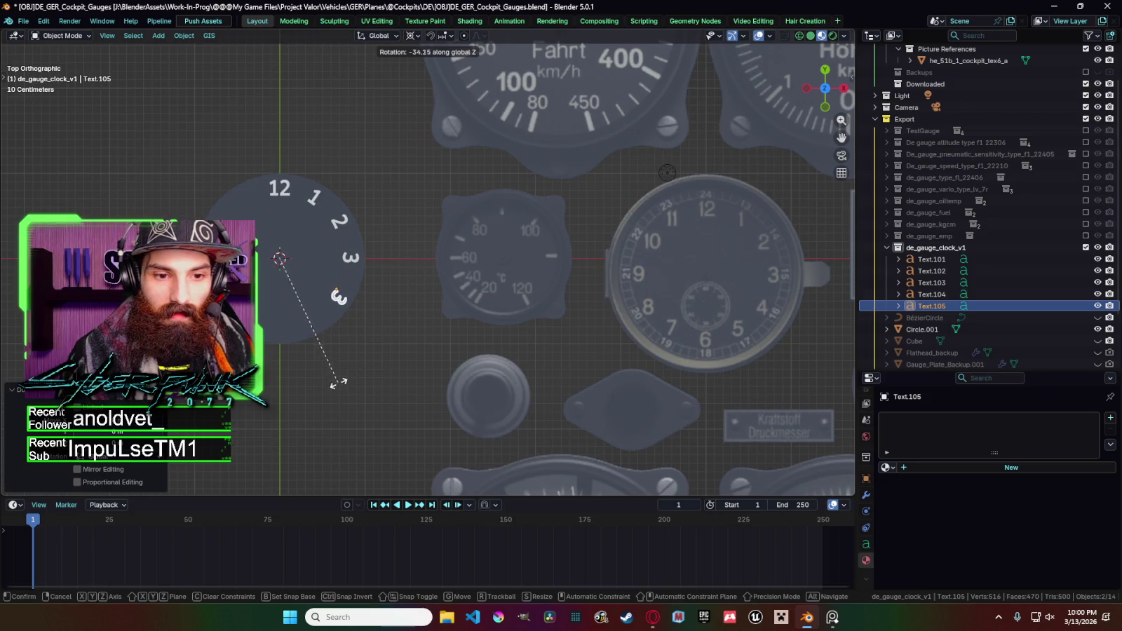
{"action": "left_click", "coordinate": [339, 383]}
{"action": "key", "text": "Tab"}
{"action": "key", "text": "BackSpace"}
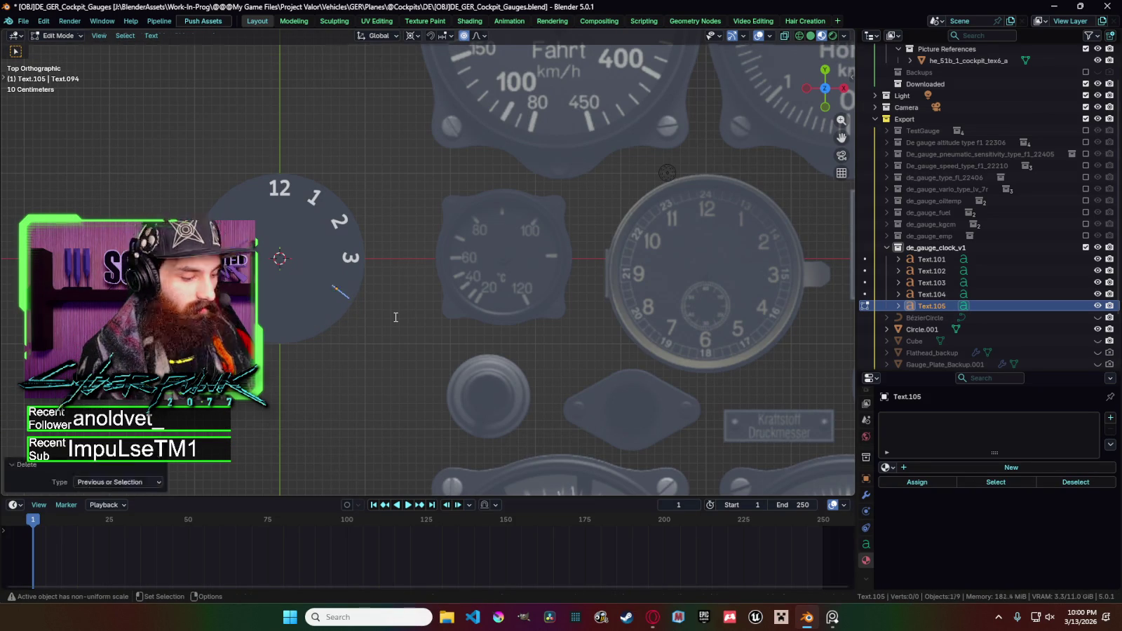
{"action": "type", "text": "4"}
{"action": "key", "text": "Tab"}
{"action": "key", "text": "shift+d"}
{"action": "key", "text": "r"}
{"action": "left_click", "coordinate": [308, 329]}
{"action": "key", "text": "Tab"}
{"action": "key", "text": "BackSpace"}
{"action": "type", "text": "5"}
{"action": "key", "text": "Tab"}
Rotate another copy to the bottom of the dial and make it read 6.
{"action": "key", "text": "shift+d"}
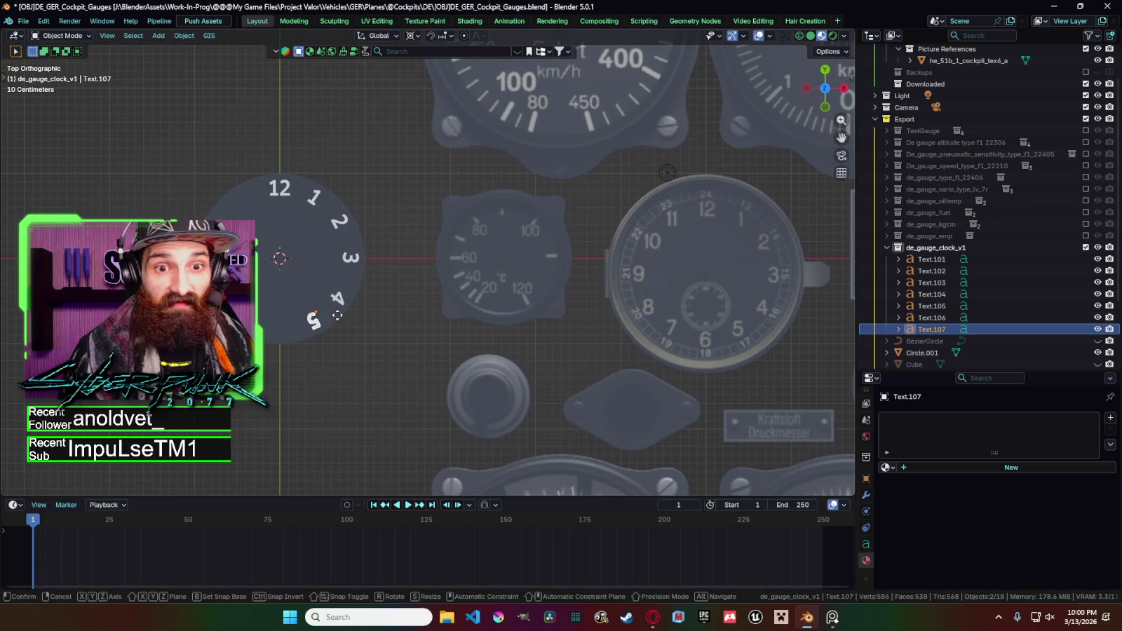
{"action": "key", "text": "r"}
{"action": "left_click", "coordinate": [305, 282]}
{"action": "key", "text": "Tab"}
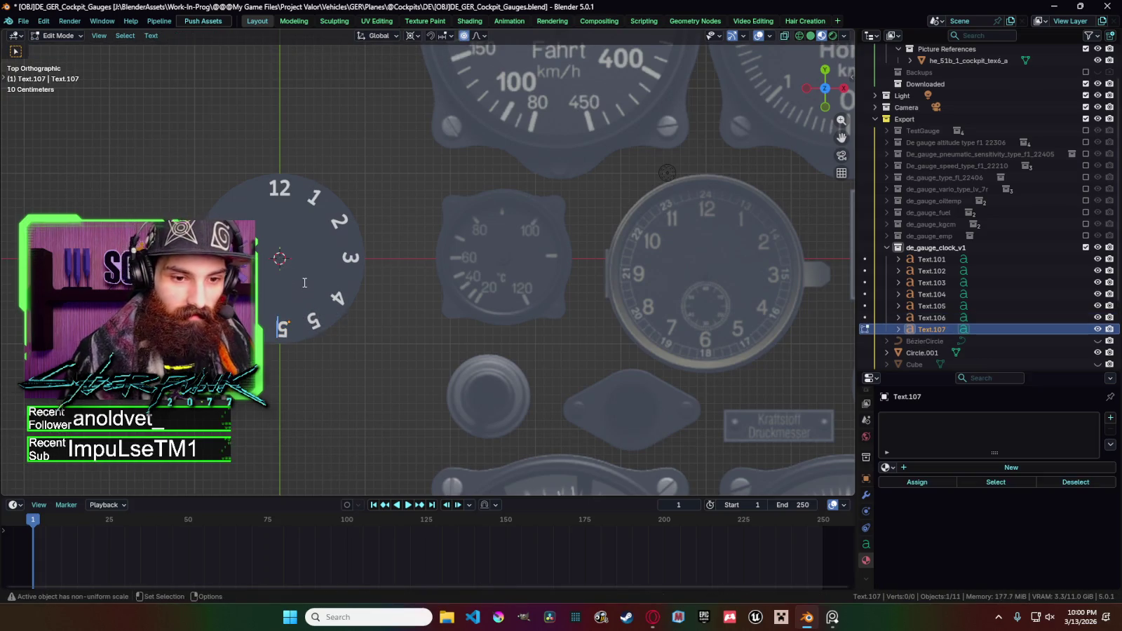
{"action": "key", "text": "BackSpace"}
{"action": "type", "text": "6"}
{"action": "key", "text": "Tab"}
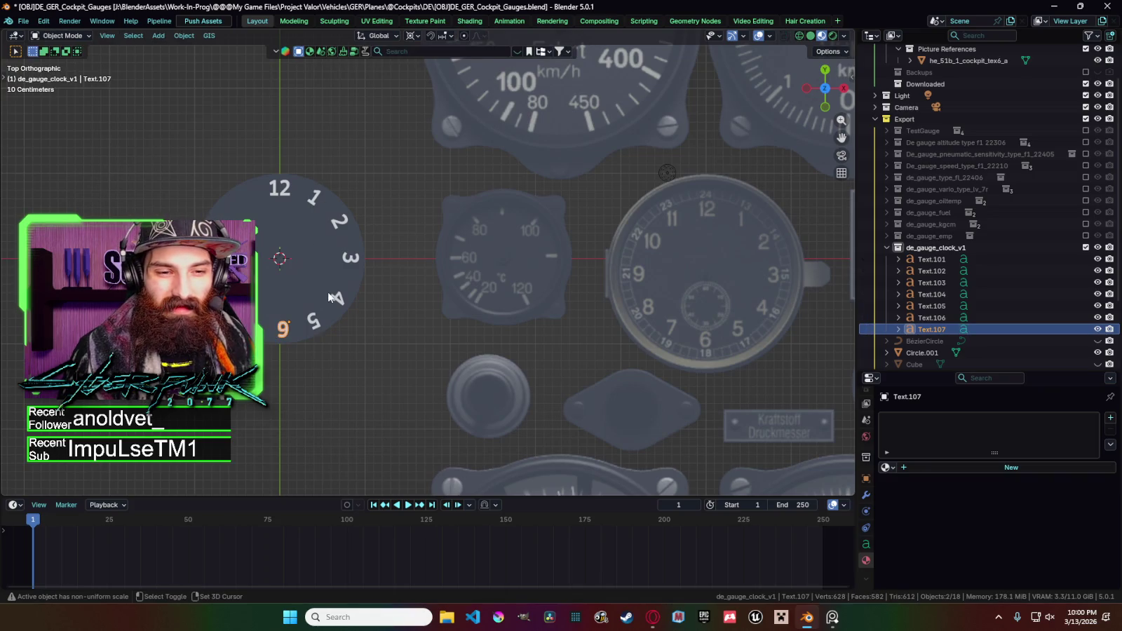
Duplicate the 6 in place, then paste another numeral copy and rotate it around the dial.
{"action": "key", "text": "shift+d"}
{"action": "right_click", "coordinate": [268, 284]}
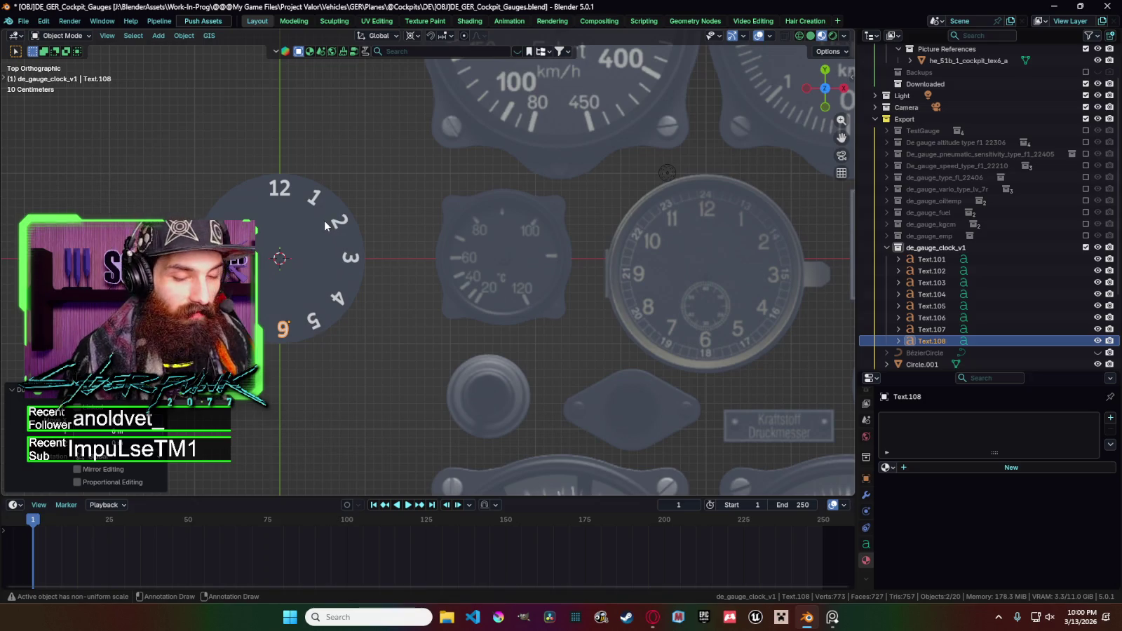
{"action": "key", "text": "Tab"}
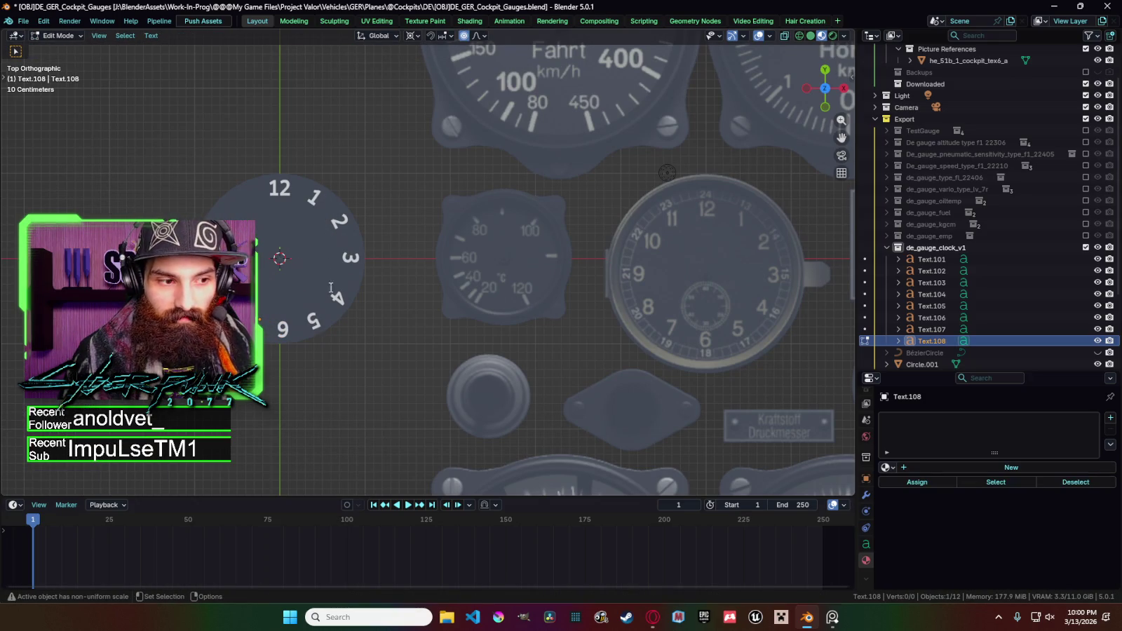
{"action": "key", "text": "BackSpace"}
{"action": "type", "text": "6"}
{"action": "key", "text": "Tab"}
{"action": "key", "text": "ctrl+c"}
{"action": "key", "text": "ctrl+v"}
{"action": "key", "text": "r"}
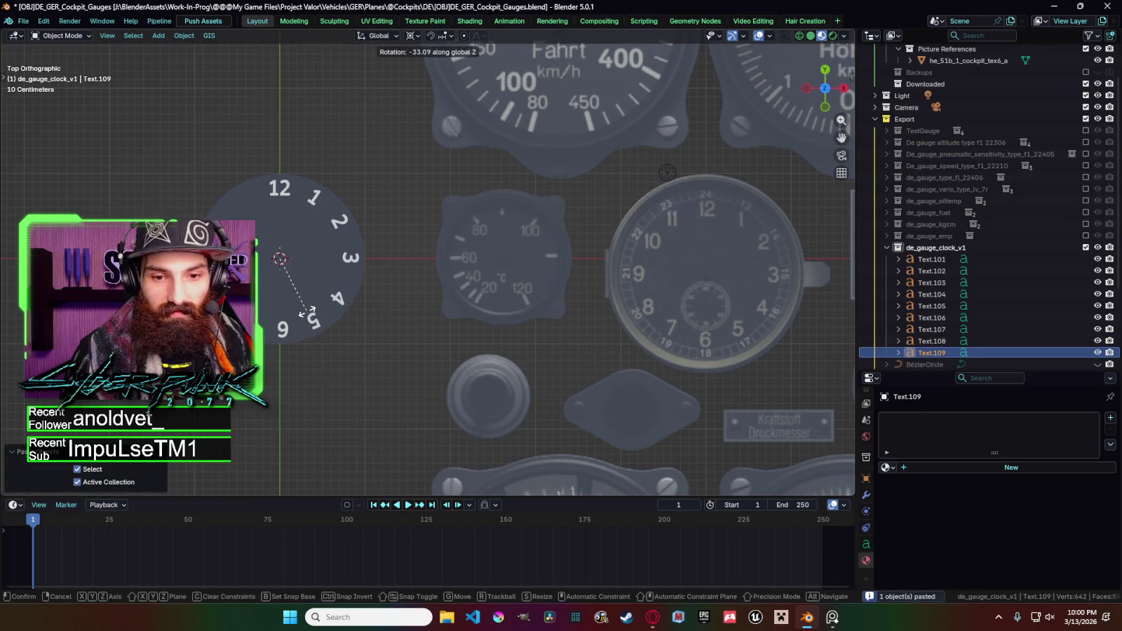
{"action": "left_click", "coordinate": [309, 314]}
{"action": "key", "text": "Tab"}
{"action": "key", "text": "BackSpace"}
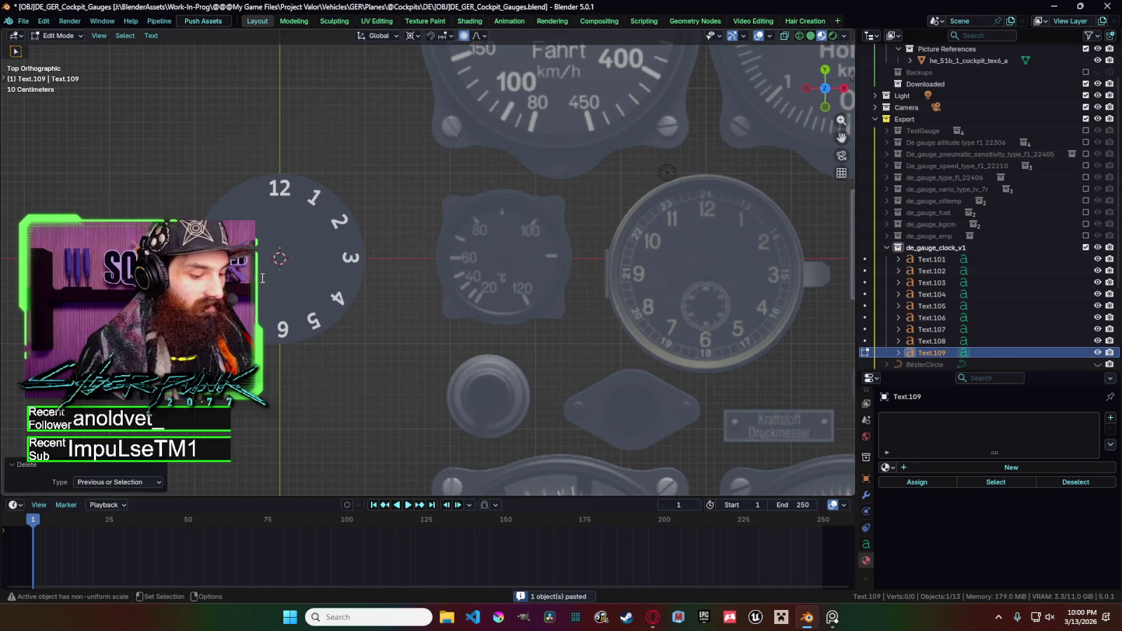
{"action": "key", "text": "Tab"}
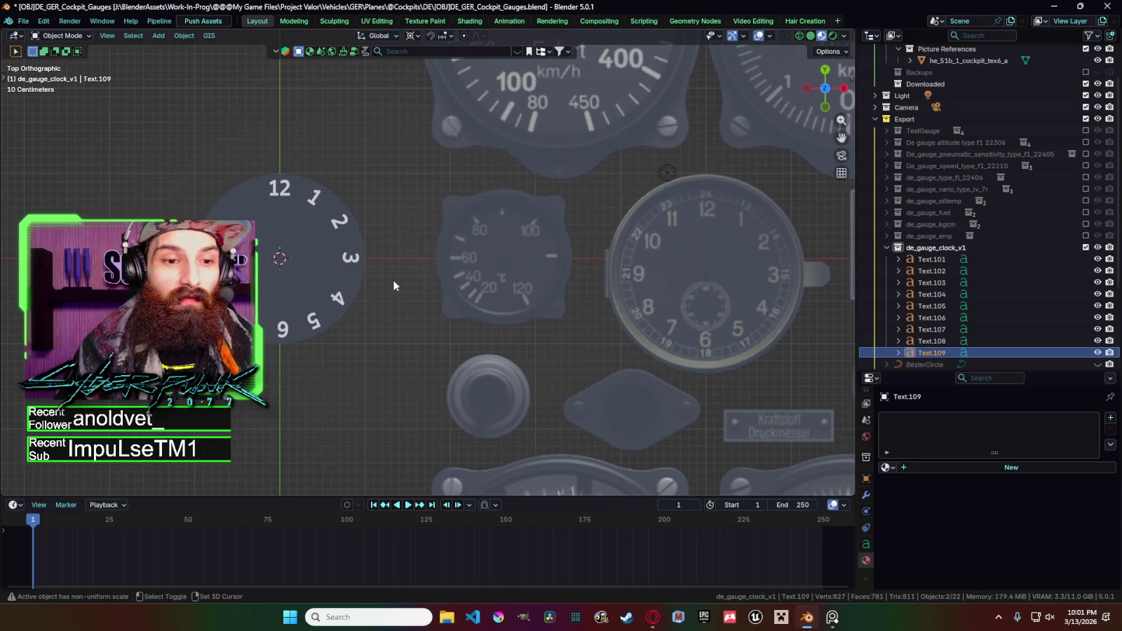
Duplicate the numeral into Text.110 and begin rotating it around the dial centre.
{"action": "key", "text": "shift+d"}
{"action": "key", "text": "r"}
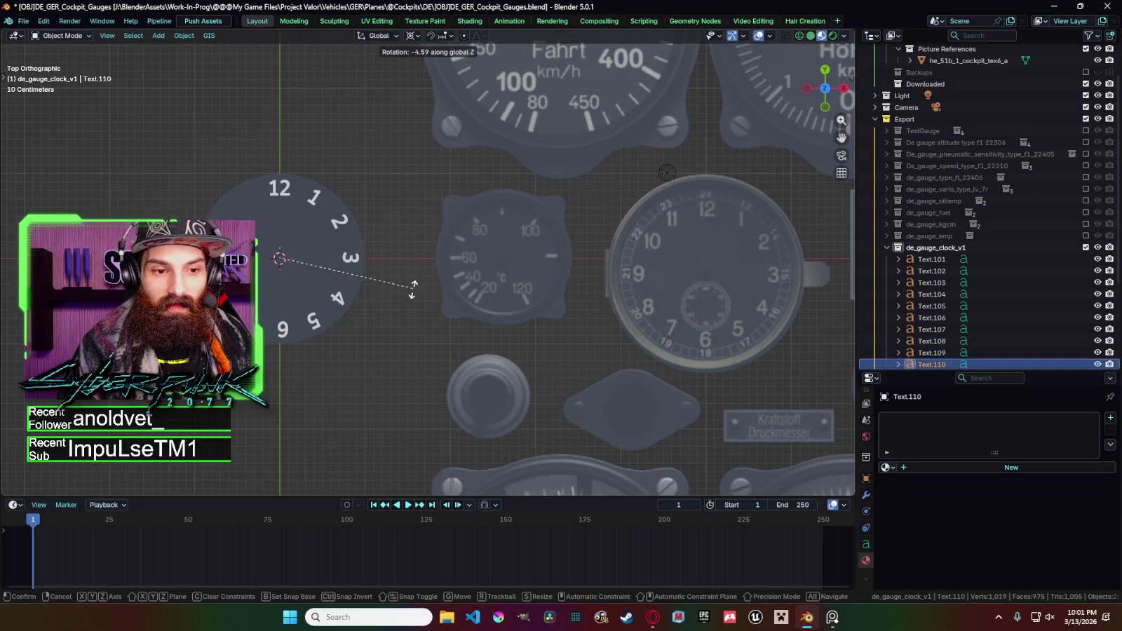
Set the copy's angle, then add two more rotated copies up to Text.112 at the upper-left rim.
{"action": "left_click", "coordinate": [404, 344]}
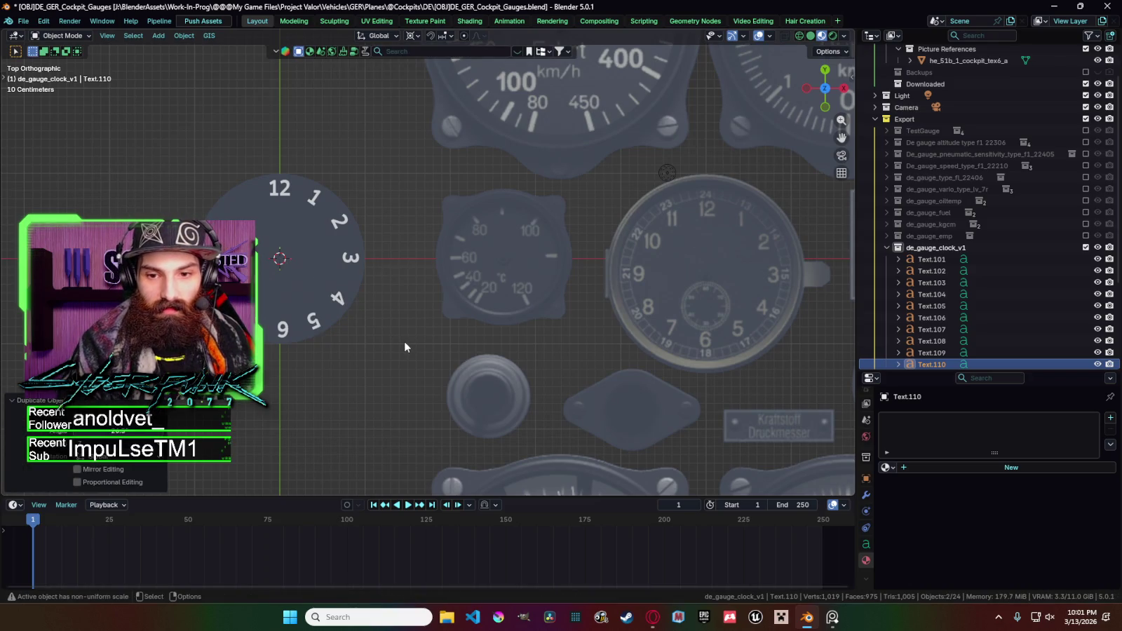
{"action": "key", "text": "r"}
{"action": "key", "text": "r"}
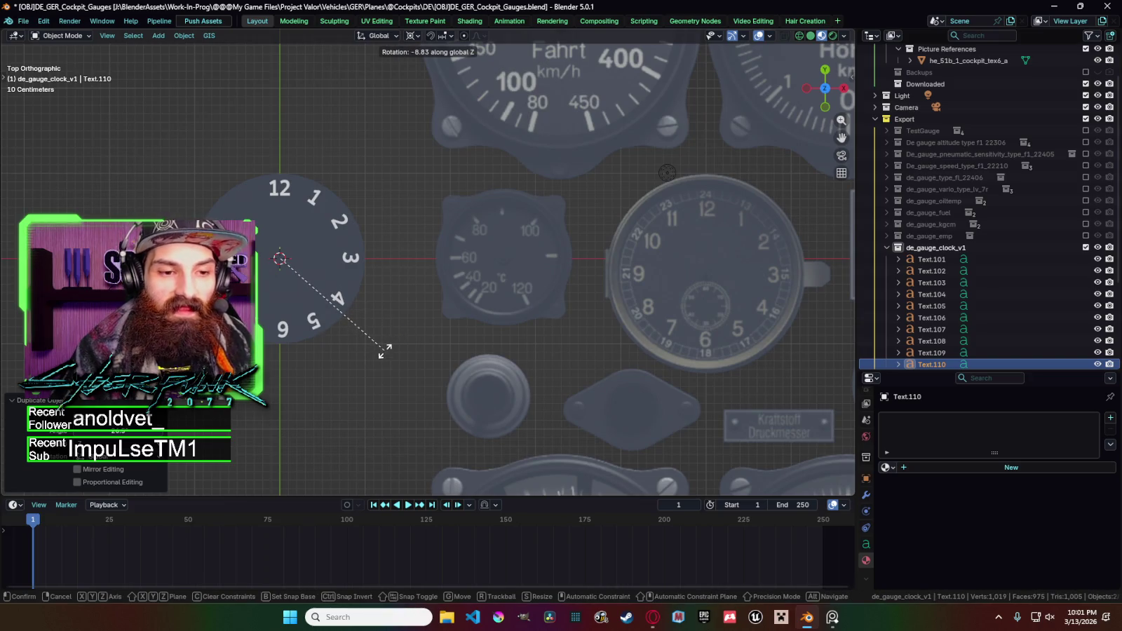
{"action": "left_click", "coordinate": [384, 350]}
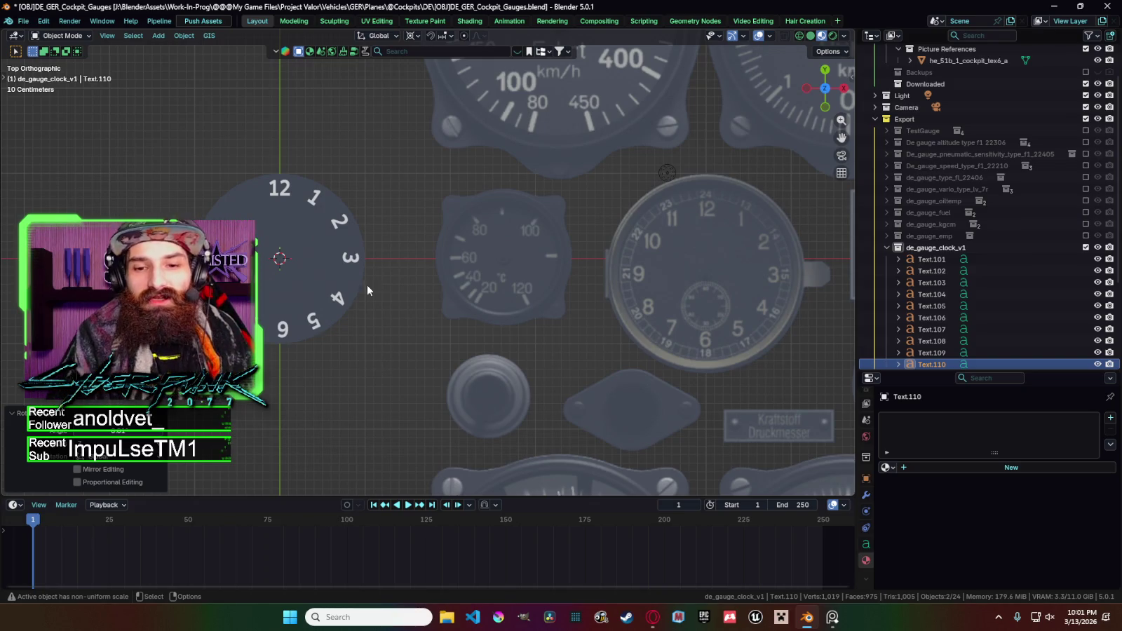
{"action": "key", "text": "shift+d"}
{"action": "key", "text": "r"}
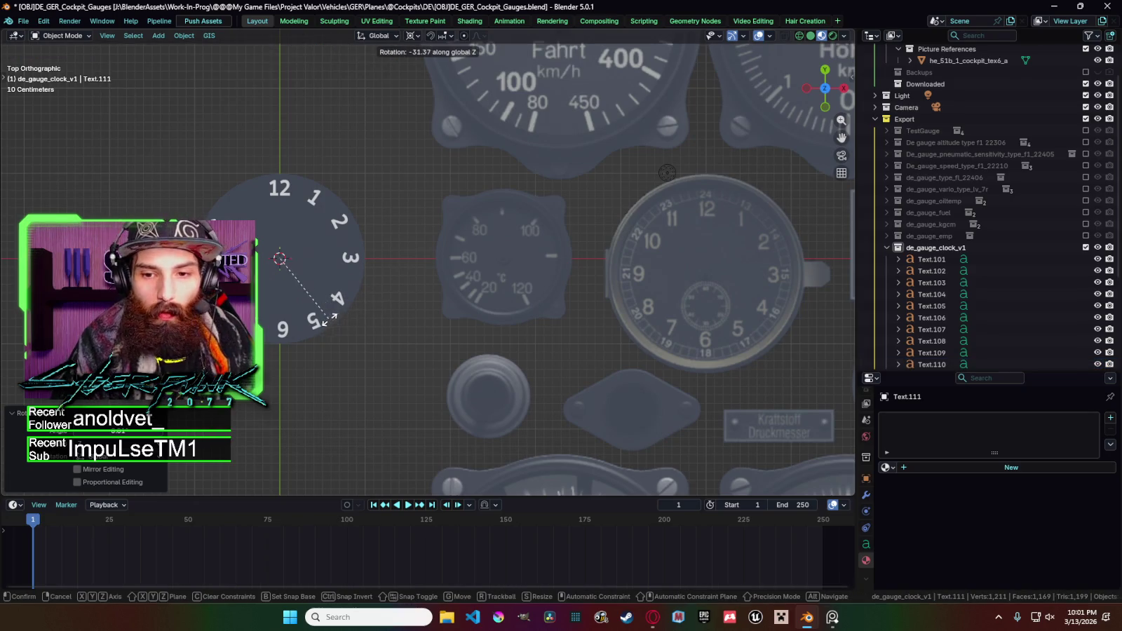
{"action": "left_click", "coordinate": [323, 319]}
{"action": "key", "text": "shift+d"}
{"action": "key", "text": "r"}
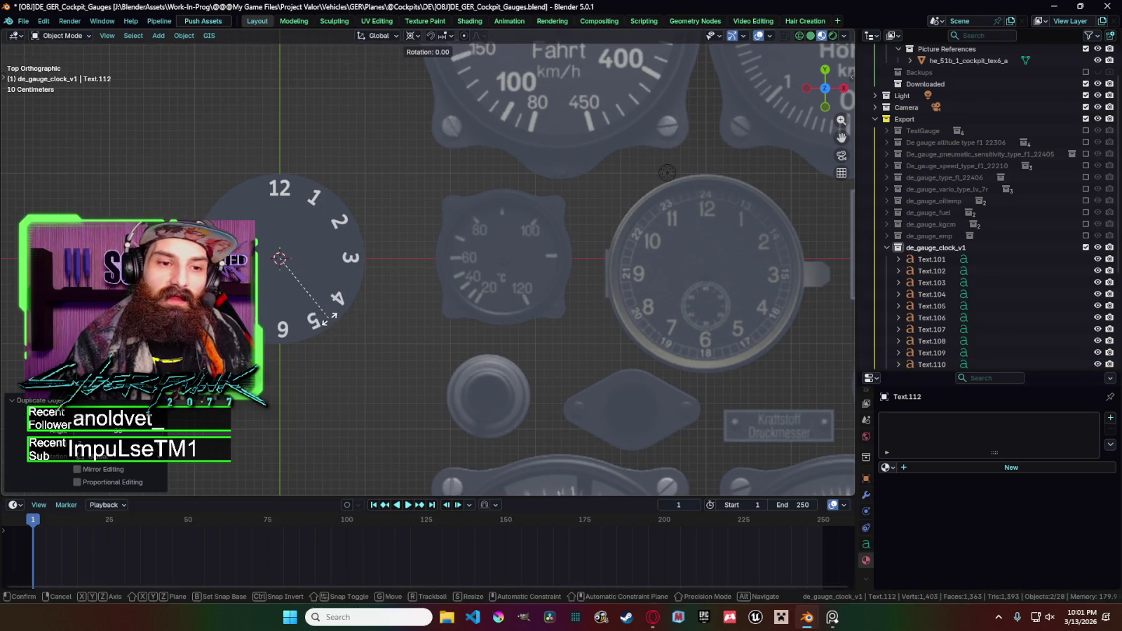
{"action": "left_click", "coordinate": [290, 319]}
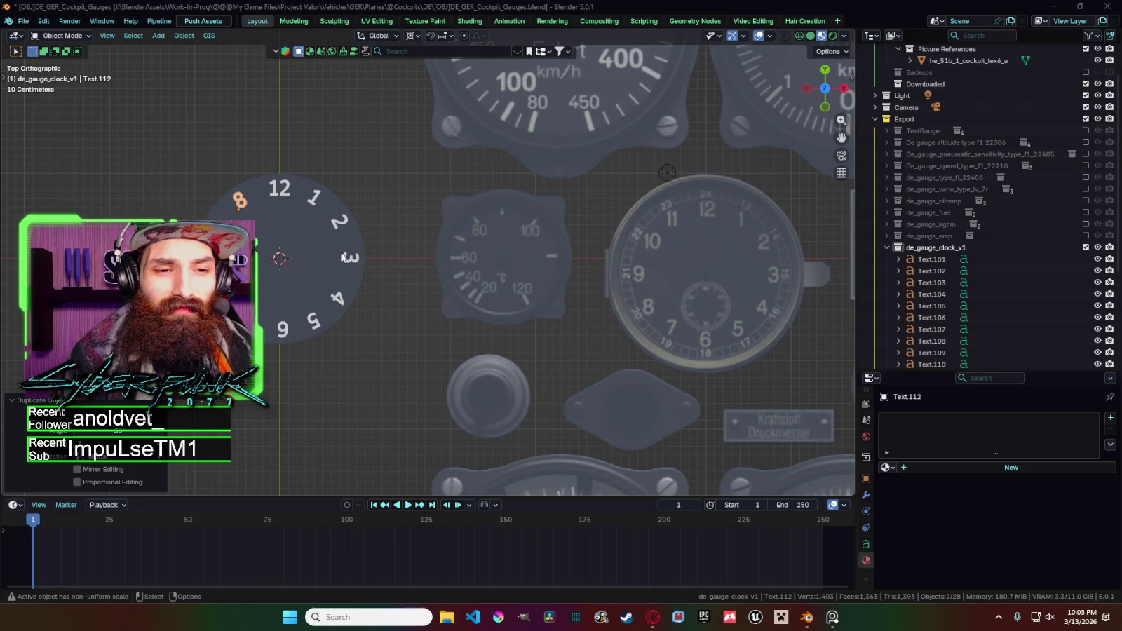
Change the 8 numeral beside the 12 so it reads 11.
{"action": "left_click", "coordinate": [247, 199]}
{"action": "key", "text": "Tab"}
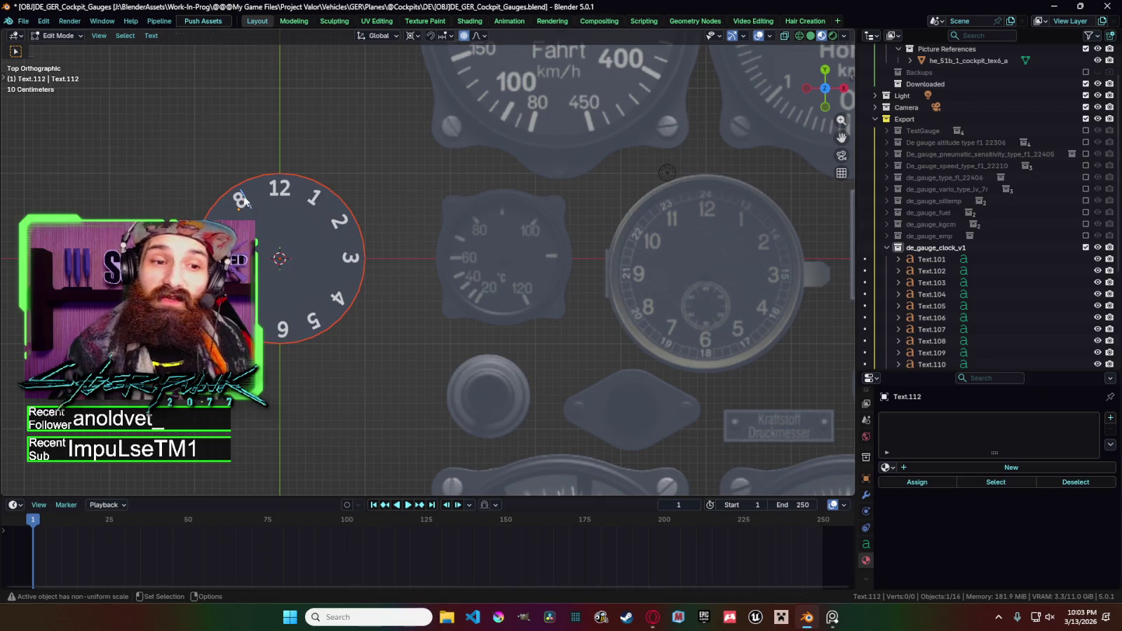
{"action": "key", "text": "Tab"}
{"action": "key", "text": "Tab"}
{"action": "key", "text": "BackSpace"}
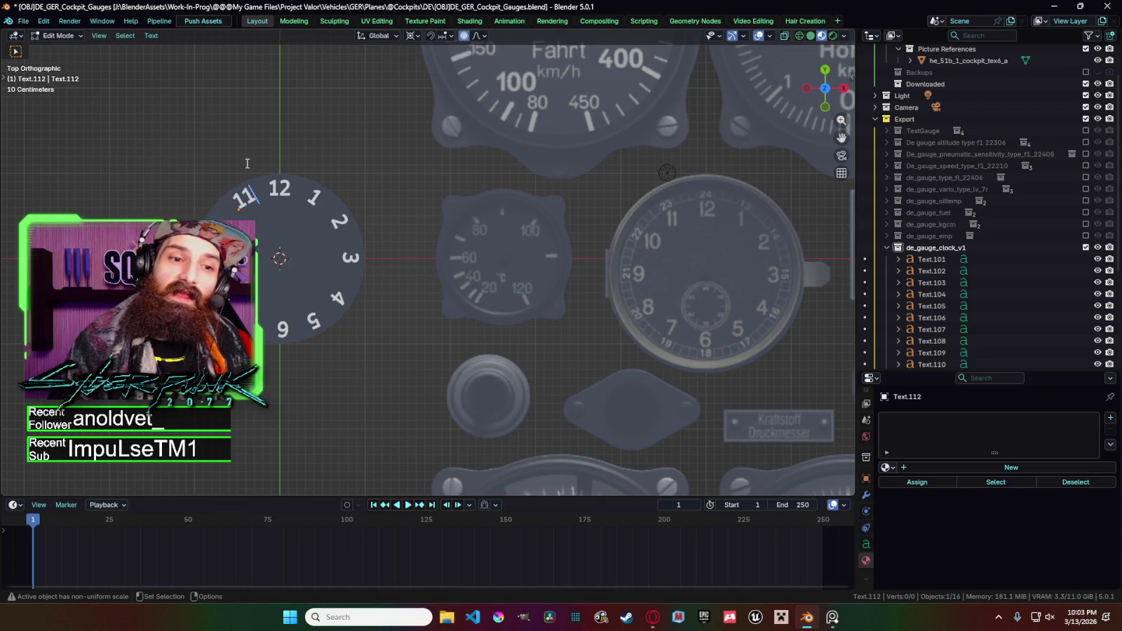
{"action": "key", "text": "Tab"}
Edit the text of the next numerals left of the 12 to continue with 10.
{"action": "left_click", "coordinate": [238, 210]}
{"action": "key", "text": "Tab"}
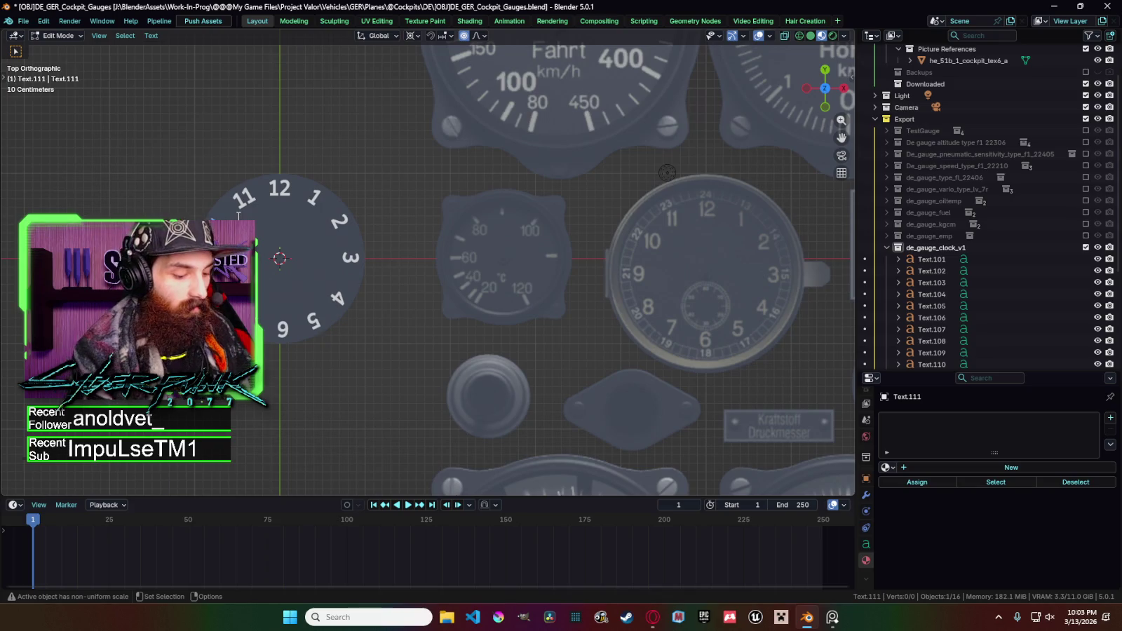
{"action": "key", "text": "Tab"}
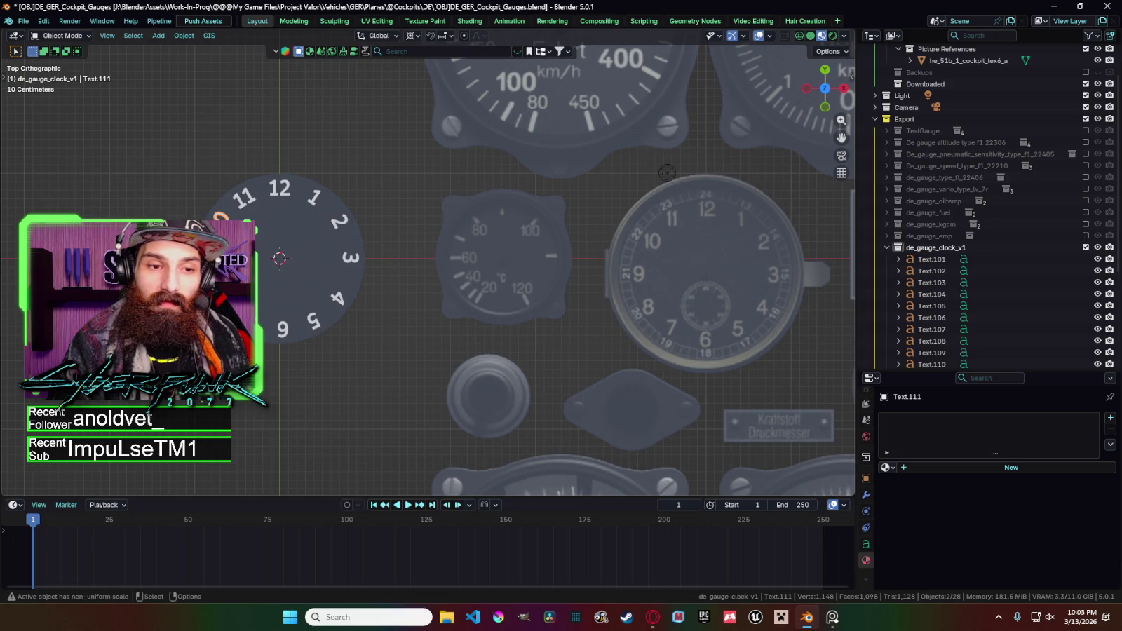
{"action": "left_click", "coordinate": [226, 219]}
{"action": "key", "text": "Tab"}
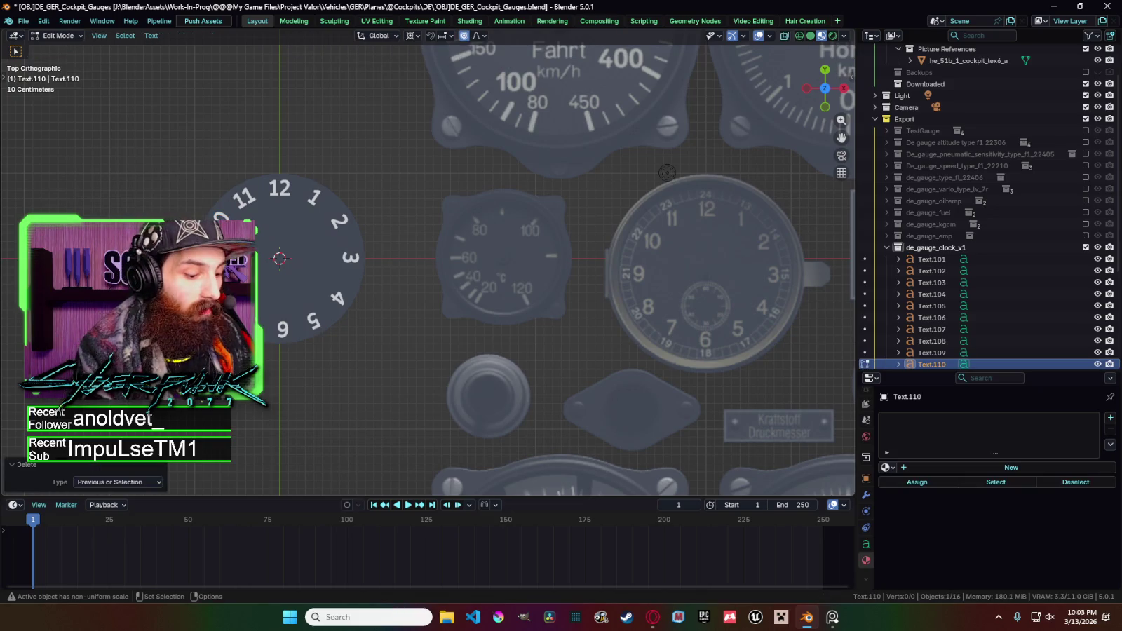
{"action": "key", "text": "Tab"}
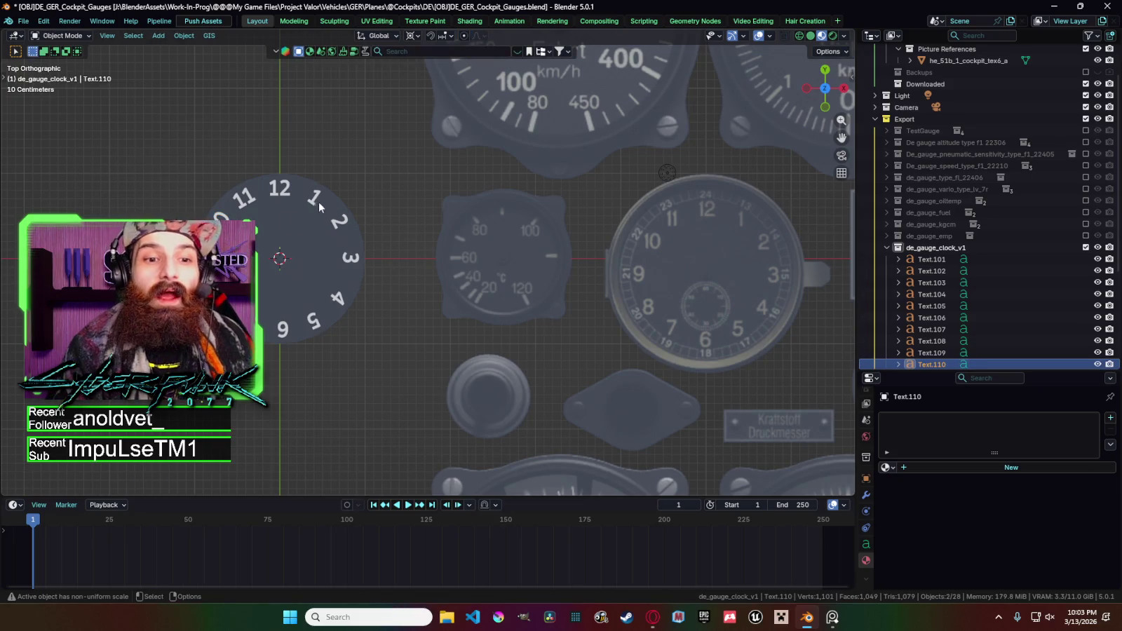
{"action": "left_click", "coordinate": [314, 200]}
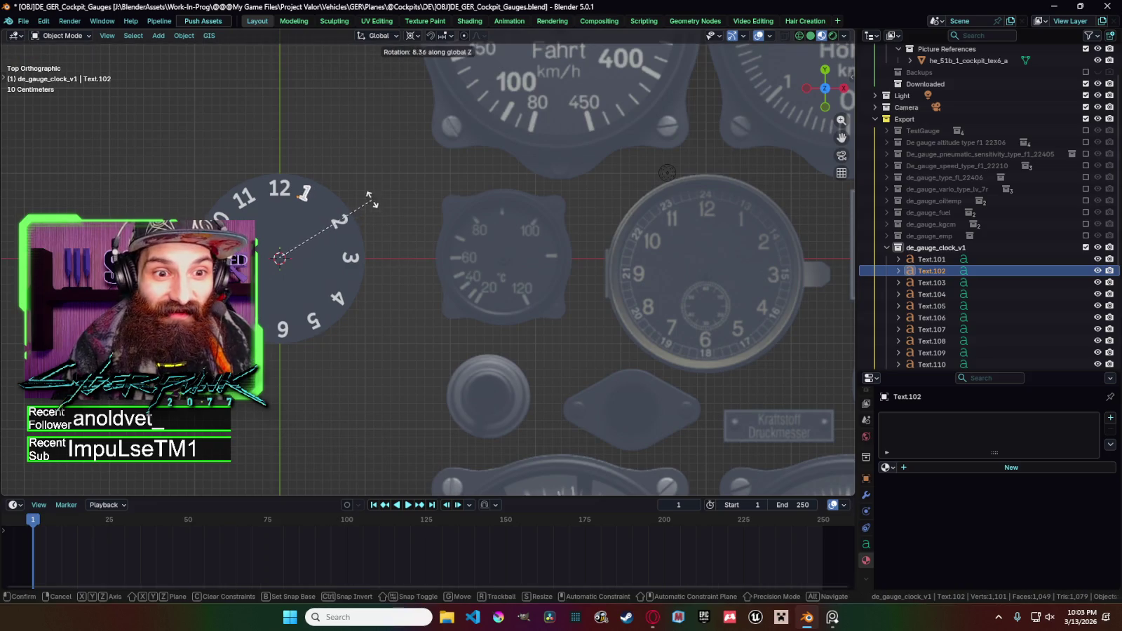
Bring up the pivot point choices to rotate numerals around the 3D Cursor.
{"action": "key", "text": "period"}
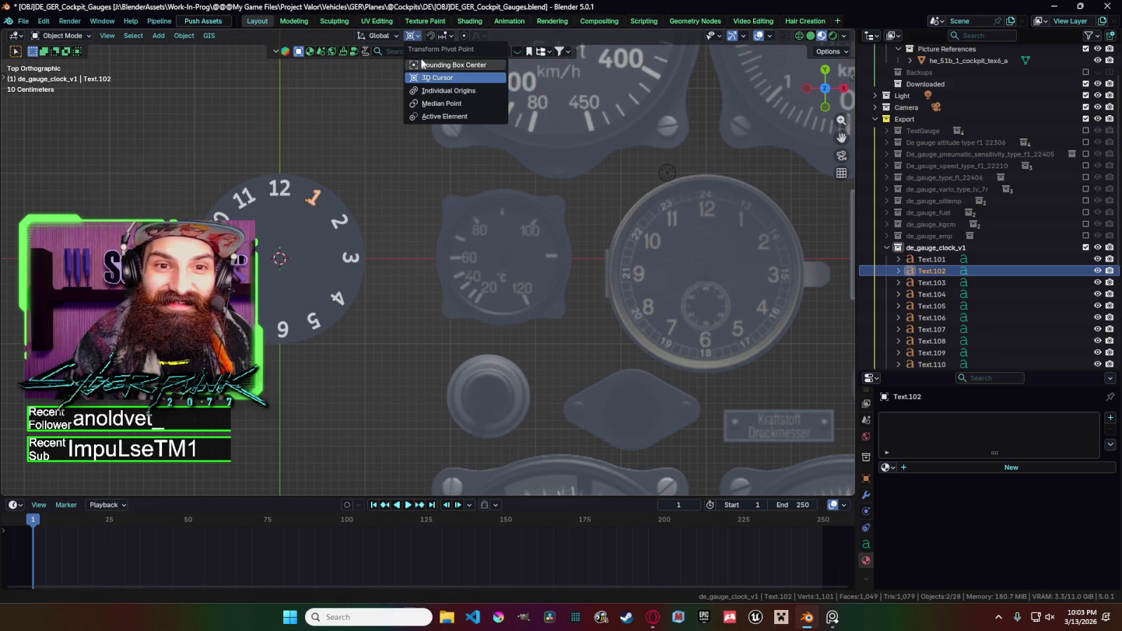
Rotate the 1 and 2 numerals around the dial centre.
{"action": "key", "text": "r"}
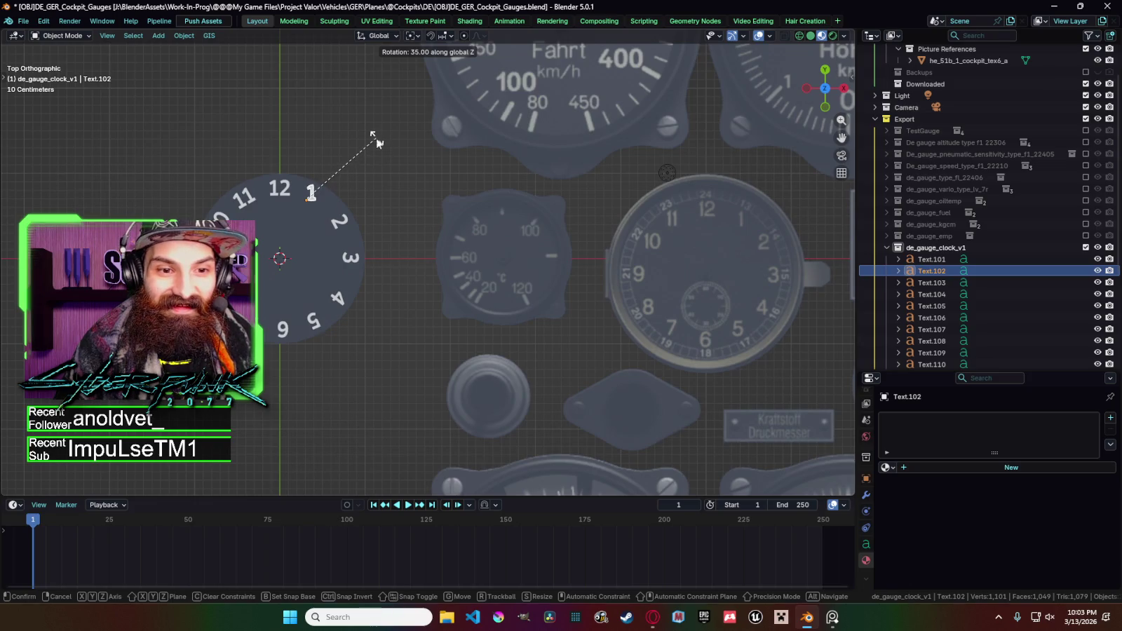
{"action": "left_click", "coordinate": [378, 138]}
{"action": "left_click", "coordinate": [346, 221]}
{"action": "key", "text": "r"}
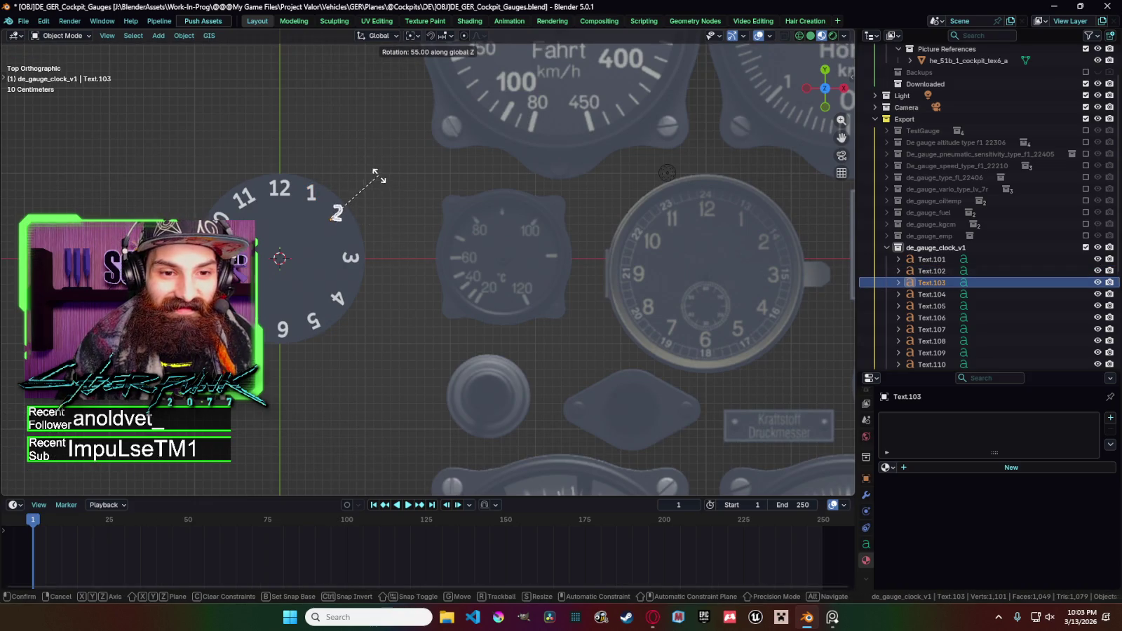
{"action": "left_click", "coordinate": [371, 170]}
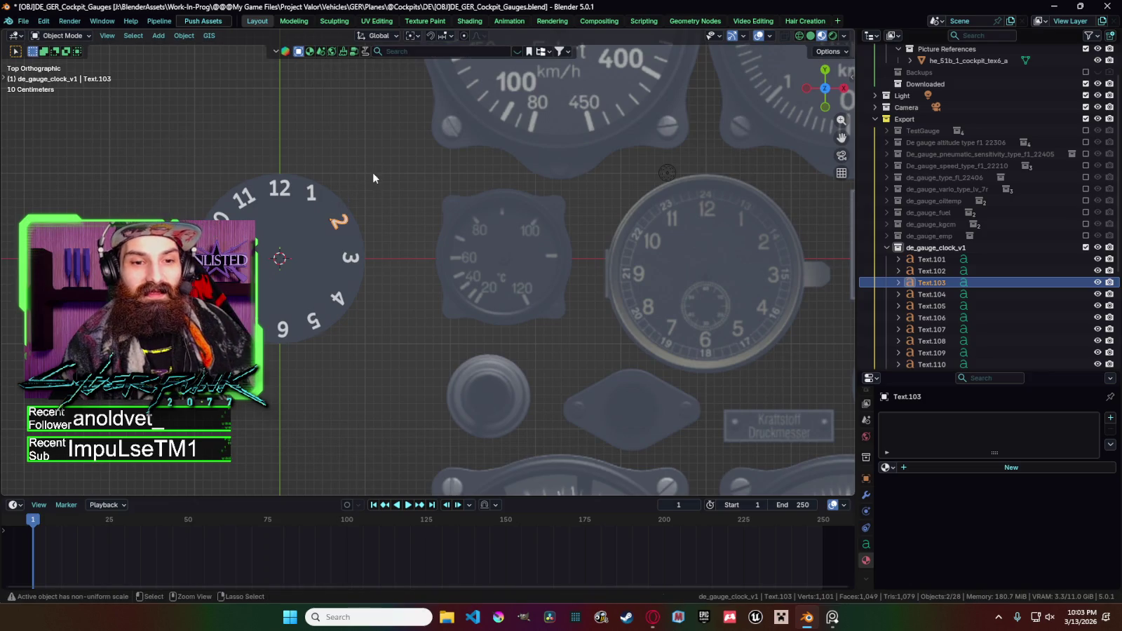
Turn the 1 numeral 55 degrees about Z.
{"action": "left_click", "coordinate": [338, 223]}
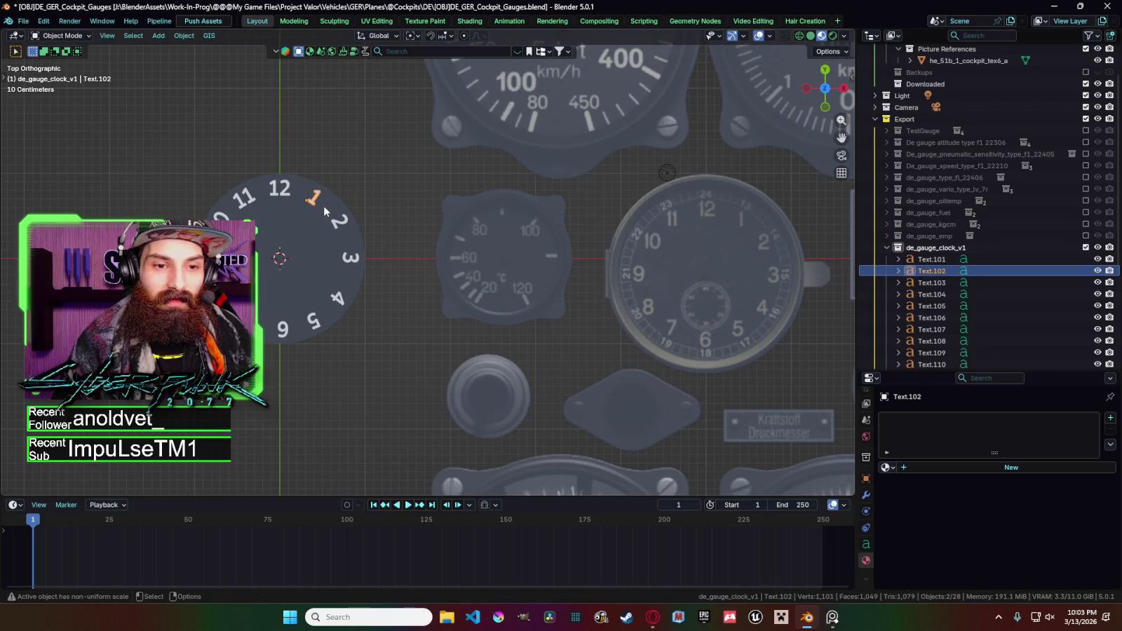
{"action": "key", "text": "r"}
{"action": "key", "text": "z"}
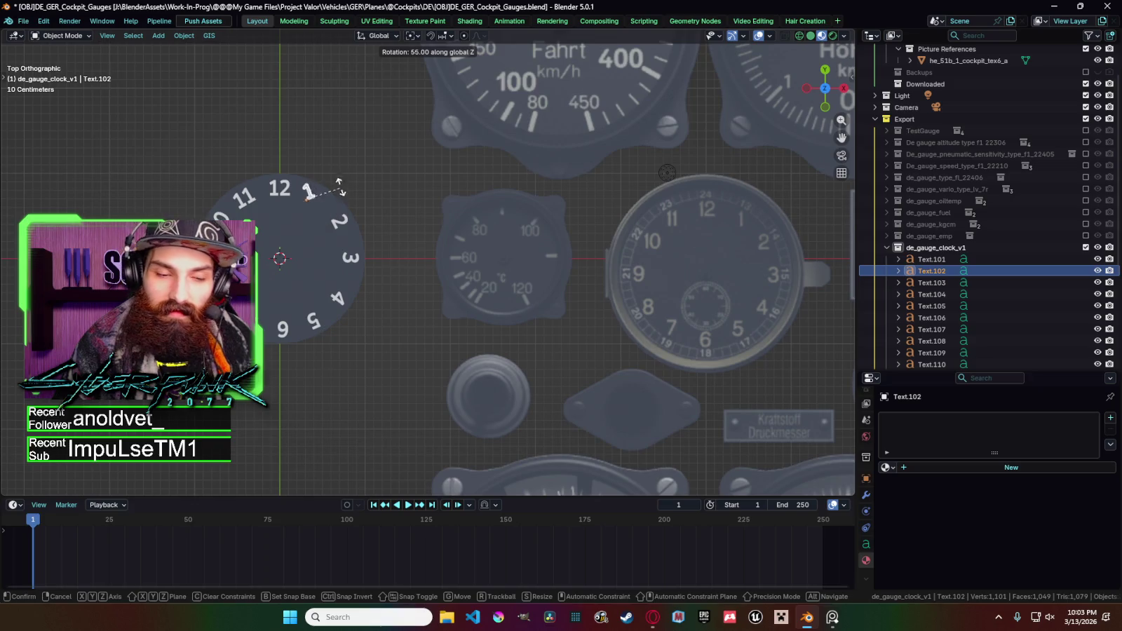
{"action": "left_click", "coordinate": [347, 200]}
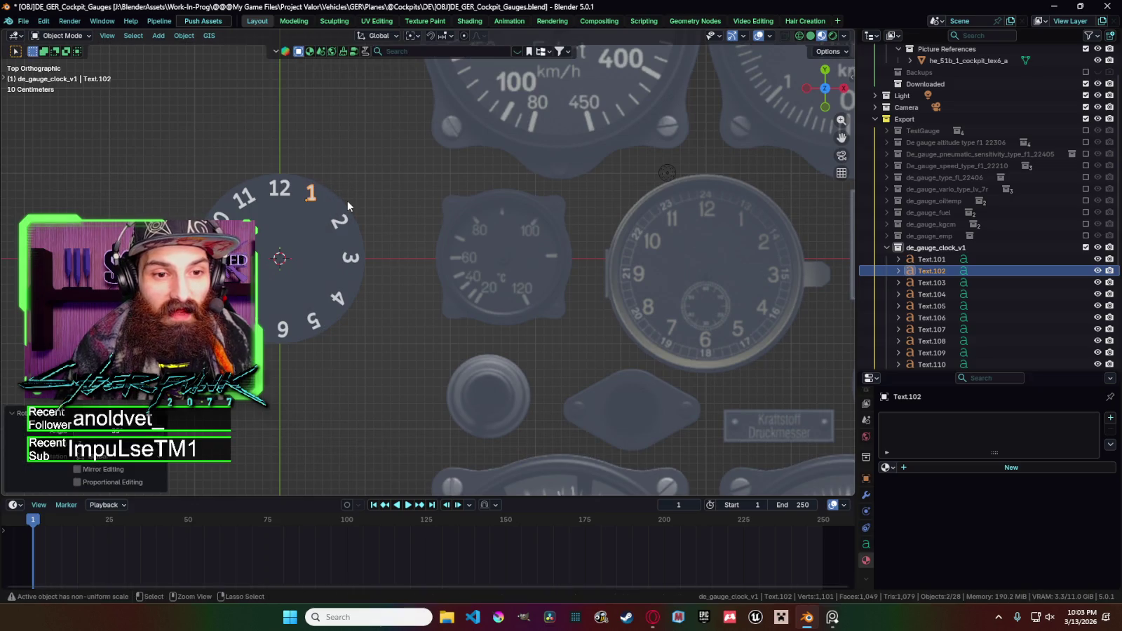
Select numerals 1 through 5 and try rotating them together, then cancel.
{"action": "left_click", "coordinate": [340, 222], "text": "shift"}
{"action": "left_click", "coordinate": [348, 258], "text": "shift"}
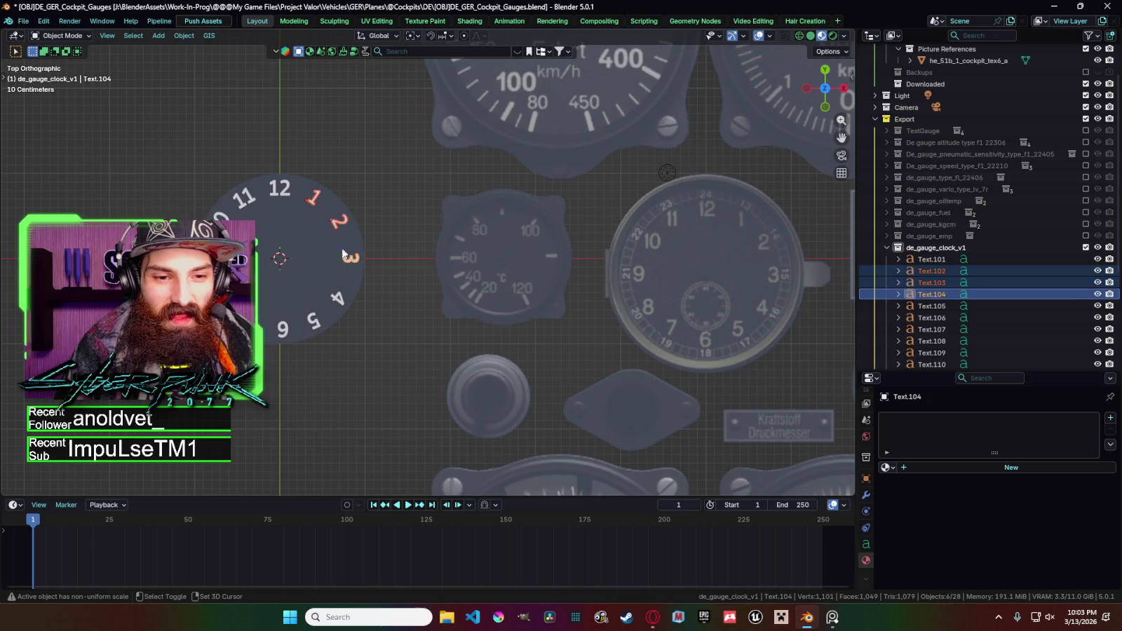
{"action": "left_click", "coordinate": [337, 300], "text": "shift"}
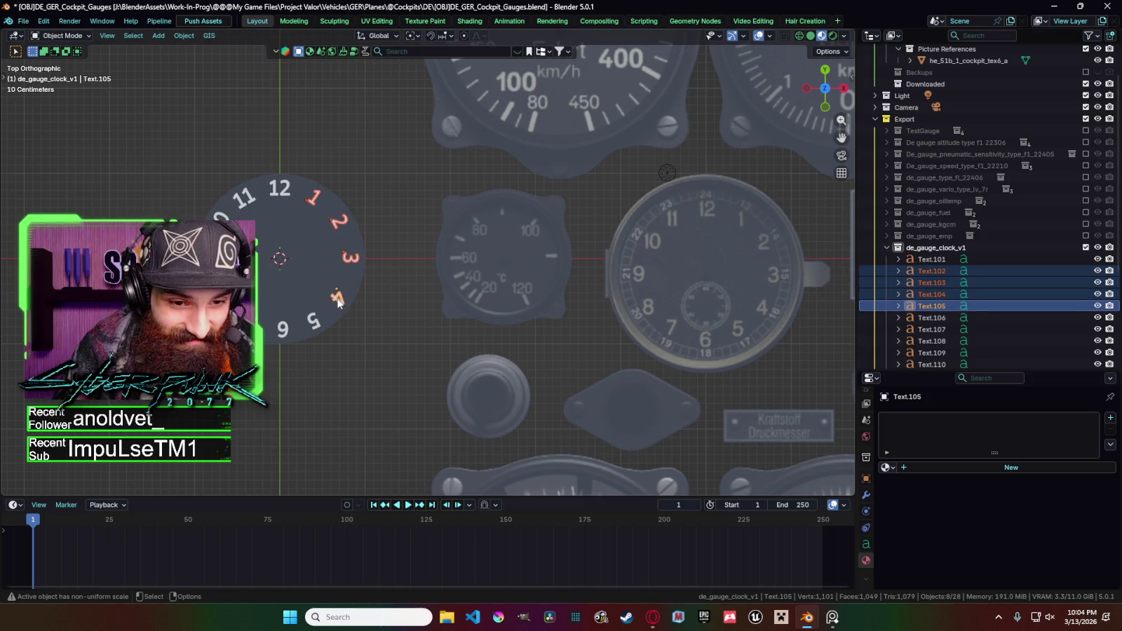
{"action": "left_click", "coordinate": [314, 321], "text": "shift"}
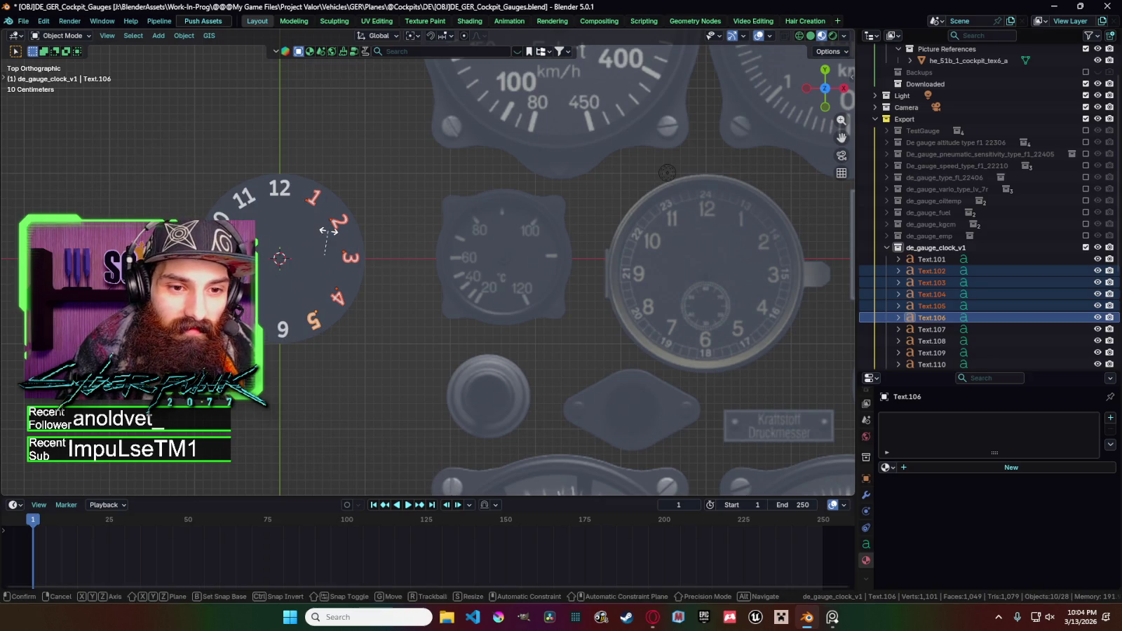
{"action": "key", "text": "r"}
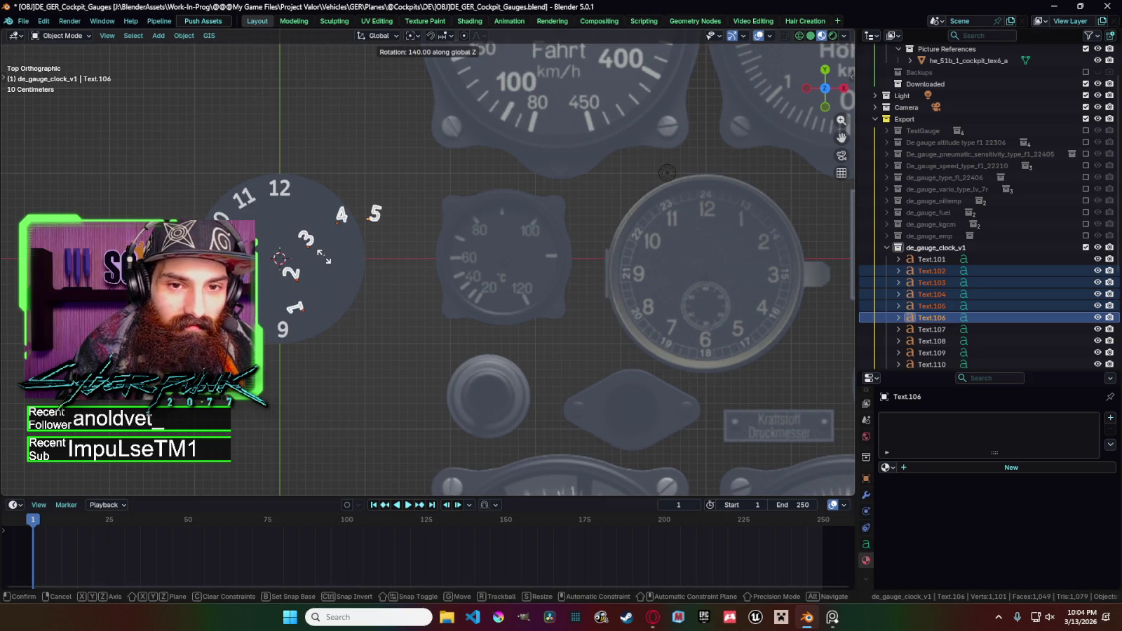
{"action": "key", "text": "Escape"}
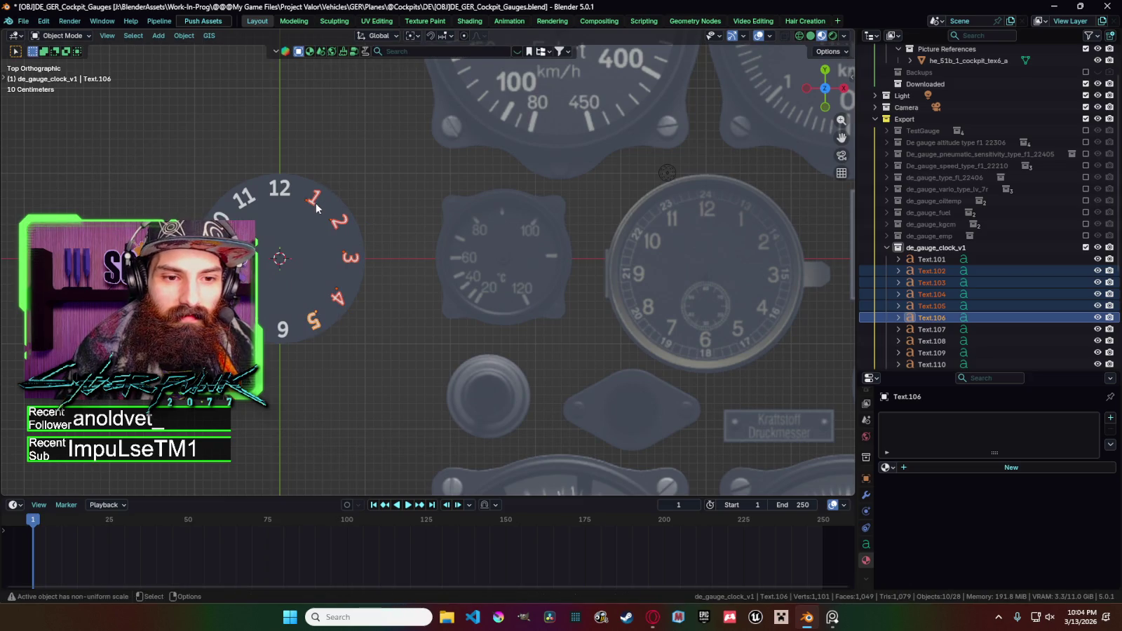
Stand the numerals 1, 2 and 3 upright by rotating each individually.
{"action": "left_click", "coordinate": [316, 209]}
{"action": "key", "text": "r"}
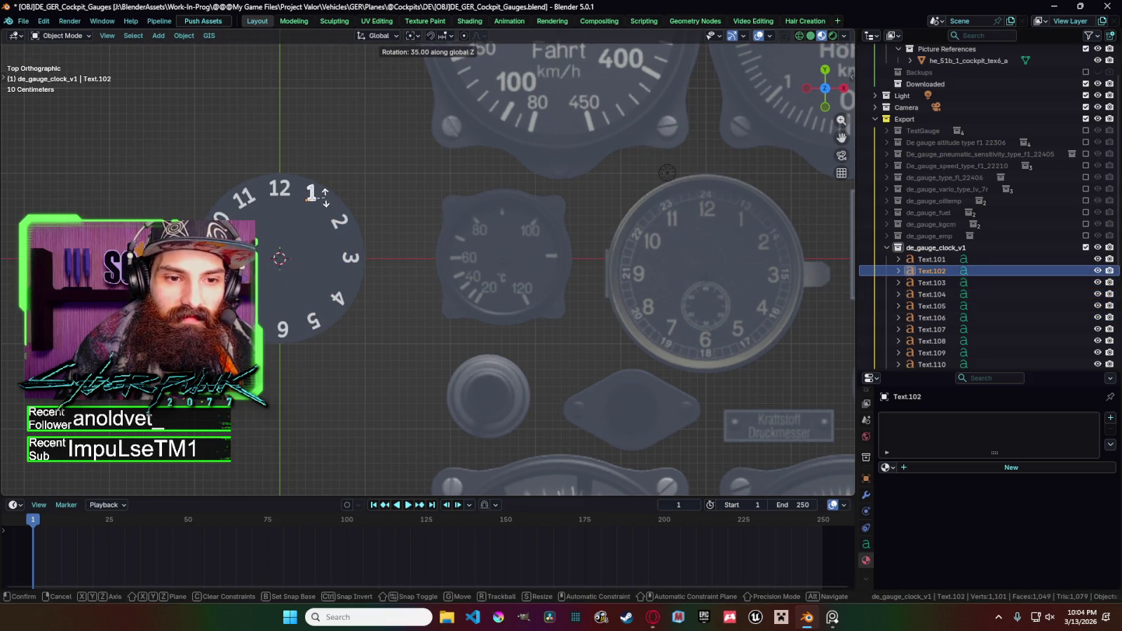
{"action": "left_click", "coordinate": [325, 199]}
{"action": "left_click", "coordinate": [338, 222]}
{"action": "key", "text": "r"}
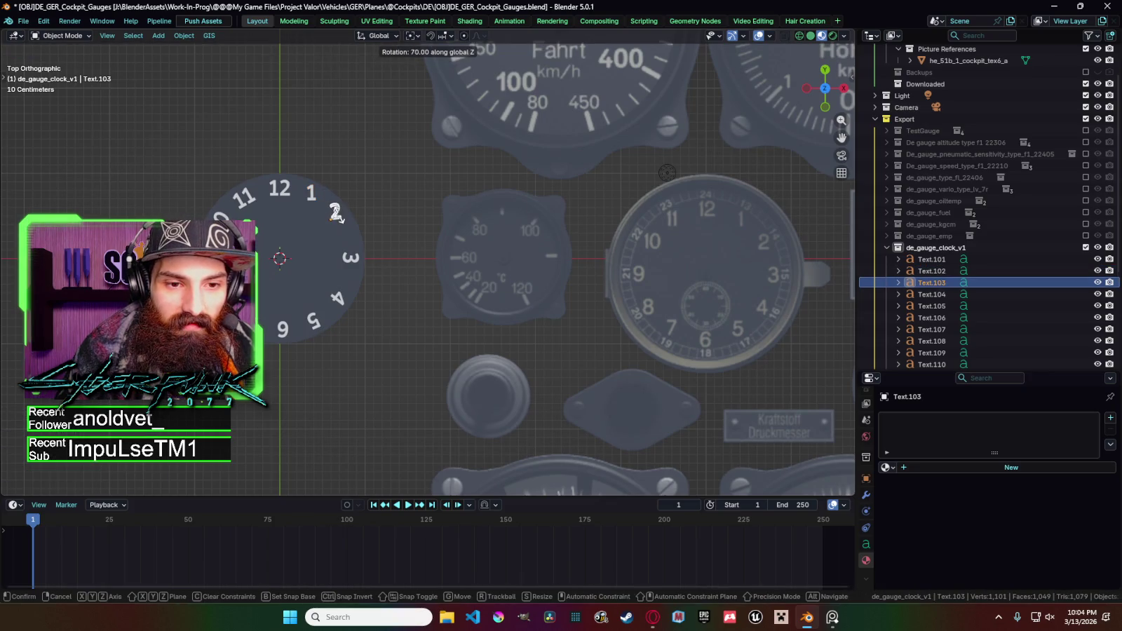
{"action": "left_click", "coordinate": [337, 217]}
{"action": "left_click", "coordinate": [352, 263]}
{"action": "key", "text": "r"}
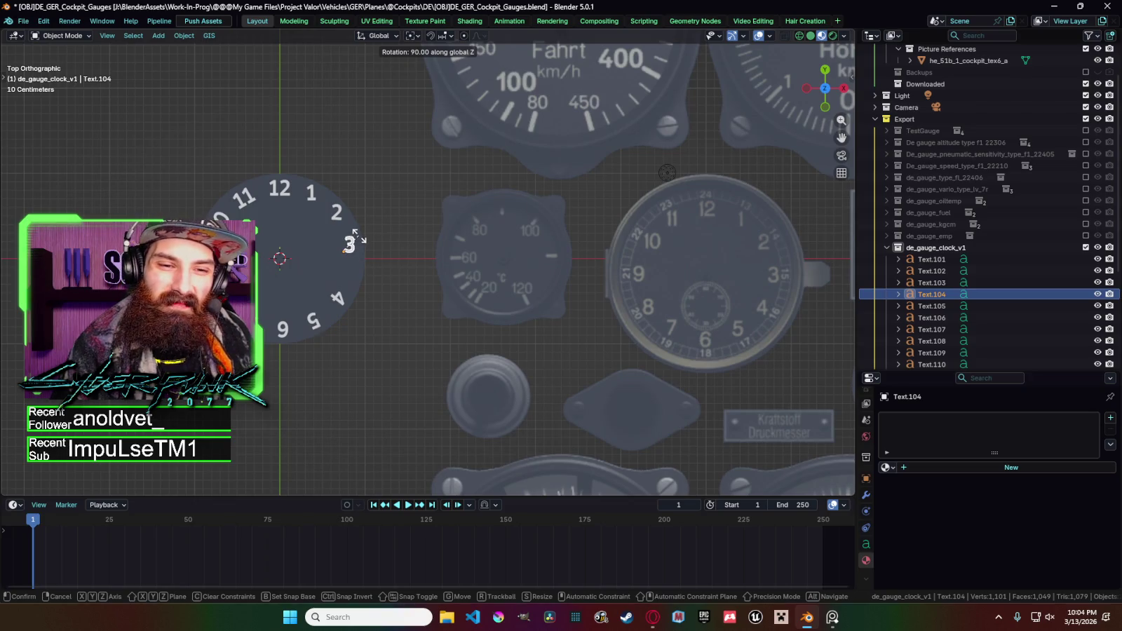
{"action": "left_click", "coordinate": [354, 237]}
Rotate the numerals 4, 5 and 6 upright one at a time.
{"action": "left_click", "coordinate": [339, 297]}
{"action": "key", "text": "r"}
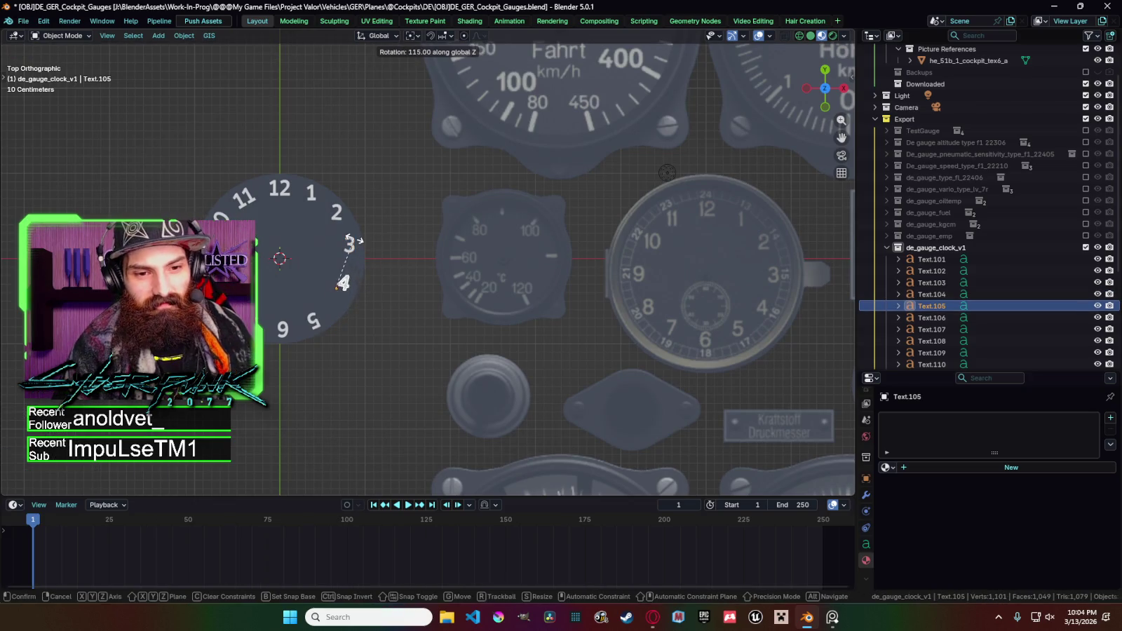
{"action": "left_click", "coordinate": [339, 235]}
{"action": "left_click", "coordinate": [315, 321]}
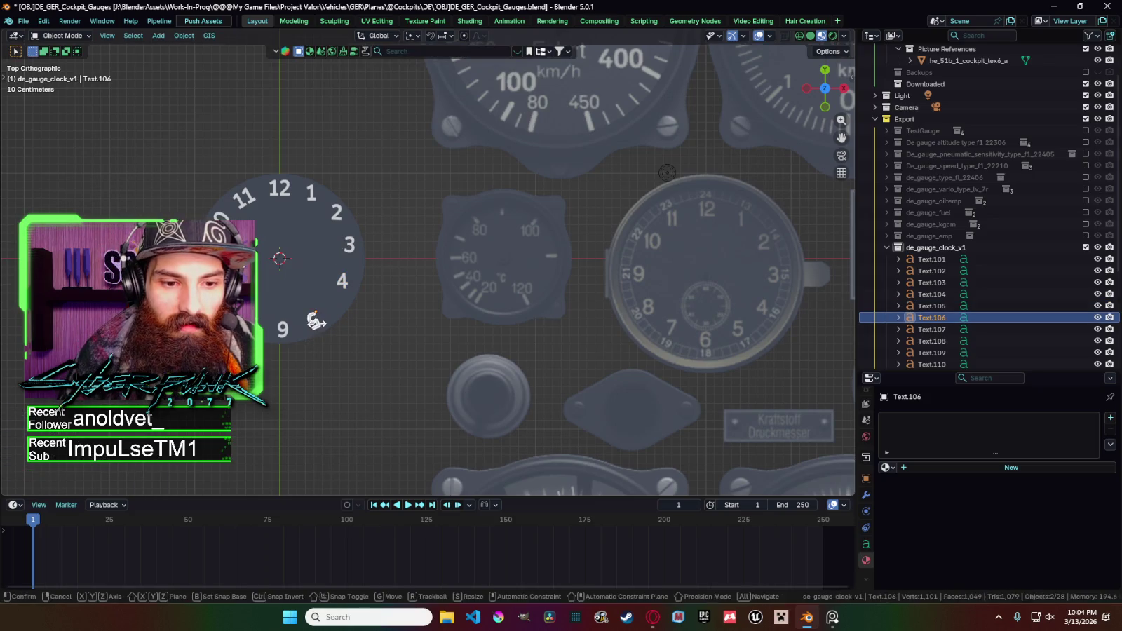
{"action": "key", "text": "r"}
{"action": "left_click", "coordinate": [333, 265]}
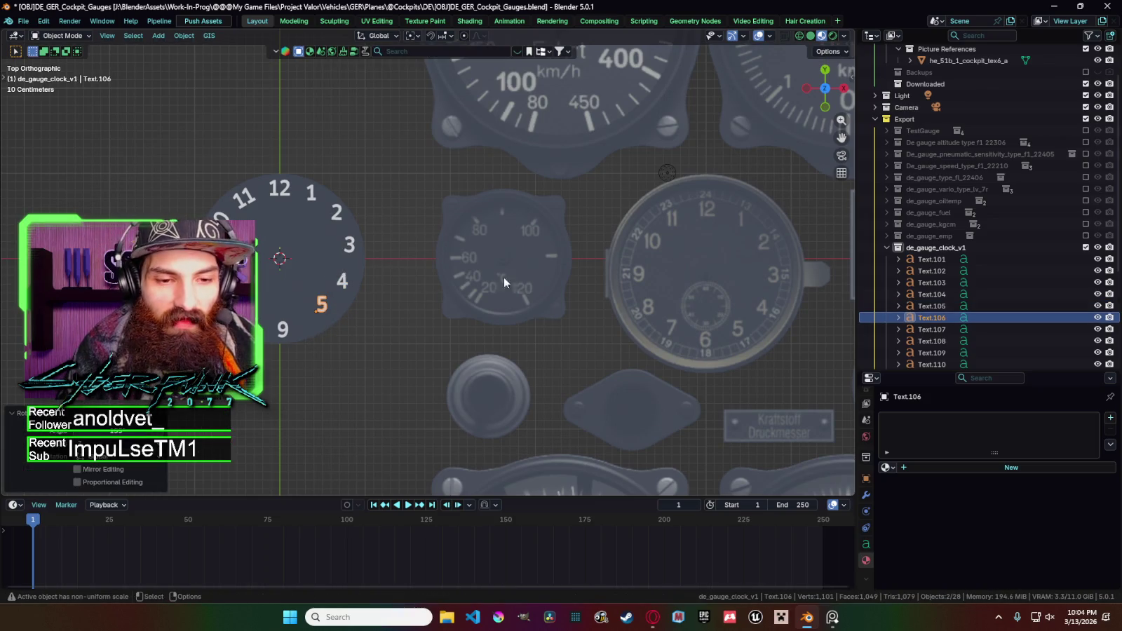
{"action": "left_click", "coordinate": [287, 333]}
{"action": "key", "text": "r"}
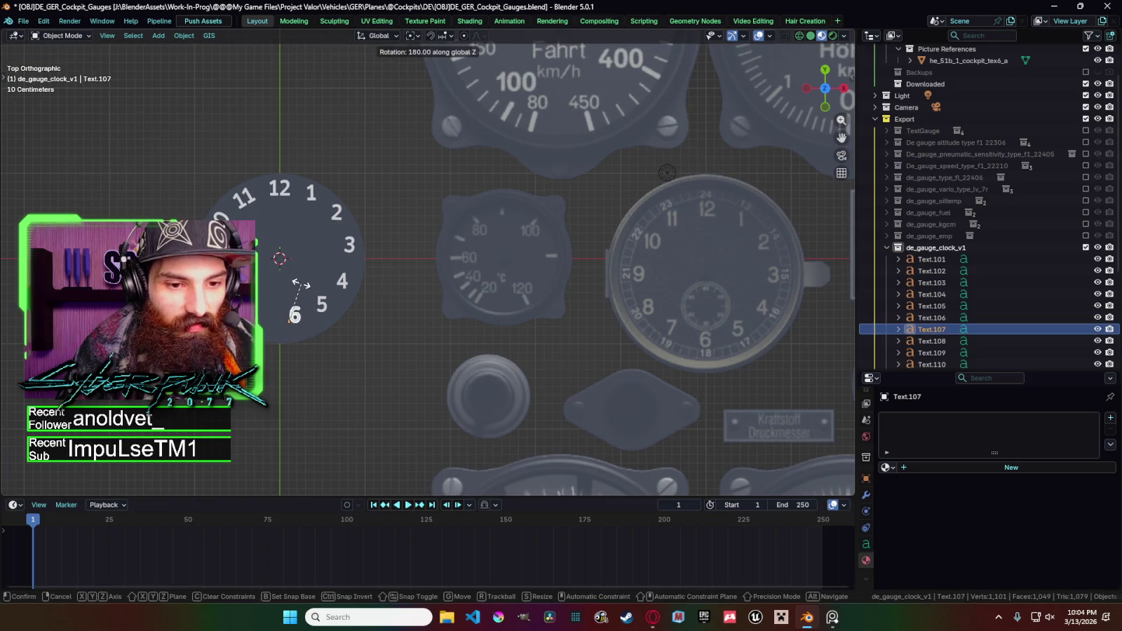
{"action": "left_click", "coordinate": [300, 282]}
Rotate the 7, Text.109 and Text.110 numerals upright individually.
{"action": "left_click", "coordinate": [267, 320]}
{"action": "key", "text": "r"}
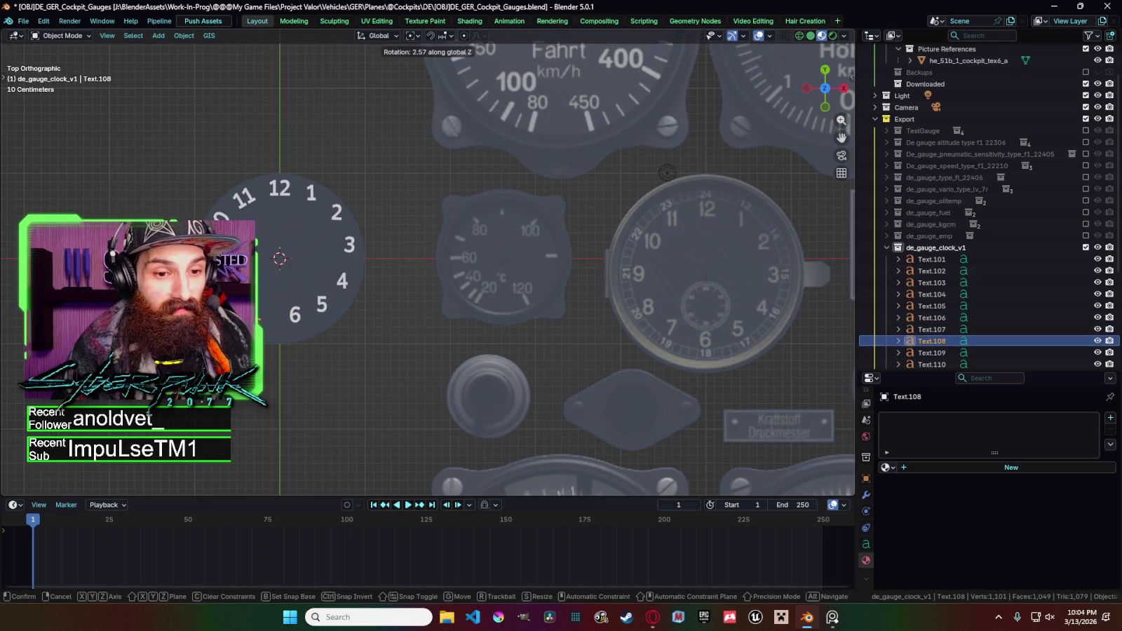
{"action": "left_click", "coordinate": [270, 316]}
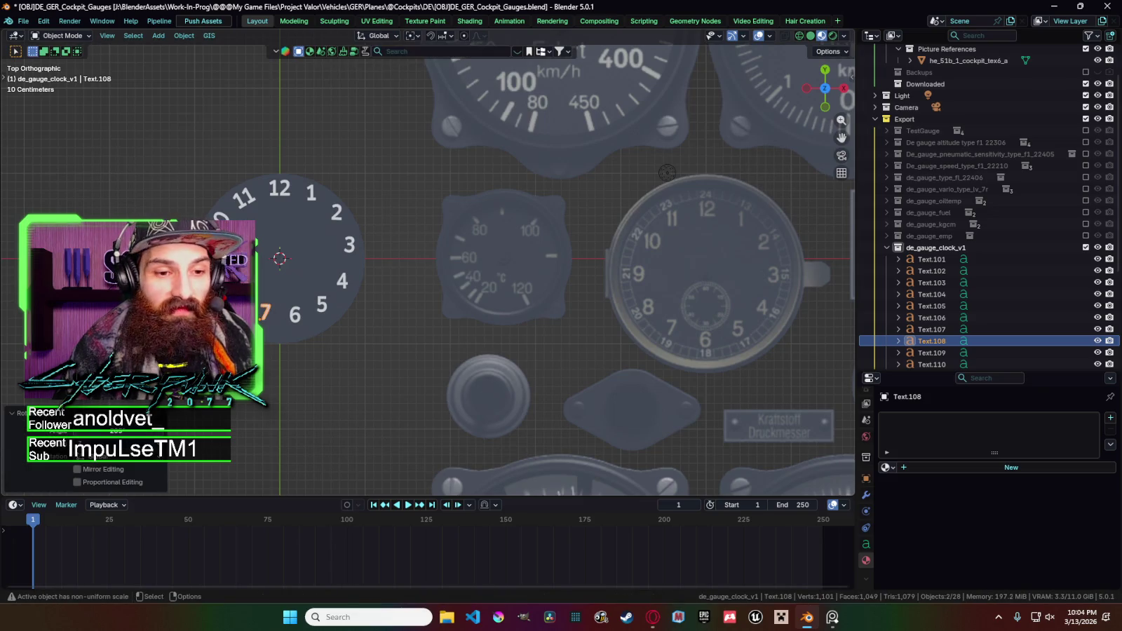
{"action": "left_click", "coordinate": [242, 295]}
{"action": "key", "text": "r"}
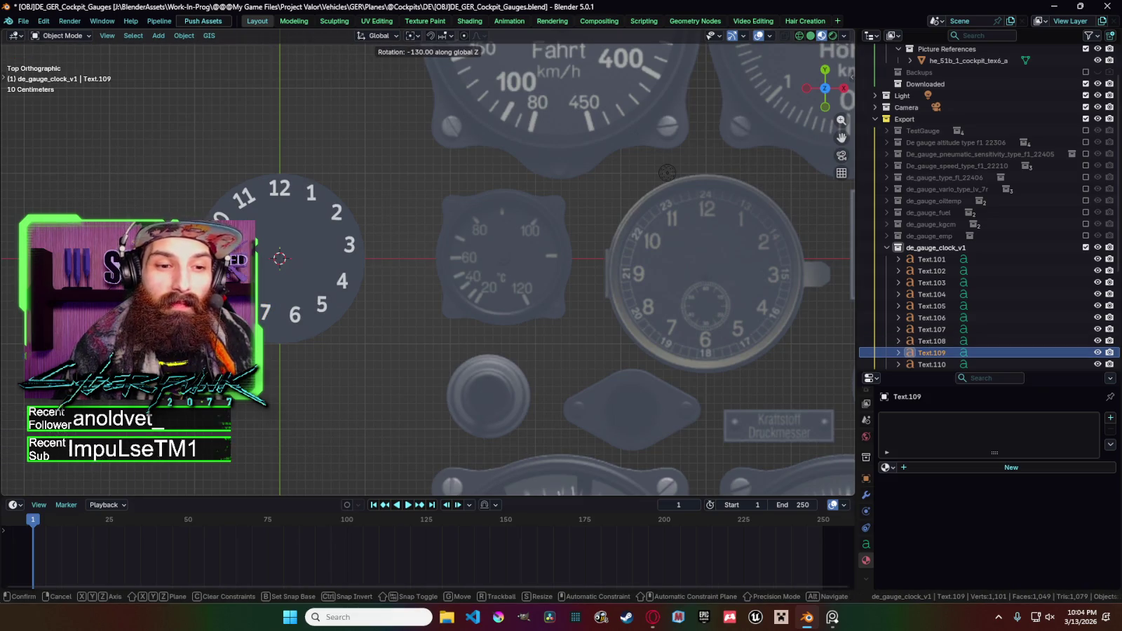
{"action": "left_click", "coordinate": [242, 295]}
{"action": "left_click", "coordinate": [223, 260]}
{"action": "key", "text": "r"}
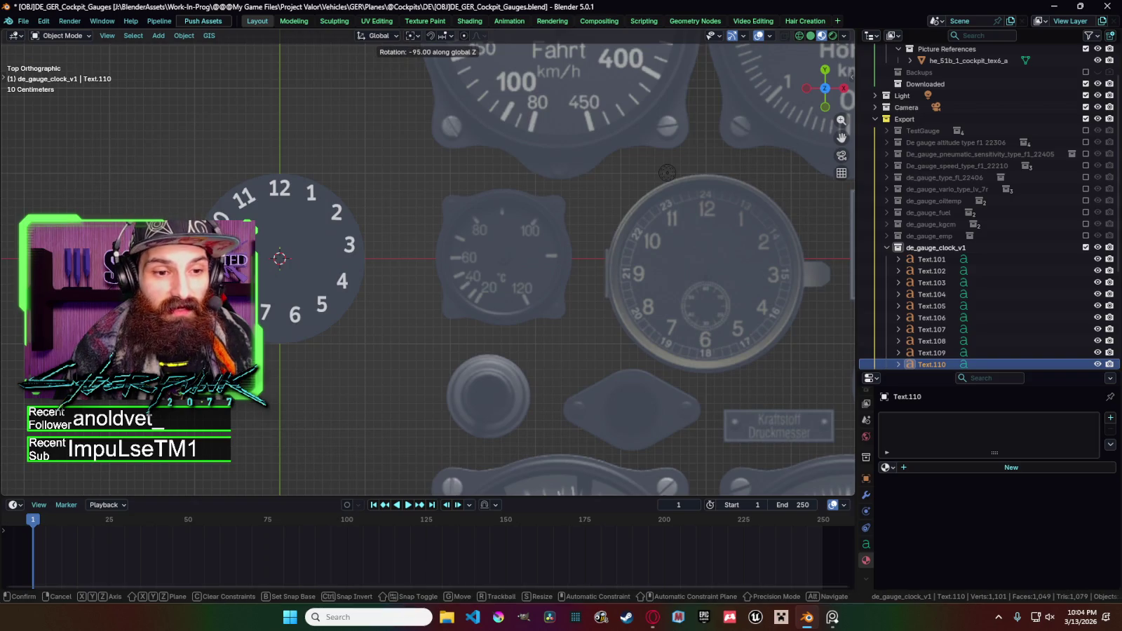
{"action": "left_click", "coordinate": [223, 259]}
{"action": "key", "text": "r"}
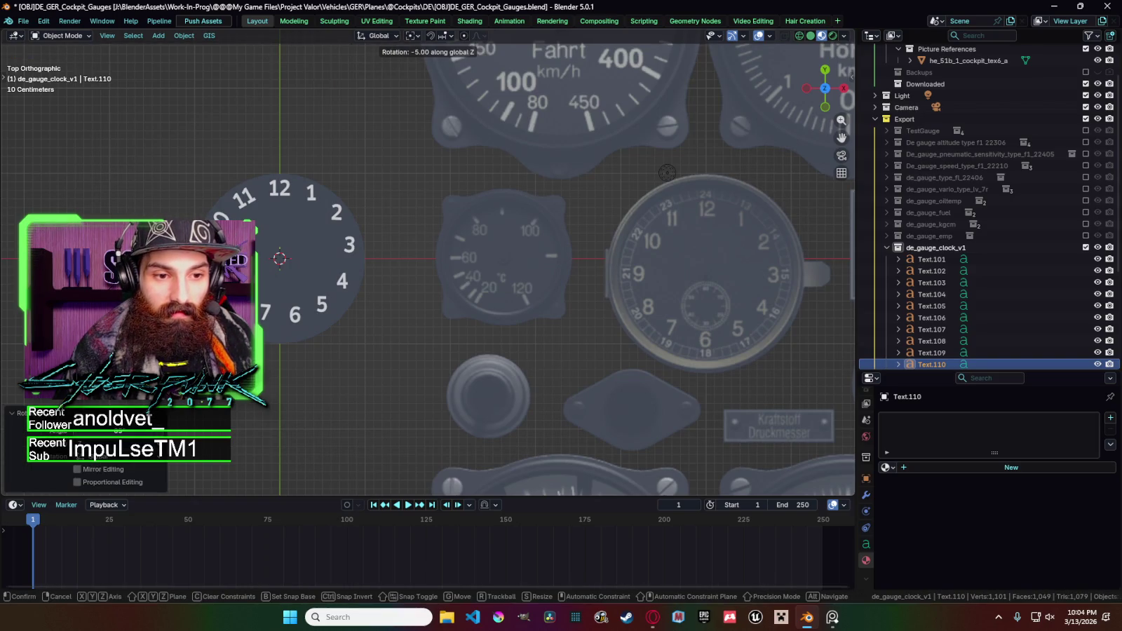
Adjust the Text.111 and 11 numerals' rotation, then select the 12 and Text.110.
{"action": "left_click", "coordinate": [235, 221]}
{"action": "key", "text": "shift+d"}
{"action": "key", "text": "r"}
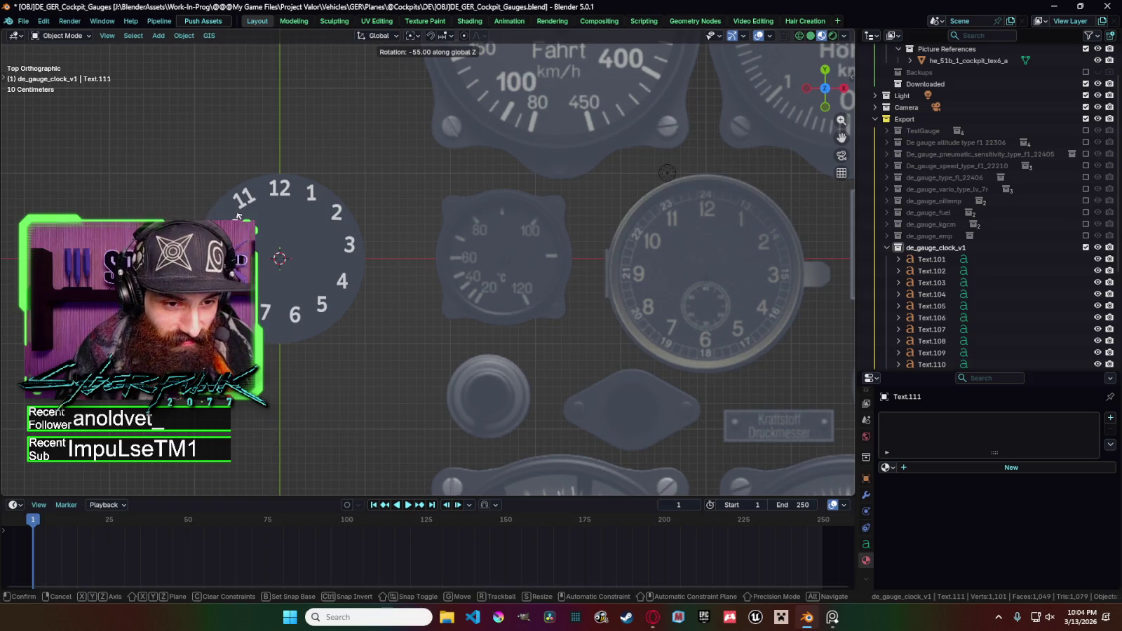
{"action": "left_click", "coordinate": [240, 210]}
{"action": "key", "text": "shift+d"}
{"action": "key", "text": "r"}
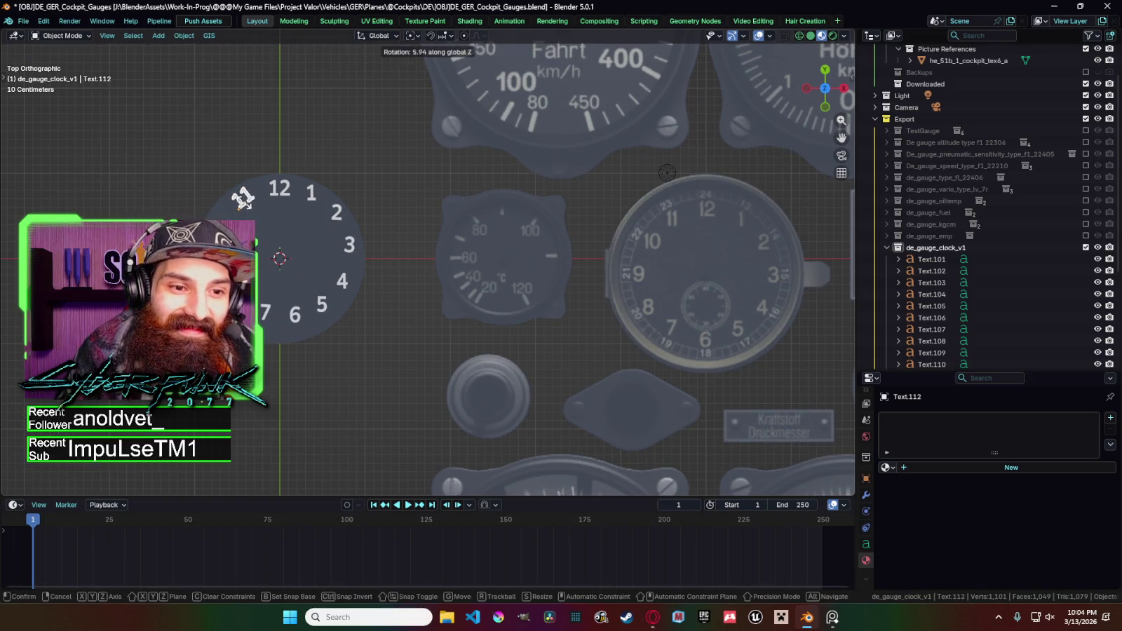
{"action": "left_click", "coordinate": [253, 208]}
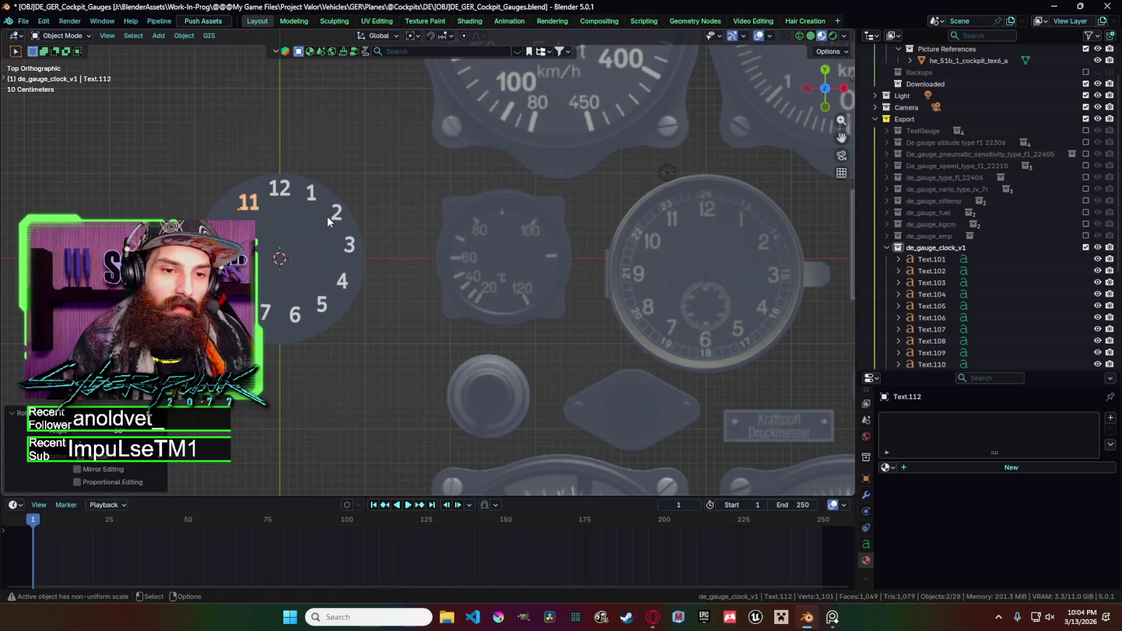
{"action": "left_click", "coordinate": [285, 198], "text": "shift"}
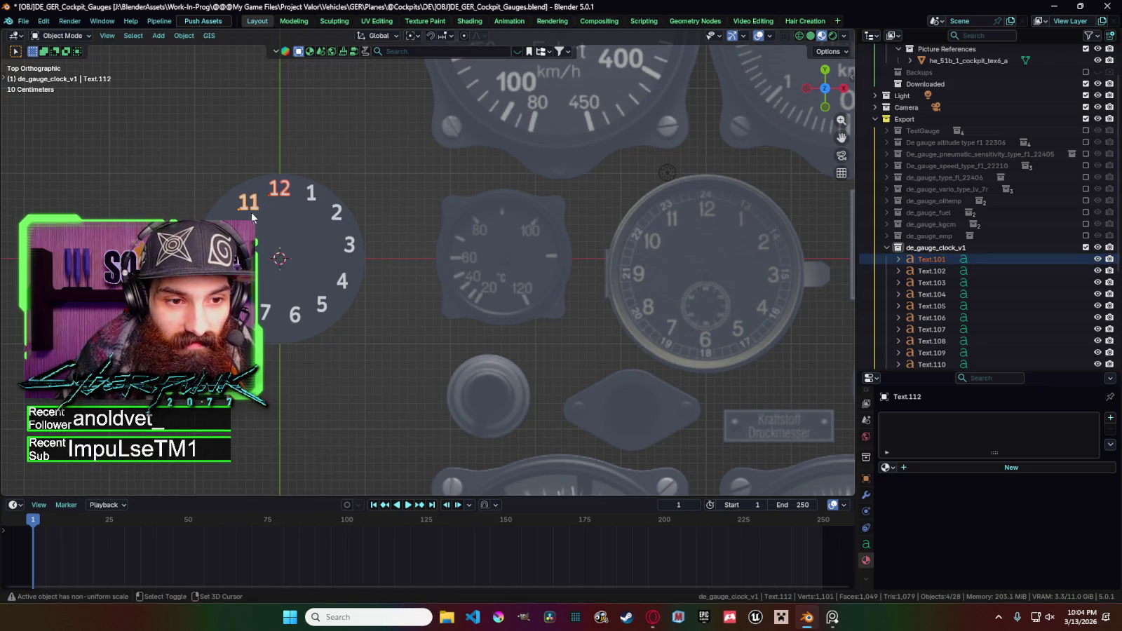
{"action": "left_click", "coordinate": [223, 231], "text": "shift"}
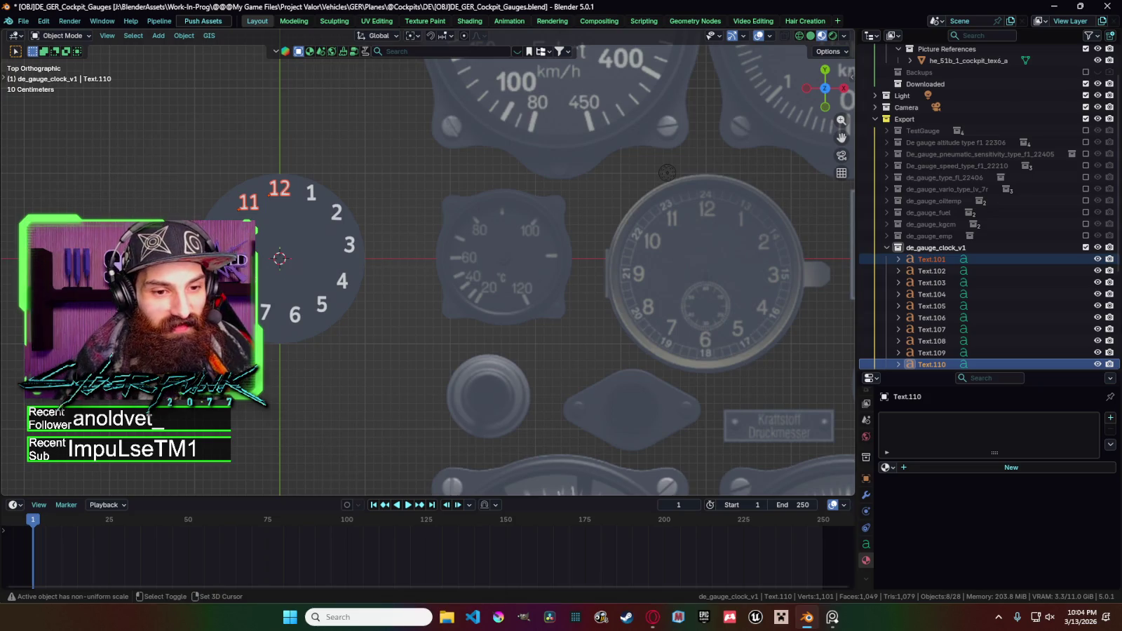
Turn the Text.109 numeral 5 degrees about Z.
{"action": "left_click", "coordinate": [225, 253]}
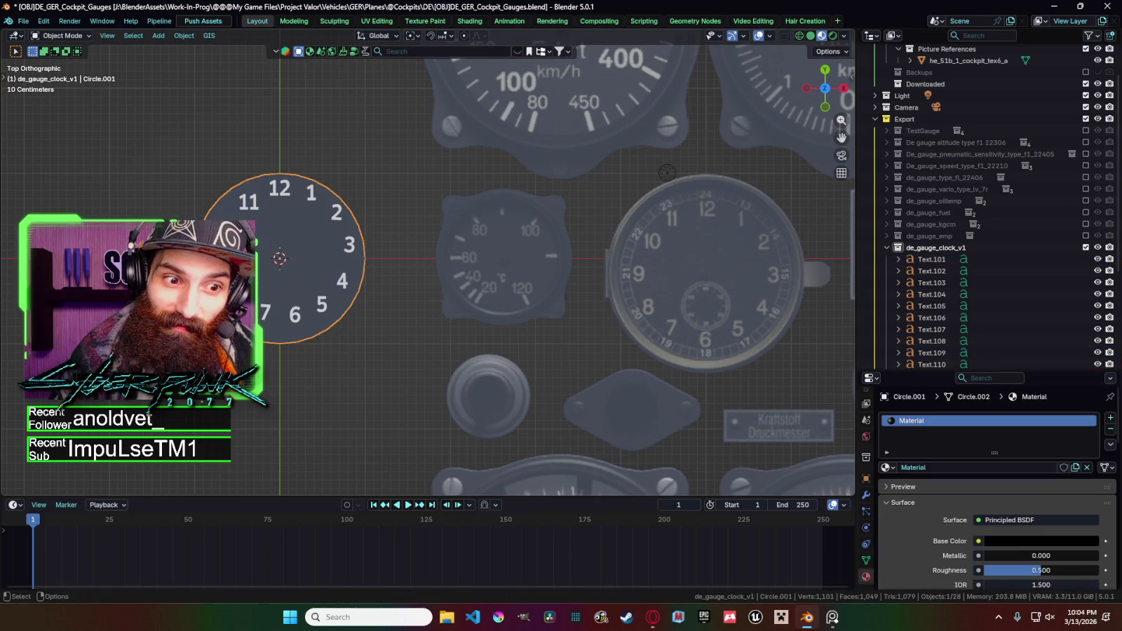
{"action": "left_click", "coordinate": [931, 353]}
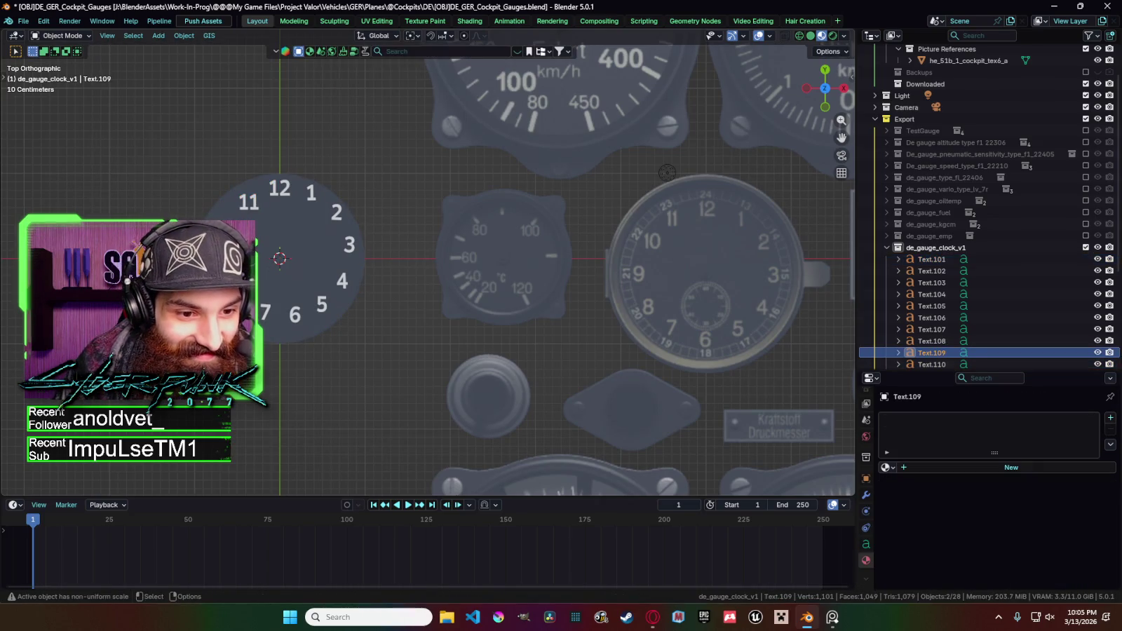
{"action": "key", "text": "r"}
{"action": "key", "text": "z"}
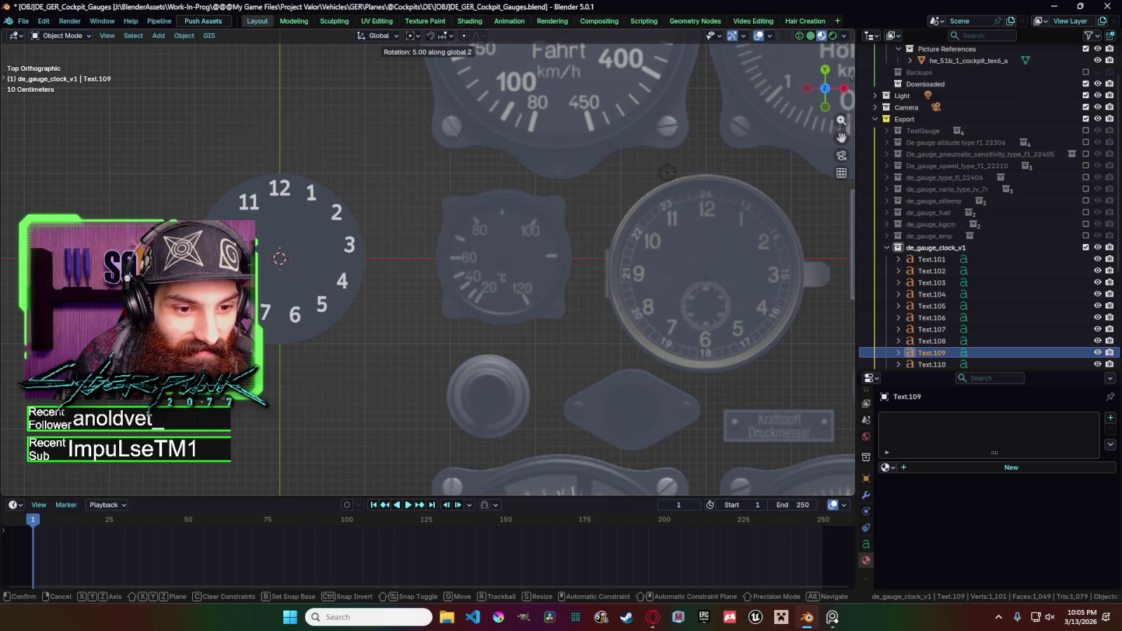
{"action": "key", "text": "Return"}
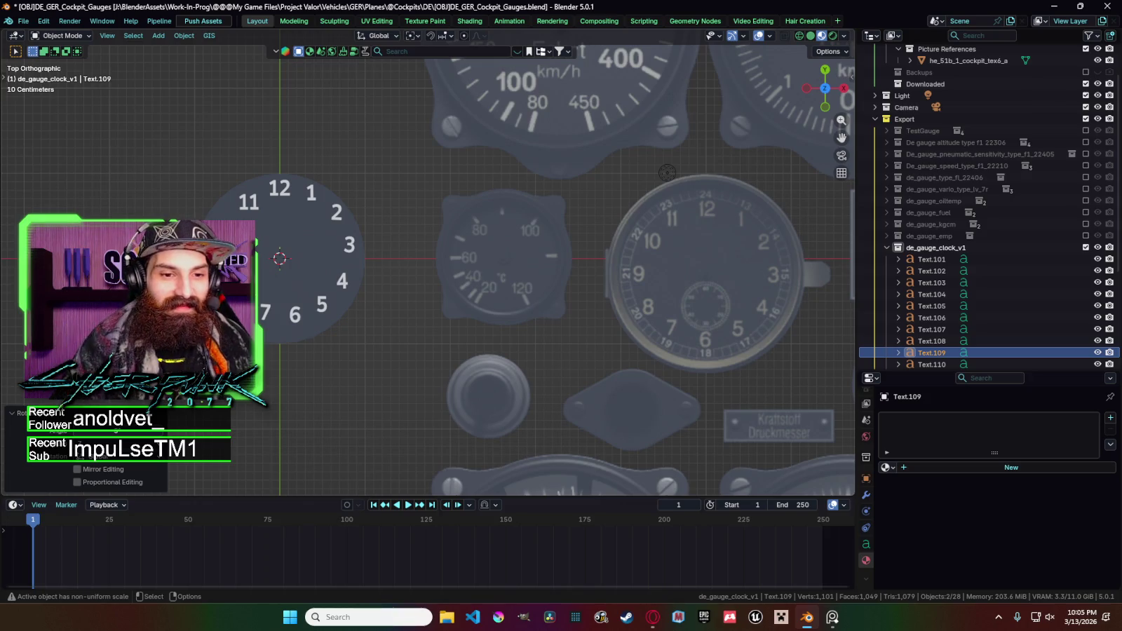
Select Text.110 together with the numerals 12 through 7.
{"action": "left_click", "coordinate": [225, 226], "text": "shift"}
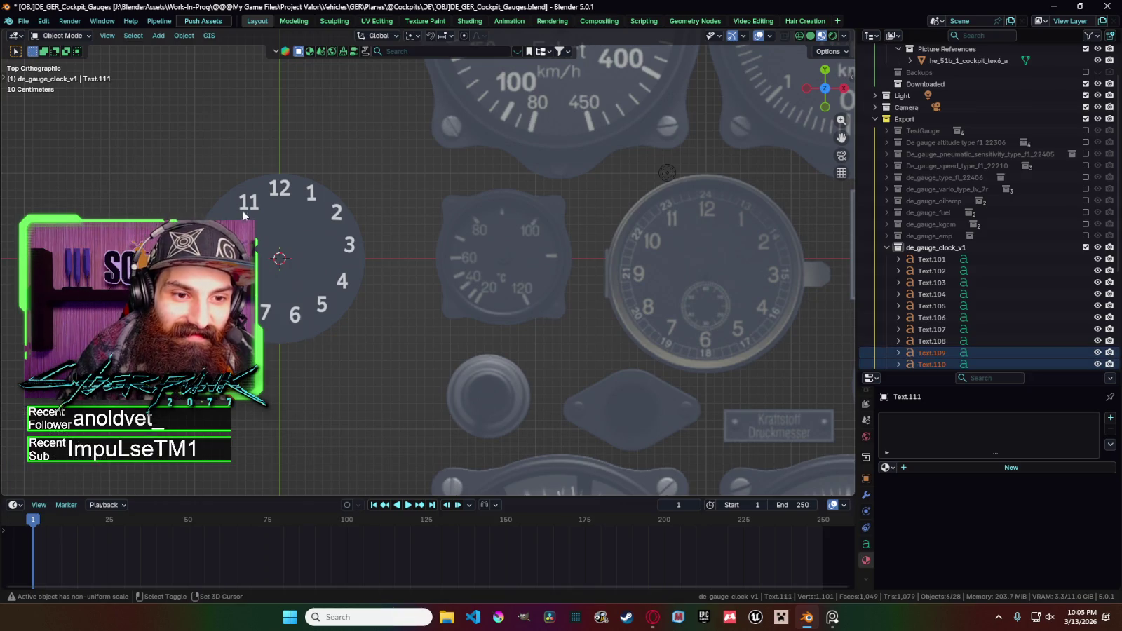
{"action": "left_click", "coordinate": [279, 188], "text": "shift"}
{"action": "left_click", "coordinate": [311, 193], "text": "shift"}
{"action": "left_click", "coordinate": [337, 215], "text": "shift"}
{"action": "left_click", "coordinate": [349, 245], "text": "shift"}
{"action": "left_click", "coordinate": [342, 281], "text": "shift"}
{"action": "left_click", "coordinate": [322, 305], "text": "shift"}
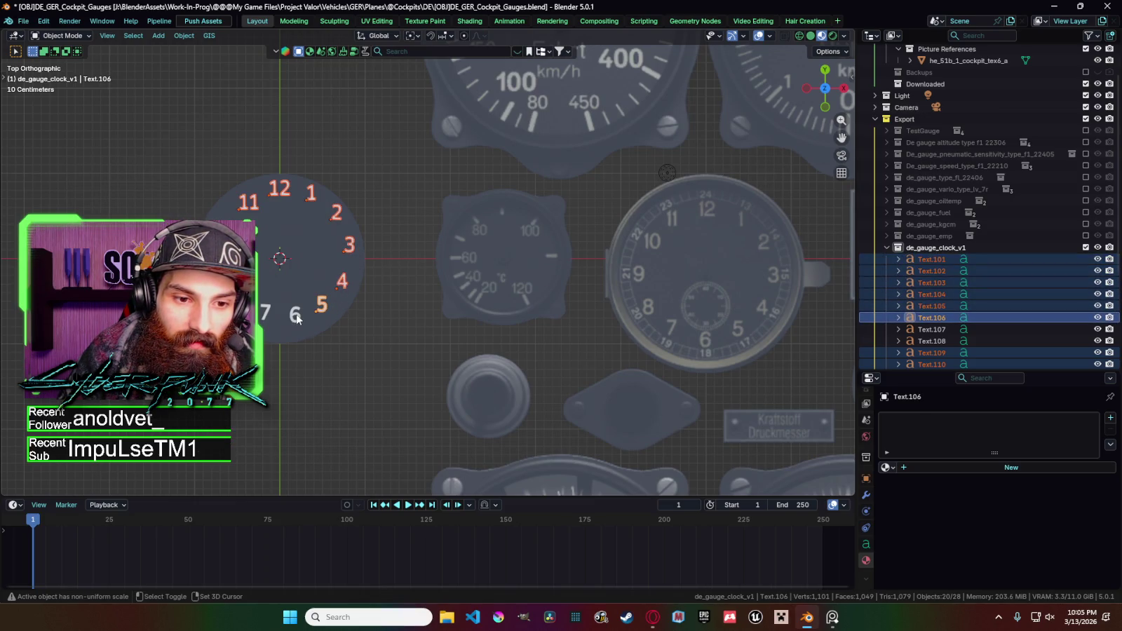
{"action": "left_click", "coordinate": [298, 319], "text": "shift"}
{"action": "left_click", "coordinate": [265, 312], "text": "shift"}
Move the selected numerals about 0.027 m along X so they sit evenly.
{"action": "key", "text": "g"}
{"action": "key", "text": "x"}
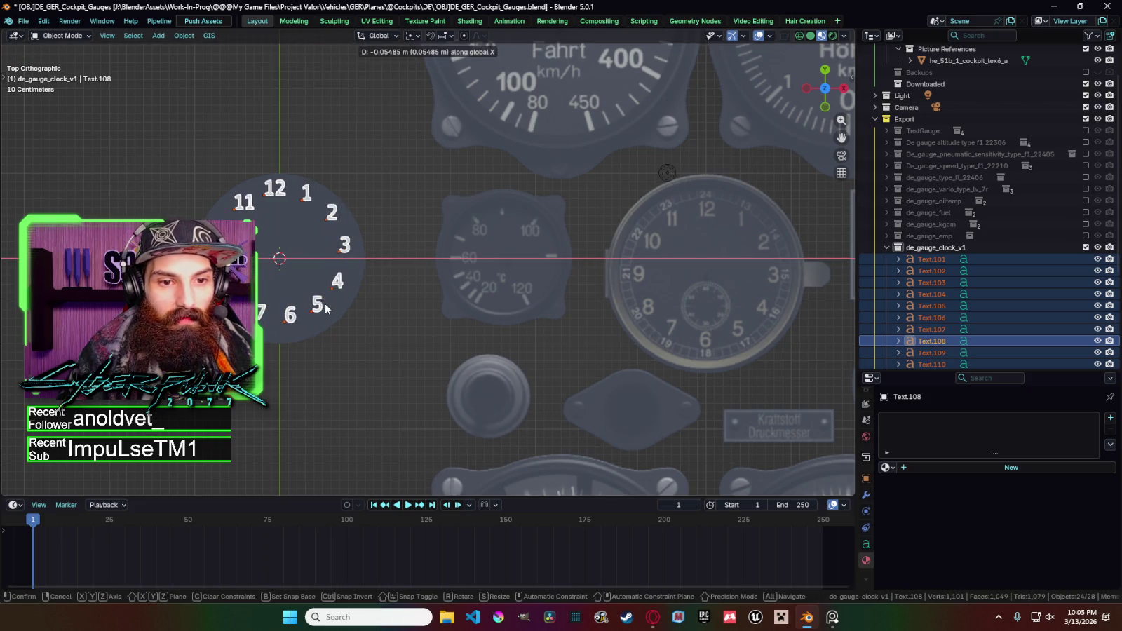
{"action": "left_click", "coordinate": [326, 309]}
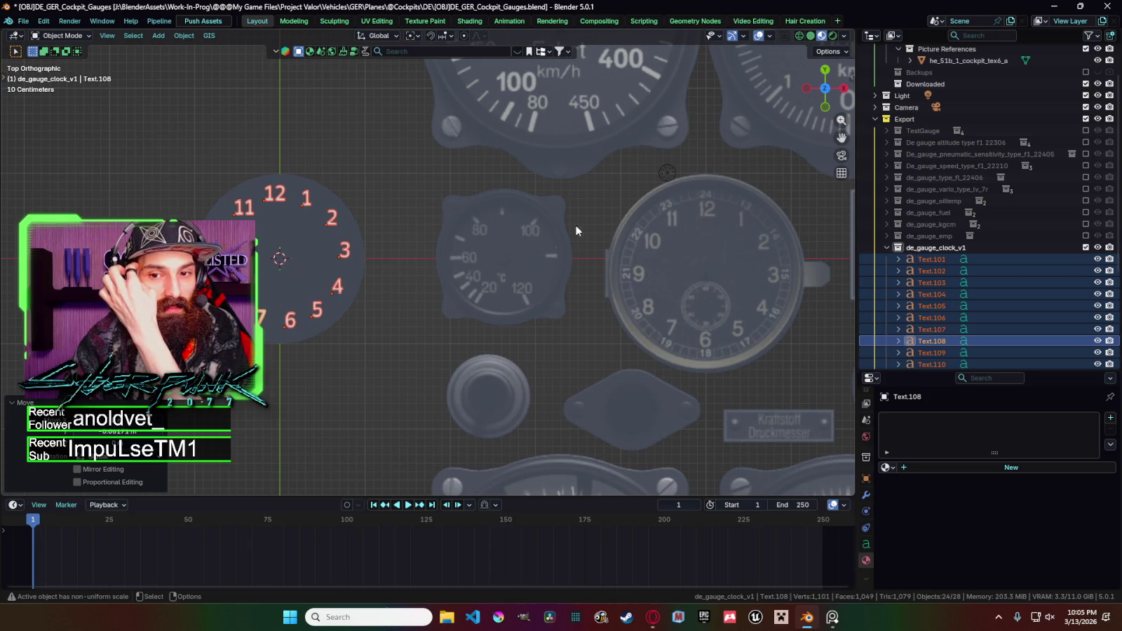
{"action": "key", "text": "g"}
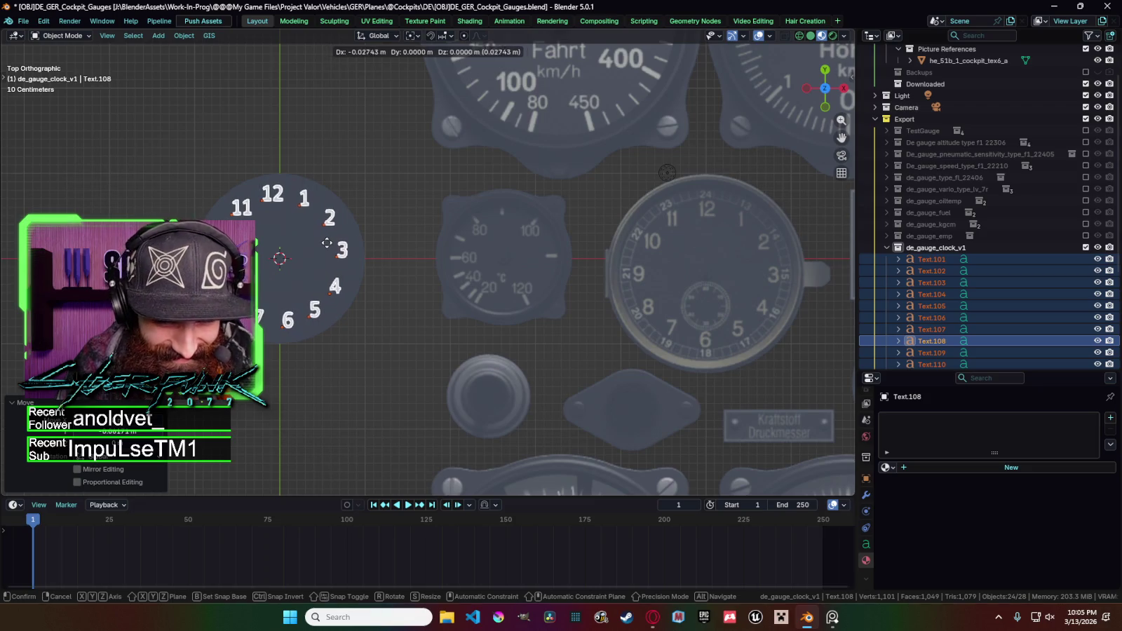
{"action": "left_click", "coordinate": [326, 243]}
Nudge the numeral 6 slightly left on its own.
{"action": "left_click", "coordinate": [405, 249]}
{"action": "left_click", "coordinate": [305, 316]}
{"action": "key", "text": "g"}
{"action": "left_click", "coordinate": [303, 293]}
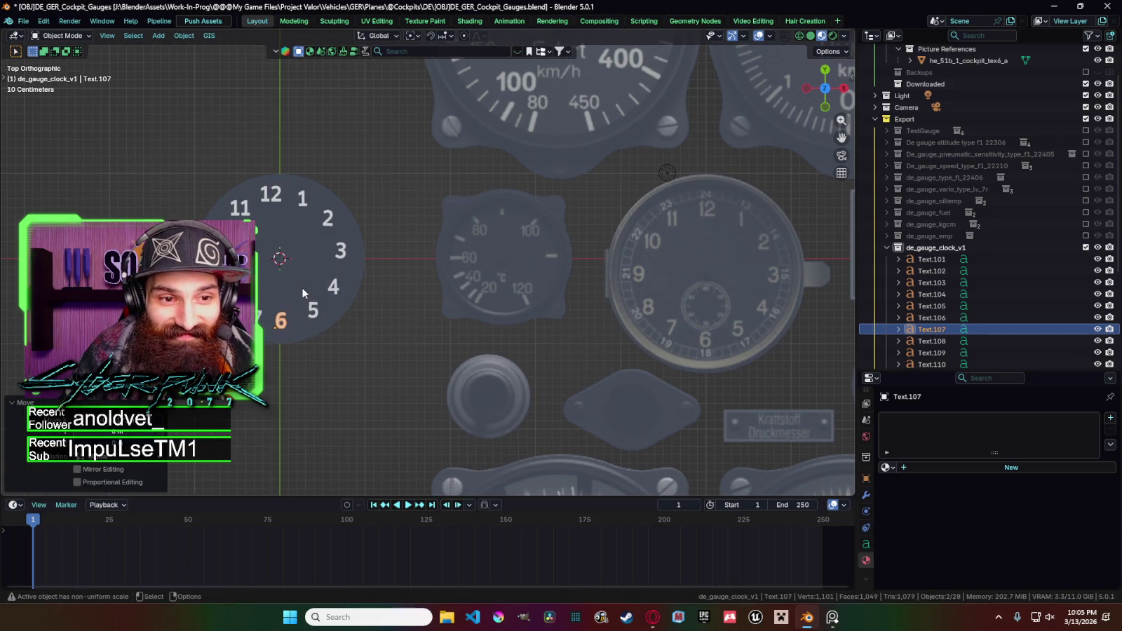
{"action": "left_click", "coordinate": [278, 204]}
Shift the 12 and 1 numerals sideways along the X axis.
{"action": "key", "text": "g"}
{"action": "key", "text": "x"}
{"action": "left_click", "coordinate": [293, 208]}
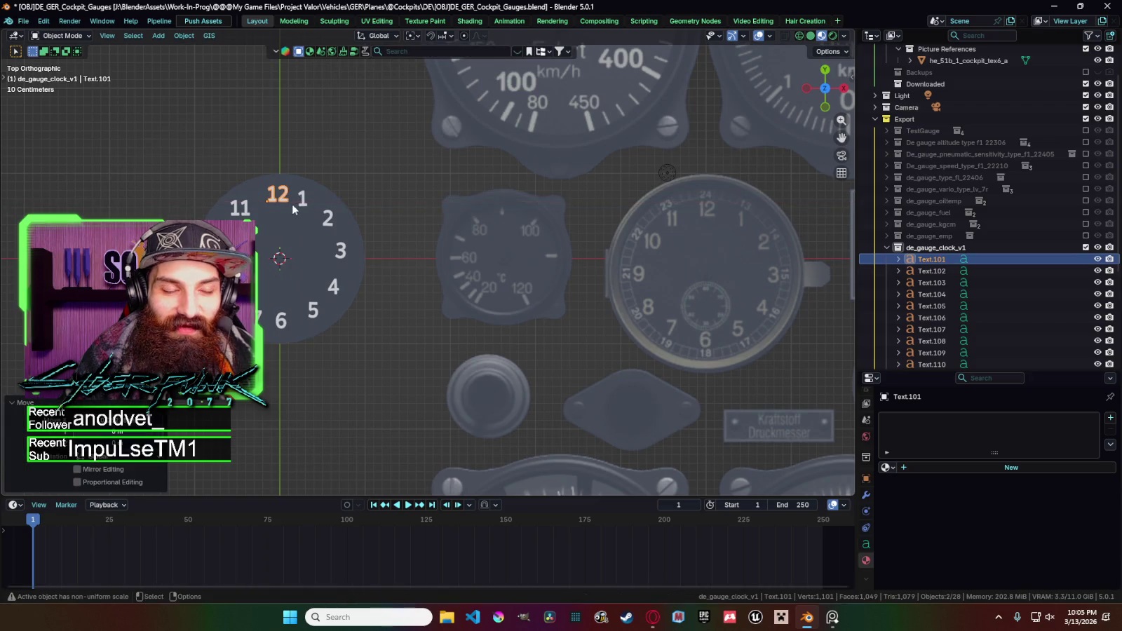
{"action": "left_click", "coordinate": [304, 205]}
{"action": "key", "text": "g"}
{"action": "key", "text": "x"}
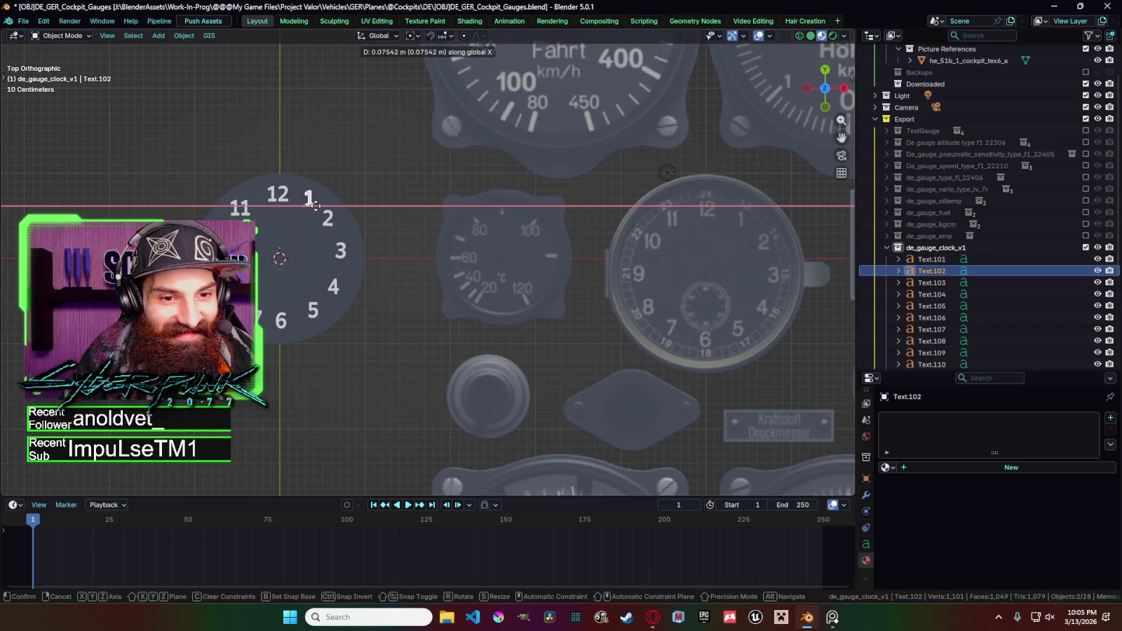
{"action": "left_click", "coordinate": [315, 205]}
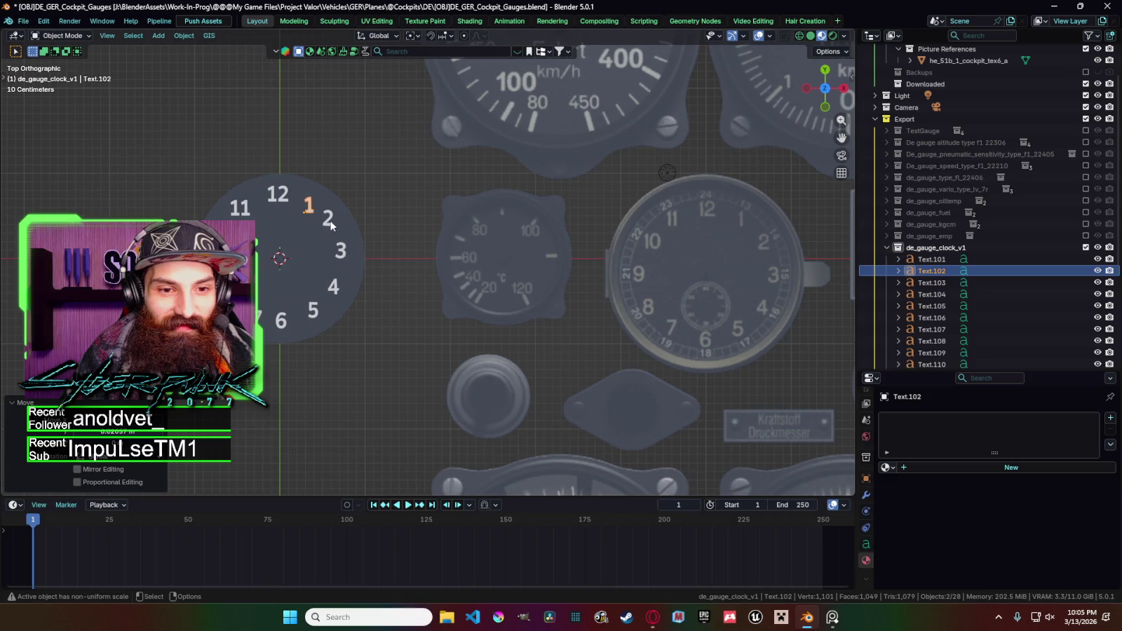
Nudge the 2 numeral slightly down along Y after cancelling a trial rotation.
{"action": "left_click", "coordinate": [329, 220]}
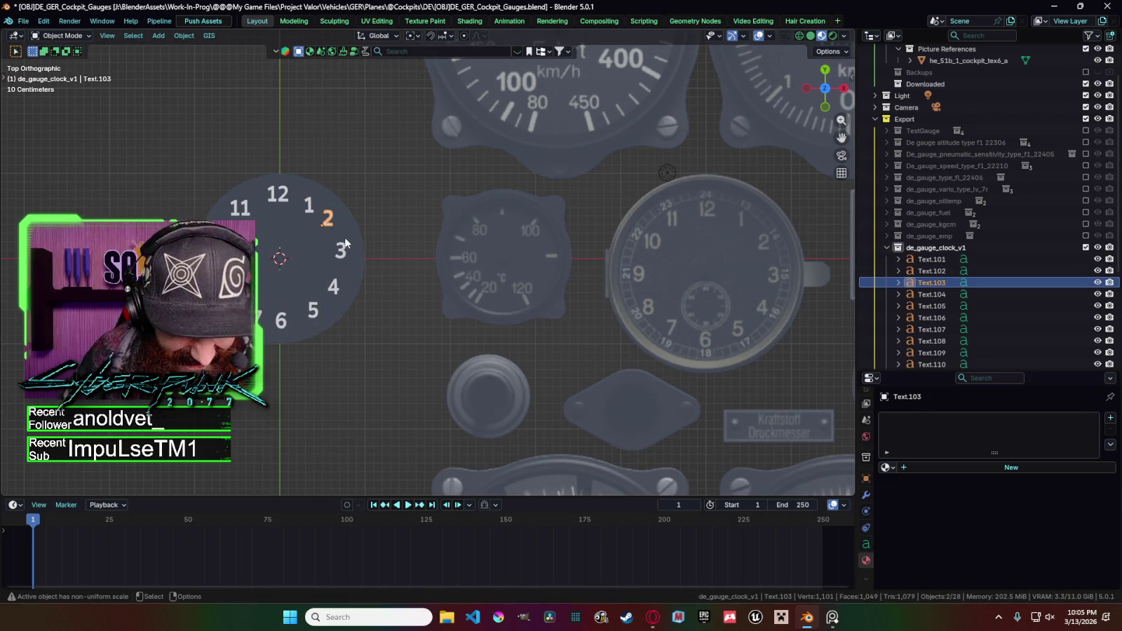
{"action": "key", "text": "r"}
{"action": "key", "text": "x"}
{"action": "key", "text": "y"}
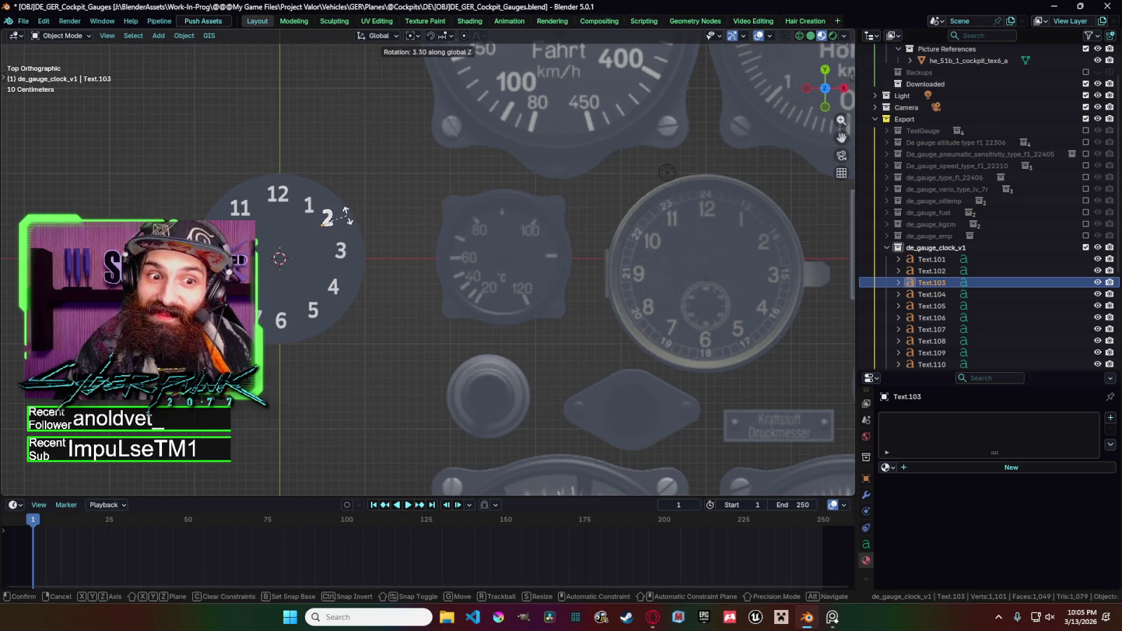
{"action": "key", "text": "z"}
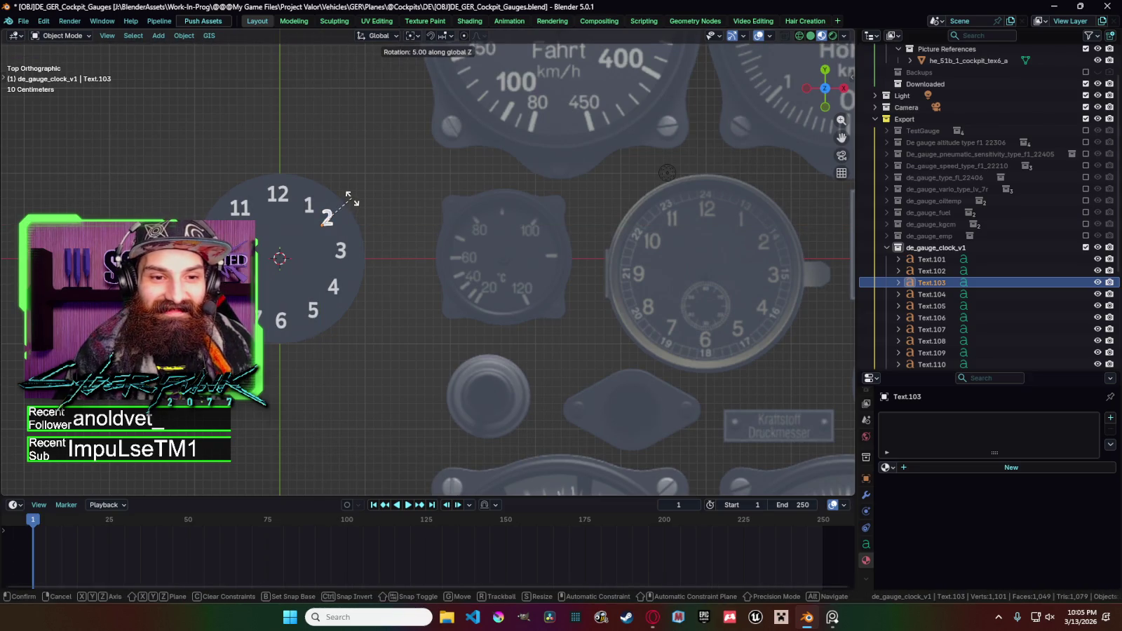
{"action": "key", "text": "Escape"}
{"action": "key", "text": "g"}
{"action": "key", "text": "y"}
{"action": "key", "text": "Return"}
Reposition the 3 numeral and a second numeral vertically along Y.
{"action": "left_click", "coordinate": [342, 253]}
{"action": "key", "text": "g"}
{"action": "key", "text": "y"}
{"action": "key", "text": "Return"}
{"action": "left_click", "coordinate": [219, 259]}
{"action": "key", "text": "g"}
{"action": "key", "text": "y"}
{"action": "key", "text": "Return"}
{"action": "left_click", "coordinate": [210, 261]}
Tilt the 2 numeral 5 degrees around the Z axis.
{"action": "left_click", "coordinate": [328, 229]}
{"action": "key", "text": "r"}
{"action": "key", "text": "z"}
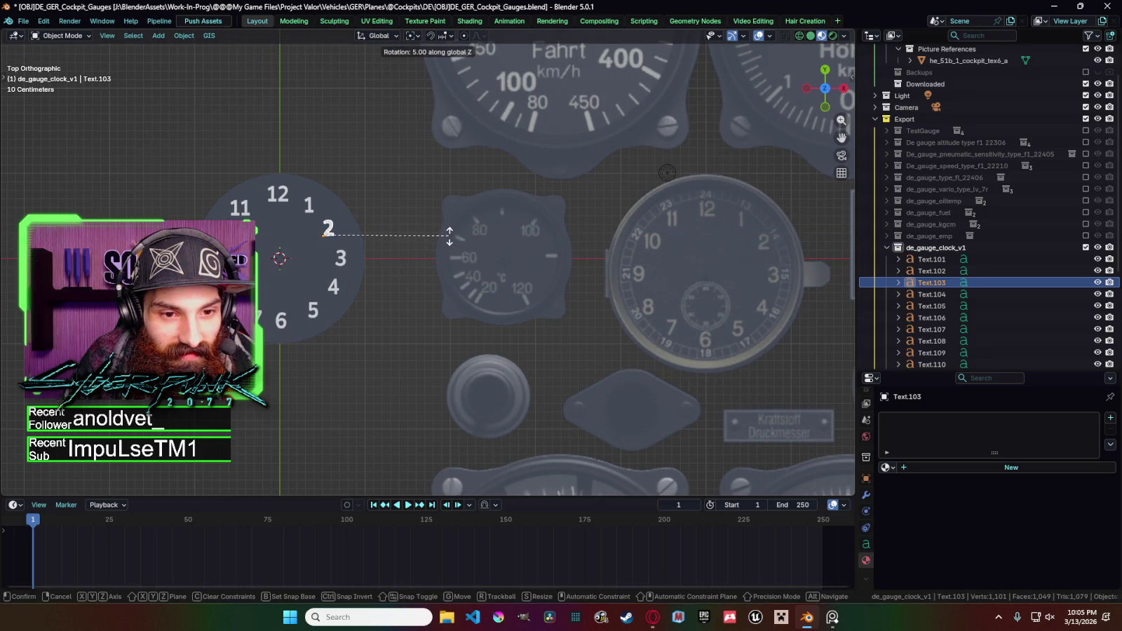
{"action": "left_click", "coordinate": [454, 236]}
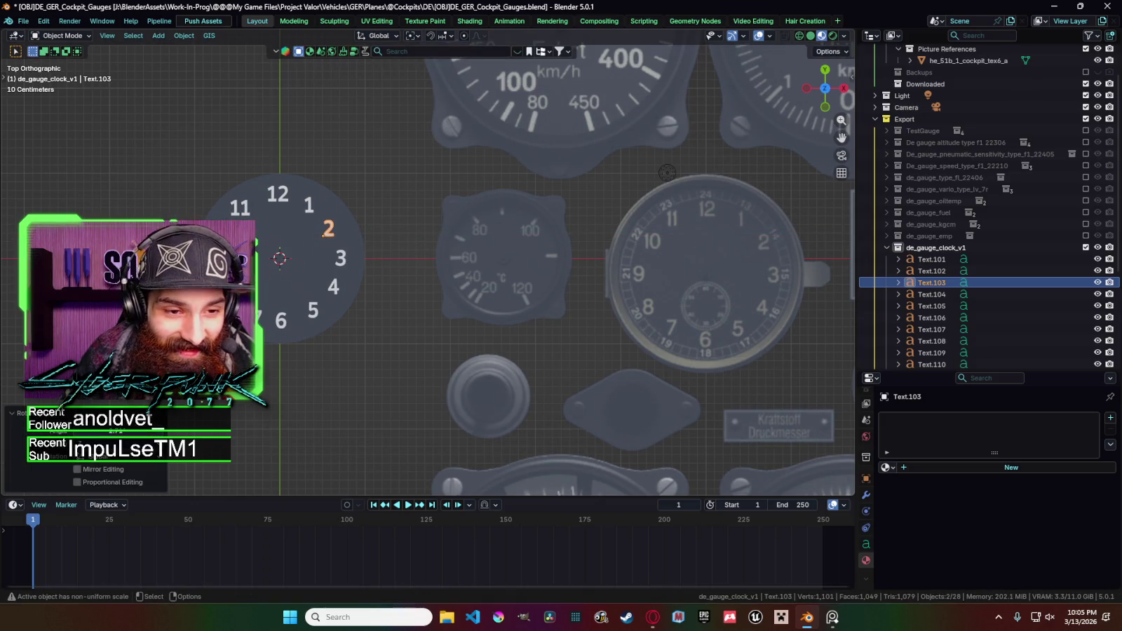
Duplicate the numeral twice along Y to place the 11.
{"action": "key", "text": "shift+d"}
{"action": "key", "text": "y"}
{"action": "left_click", "coordinate": [328, 241]}
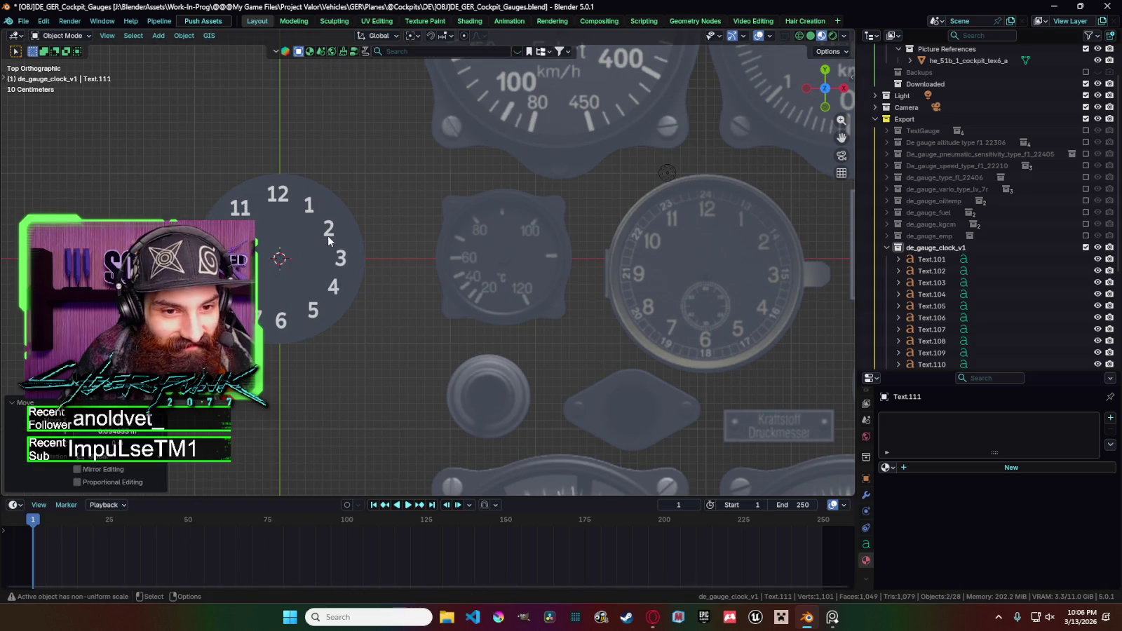
{"action": "key", "text": "shift+d"}
{"action": "key", "text": "y"}
{"action": "left_click", "coordinate": [246, 216]}
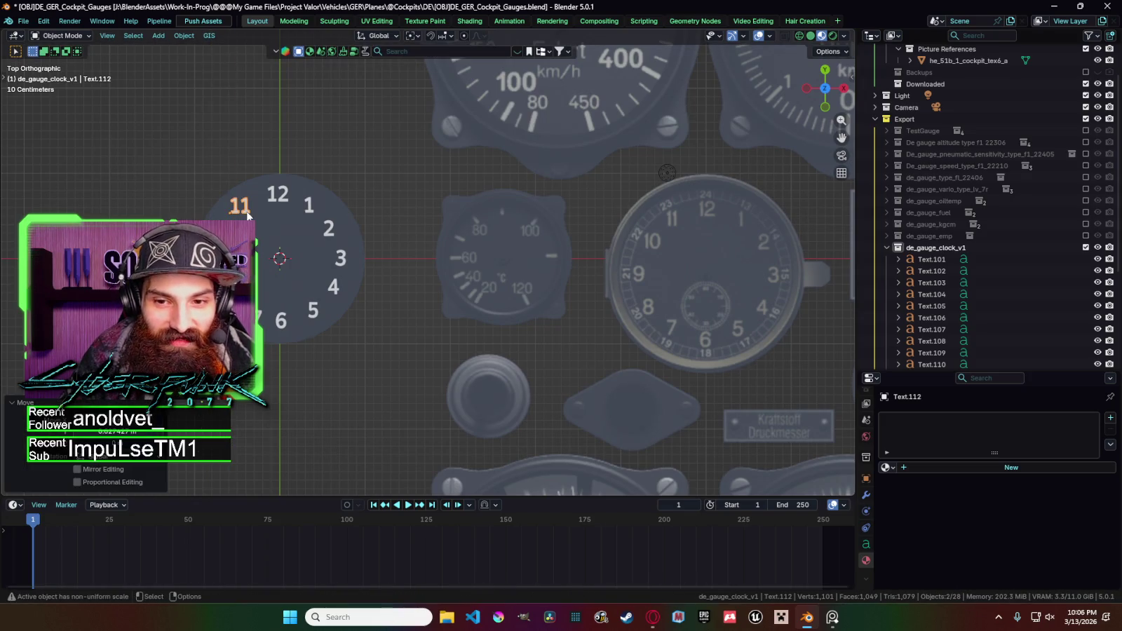
Narrow the 11 along X and shift it 0.034 m sideways.
{"action": "key", "text": "s"}
{"action": "key", "text": "x"}
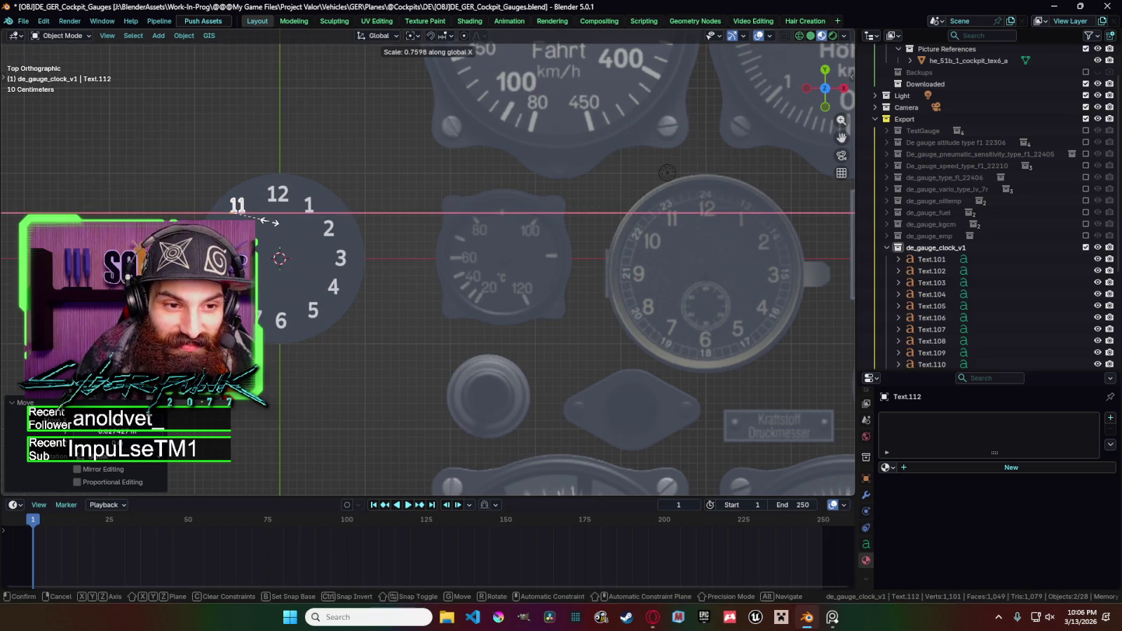
{"action": "left_click", "coordinate": [288, 226]}
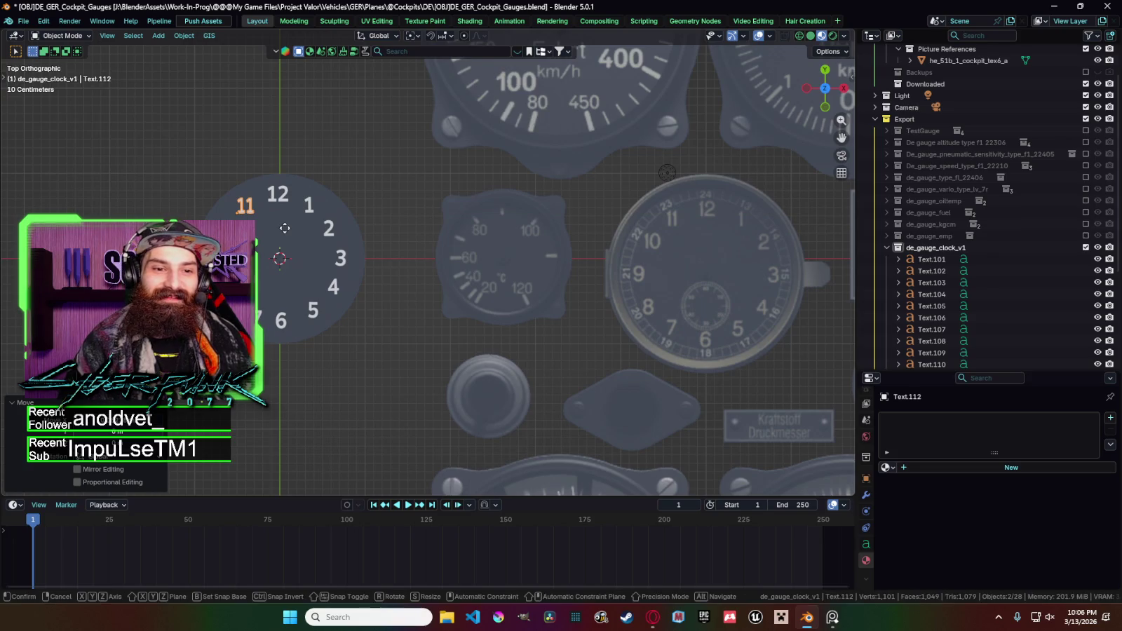
{"action": "key", "text": "g"}
{"action": "key", "text": "x"}
{"action": "left_click", "coordinate": [268, 233]}
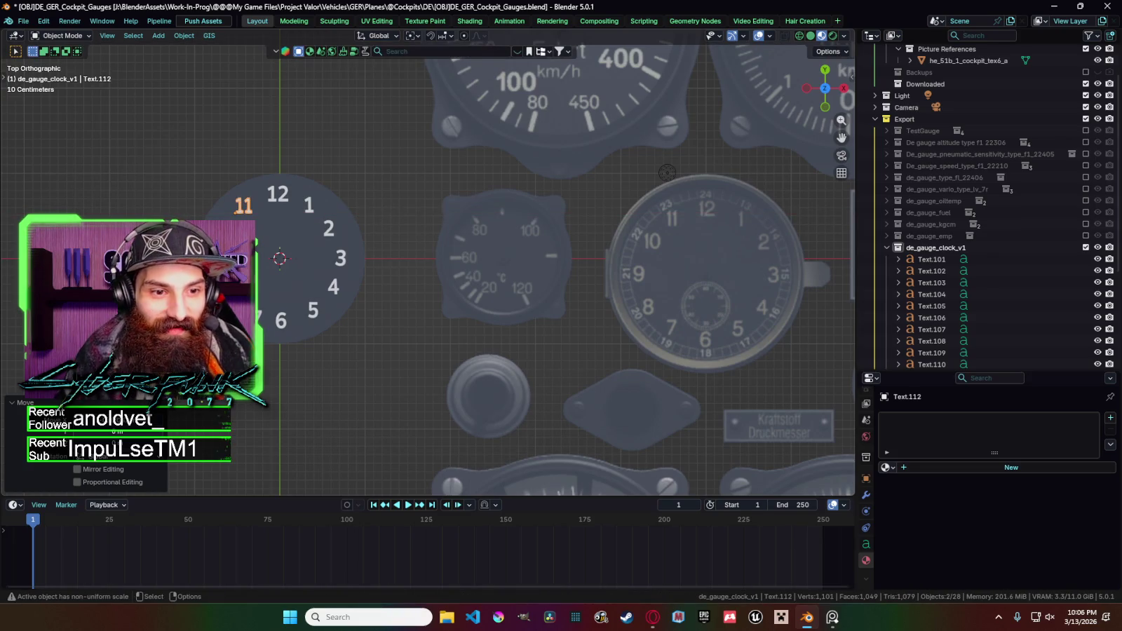
Shift the 6 numeral sideways along the X axis.
{"action": "left_click", "coordinate": [281, 320]}
{"action": "key", "text": "g"}
{"action": "key", "text": "x"}
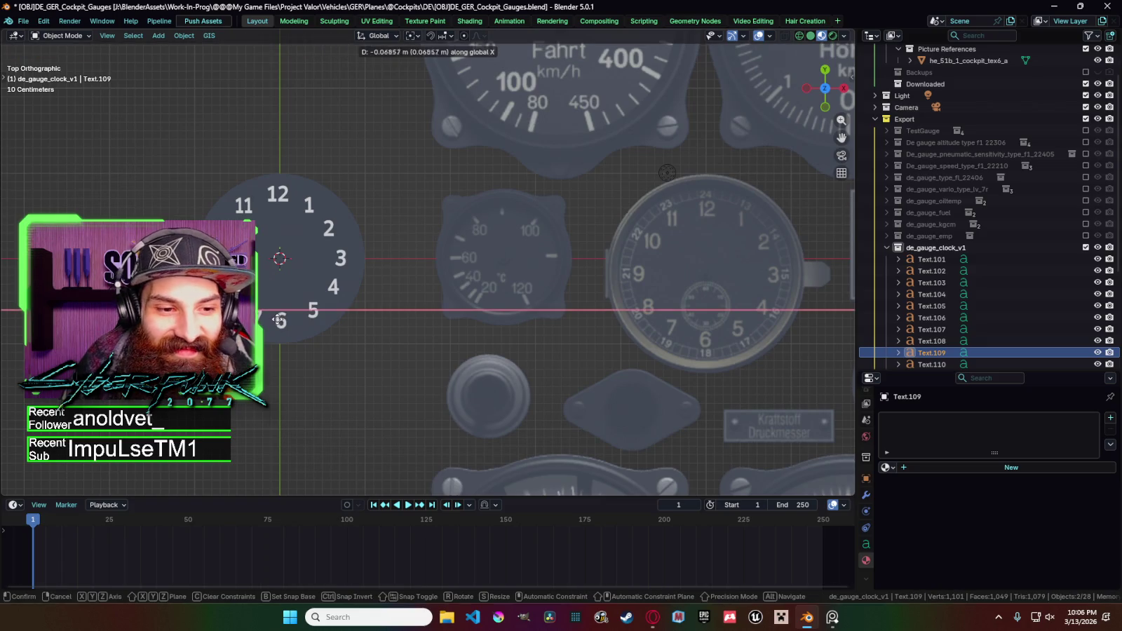
{"action": "left_click", "coordinate": [278, 315]}
{"action": "key", "text": "g"}
{"action": "key", "text": "x"}
{"action": "key", "text": "Escape"}
Move the neighbouring lower numeral and adjust its tilt around Z.
{"action": "left_click", "coordinate": [263, 318]}
{"action": "key", "text": "g"}
{"action": "left_click", "coordinate": [265, 319]}
{"action": "key", "text": "r"}
{"action": "key", "text": "x"}
{"action": "key", "text": "z"}
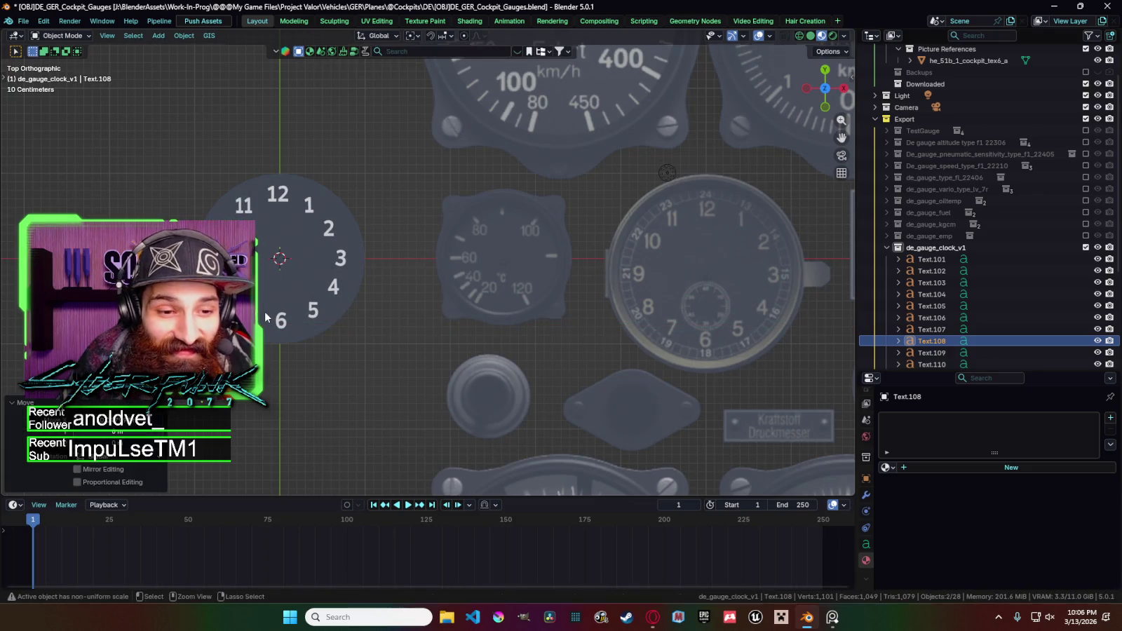
{"action": "left_click", "coordinate": [266, 315]}
Drop a second rotation attempt and nudge that numeral vertically along Y.
{"action": "key", "text": "r"}
{"action": "key", "text": "z"}
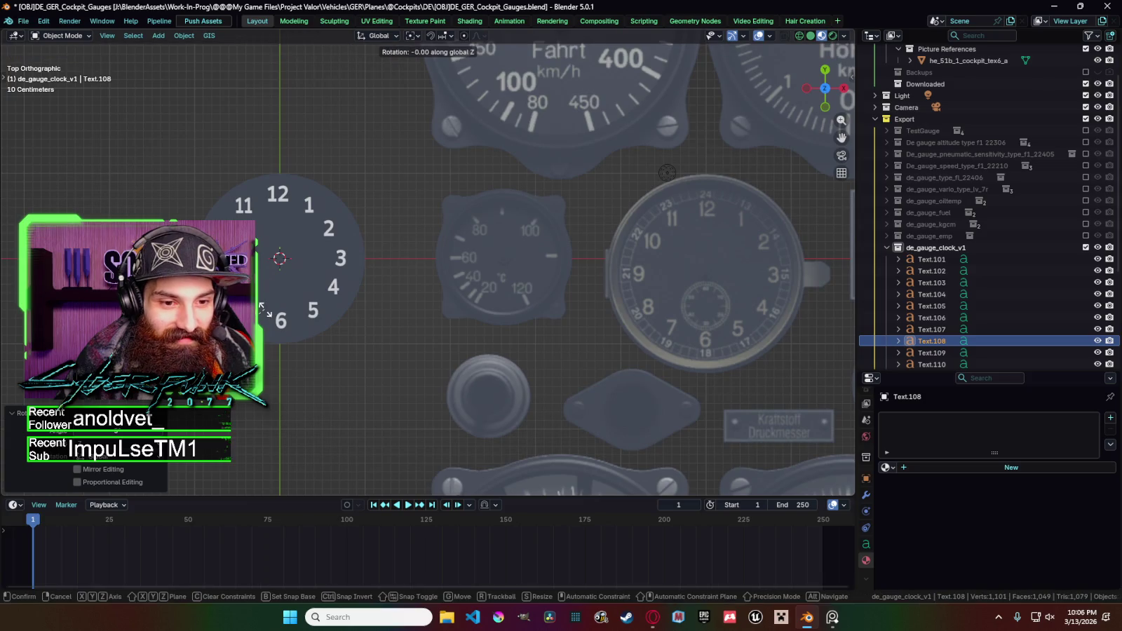
{"action": "key", "text": "x"}
{"action": "key", "text": "y"}
{"action": "key", "text": "z"}
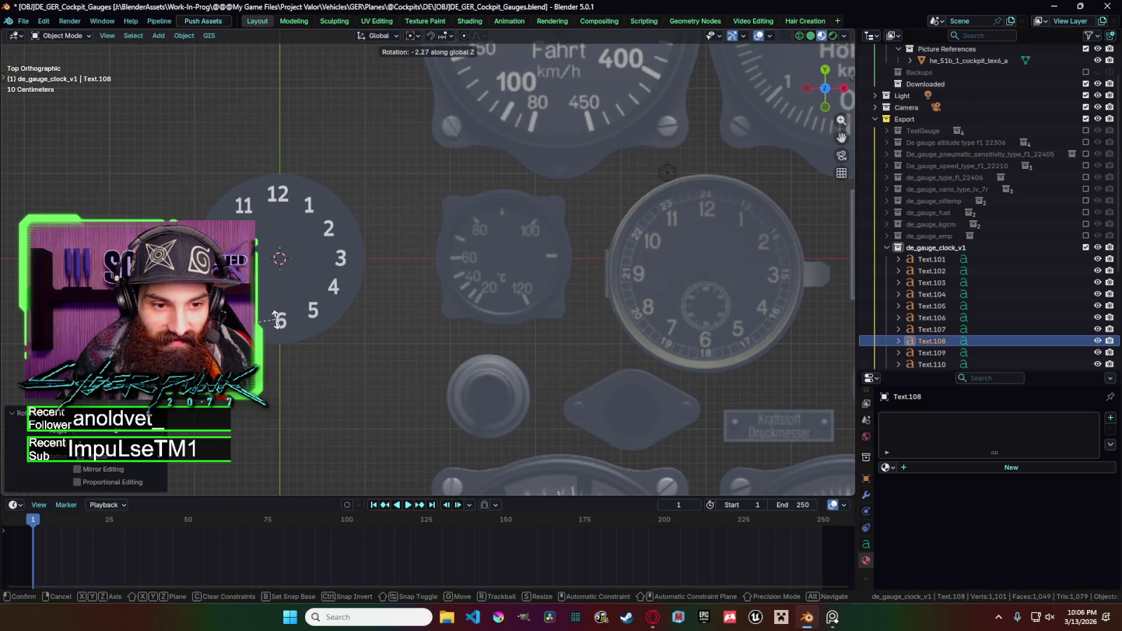
{"action": "key", "text": "g"}
{"action": "key", "text": "x"}
{"action": "key", "text": "y"}
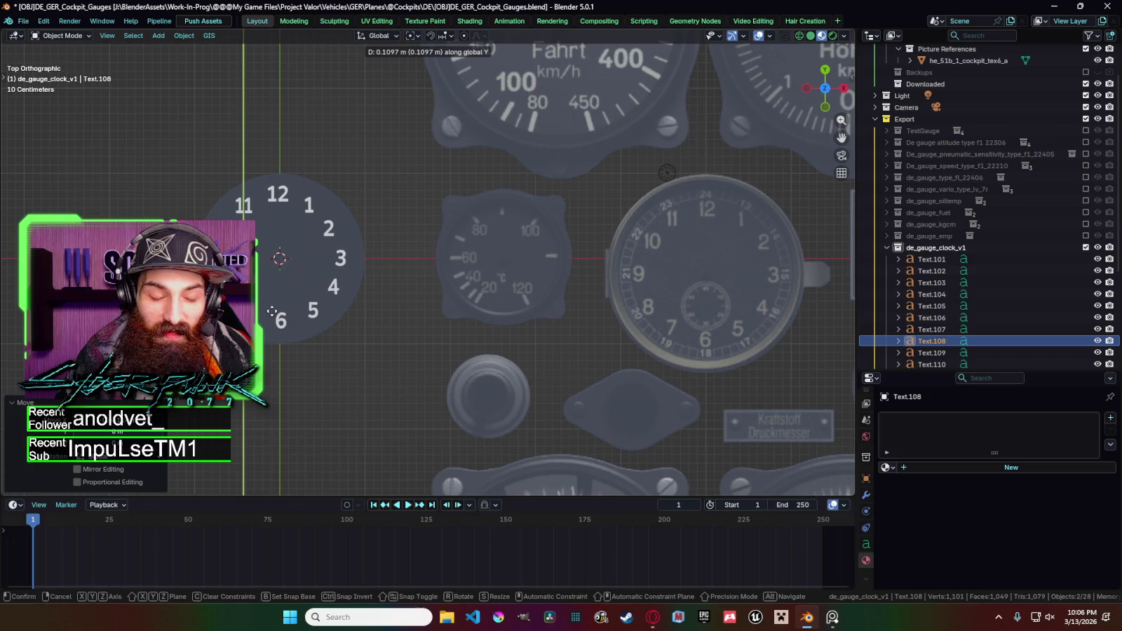
{"action": "left_click", "coordinate": [276, 315]}
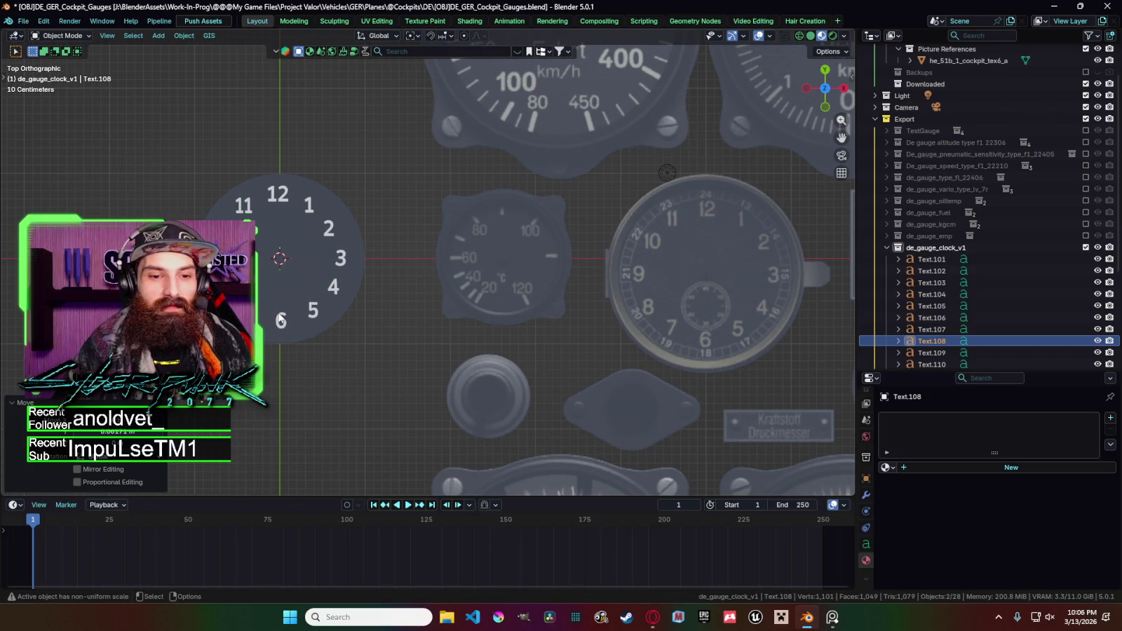
Nudge the 6 numeral along X and the 5 numeral along Y.
{"action": "left_click", "coordinate": [282, 321]}
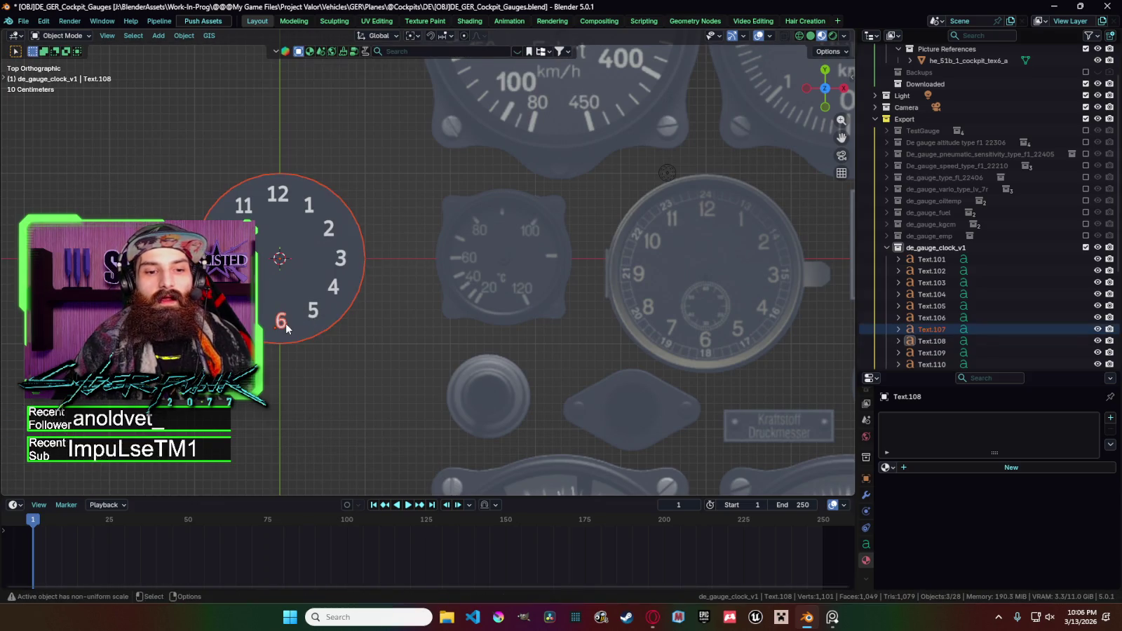
{"action": "key", "text": "g"}
{"action": "key", "text": "x"}
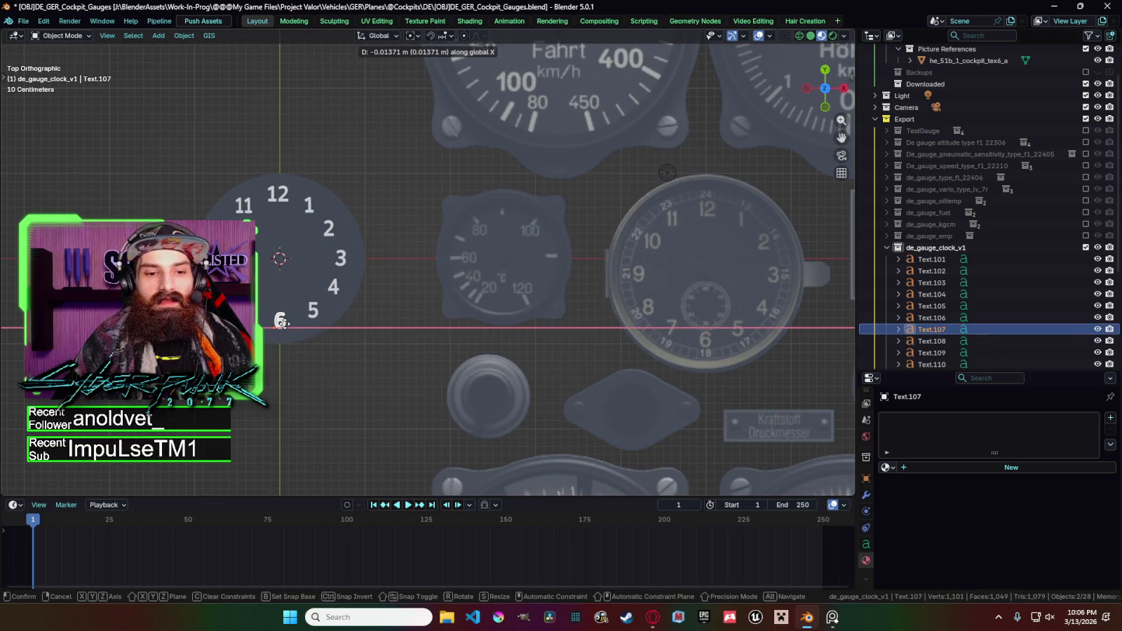
{"action": "left_click", "coordinate": [282, 323]}
{"action": "left_click", "coordinate": [317, 319]}
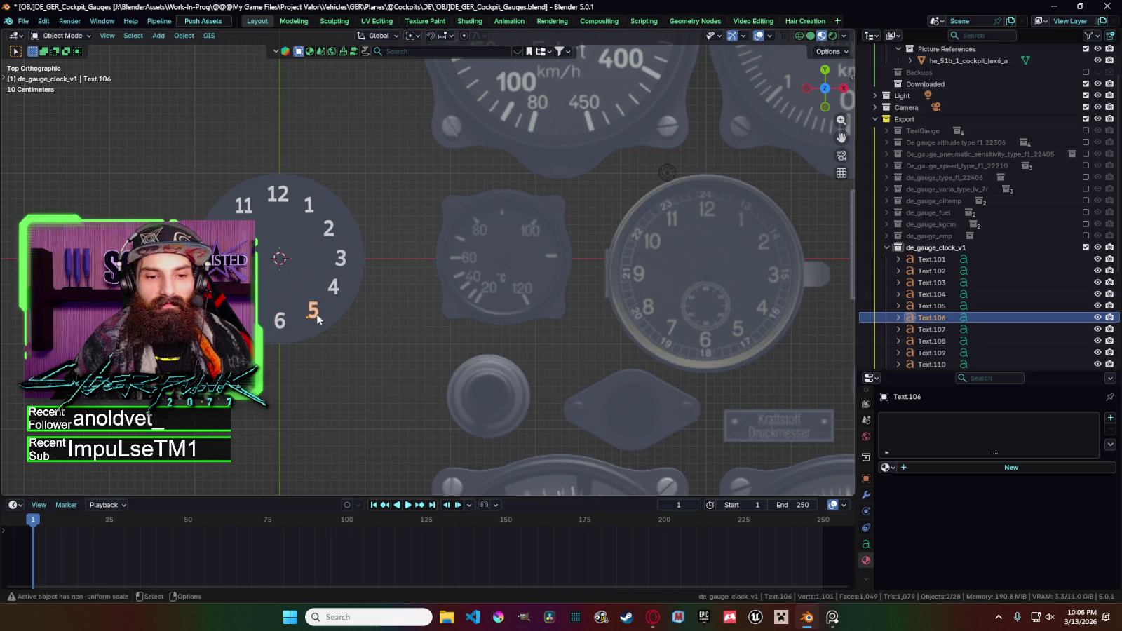
{"action": "key", "text": "g"}
{"action": "key", "text": "x"}
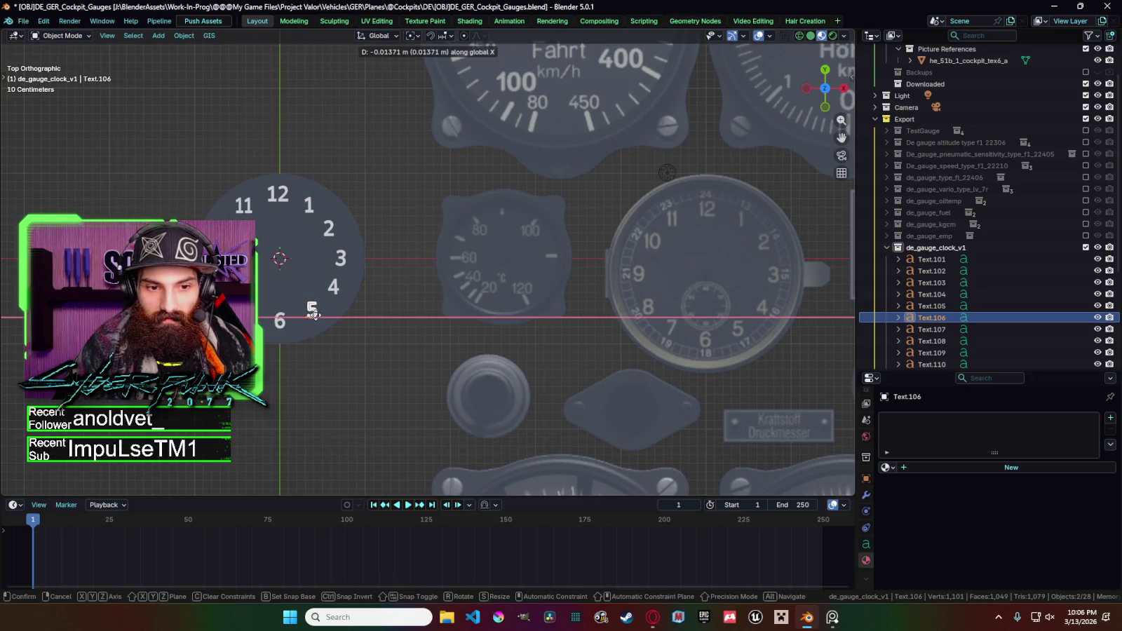
{"action": "key", "text": "y"}
{"action": "left_click", "coordinate": [316, 315]}
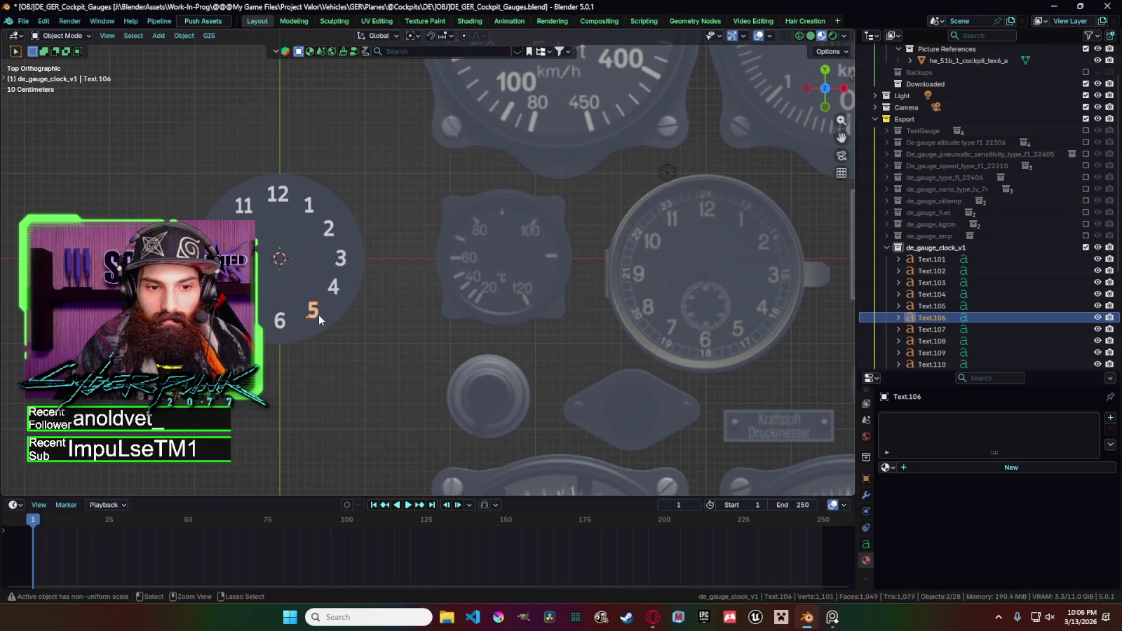
Inspect the 2 and 12 numerals, then deselect everything.
{"action": "left_click", "coordinate": [328, 234]}
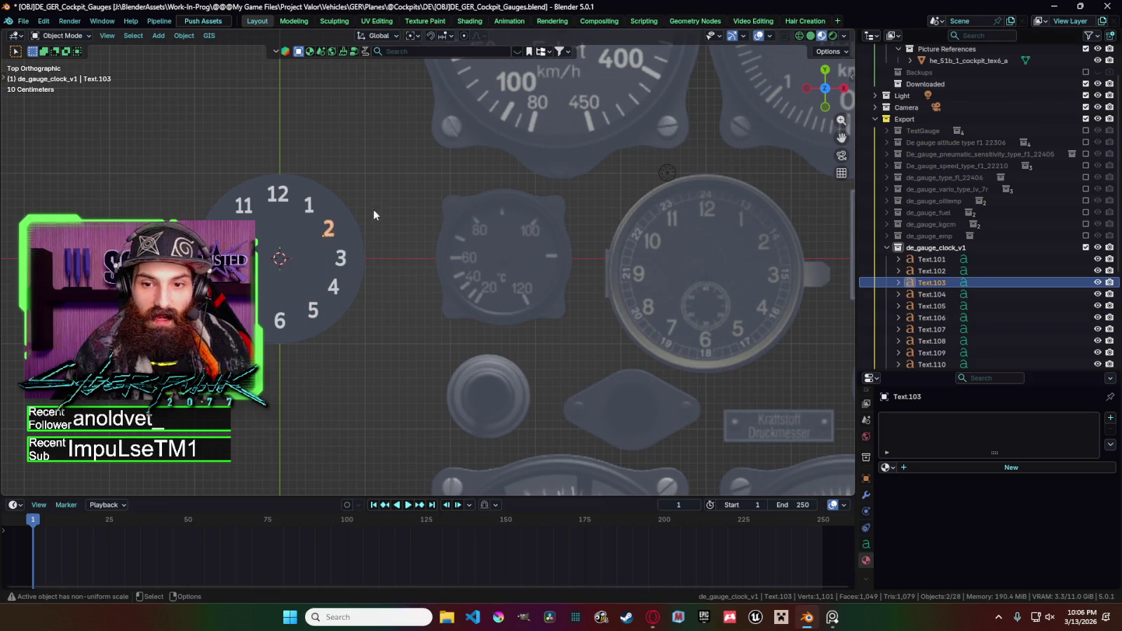
{"action": "left_click", "coordinate": [278, 196]}
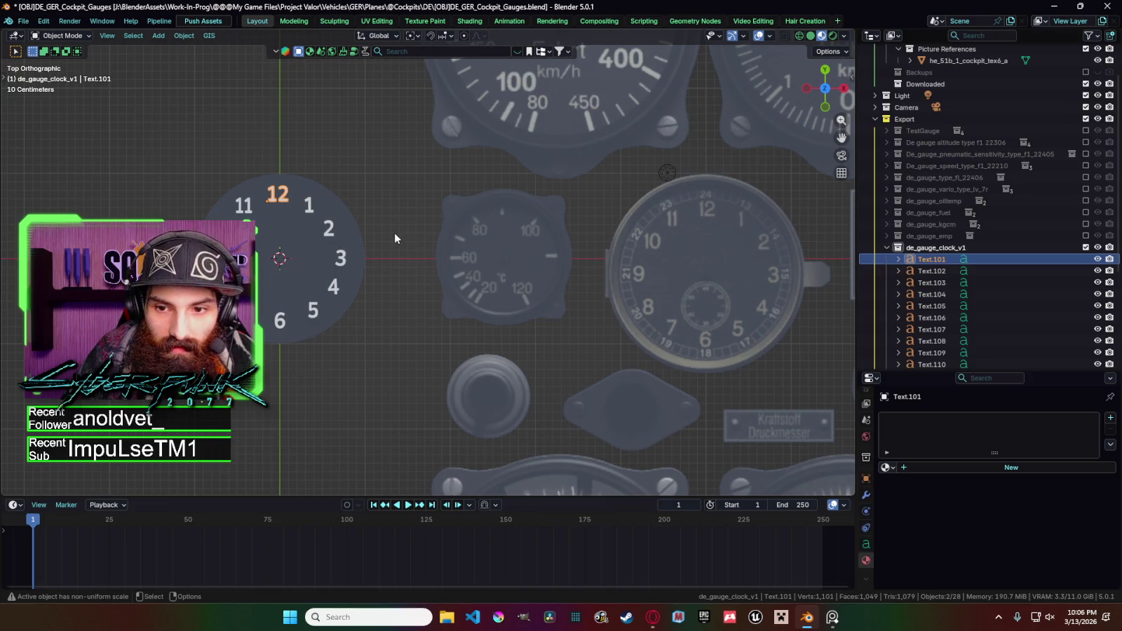
{"action": "left_click", "coordinate": [386, 309]}
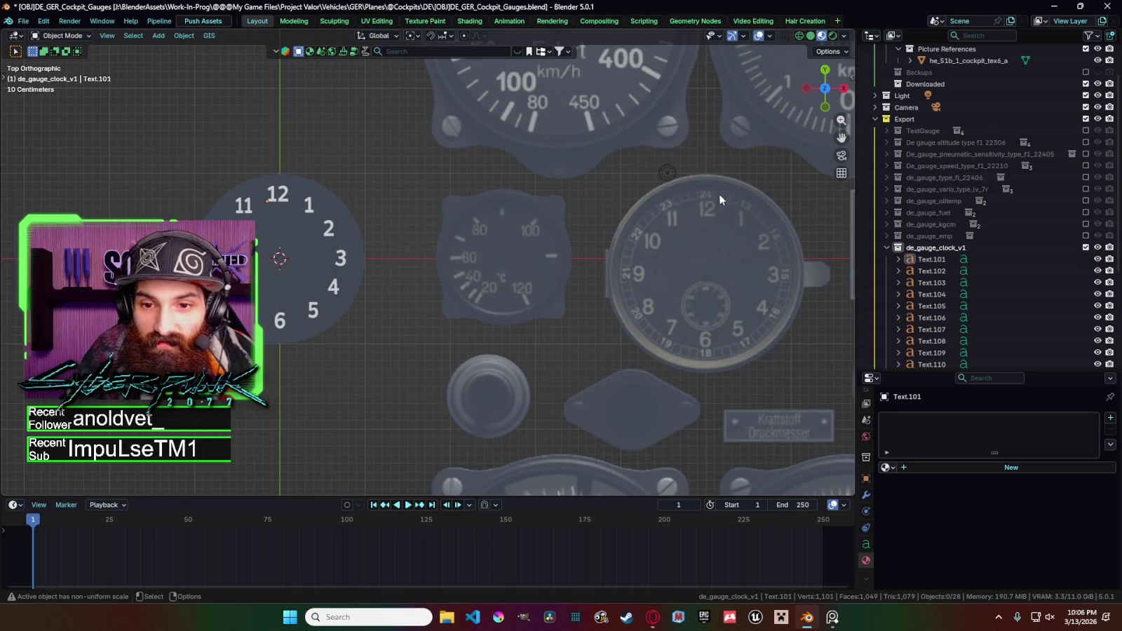
{"action": "key", "text": "shift+a"}
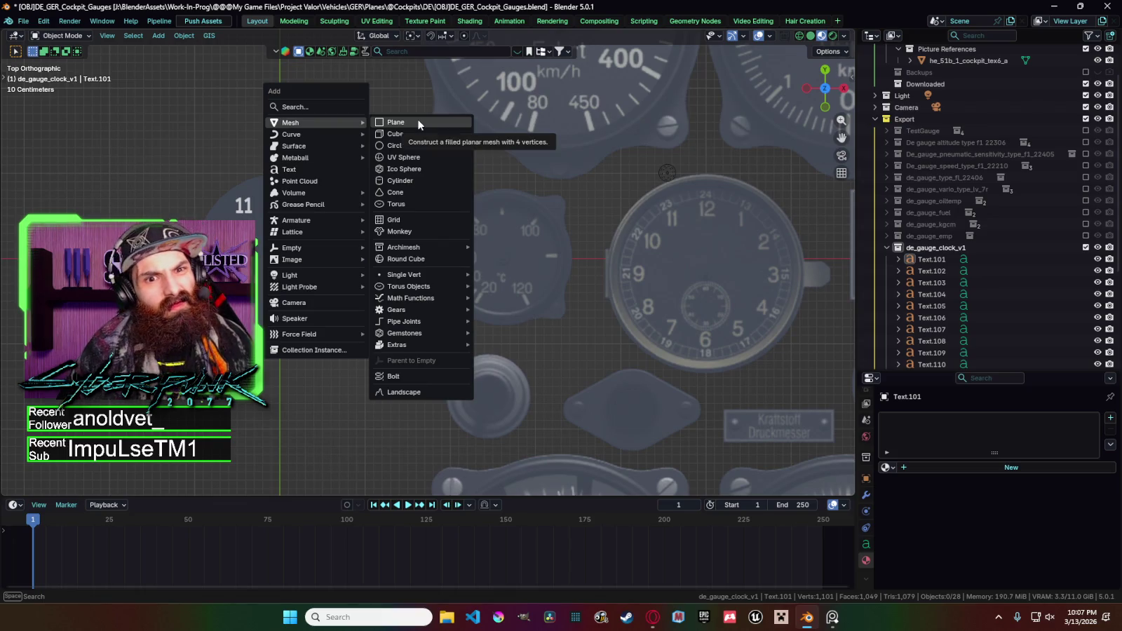
Add a plane at the clock centre and inset its face.
{"action": "left_click", "coordinate": [419, 124]}
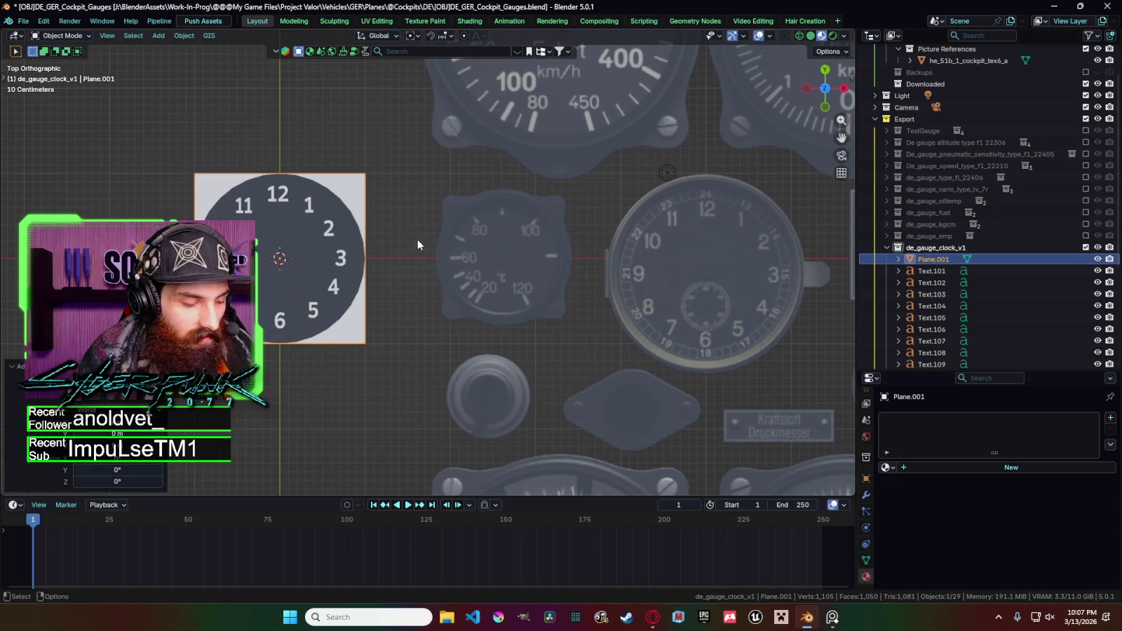
{"action": "key", "text": "Tab"}
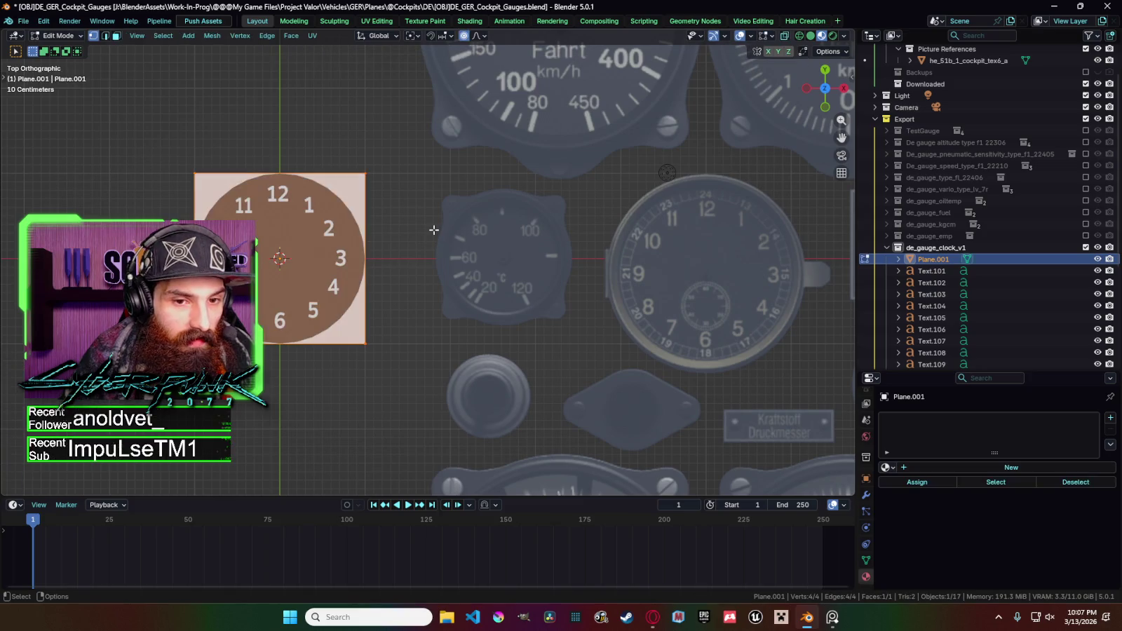
{"action": "key", "text": "i"}
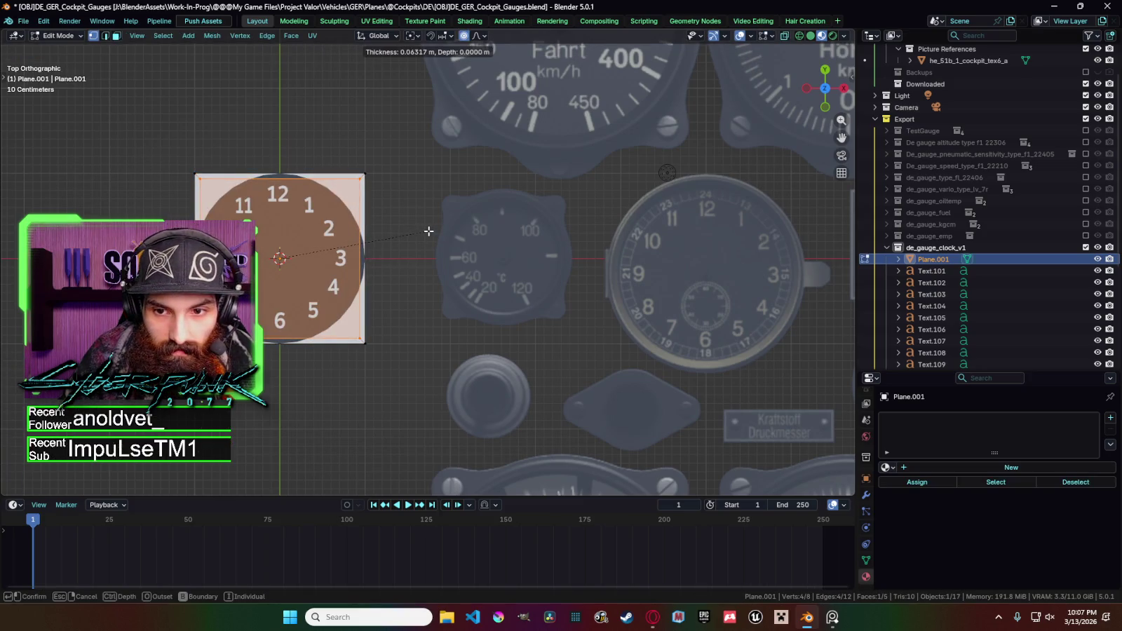
{"action": "left_click", "coordinate": [429, 231]}
{"action": "key", "text": "Tab"}
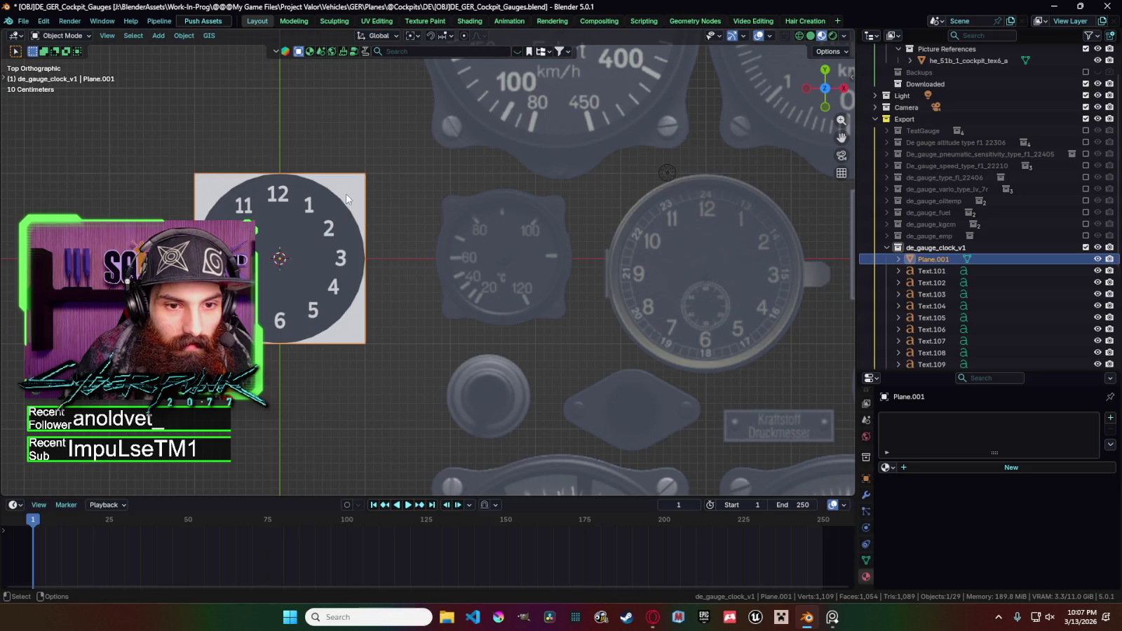
Delete the plane's inner face to leave a hollow square frame.
{"action": "key", "text": "Tab"}
{"action": "key", "text": "a"}
{"action": "right_click", "coordinate": [351, 208]}
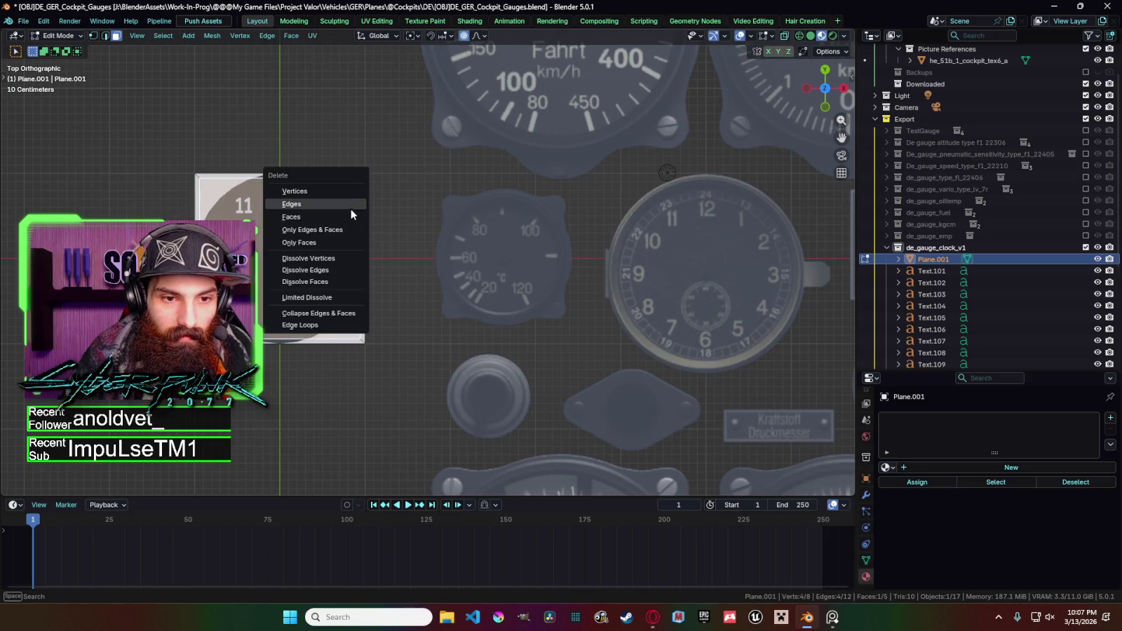
{"action": "left_click", "coordinate": [351, 207]}
{"action": "key", "text": "Tab"}
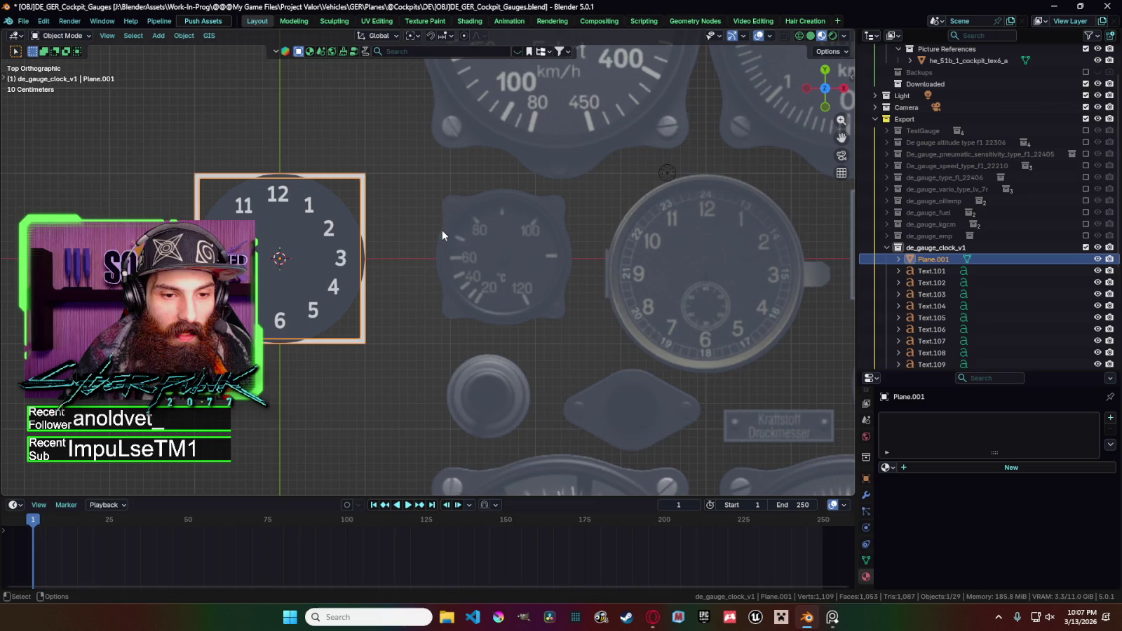
Shrink the frame and move it along Y to sit above the 12.
{"action": "key", "text": "s"}
{"action": "left_click", "coordinate": [280, 257]}
{"action": "scroll", "coordinate": [286, 261], "scroll_direction": "up", "scroll_amount": 2}
{"action": "scroll", "coordinate": [286, 261], "scroll_direction": "down", "scroll_amount": 2}
{"action": "key", "text": "g"}
{"action": "key", "text": "y"}
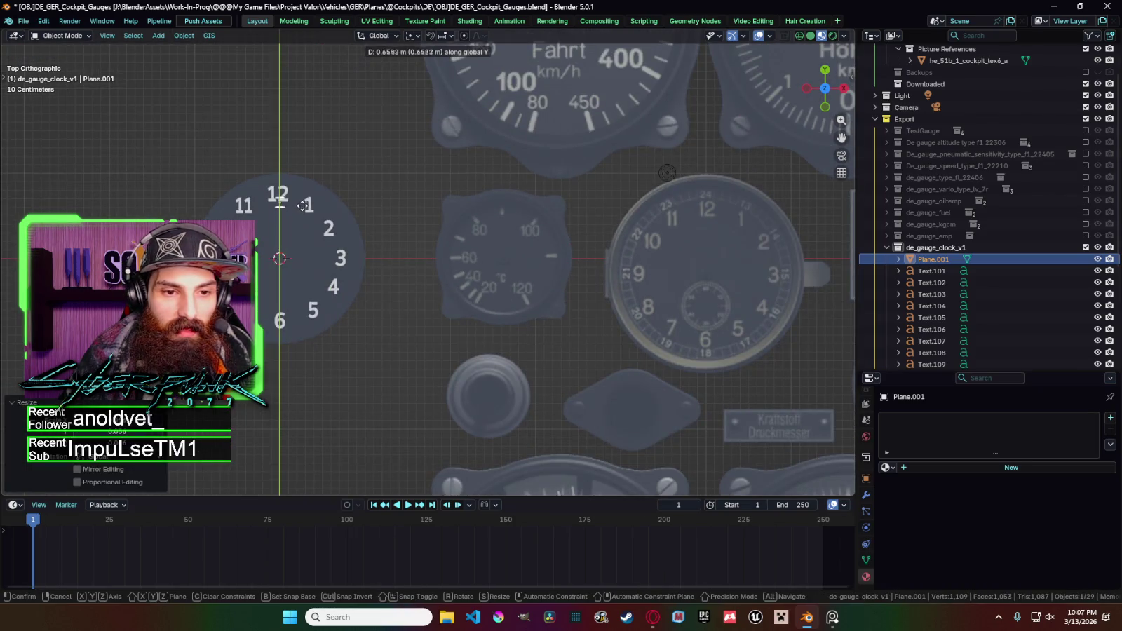
{"action": "left_click", "coordinate": [306, 188]}
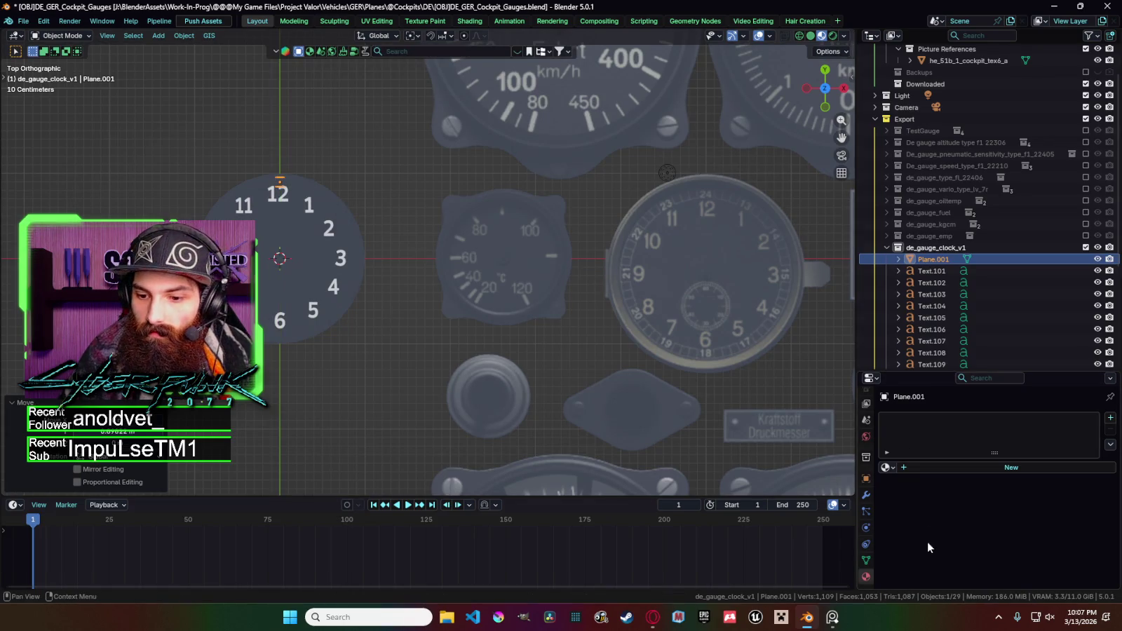
Give the frame a new material, picking DE_GaugeLineColor_White.001 from the list.
{"action": "left_click", "coordinate": [921, 467]}
{"action": "left_click", "coordinate": [887, 467]}
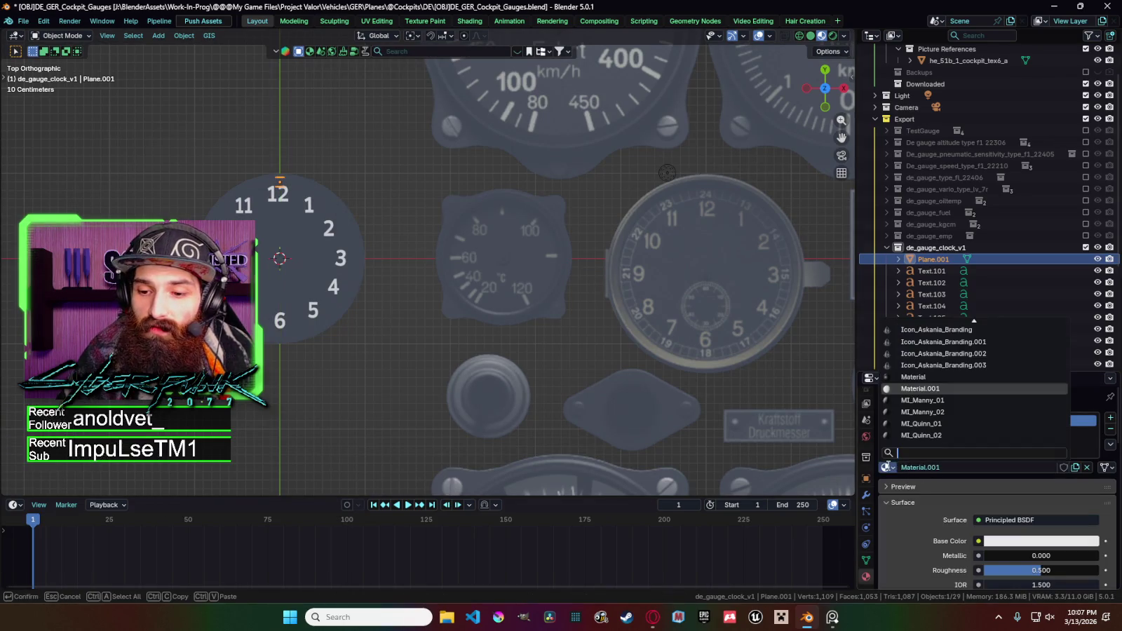
{"action": "scroll", "coordinate": [980, 384], "scroll_direction": "up", "scroll_amount": 2}
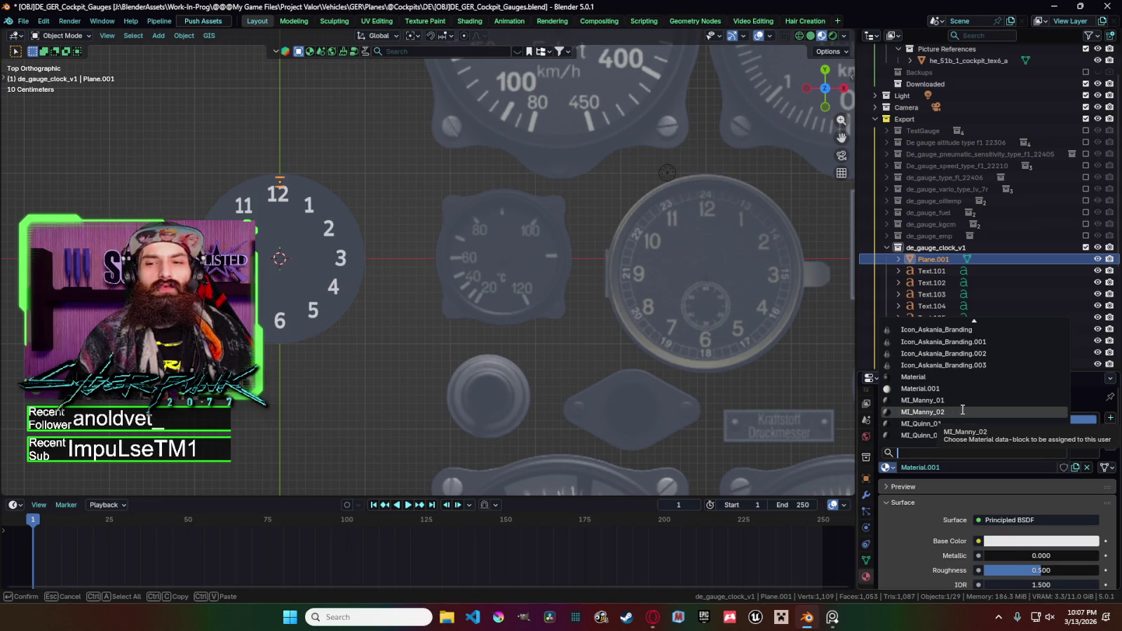
{"action": "scroll", "coordinate": [962, 408], "scroll_direction": "up", "scroll_amount": 3}
{"action": "scroll", "coordinate": [961, 400], "scroll_direction": "up", "scroll_amount": 4}
{"action": "scroll", "coordinate": [959, 393], "scroll_direction": "up", "scroll_amount": 3}
{"action": "scroll", "coordinate": [958, 405], "scroll_direction": "up", "scroll_amount": 5}
{"action": "scroll", "coordinate": [966, 397], "scroll_direction": "up", "scroll_amount": 5}
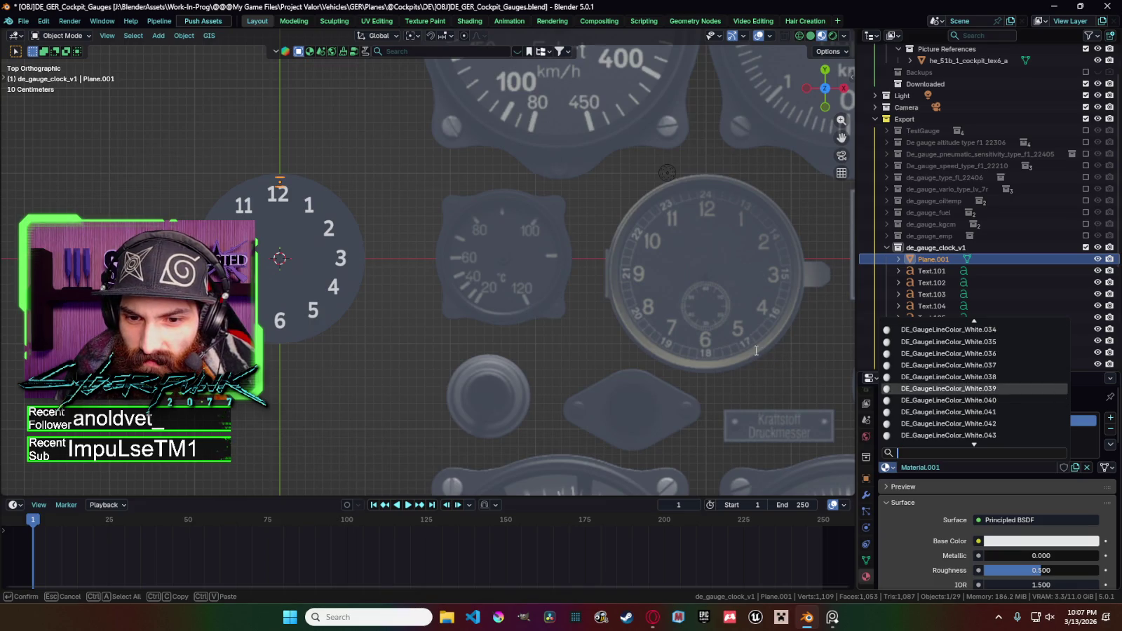
{"action": "scroll", "coordinate": [975, 358], "scroll_direction": "up", "scroll_amount": 15}
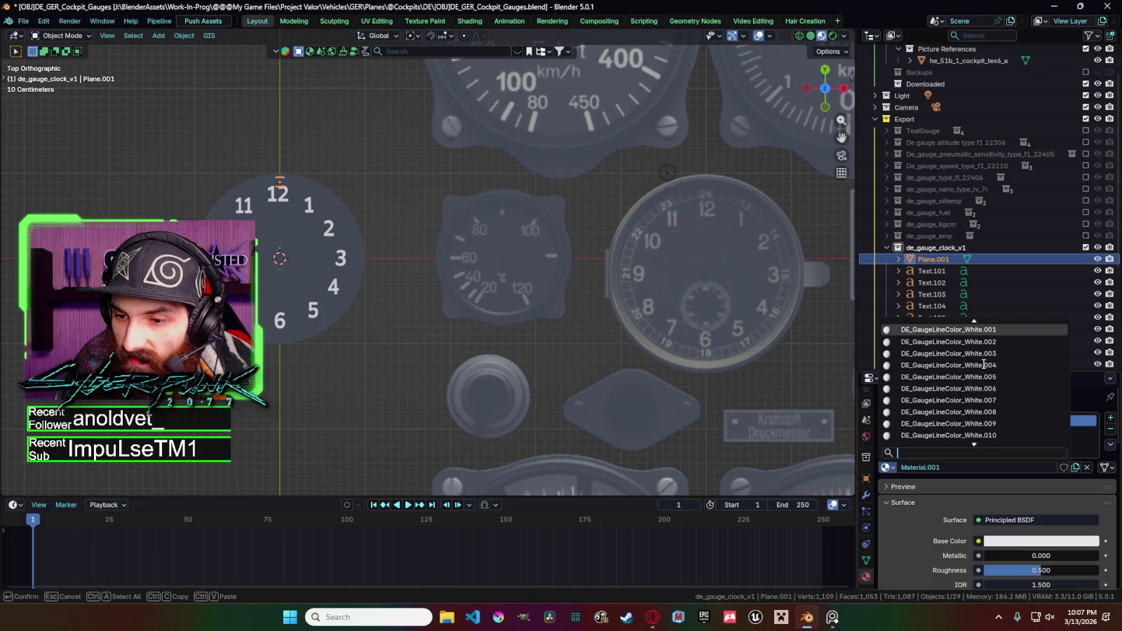
{"action": "left_click", "coordinate": [951, 330]}
Swap the frame's material to DE_GaugeLineColor_LighterYellow.
{"action": "double_click", "coordinate": [977, 467]}
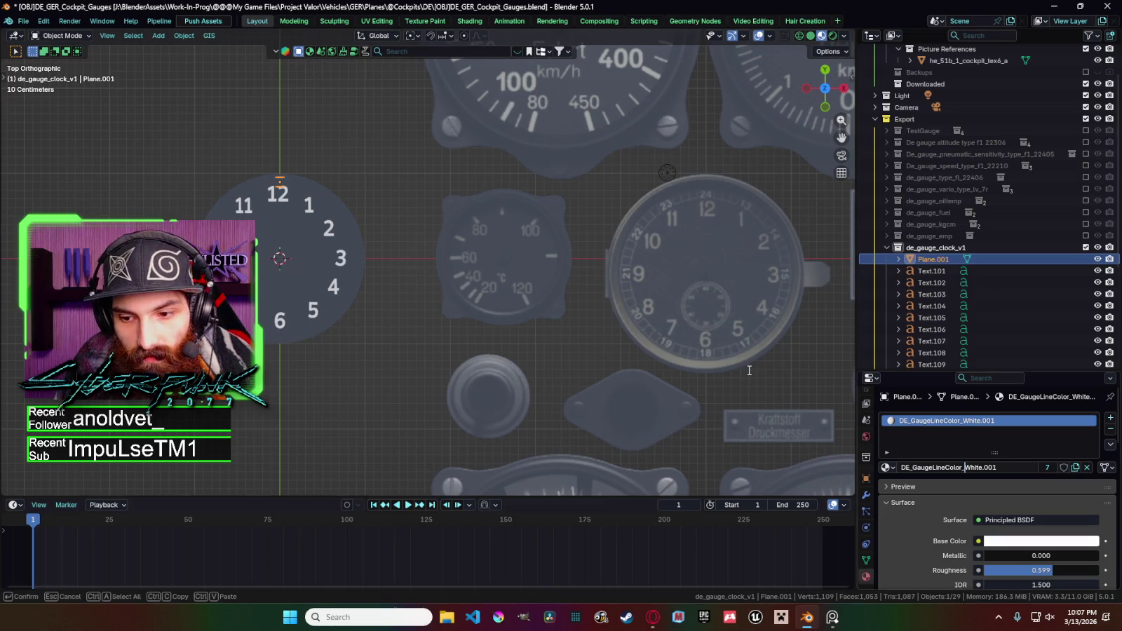
{"action": "scroll", "coordinate": [748, 370], "scroll_direction": "down", "scroll_amount": 5}
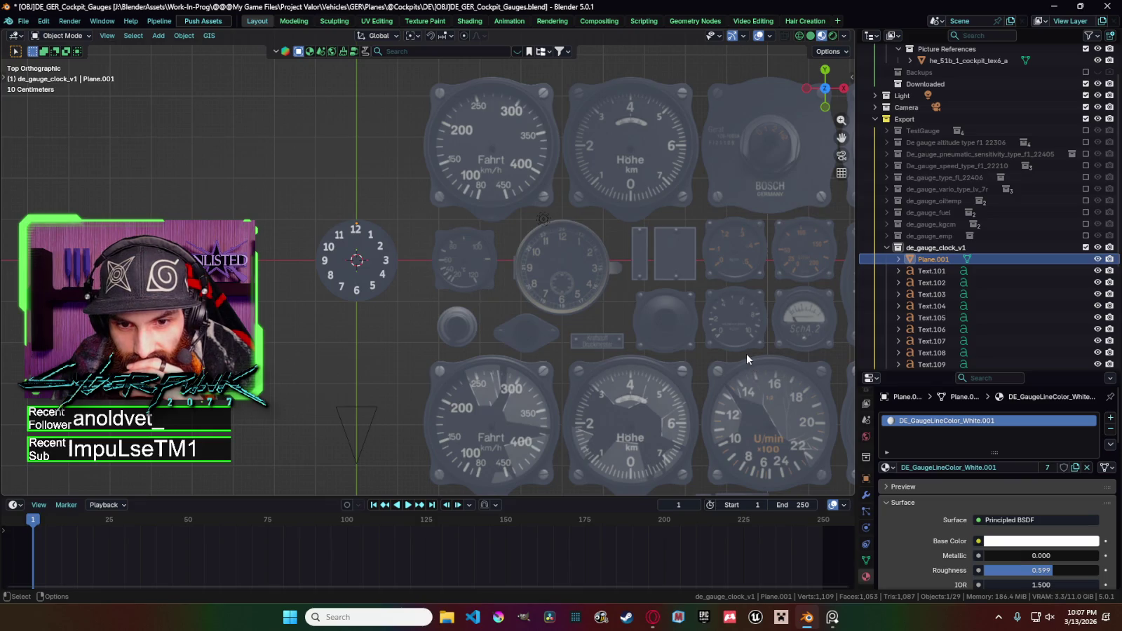
{"action": "scroll", "coordinate": [726, 343], "scroll_direction": "up", "scroll_amount": 3}
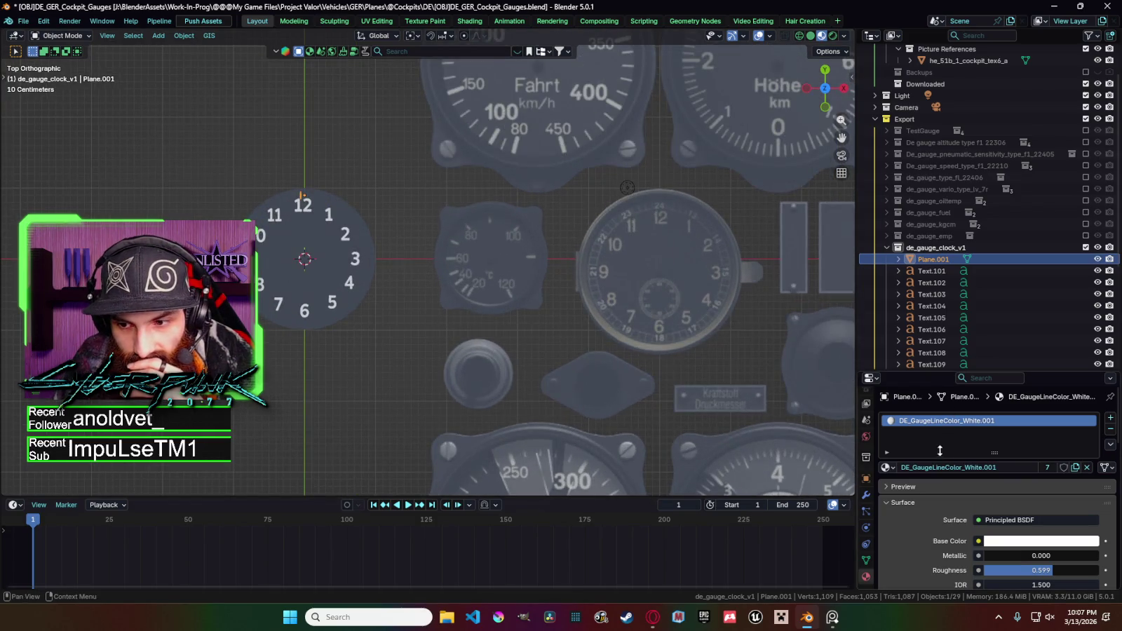
{"action": "left_click", "coordinate": [887, 467]}
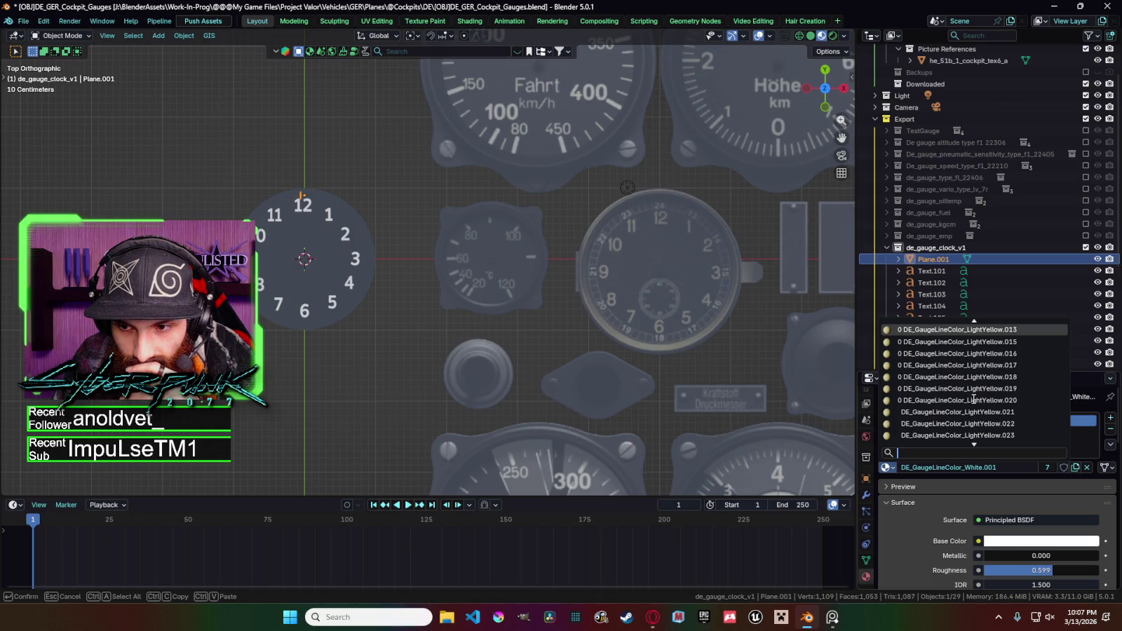
{"action": "scroll", "coordinate": [973, 398], "scroll_direction": "down", "scroll_amount": 3}
{"action": "scroll", "coordinate": [978, 394], "scroll_direction": "down", "scroll_amount": 3}
{"action": "scroll", "coordinate": [997, 382], "scroll_direction": "down", "scroll_amount": 2}
{"action": "left_click", "coordinate": [1009, 329]}
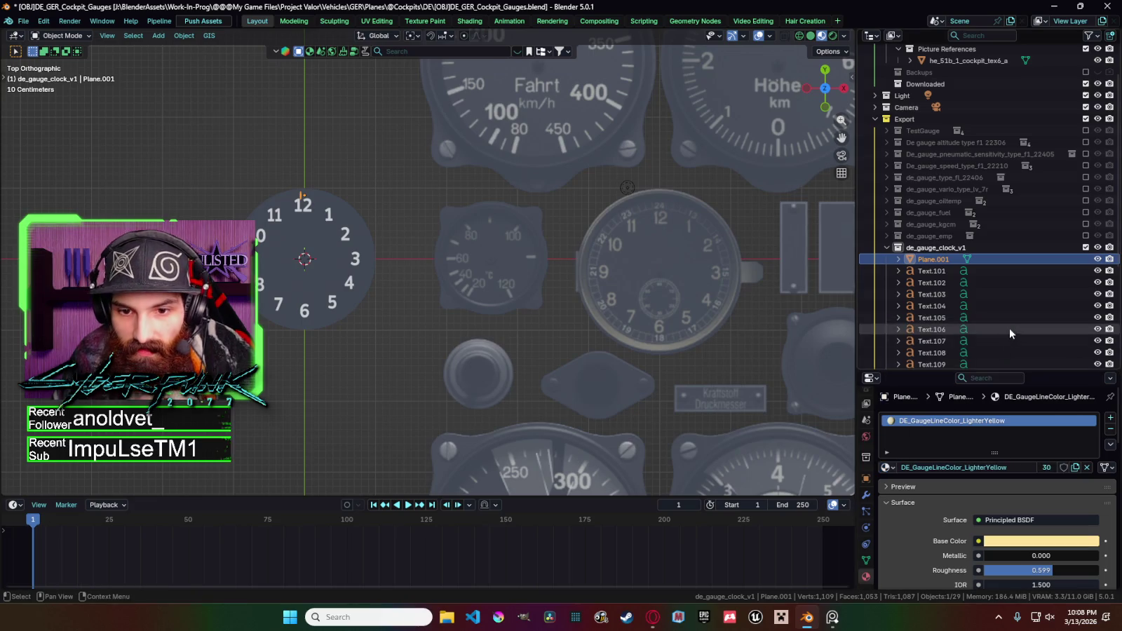
{"action": "scroll", "coordinate": [305, 178], "scroll_direction": "up", "scroll_amount": 3}
{"action": "scroll", "coordinate": [319, 185], "scroll_direction": "up", "scroll_amount": 1}
{"action": "middle_click_drag", "start_coordinate": [333, 195], "coordinate": [621, 333], "text": "shift"}
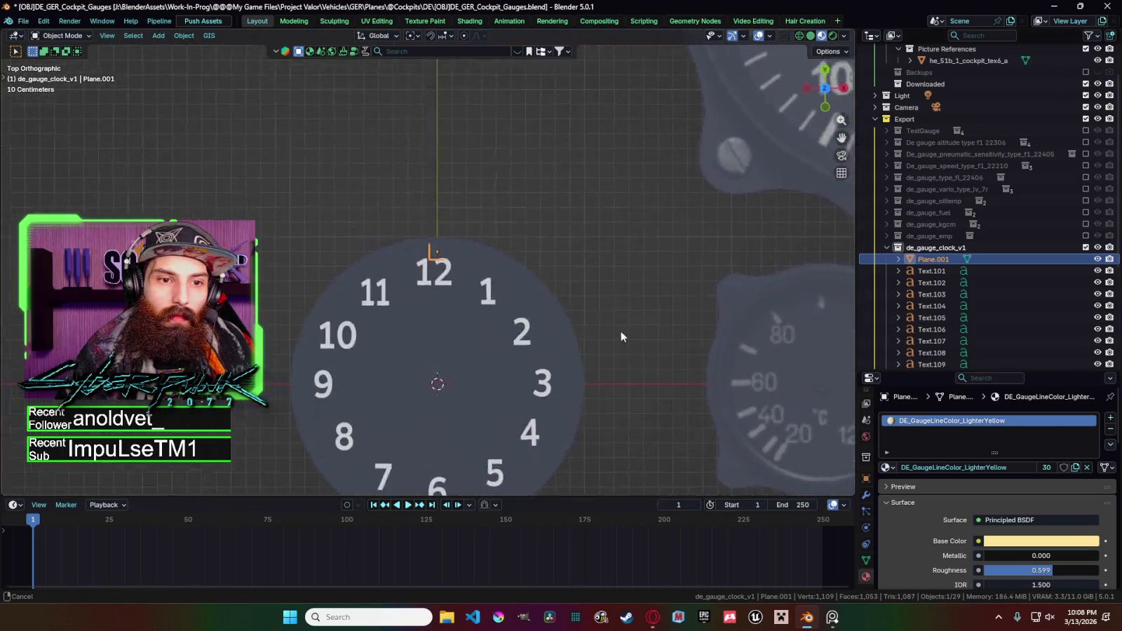
Thicken the frame's border by scaling its inner vertices inward, with proportional editing off.
{"action": "key", "text": "Tab"}
{"action": "scroll", "coordinate": [621, 333], "scroll_direction": "up", "scroll_amount": 8}
{"action": "scroll", "coordinate": [501, 253], "scroll_direction": "up", "scroll_amount": 4}
{"action": "scroll", "coordinate": [501, 253], "scroll_direction": "up", "scroll_amount": 2}
{"action": "key", "text": "1"}
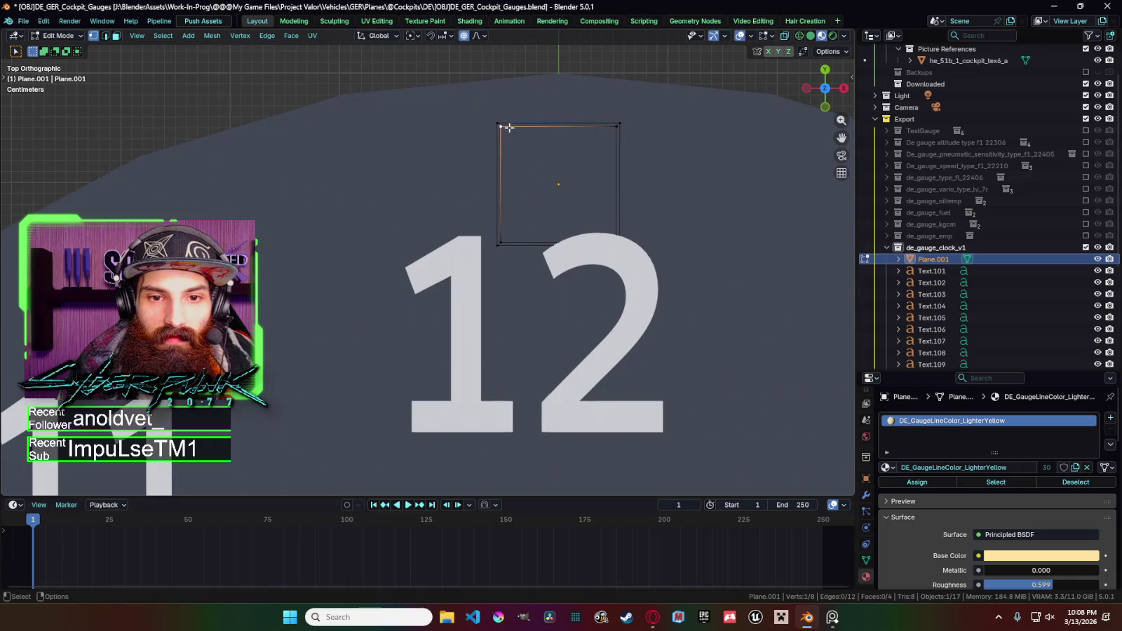
{"action": "key", "text": "s"}
{"action": "key", "text": "Escape"}
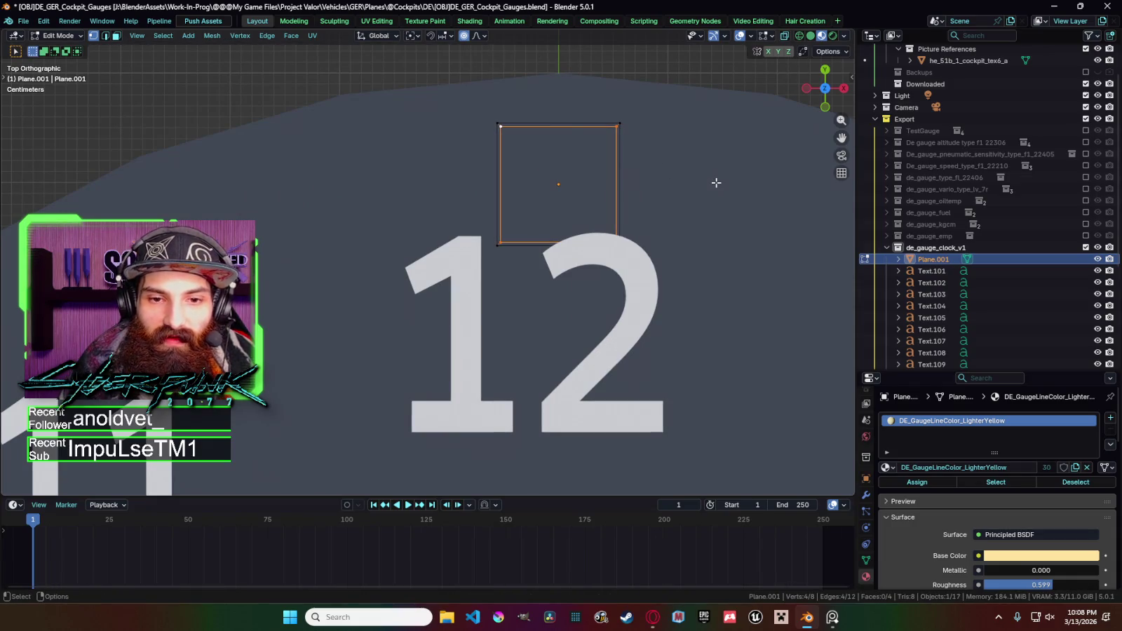
{"action": "key", "text": "o"}
{"action": "key", "text": "s"}
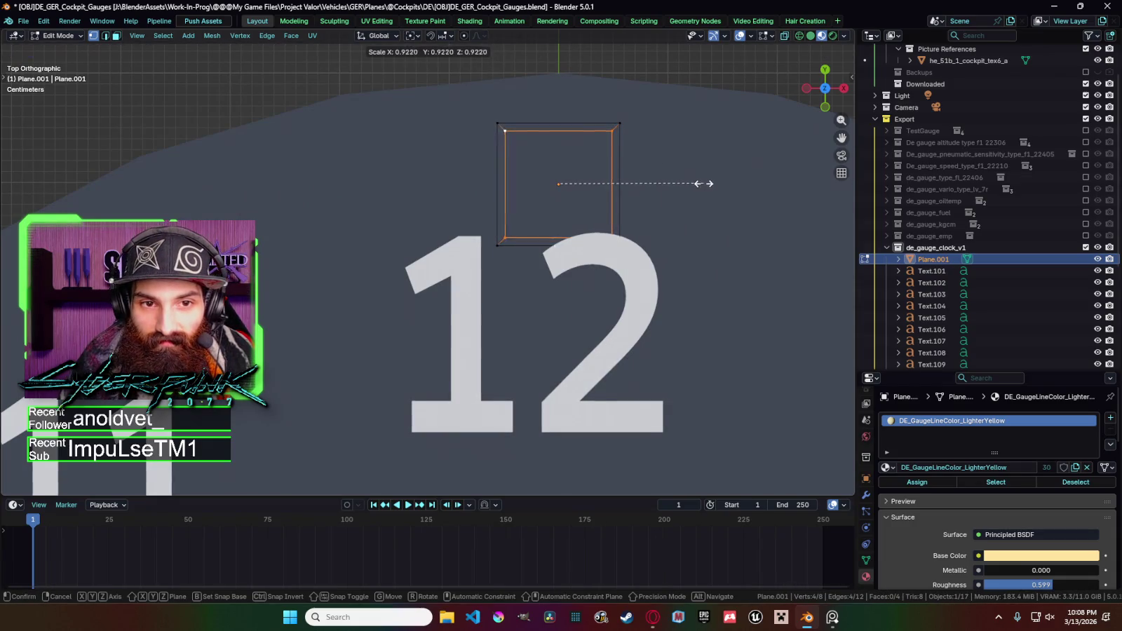
{"action": "left_click", "coordinate": [697, 181]}
Raise the frame along Z from the side view, using material preview shading.
{"action": "key", "text": "KP_3"}
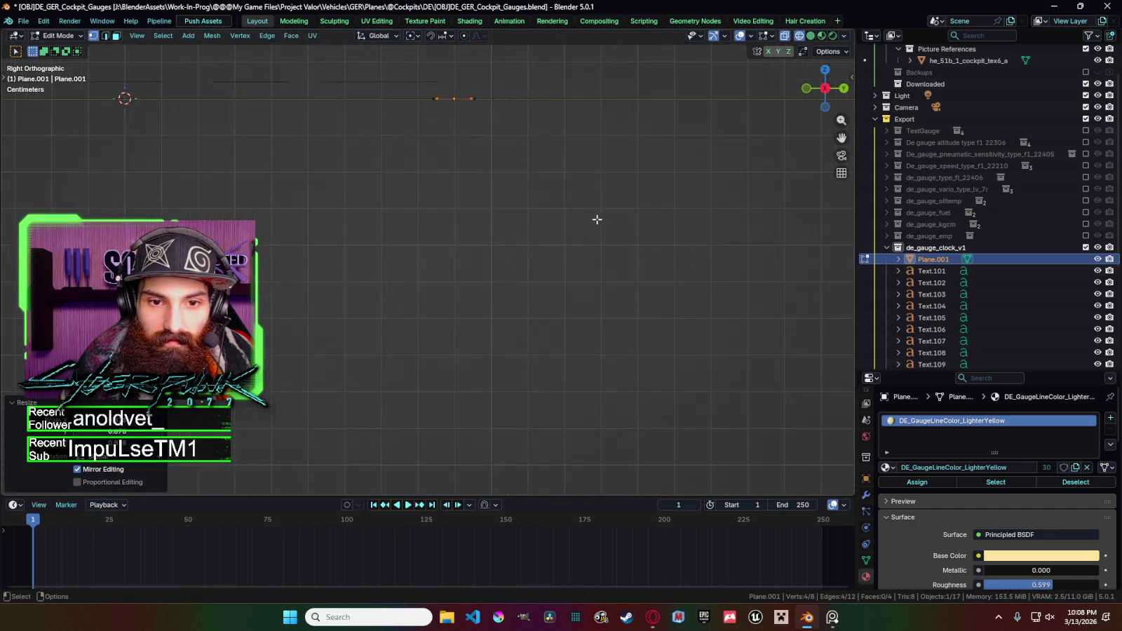
{"action": "middle_click_drag", "start_coordinate": [605, 260], "coordinate": [540, 194], "text": "ctrl"}
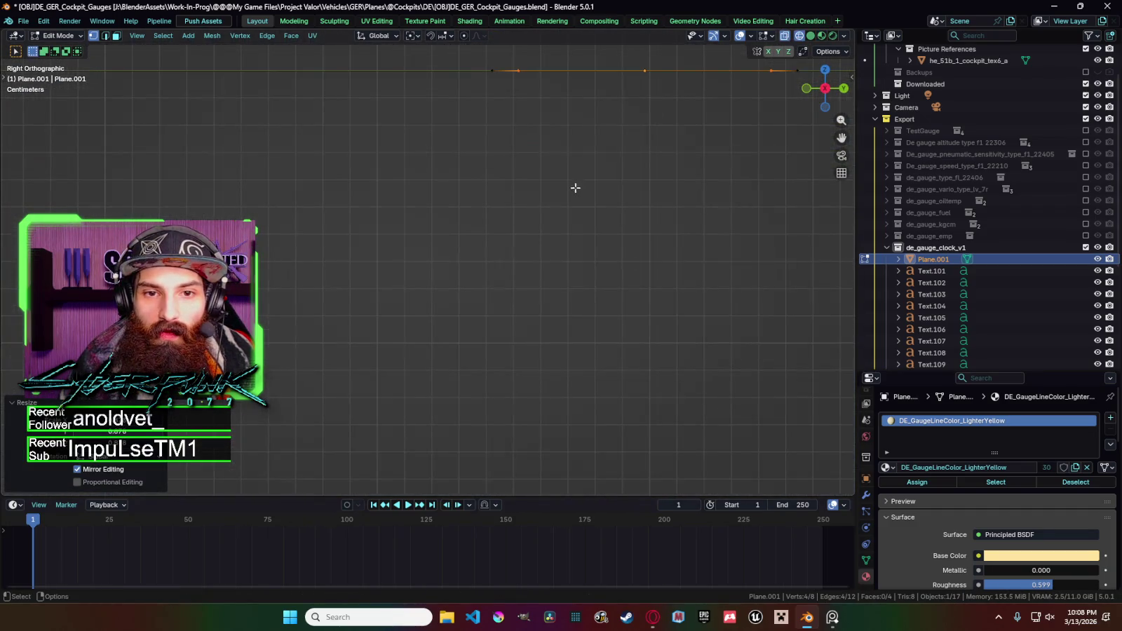
{"action": "key", "text": "Tab"}
{"action": "key", "text": "z"}
{"action": "left_click", "coordinate": [561, 317]}
{"action": "key", "text": "KP_7"}
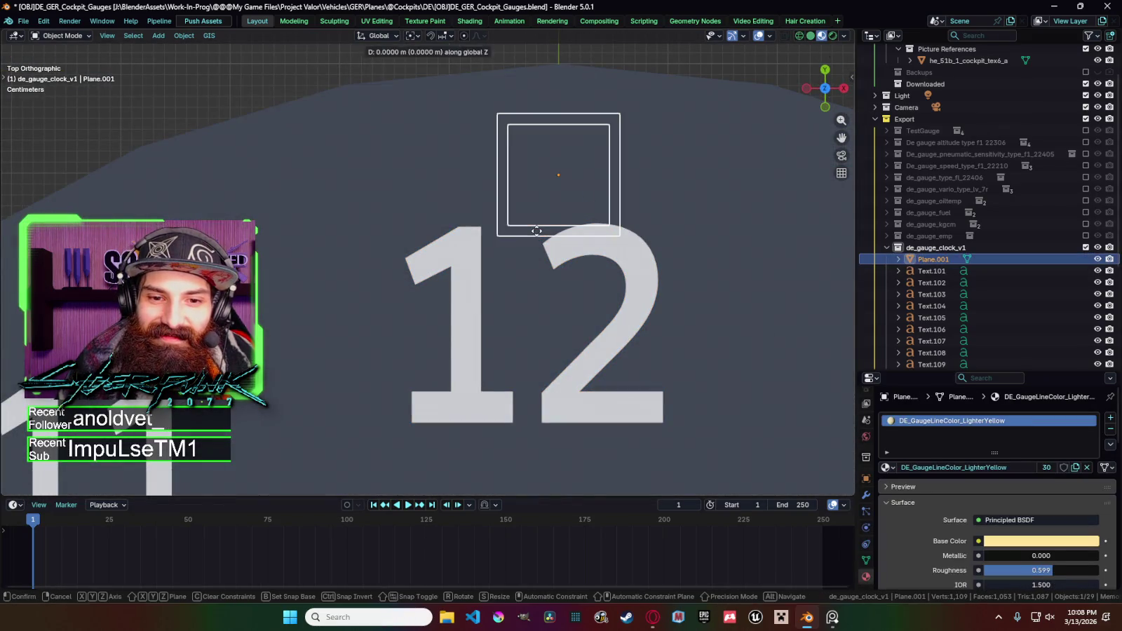
{"action": "key", "text": "KP_3"}
{"action": "key", "text": "g"}
{"action": "key", "text": "z"}
{"action": "left_click", "coordinate": [749, 232]}
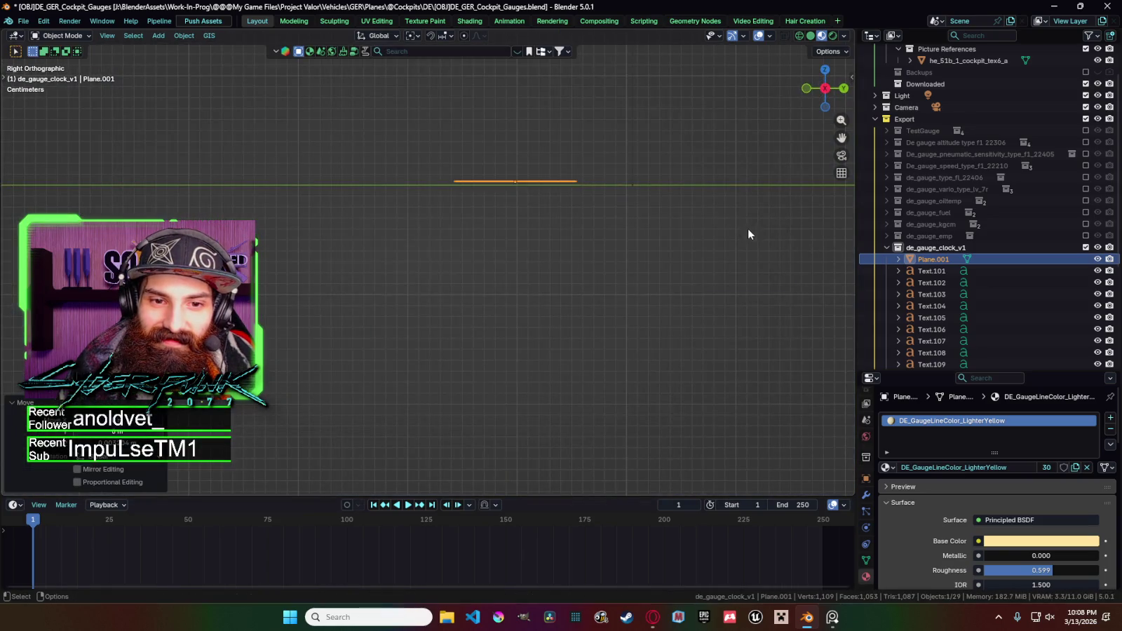
Return to the top view in solid shading and reselect the small square frame.
{"action": "key", "text": "z"}
{"action": "key", "text": "KP_7"}
{"action": "key", "text": "z"}
{"action": "left_click", "coordinate": [655, 358]}
{"action": "left_click", "coordinate": [652, 344]}
{"action": "scroll", "coordinate": [606, 233], "scroll_direction": "down", "scroll_amount": 10}
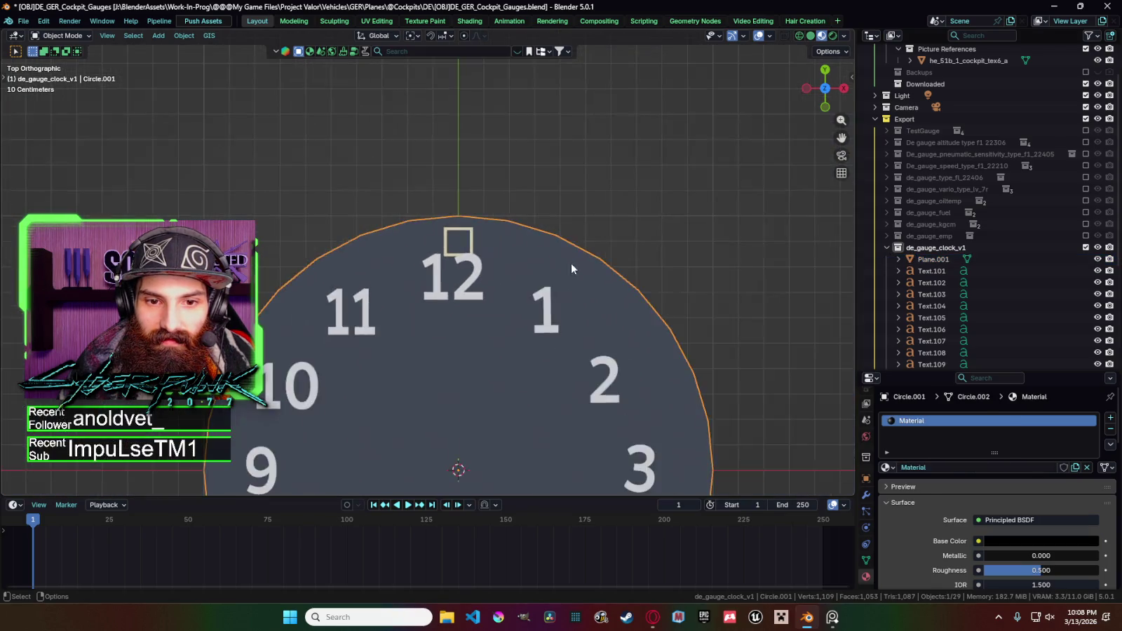
{"action": "scroll", "coordinate": [449, 254], "scroll_direction": "down", "scroll_amount": 3}
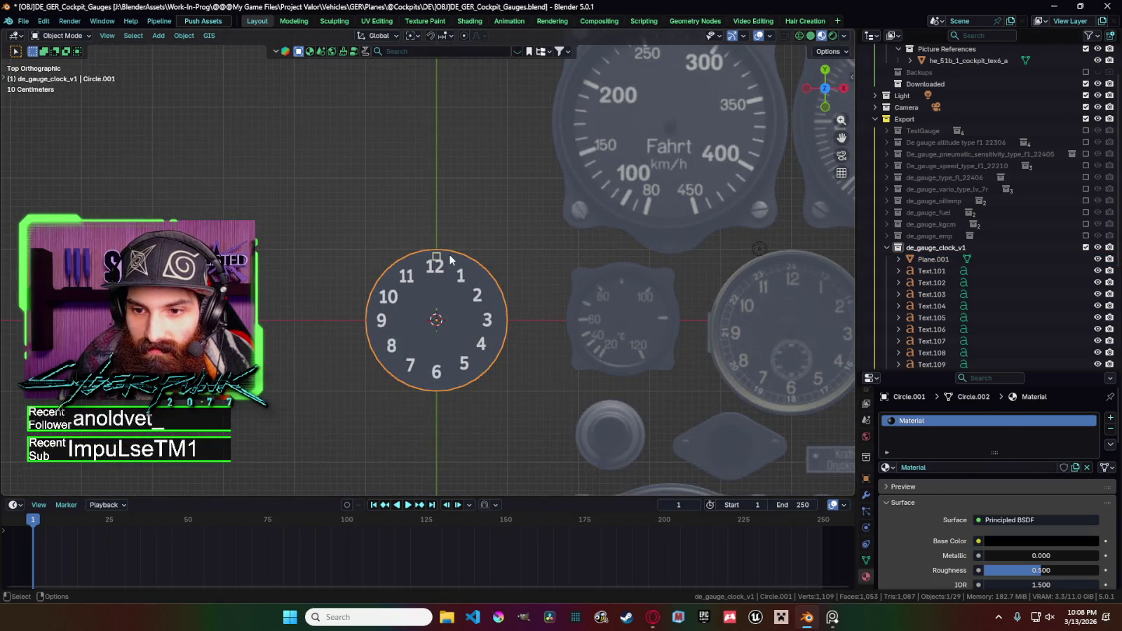
{"action": "scroll", "coordinate": [448, 254], "scroll_direction": "up", "scroll_amount": 5}
{"action": "scroll", "coordinate": [483, 243], "scroll_direction": "up", "scroll_amount": 4}
{"action": "left_click", "coordinate": [483, 243]}
{"action": "scroll", "coordinate": [583, 230], "scroll_direction": "up", "scroll_amount": 4}
Move the frame along Y so it sits just above the 12.
{"action": "key", "text": "Tab"}
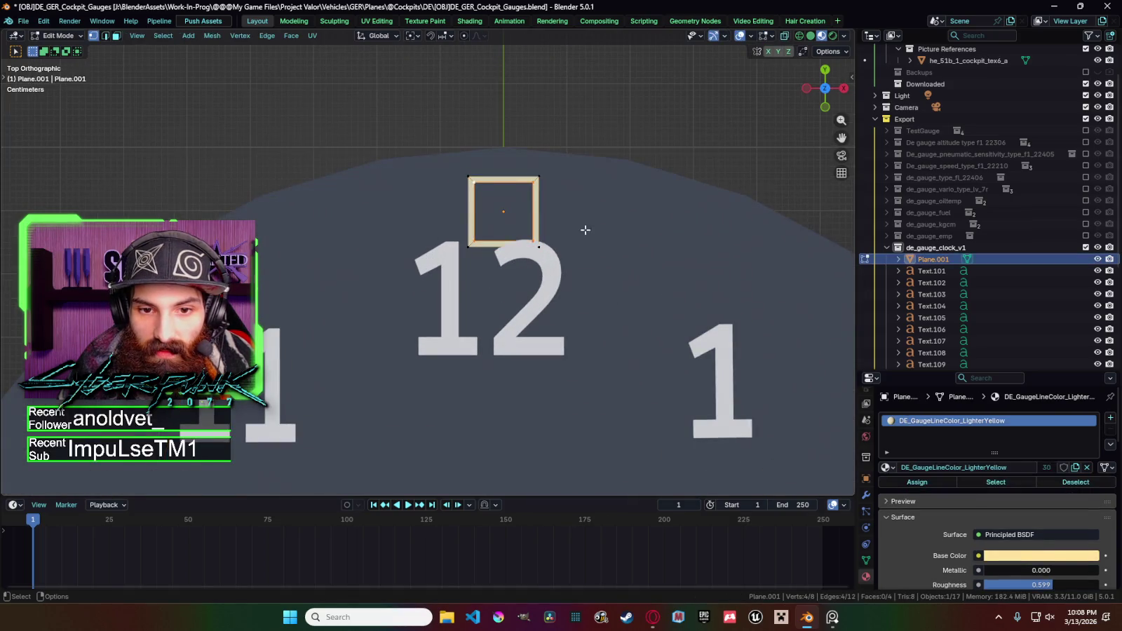
{"action": "key", "text": "s"}
{"action": "key", "text": "Escape"}
{"action": "key", "text": "Tab"}
{"action": "scroll", "coordinate": [591, 231], "scroll_direction": "down", "scroll_amount": 3}
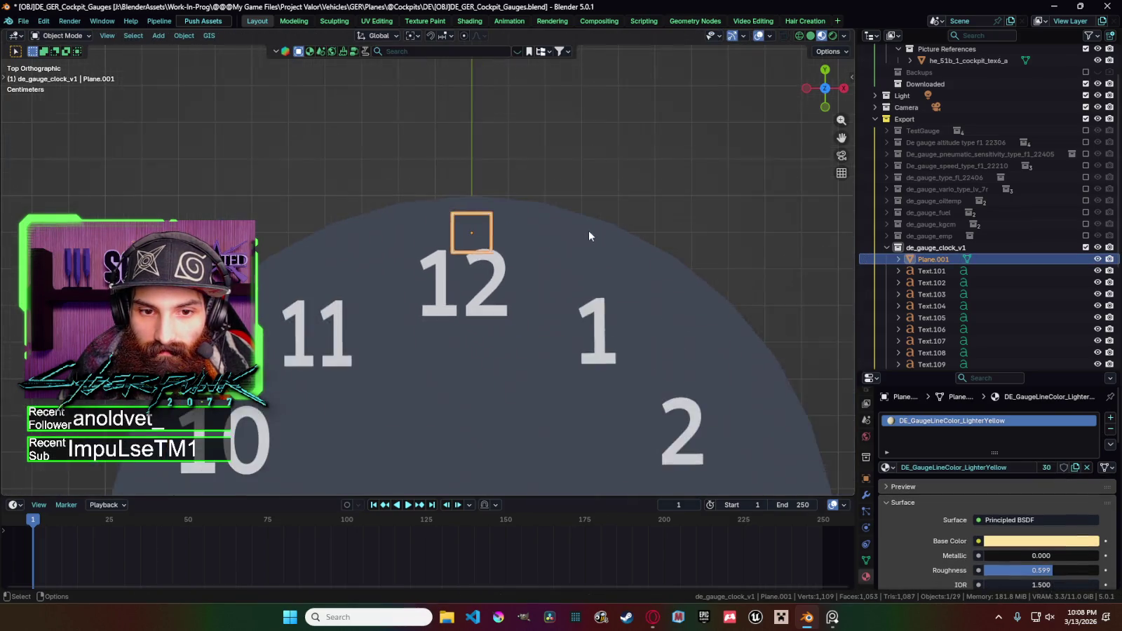
{"action": "scroll", "coordinate": [548, 238], "scroll_direction": "down", "scroll_amount": 2}
{"action": "key", "text": "g"}
{"action": "key", "text": "y"}
{"action": "left_click", "coordinate": [550, 224]}
{"action": "scroll", "coordinate": [494, 181], "scroll_direction": "down", "scroll_amount": 1}
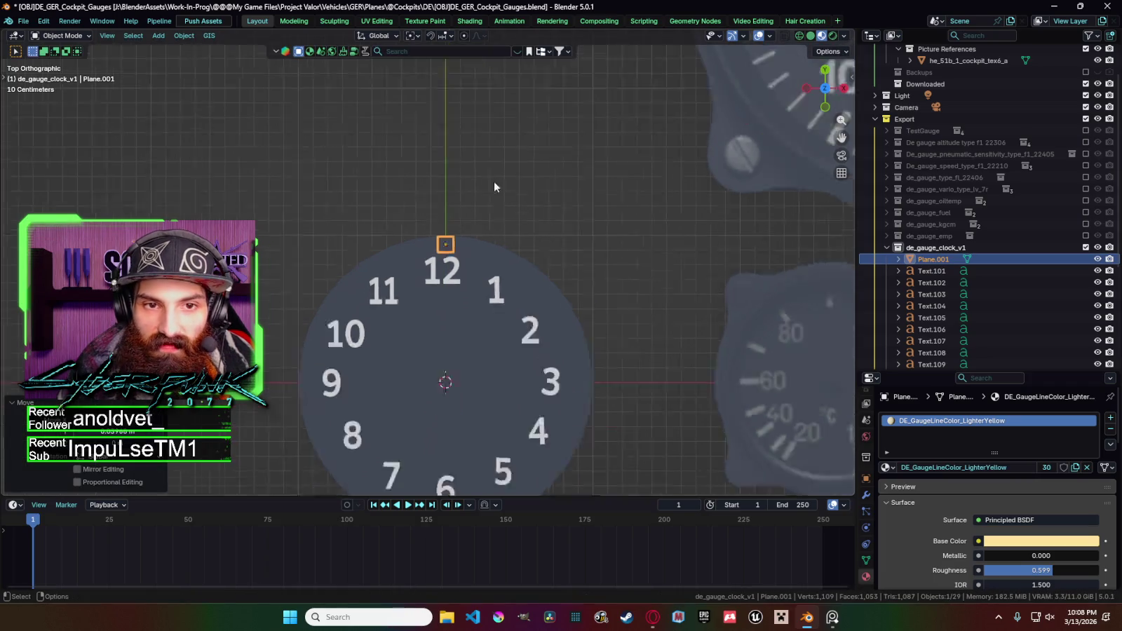
{"action": "scroll", "coordinate": [493, 181], "scroll_direction": "down", "scroll_amount": 2}
Set the transform pivot point to the 3D Cursor at the clock centre.
{"action": "left_click", "coordinate": [413, 40]}
{"action": "left_click", "coordinate": [431, 76]}
{"action": "key", "text": "r"}
{"action": "key", "text": "Escape"}
{"action": "scroll", "coordinate": [561, 282], "scroll_direction": "down", "scroll_amount": 2}
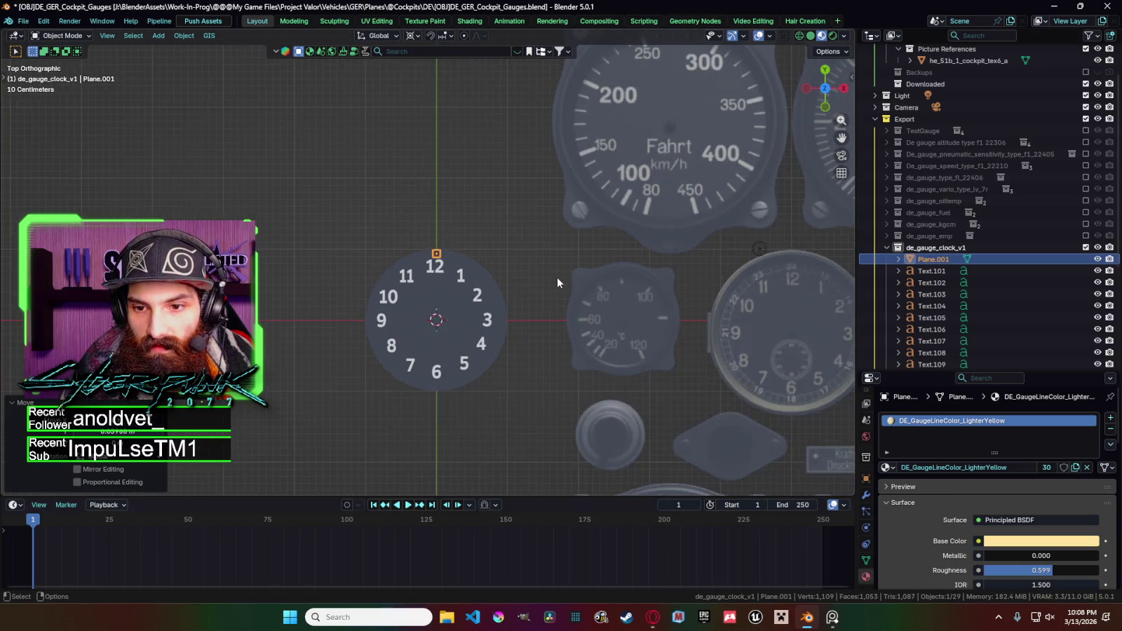
{"action": "scroll", "coordinate": [528, 275], "scroll_direction": "up", "scroll_amount": 3}
{"action": "scroll", "coordinate": [526, 272], "scroll_direction": "up", "scroll_amount": 5}
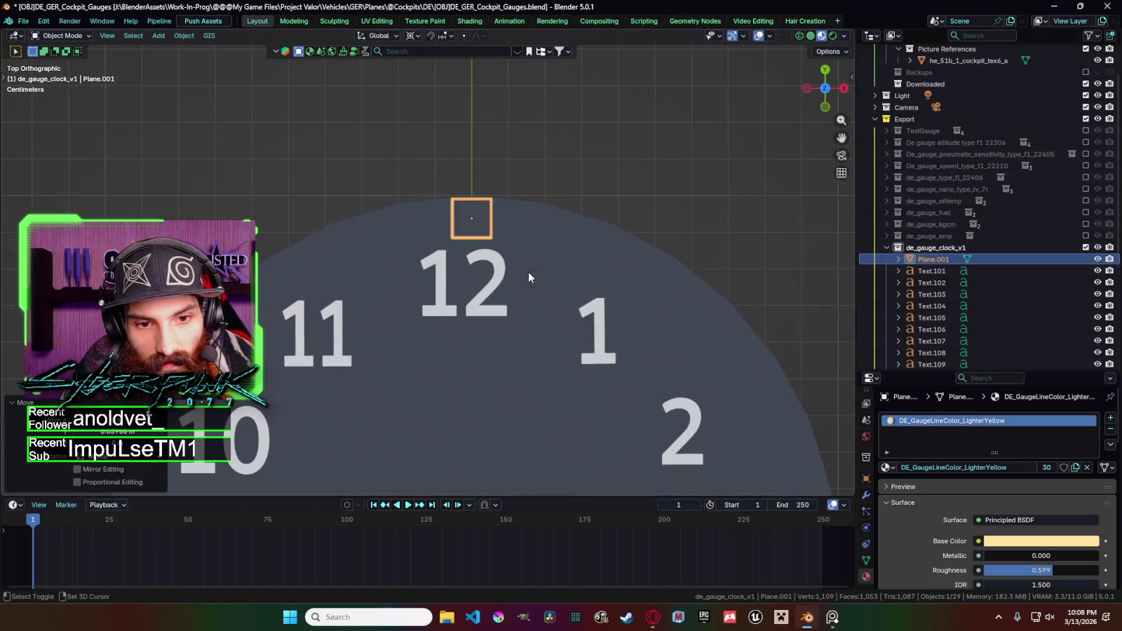
Duplicate the square frame and rotate the copy about Z around the clock centre.
{"action": "key", "text": "shift+d"}
{"action": "key", "text": "Escape"}
{"action": "key", "text": "r"}
{"action": "key", "text": "z"}
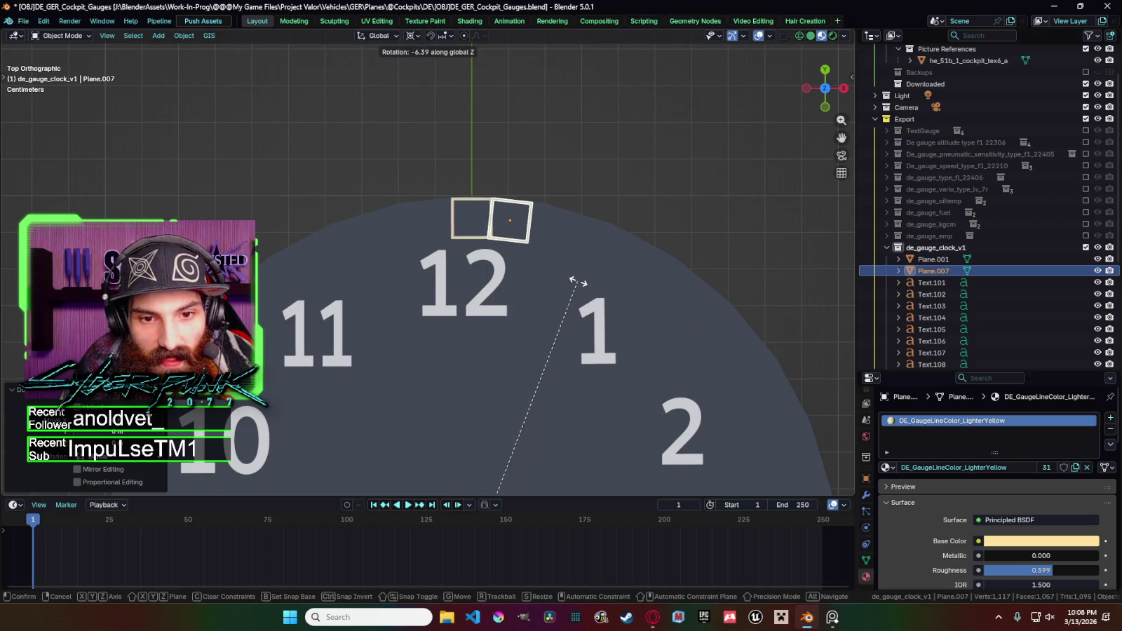
{"action": "left_click", "coordinate": [579, 282]}
{"action": "scroll", "coordinate": [492, 256], "scroll_direction": "down", "scroll_amount": 8}
{"action": "scroll", "coordinate": [498, 249], "scroll_direction": "down", "scroll_amount": 2}
{"action": "scroll", "coordinate": [505, 237], "scroll_direction": "down", "scroll_amount": 1}
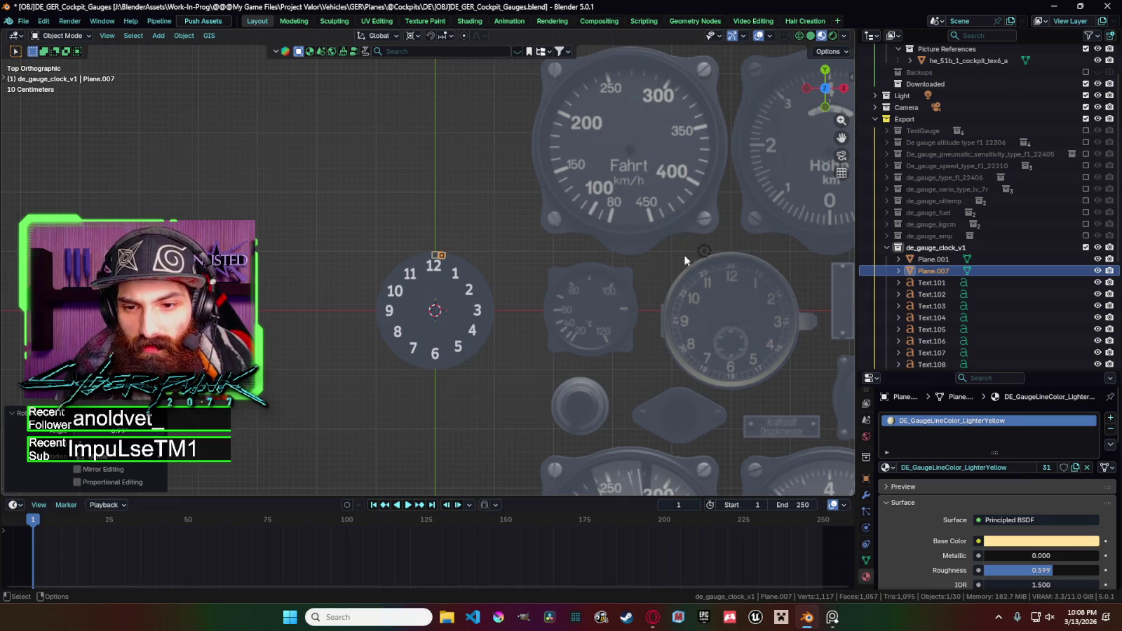
{"action": "scroll", "coordinate": [498, 267], "scroll_direction": "up", "scroll_amount": 7}
{"action": "scroll", "coordinate": [489, 283], "scroll_direction": "up", "scroll_amount": 4}
{"action": "scroll", "coordinate": [489, 282], "scroll_direction": "up", "scroll_amount": 1}
Tilt the second tick-mark frame slightly by rotating it about Z.
{"action": "key", "text": "r"}
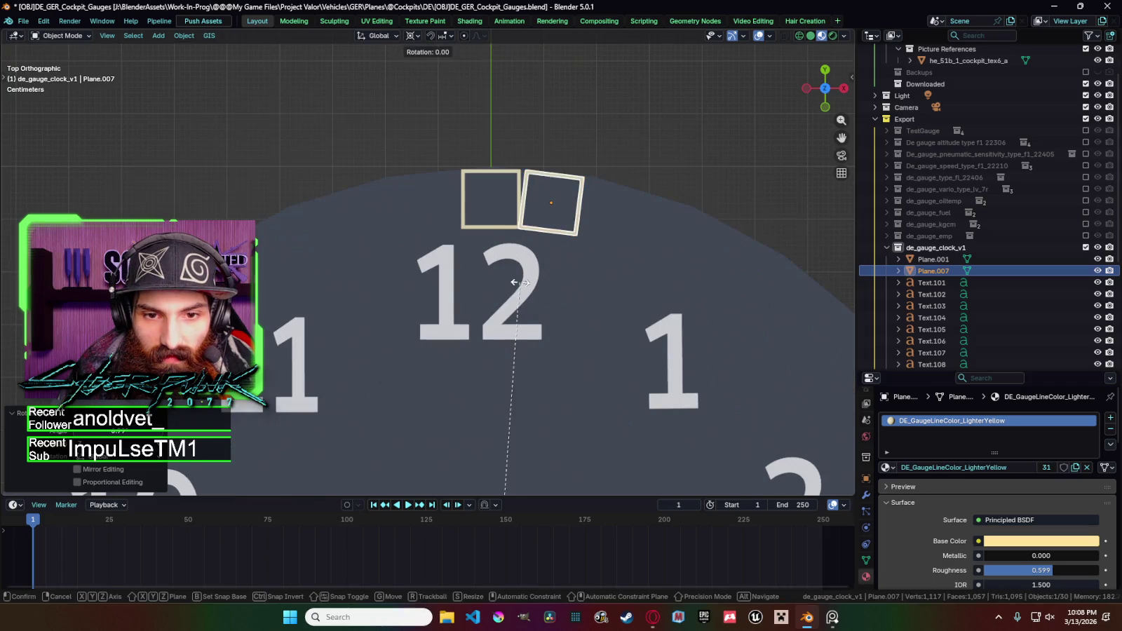
{"action": "key", "text": "z"}
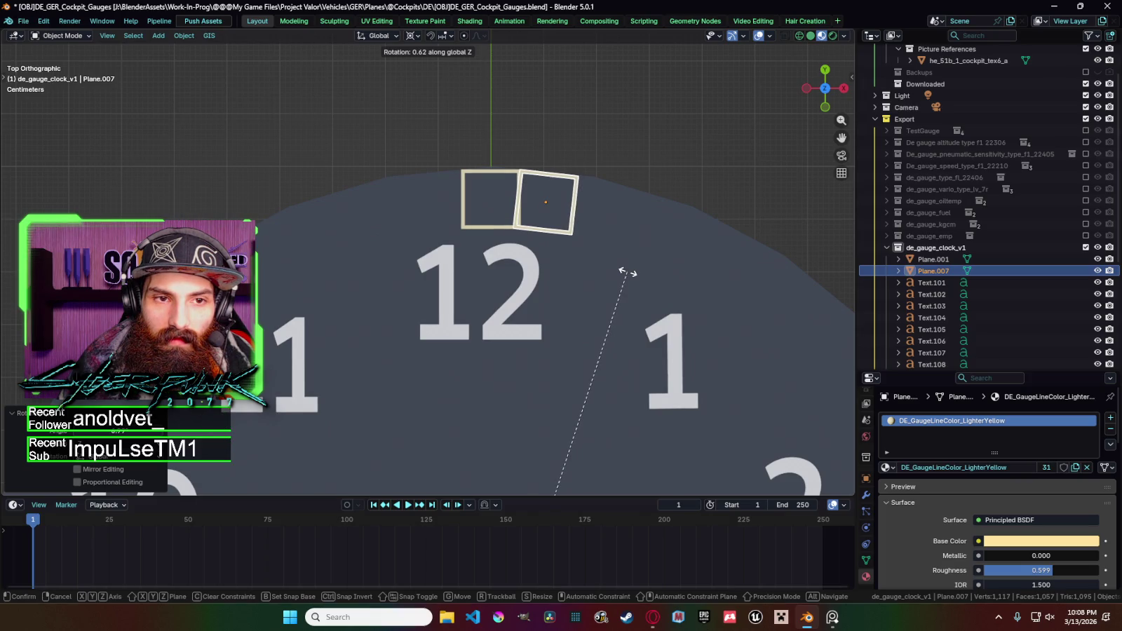
{"action": "left_click", "coordinate": [626, 275]}
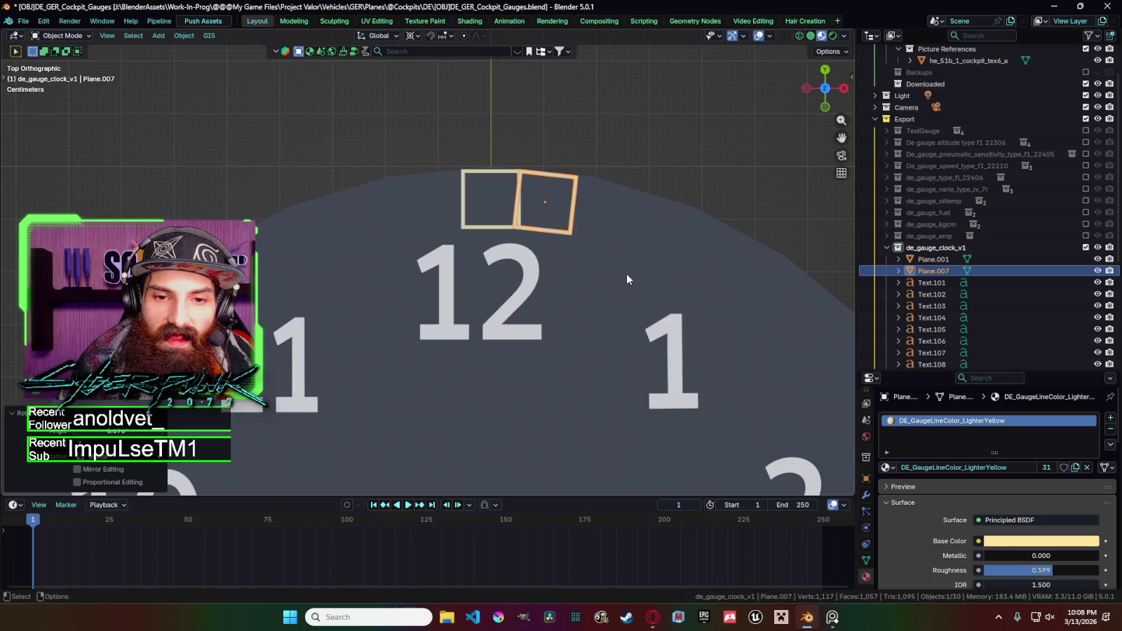
{"action": "scroll", "coordinate": [500, 280], "scroll_direction": "down", "scroll_amount": 5}
{"action": "scroll", "coordinate": [723, 277], "scroll_direction": "down", "scroll_amount": 7}
{"action": "scroll", "coordinate": [782, 267], "scroll_direction": "up", "scroll_amount": 6}
{"action": "scroll", "coordinate": [769, 293], "scroll_direction": "down", "scroll_amount": 4}
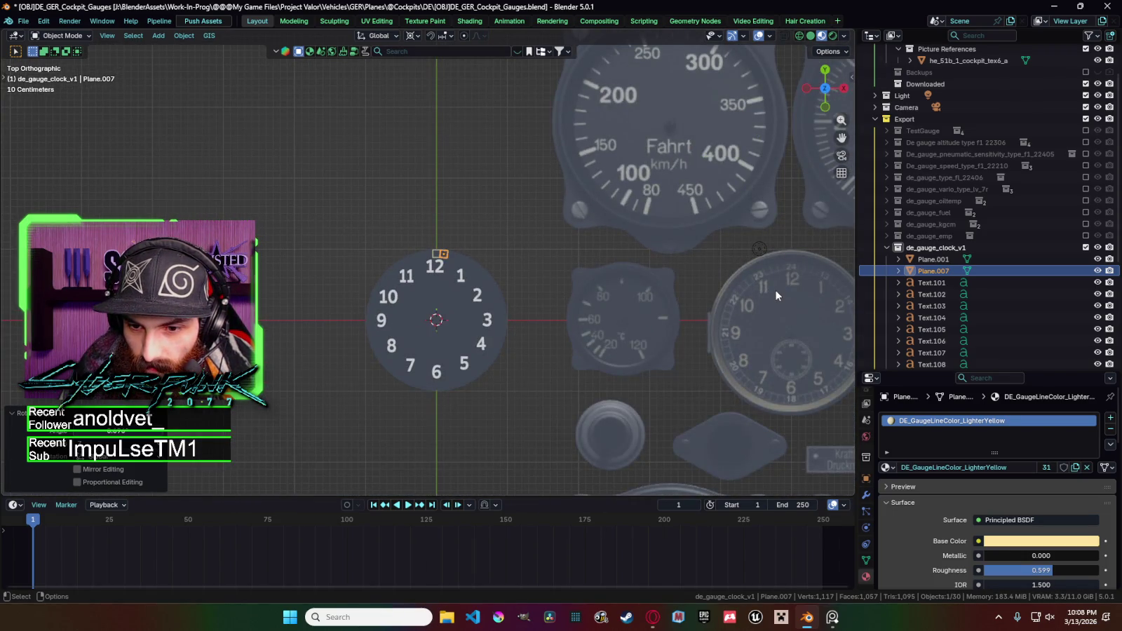
{"action": "scroll", "coordinate": [483, 242], "scroll_direction": "up", "scroll_amount": 3}
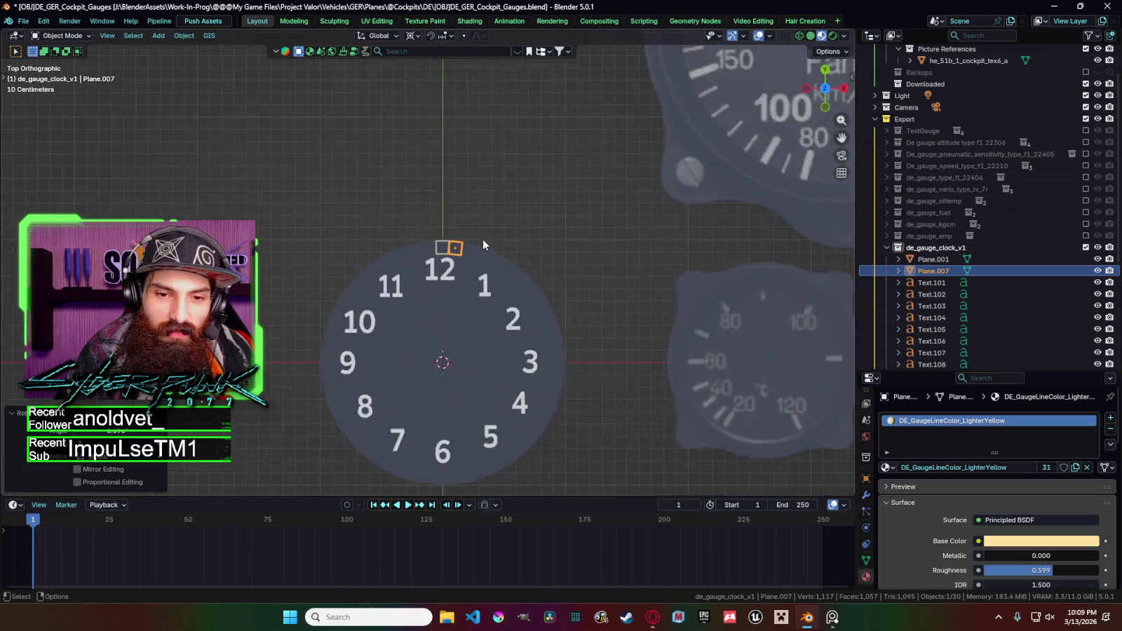
{"action": "scroll", "coordinate": [529, 246], "scroll_direction": "up", "scroll_amount": 7}
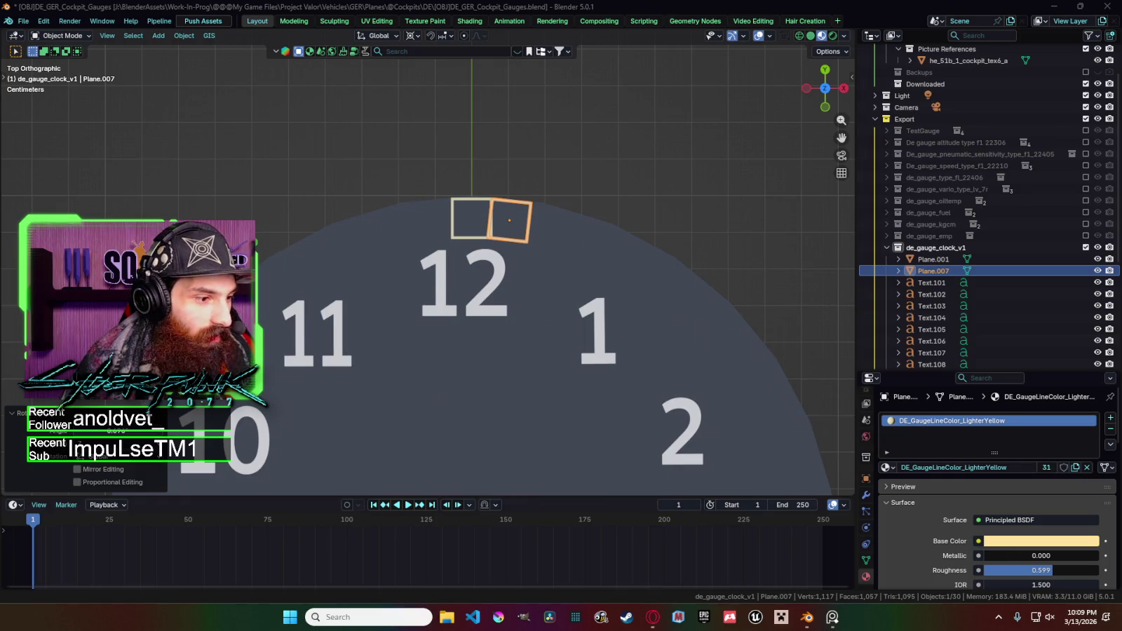
{"action": "left_click", "coordinate": [525, 240]}
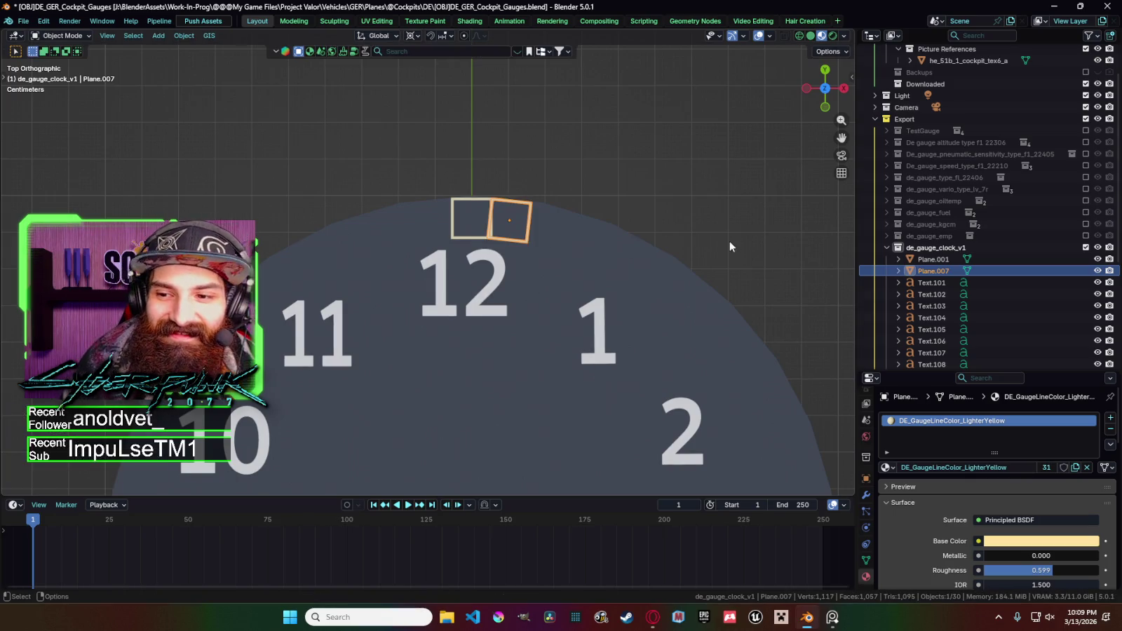
Duplicate the second frame and rotate the copy further clockwise along the rim.
{"action": "scroll", "coordinate": [729, 242], "scroll_direction": "down", "scroll_amount": 8}
{"action": "scroll", "coordinate": [597, 265], "scroll_direction": "down", "scroll_amount": 4}
{"action": "scroll", "coordinate": [617, 265], "scroll_direction": "up", "scroll_amount": 2}
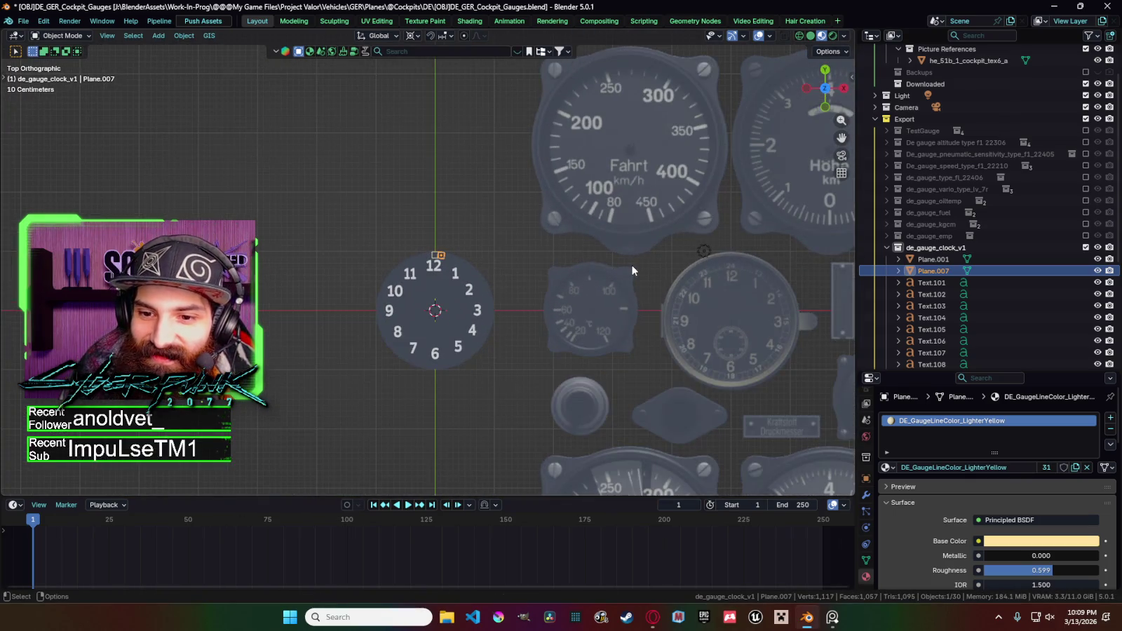
{"action": "scroll", "coordinate": [631, 267], "scroll_direction": "up", "scroll_amount": 3}
{"action": "scroll", "coordinate": [634, 261], "scroll_direction": "up", "scroll_amount": 6}
{"action": "scroll", "coordinate": [617, 239], "scroll_direction": "up", "scroll_amount": 2}
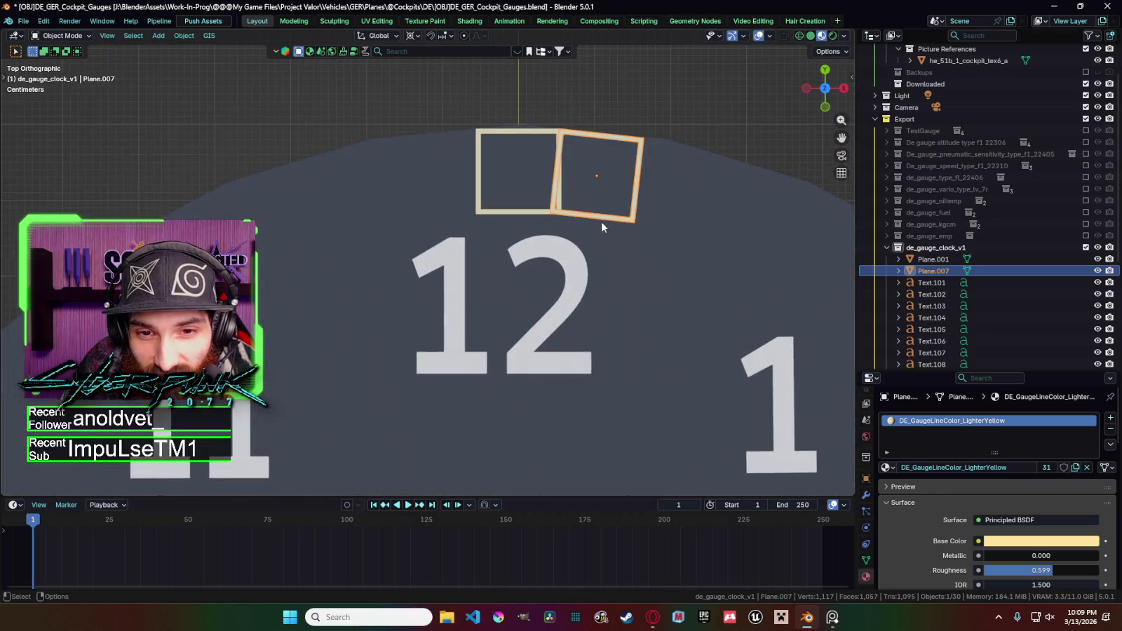
{"action": "scroll", "coordinate": [578, 225], "scroll_direction": "down", "scroll_amount": 3}
{"action": "key", "text": "shift+d"}
{"action": "key", "text": "r"}
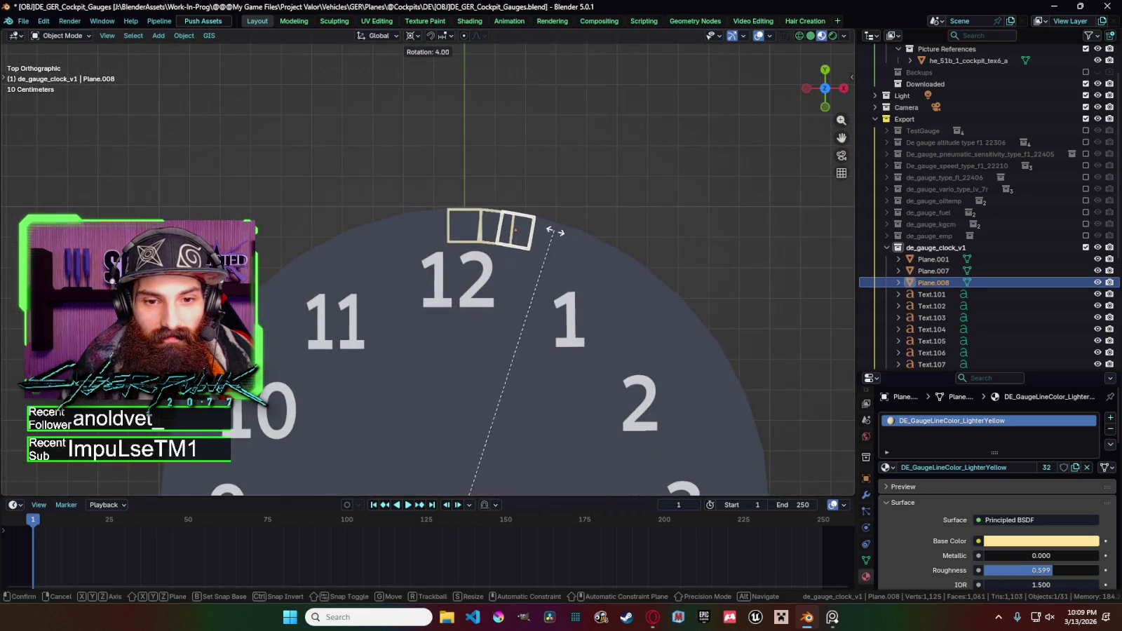
{"action": "left_click", "coordinate": [565, 237]}
{"action": "scroll", "coordinate": [533, 235], "scroll_direction": "down", "scroll_amount": 7}
Deselect everything, then select the first tick-mark frame and enter Edit Mode.
{"action": "left_click", "coordinate": [512, 237]}
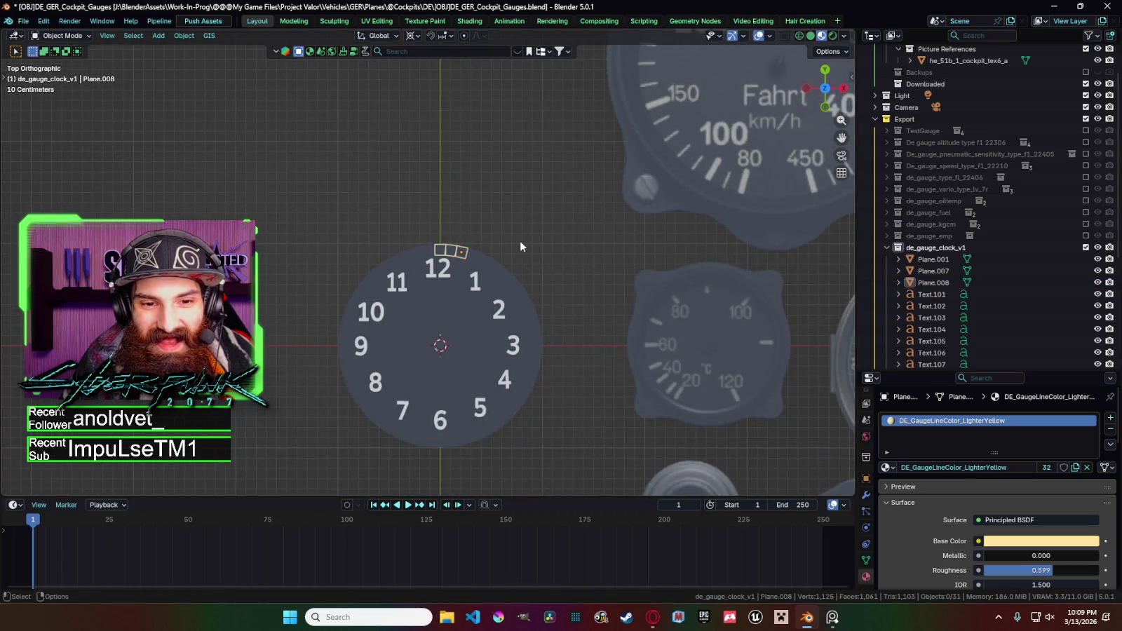
{"action": "scroll", "coordinate": [602, 261], "scroll_direction": "up", "scroll_amount": 3}
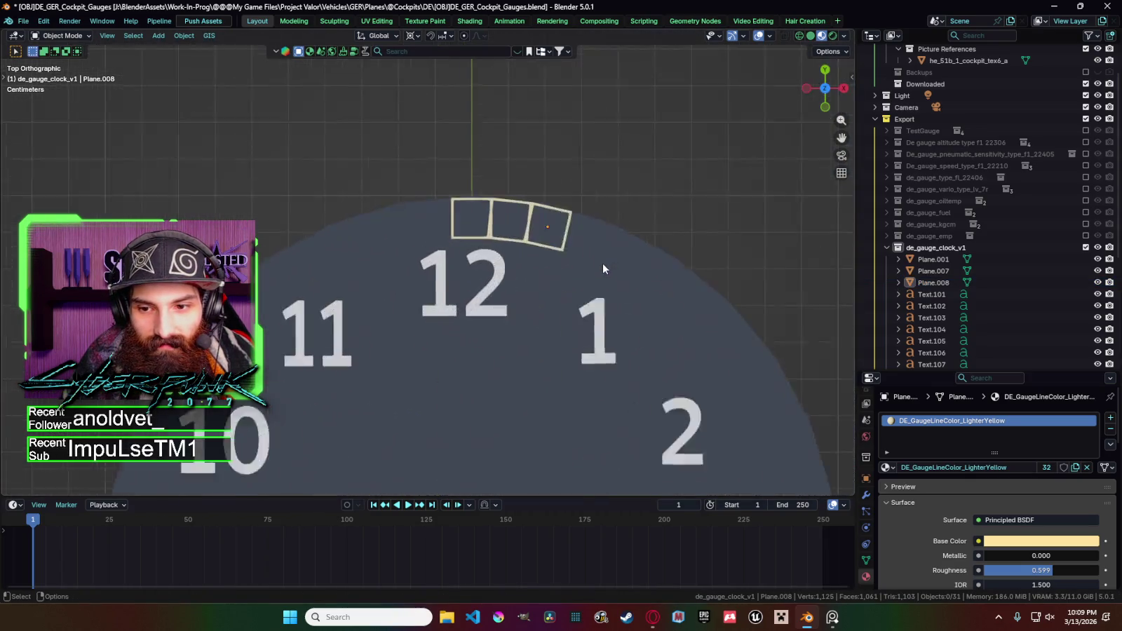
{"action": "scroll", "coordinate": [532, 235], "scroll_direction": "up", "scroll_amount": 3}
{"action": "scroll", "coordinate": [547, 224], "scroll_direction": "up", "scroll_amount": 2}
{"action": "left_click", "coordinate": [556, 213]}
{"action": "key", "text": "Tab"}
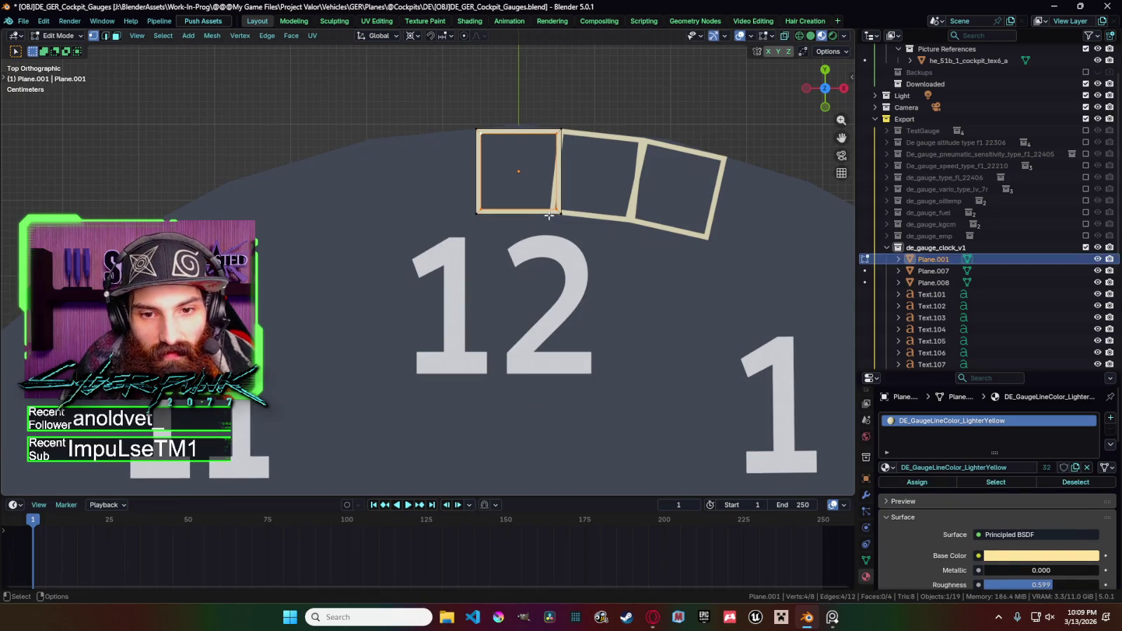
Switch to the second tick frame and slide its selected vertices along X.
{"action": "key", "text": "Tab"}
{"action": "left_click", "coordinate": [565, 215]}
{"action": "key", "text": "Tab"}
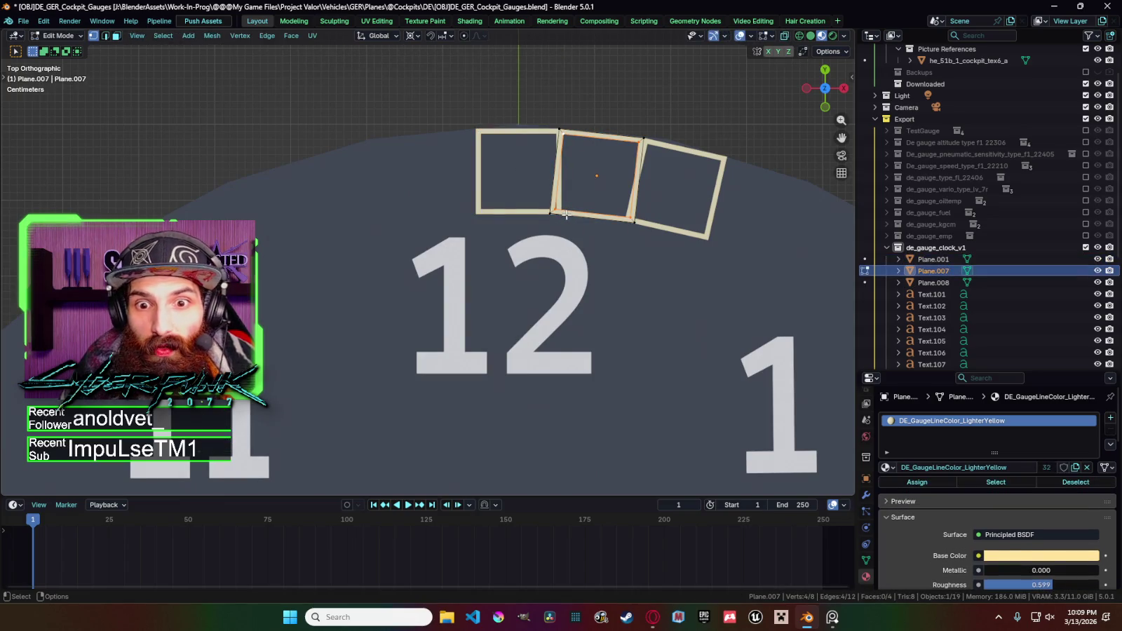
{"action": "key", "text": "shift+z"}
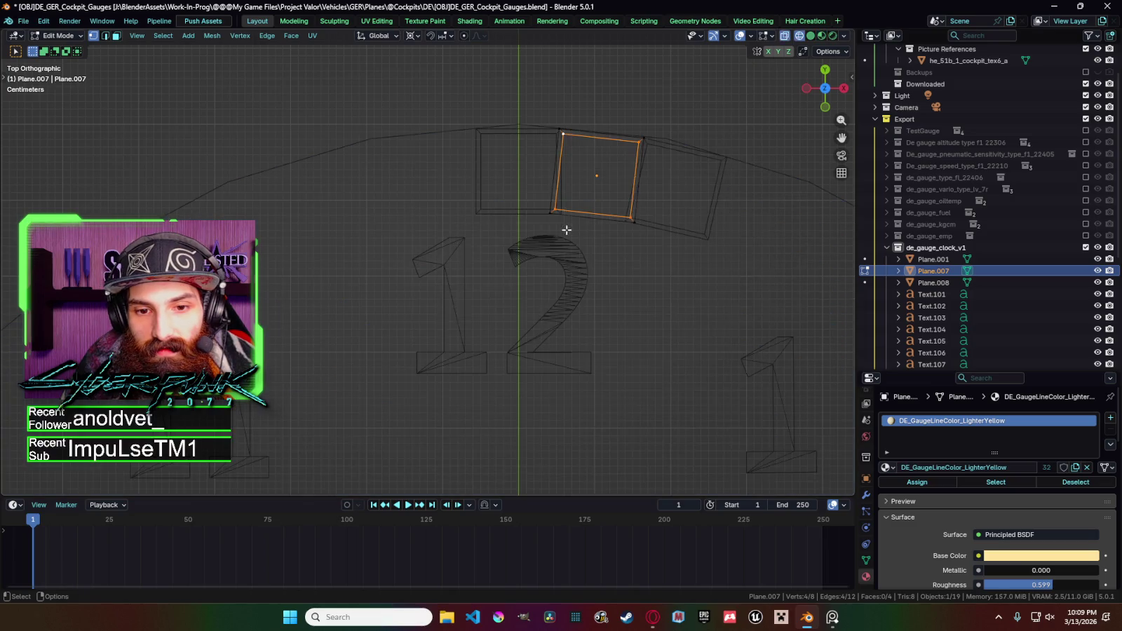
{"action": "key", "text": "shift+z"}
{"action": "key", "text": "g"}
{"action": "key", "text": "x"}
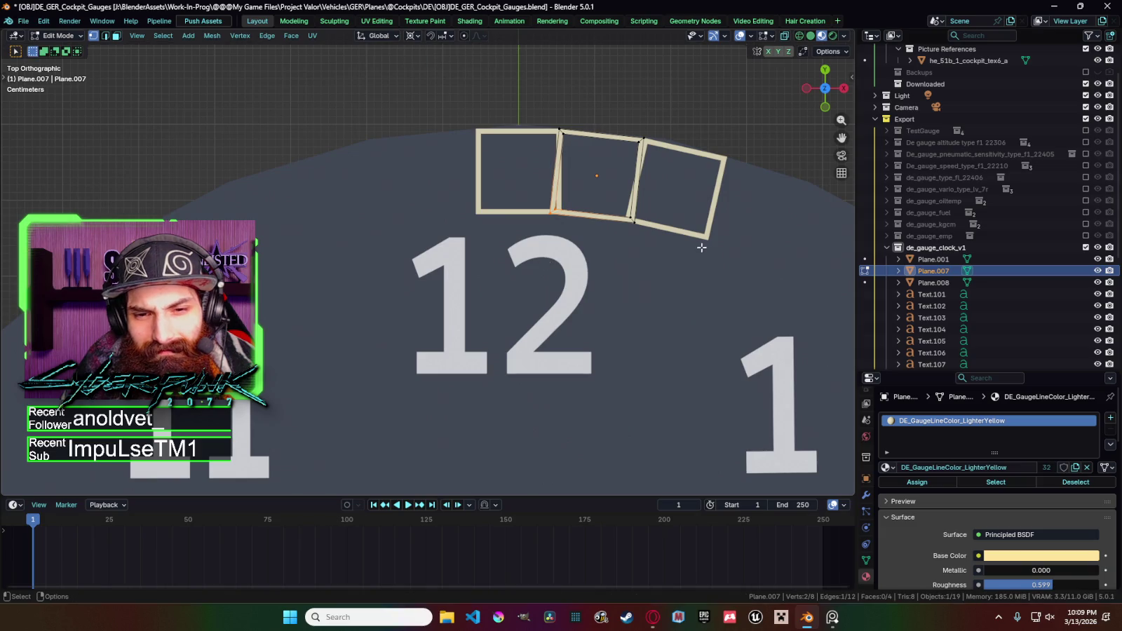
{"action": "left_click", "coordinate": [553, 259]}
Shift the middle frame's right edge along X, then select the third frame's corners.
{"action": "left_click", "coordinate": [640, 223], "text": "shift"}
{"action": "key", "text": "g"}
{"action": "key", "text": "x"}
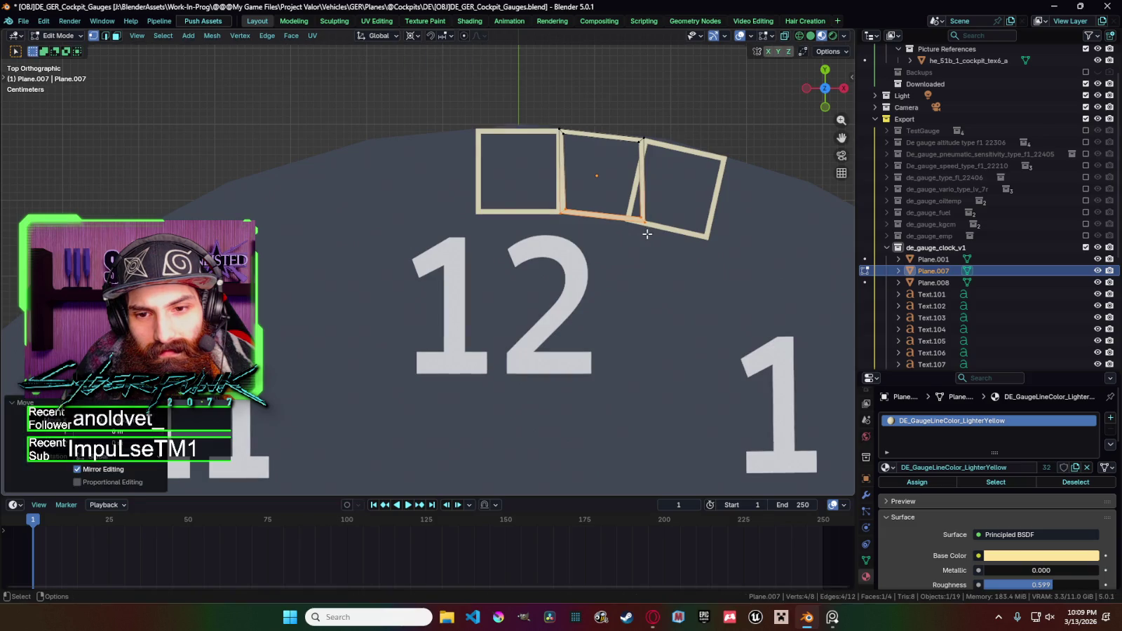
{"action": "left_click", "coordinate": [663, 230]}
{"action": "left_click", "coordinate": [681, 215]}
{"action": "left_click_drag", "start_coordinate": [592, 203], "coordinate": [745, 261]}
{"action": "key", "text": "Tab"}
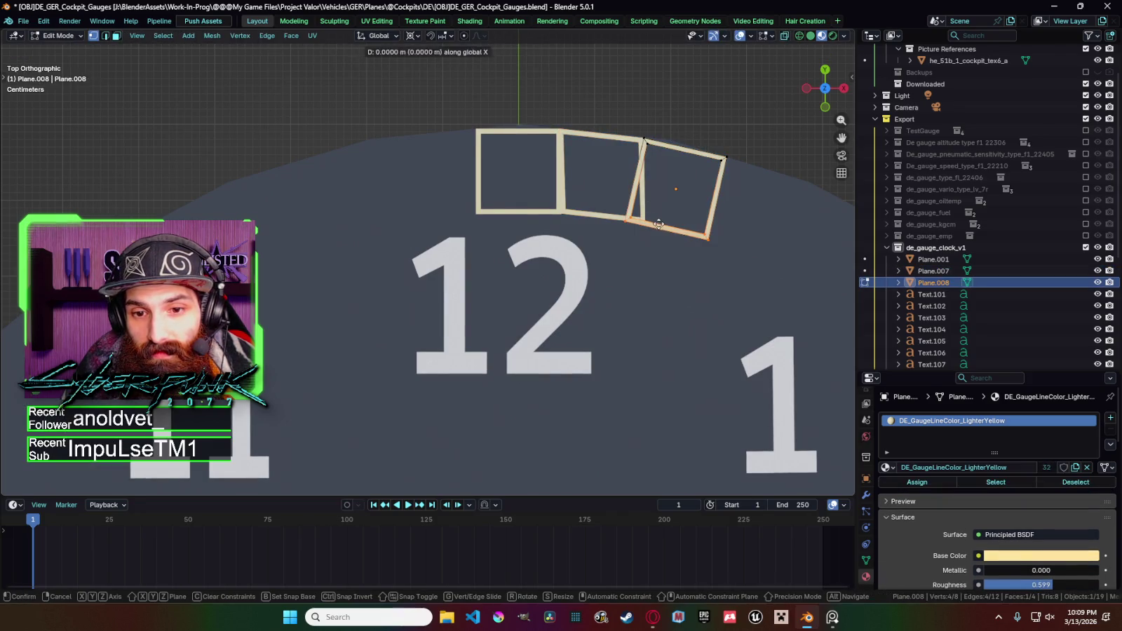
Zoom in on the tick frames and try moving the middle frame's top edge along X, cancelling.
{"action": "scroll", "coordinate": [673, 190], "scroll_direction": "down", "scroll_amount": 6}
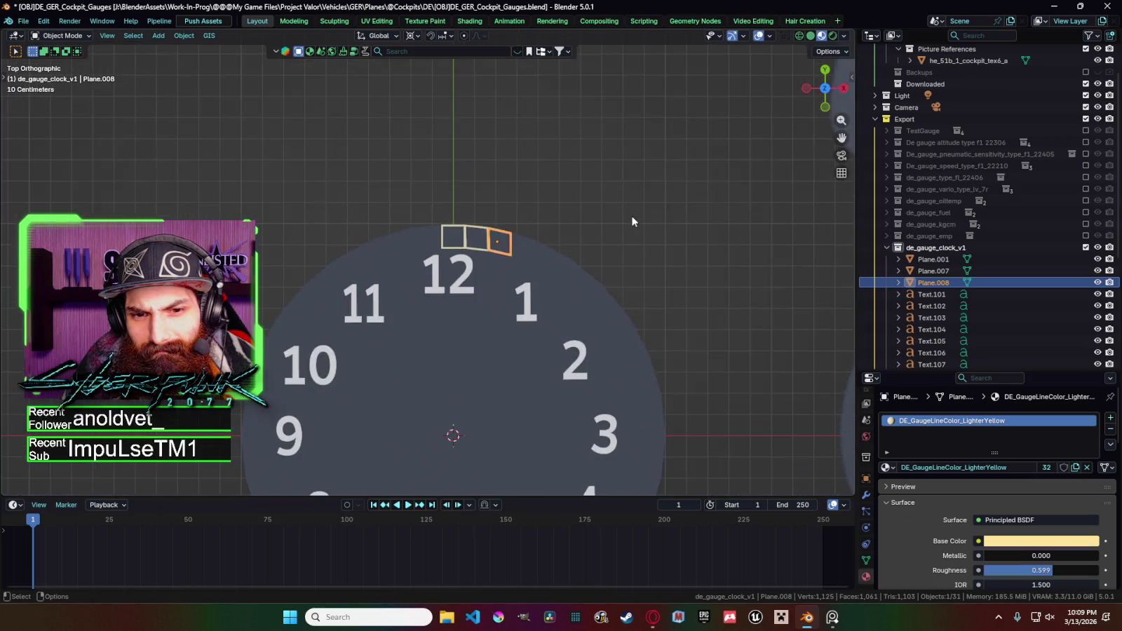
{"action": "scroll", "coordinate": [632, 216], "scroll_direction": "down", "scroll_amount": 5}
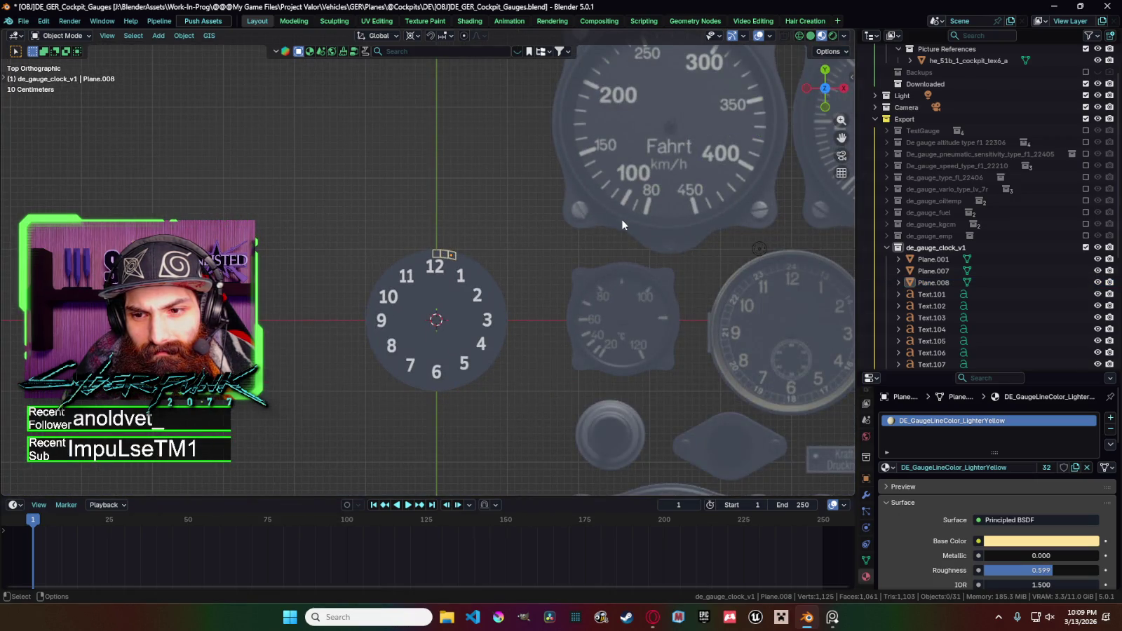
{"action": "key", "text": "KP_Decimal"}
{"action": "left_click", "coordinate": [538, 176]}
{"action": "key", "text": "Tab"}
{"action": "left_click", "coordinate": [535, 168]}
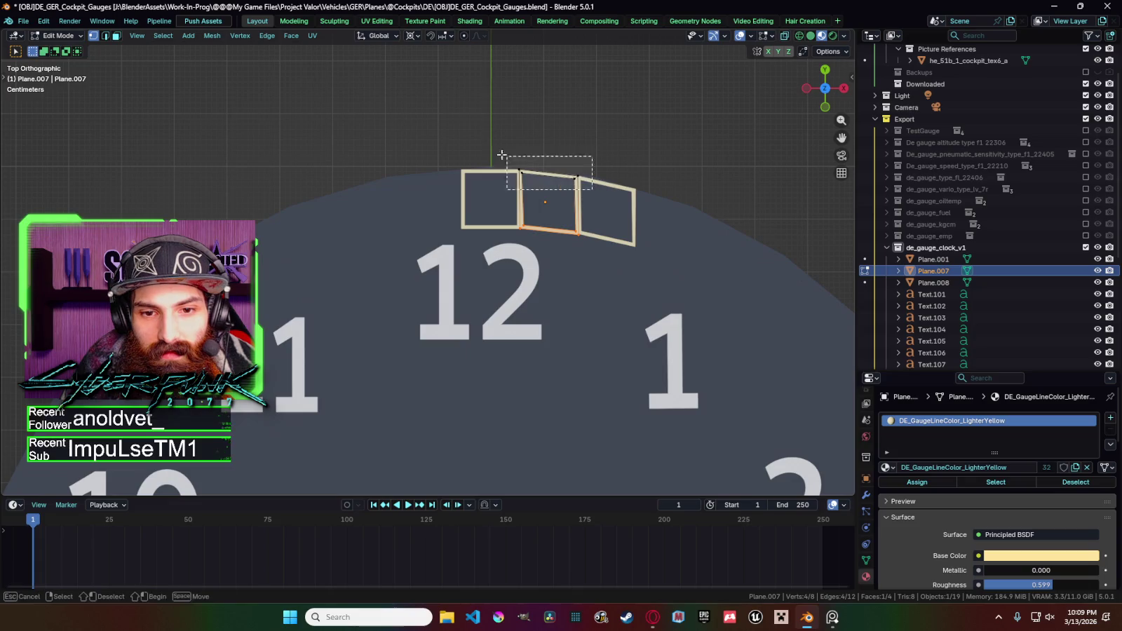
{"action": "key", "text": "g"}
{"action": "key", "text": "x"}
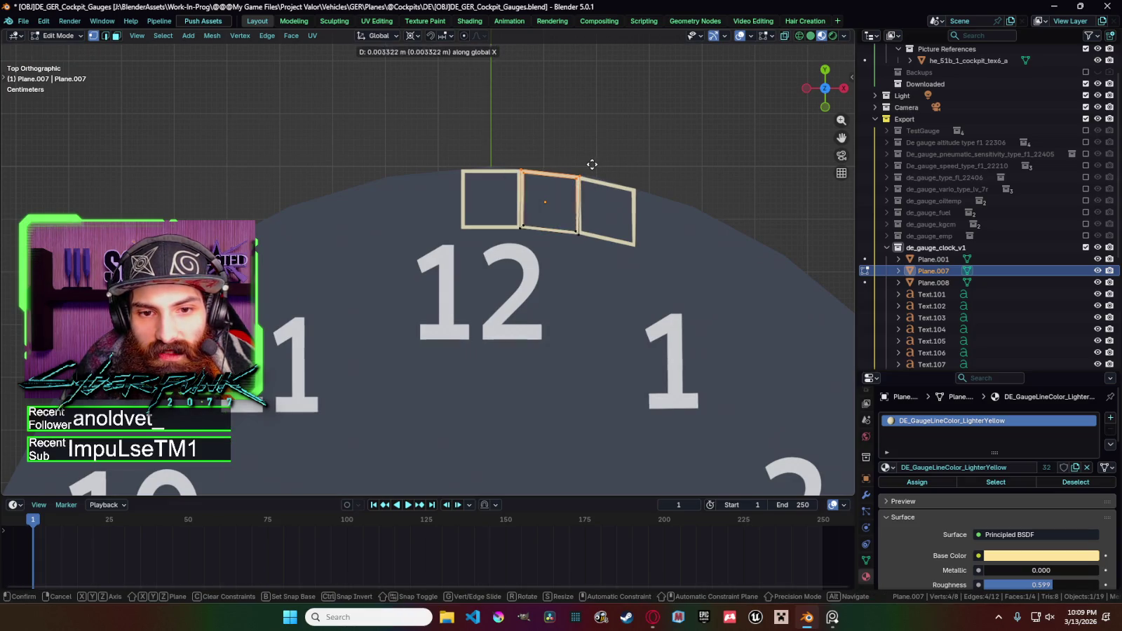
{"action": "right_click", "coordinate": [592, 164]}
{"action": "key", "text": "Tab"}
Clear the selection, then reselect the middle frame and pick the third frame for editing.
{"action": "scroll", "coordinate": [527, 172], "scroll_direction": "down", "scroll_amount": 3}
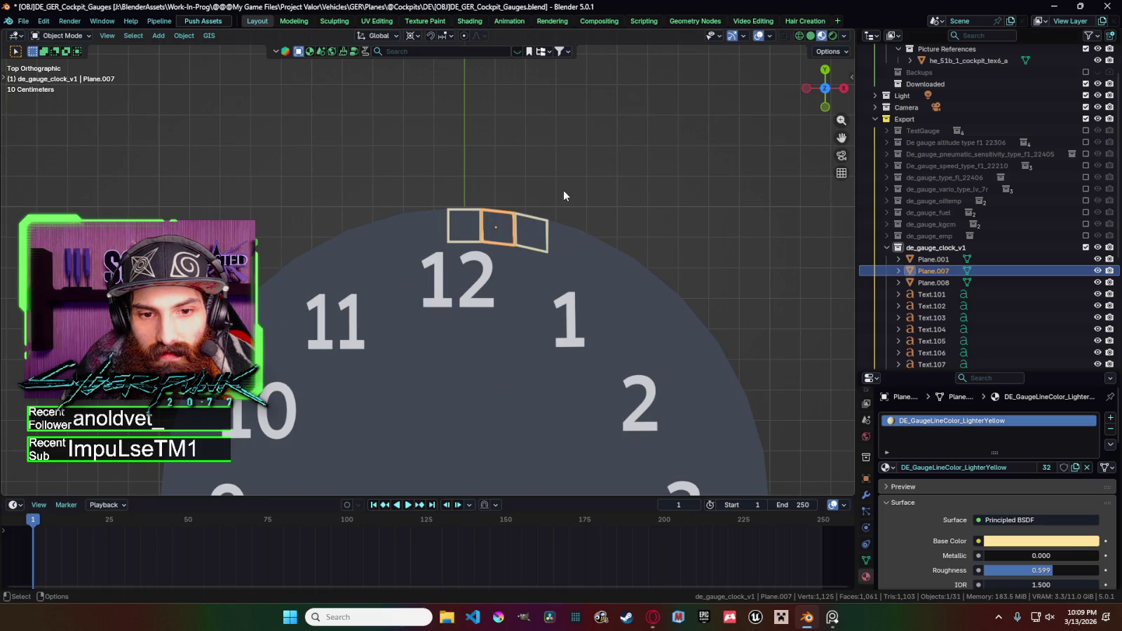
{"action": "left_click", "coordinate": [563, 190]}
{"action": "scroll", "coordinate": [579, 201], "scroll_direction": "down", "scroll_amount": 5}
{"action": "scroll", "coordinate": [581, 202], "scroll_direction": "down", "scroll_amount": 3}
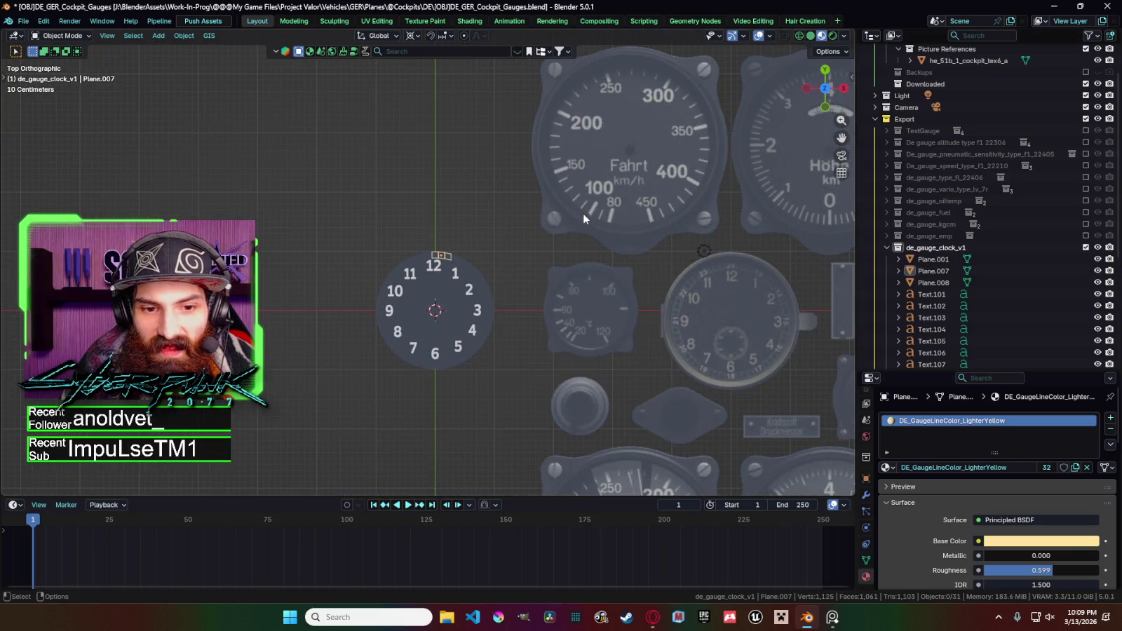
{"action": "scroll", "coordinate": [586, 223], "scroll_direction": "up", "scroll_amount": 8}
{"action": "scroll", "coordinate": [579, 225], "scroll_direction": "up", "scroll_amount": 3}
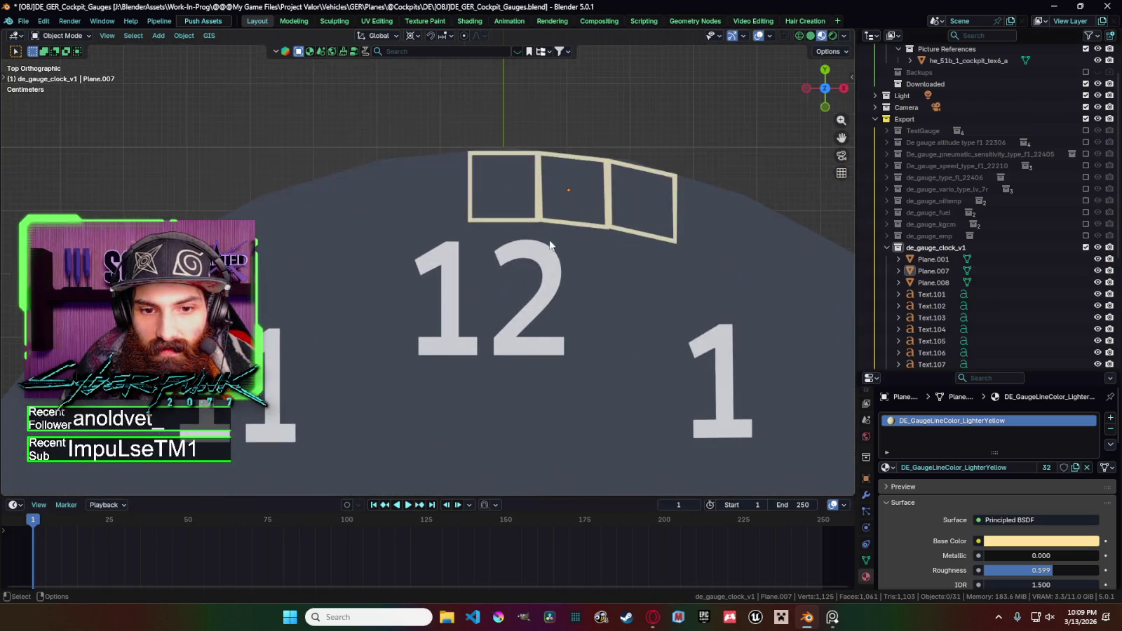
{"action": "left_click", "coordinate": [607, 230]}
{"action": "key", "text": "Tab"}
{"action": "key", "text": "Tab"}
{"action": "left_click", "coordinate": [618, 231]}
{"action": "key", "text": "Tab"}
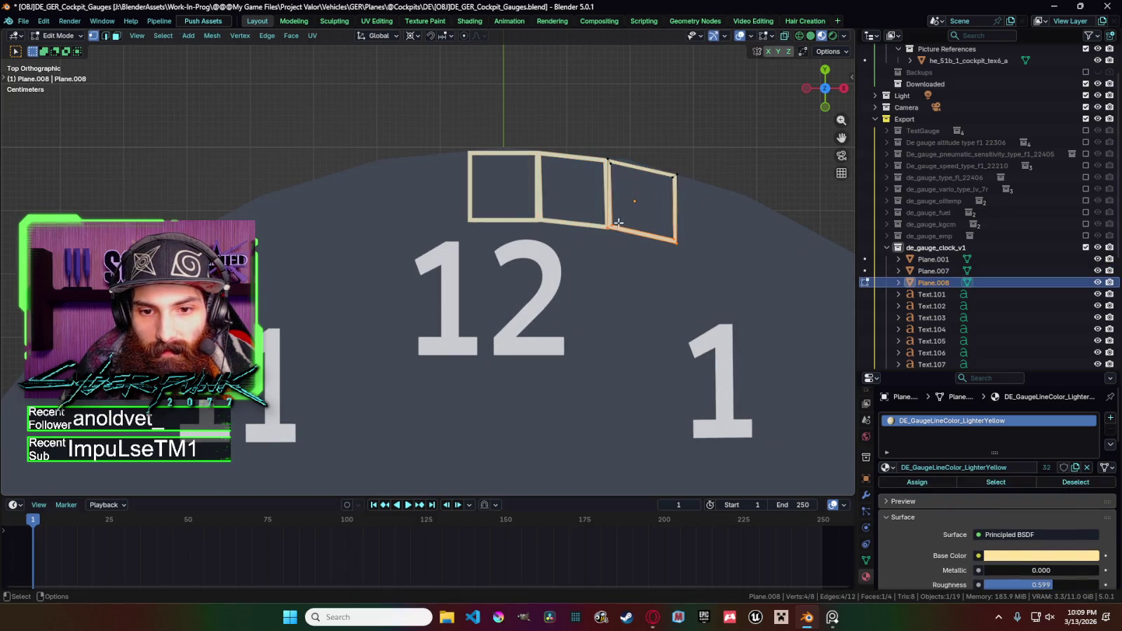
{"action": "key", "text": "Tab"}
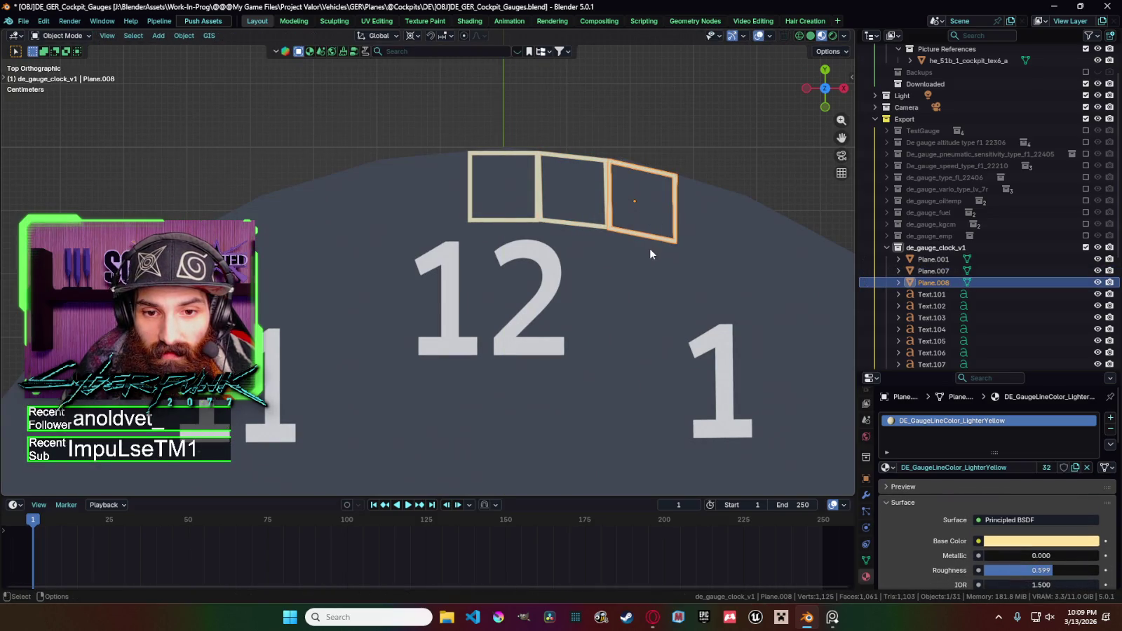
Move the third frame's selected geometry into place.
{"action": "scroll", "coordinate": [651, 245], "scroll_direction": "up", "scroll_amount": 3}
{"action": "key", "text": "Tab"}
{"action": "scroll", "coordinate": [622, 233], "scroll_direction": "up", "scroll_amount": 3}
{"action": "scroll", "coordinate": [631, 225], "scroll_direction": "up", "scroll_amount": 2}
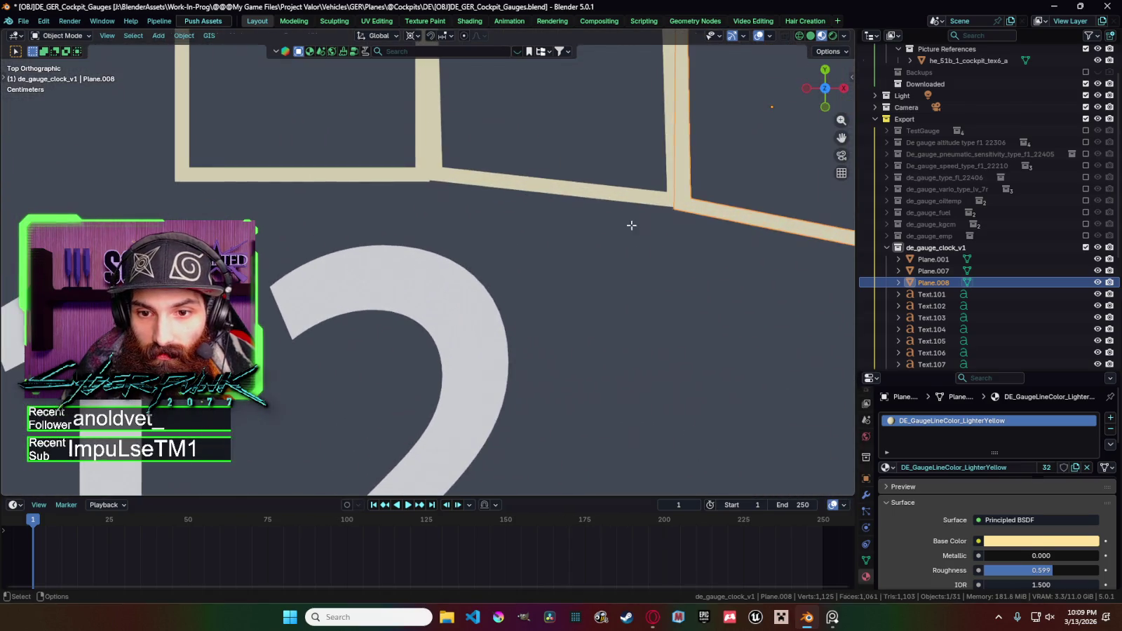
{"action": "key", "text": "g"}
{"action": "left_click", "coordinate": [632, 222]}
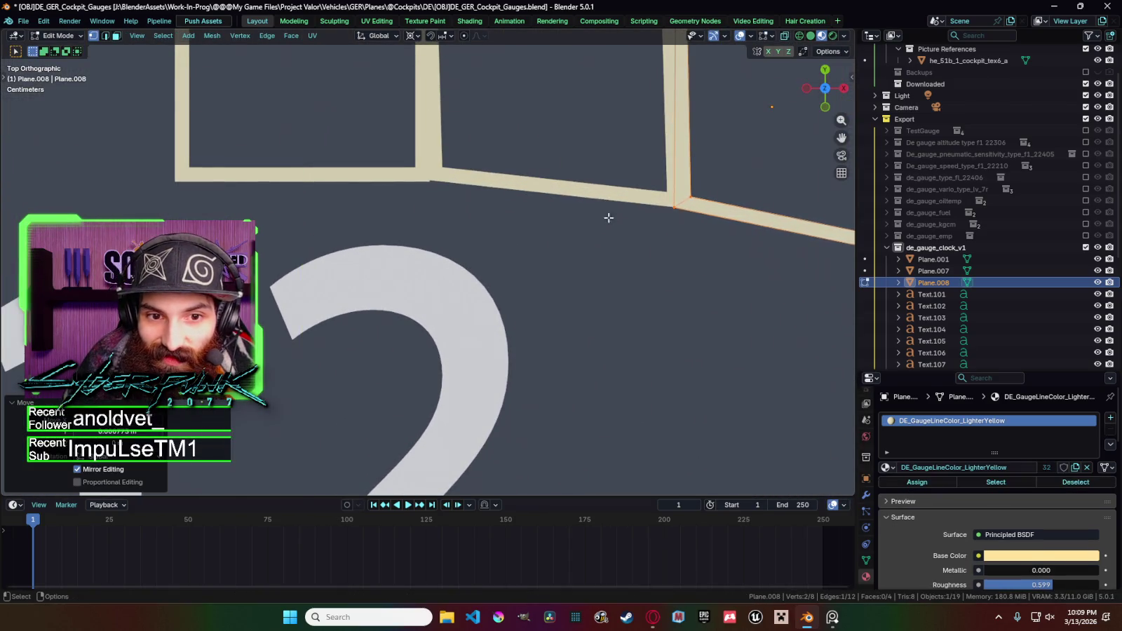
{"action": "key", "text": "Tab"}
Nudge an edge of the middle frame to a new position.
{"action": "left_click", "coordinate": [508, 188]}
{"action": "key", "text": "Tab"}
{"action": "left_click", "coordinate": [482, 180]}
{"action": "key", "text": "g"}
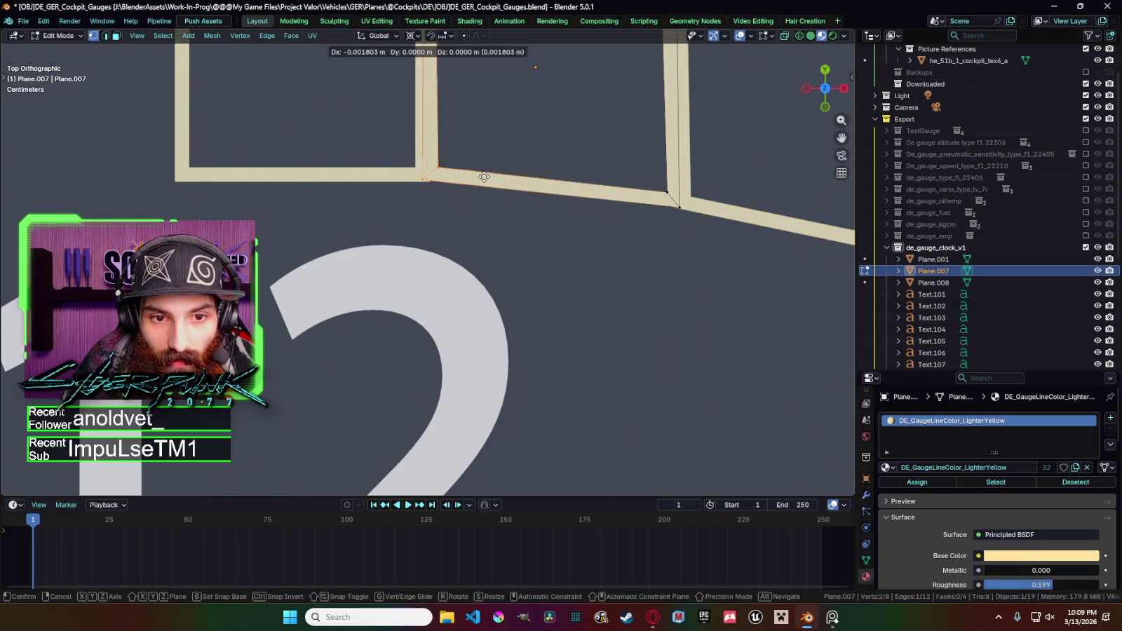
{"action": "left_click", "coordinate": [484, 178]}
{"action": "key", "text": "Tab"}
{"action": "scroll", "coordinate": [534, 188], "scroll_direction": "down", "scroll_amount": 3}
{"action": "scroll", "coordinate": [540, 200], "scroll_direction": "down", "scroll_amount": 2}
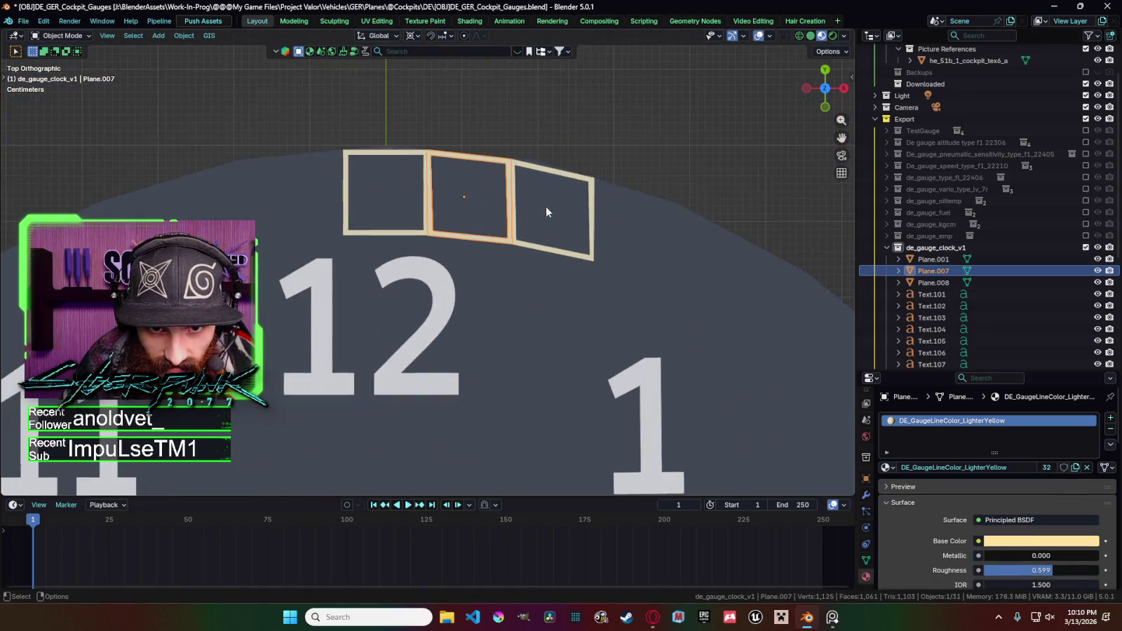
Adjust the middle frame's top edge vertically along Y.
{"action": "key", "text": "Tab"}
{"action": "left_click", "coordinate": [465, 157]}
{"action": "key", "text": "g"}
{"action": "key", "text": "y"}
{"action": "left_click", "coordinate": [465, 157]}
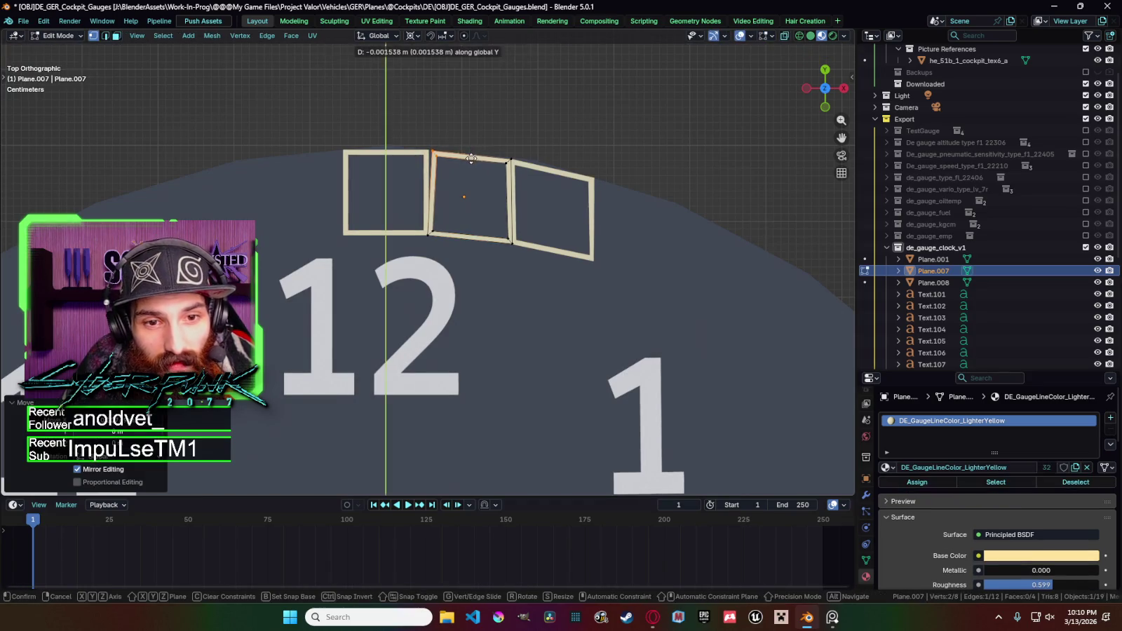
{"action": "key", "text": "Tab"}
Move the left frame's top-right corner vertically along Y, then clear the selection.
{"action": "left_click", "coordinate": [425, 154]}
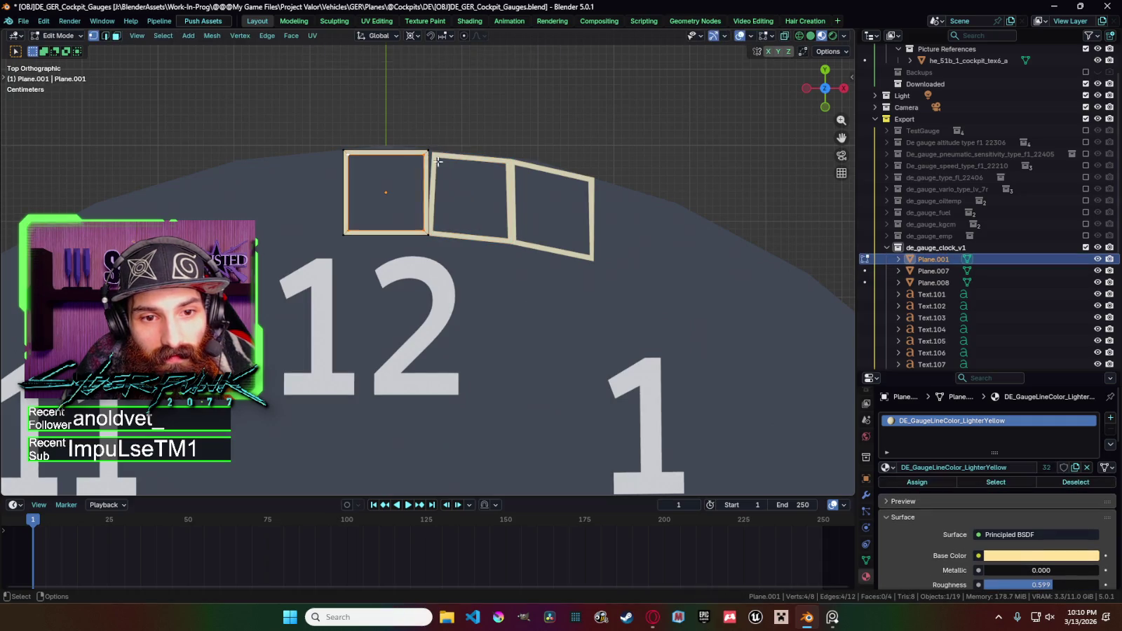
{"action": "key", "text": "Tab"}
{"action": "left_click", "coordinate": [428, 151]}
{"action": "key", "text": "g"}
{"action": "key", "text": "y"}
{"action": "left_click", "coordinate": [459, 147]}
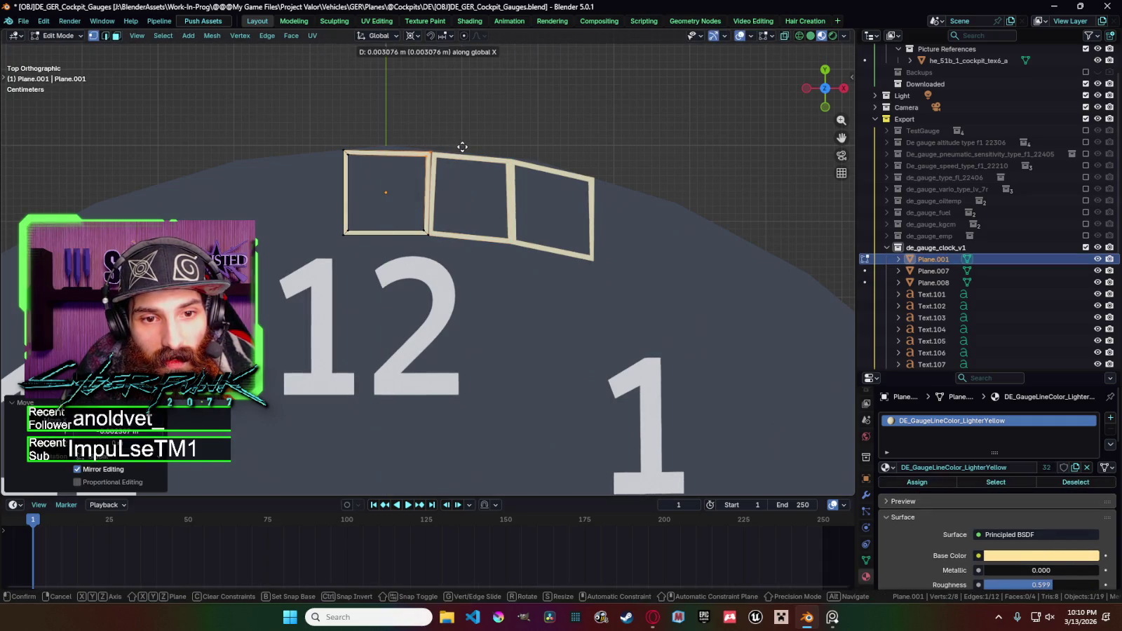
{"action": "key", "text": "Tab"}
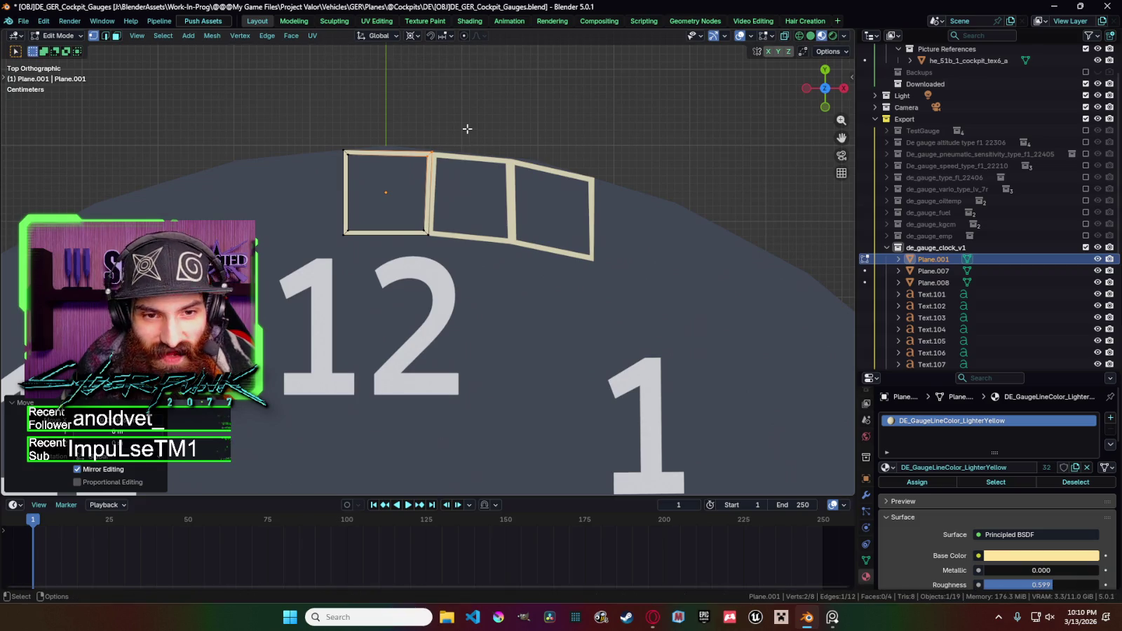
{"action": "left_click", "coordinate": [466, 144]}
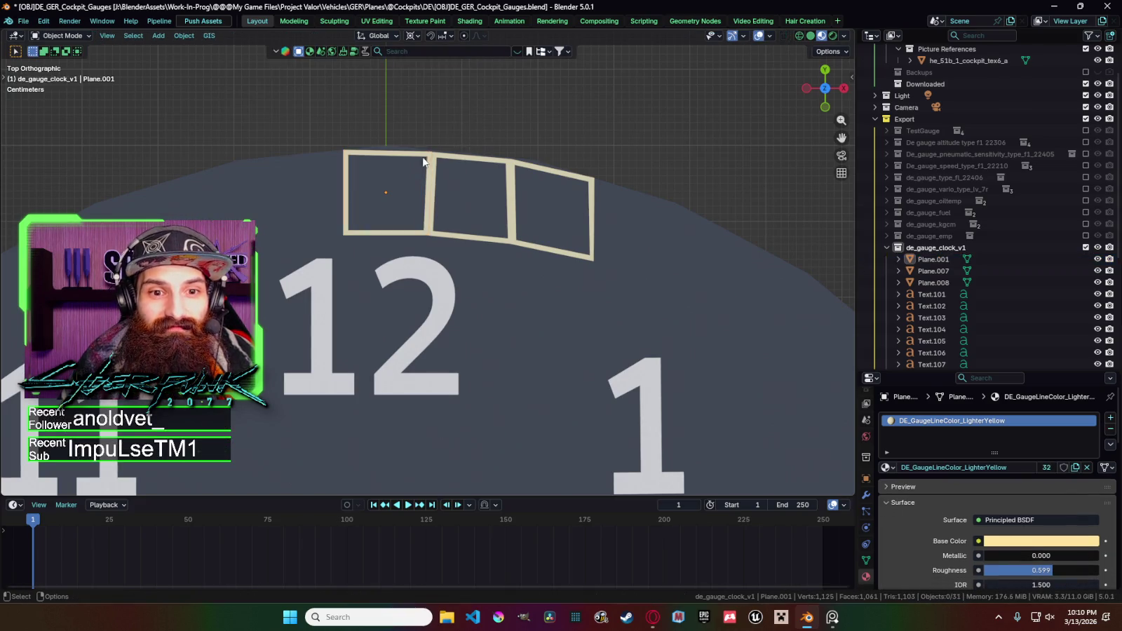
Reselect the left frame and move its top-right corner toward the middle frame.
{"action": "scroll", "coordinate": [435, 137], "scroll_direction": "up", "scroll_amount": 2}
{"action": "scroll", "coordinate": [448, 182], "scroll_direction": "up", "scroll_amount": 2}
{"action": "scroll", "coordinate": [462, 197], "scroll_direction": "up", "scroll_amount": 2}
{"action": "scroll", "coordinate": [484, 154], "scroll_direction": "up", "scroll_amount": 8}
{"action": "left_click", "coordinate": [485, 143], "text": "shift"}
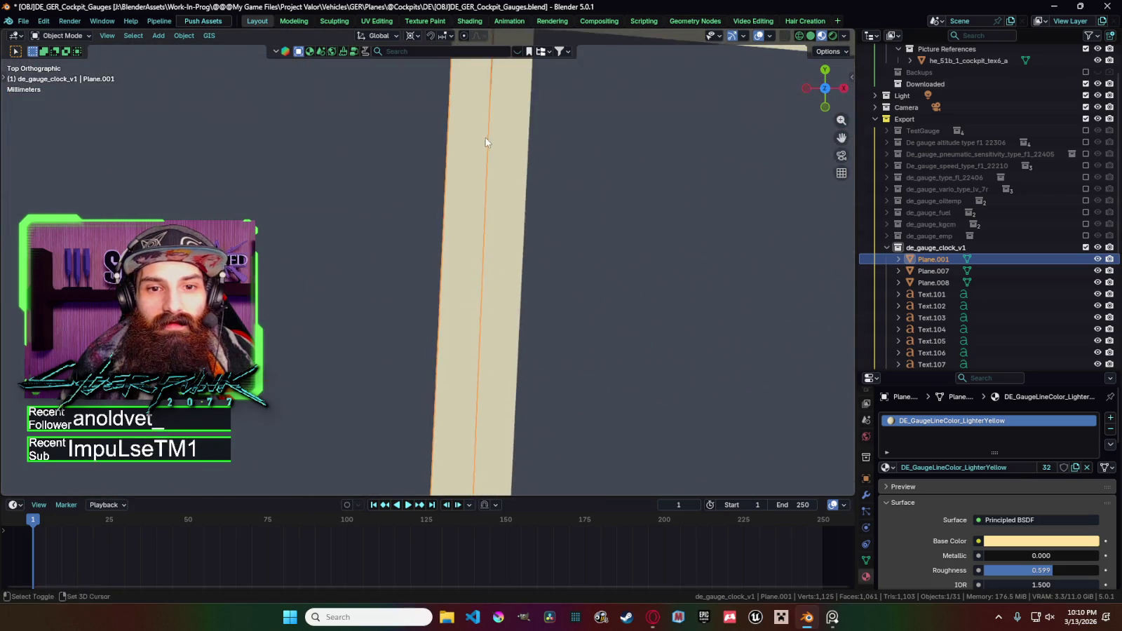
{"action": "scroll", "coordinate": [486, 142], "scroll_direction": "down", "scroll_amount": 3}
{"action": "key", "text": "Tab"}
{"action": "left_click", "coordinate": [429, 121]}
{"action": "key", "text": "g"}
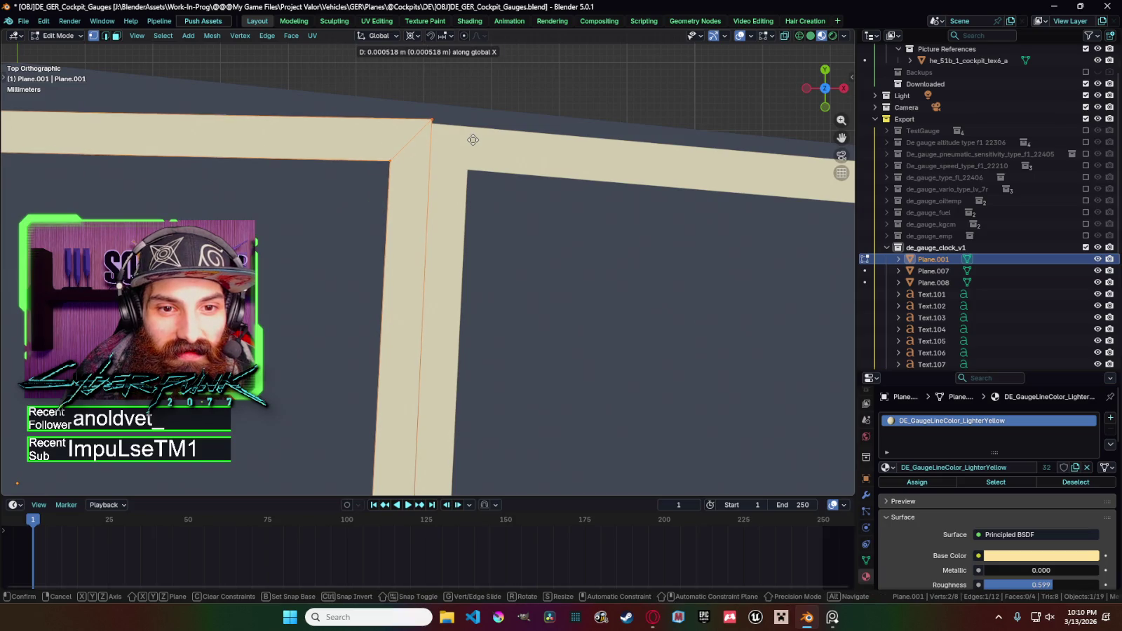
{"action": "left_click", "coordinate": [472, 141]}
Adjust the left frame's corner points vertically along Y so they meet the middle frame.
{"action": "key", "text": "g"}
{"action": "key", "text": "y"}
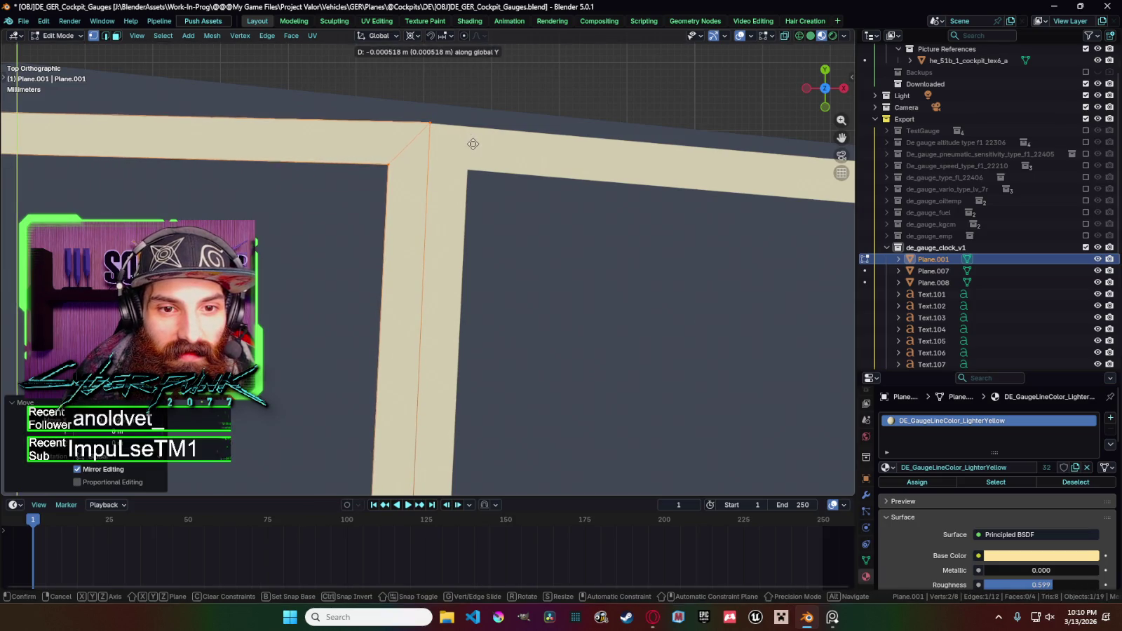
{"action": "left_click", "coordinate": [476, 130]}
{"action": "left_click", "coordinate": [477, 126]}
{"action": "left_click", "coordinate": [431, 125]}
{"action": "key", "text": "g"}
{"action": "key", "text": "y"}
{"action": "left_click", "coordinate": [444, 135]}
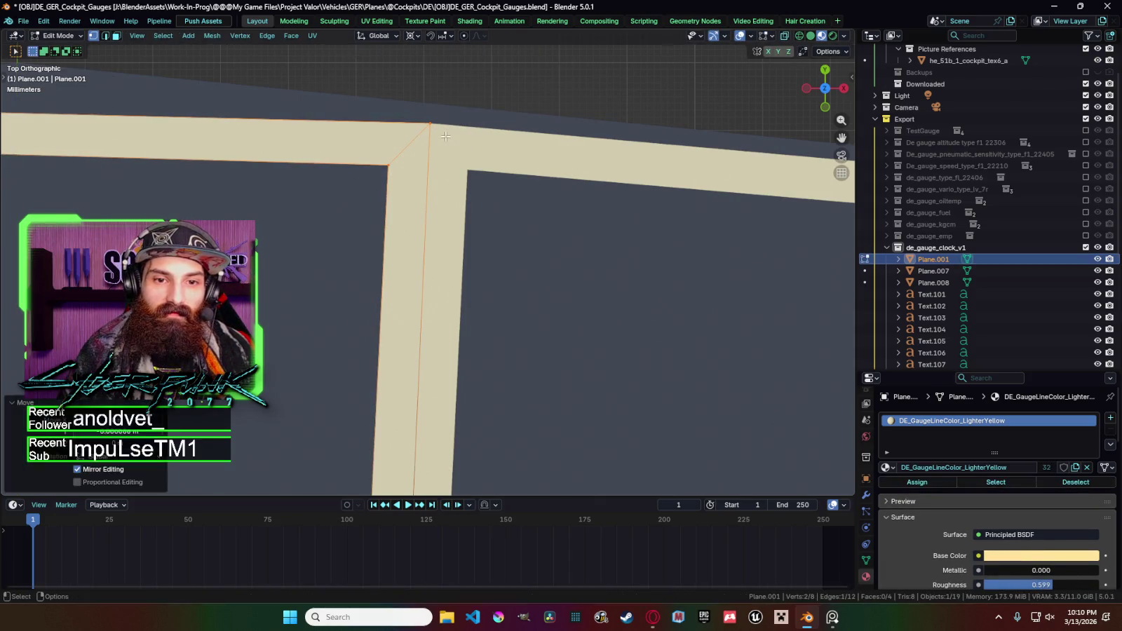
{"action": "key", "text": "Tab"}
Reframe the view so all three frames above the 12 are visible.
{"action": "scroll", "coordinate": [512, 99], "scroll_direction": "down", "scroll_amount": 3}
{"action": "scroll", "coordinate": [497, 109], "scroll_direction": "down", "scroll_amount": 5}
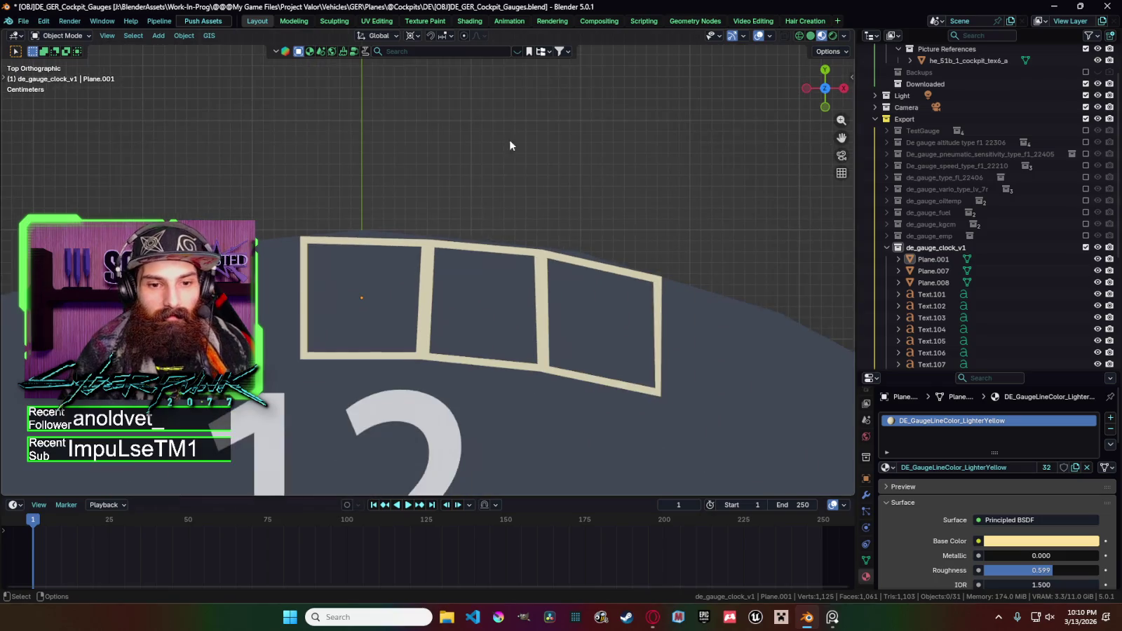
{"action": "scroll", "coordinate": [434, 247], "scroll_direction": "down", "scroll_amount": 2}
{"action": "scroll", "coordinate": [464, 259], "scroll_direction": "down", "scroll_amount": 2}
{"action": "key", "text": "Tab"}
{"action": "key", "text": "Tab"}
{"action": "mouse_move", "coordinate": [489, 178]}
{"action": "middle_mouse_down", "text": "shift"}
{"action": "mouse_move", "coordinate": [446, 176]}
{"action": "mouse_move", "coordinate": [495, 263]}
{"action": "middle_mouse_up", "text": "shift"}
{"action": "scroll", "coordinate": [444, 192], "scroll_direction": "up", "scroll_amount": 5}
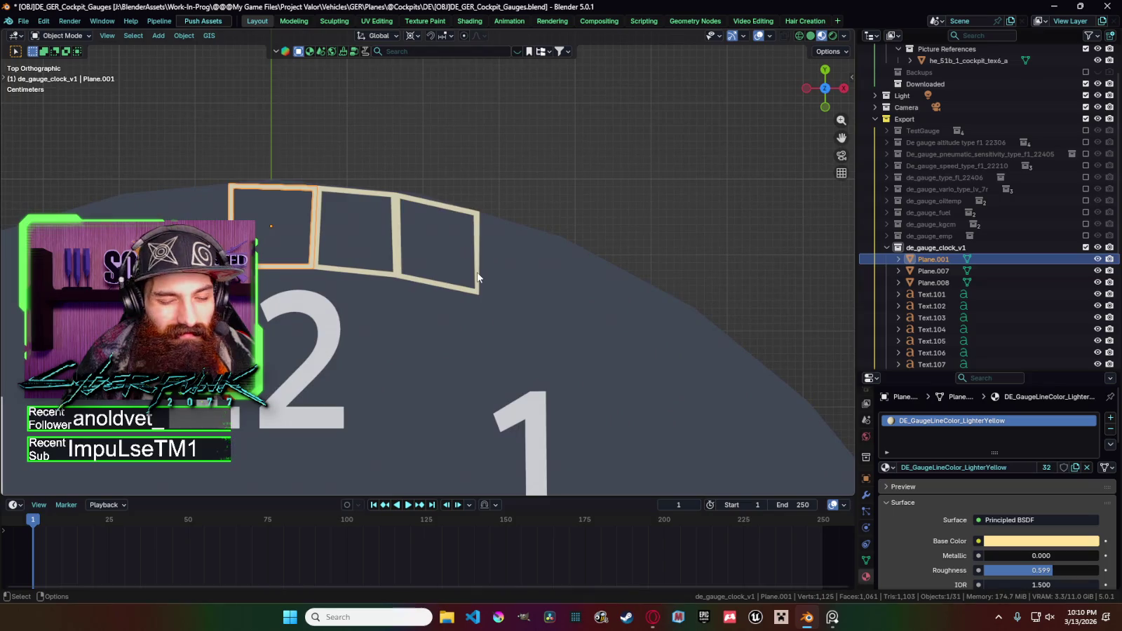
Move the right frame's edge vertically along Y so it meets its neighbour.
{"action": "left_click", "coordinate": [479, 277]}
{"action": "key", "text": "Tab"}
{"action": "key", "text": "g"}
{"action": "key", "text": "x"}
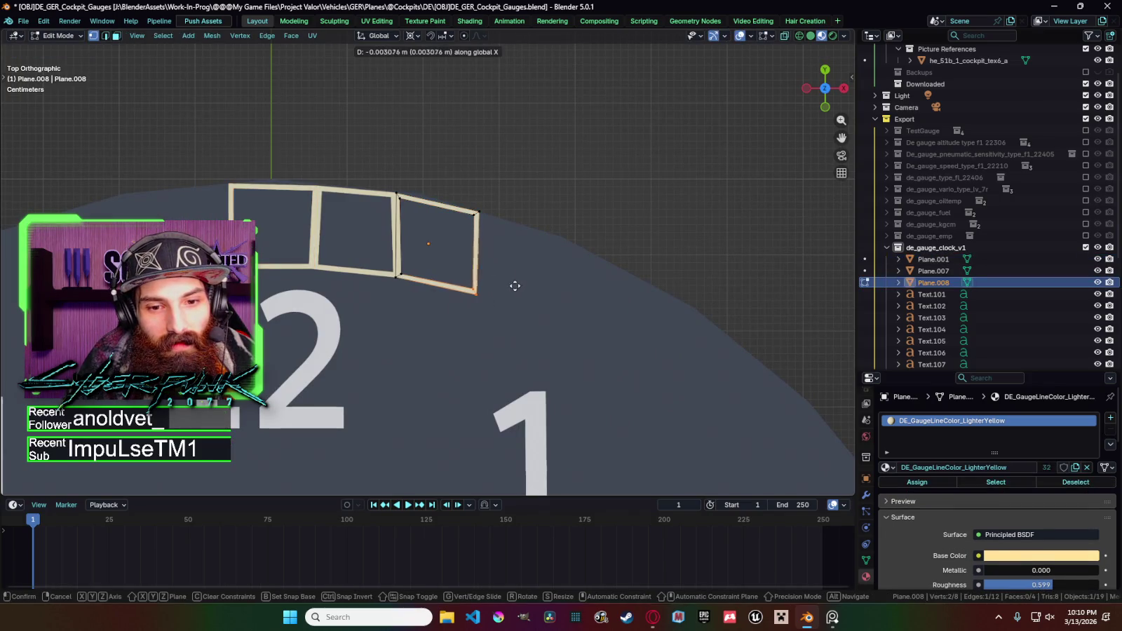
{"action": "key", "text": "y"}
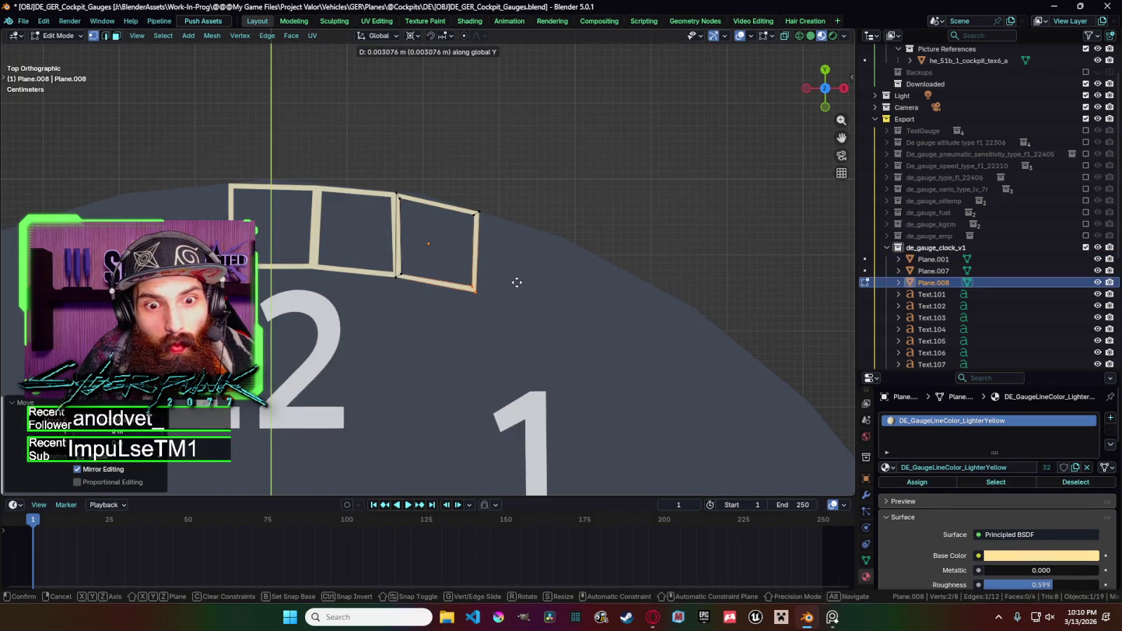
{"action": "left_click", "coordinate": [517, 282]}
{"action": "key", "text": "Tab"}
Select the right, middle and left frames above the 12 together.
{"action": "scroll", "coordinate": [511, 208], "scroll_direction": "down", "scroll_amount": 3}
{"action": "scroll", "coordinate": [404, 272], "scroll_direction": "down", "scroll_amount": 1}
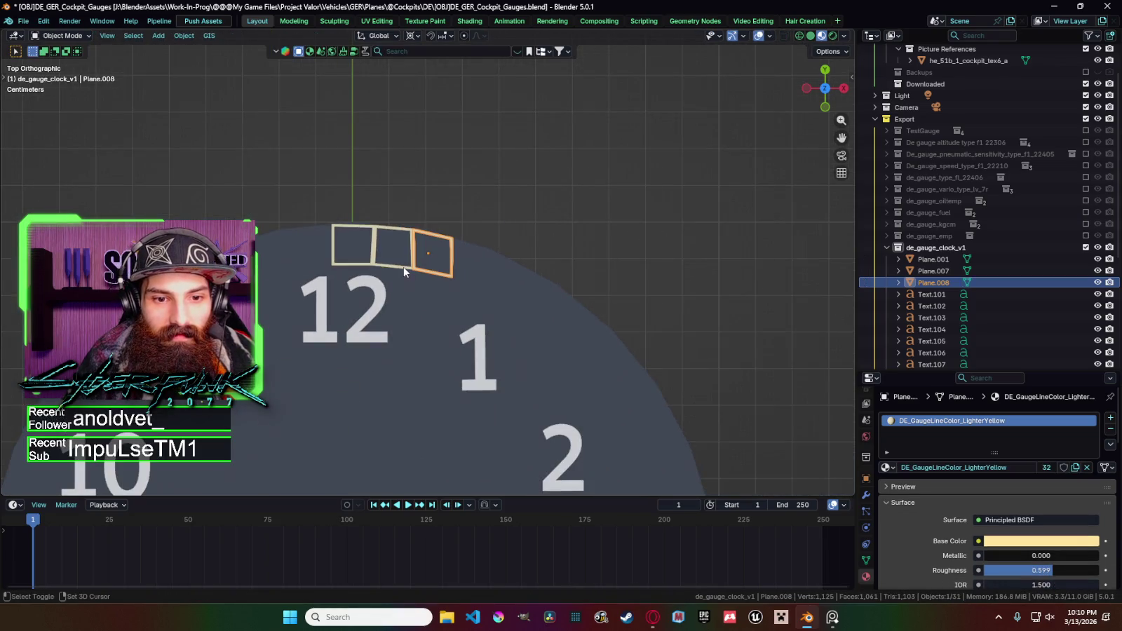
{"action": "left_click", "coordinate": [399, 261], "text": "shift"}
{"action": "left_click", "coordinate": [375, 264], "text": "shift"}
{"action": "scroll", "coordinate": [491, 246], "scroll_direction": "down", "scroll_amount": 5}
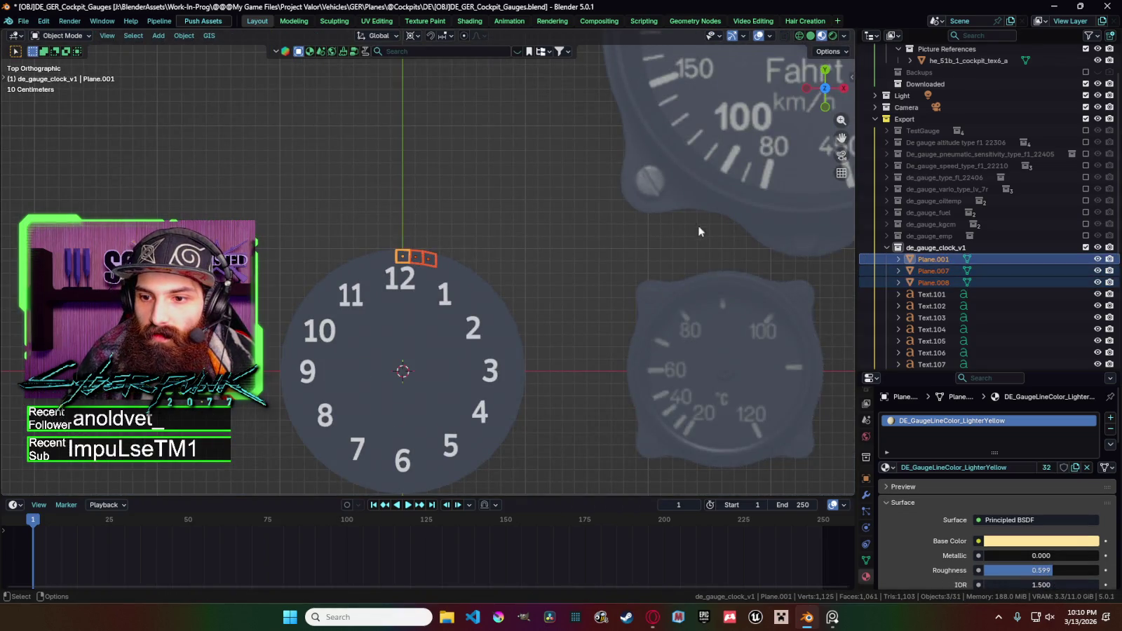
Duplicate the three frames and rotate the copies about Z to sit over the 1.
{"action": "scroll", "coordinate": [695, 229], "scroll_direction": "down", "scroll_amount": 3}
{"action": "middle_click_drag", "start_coordinate": [596, 303], "coordinate": [440, 239], "text": "shift"}
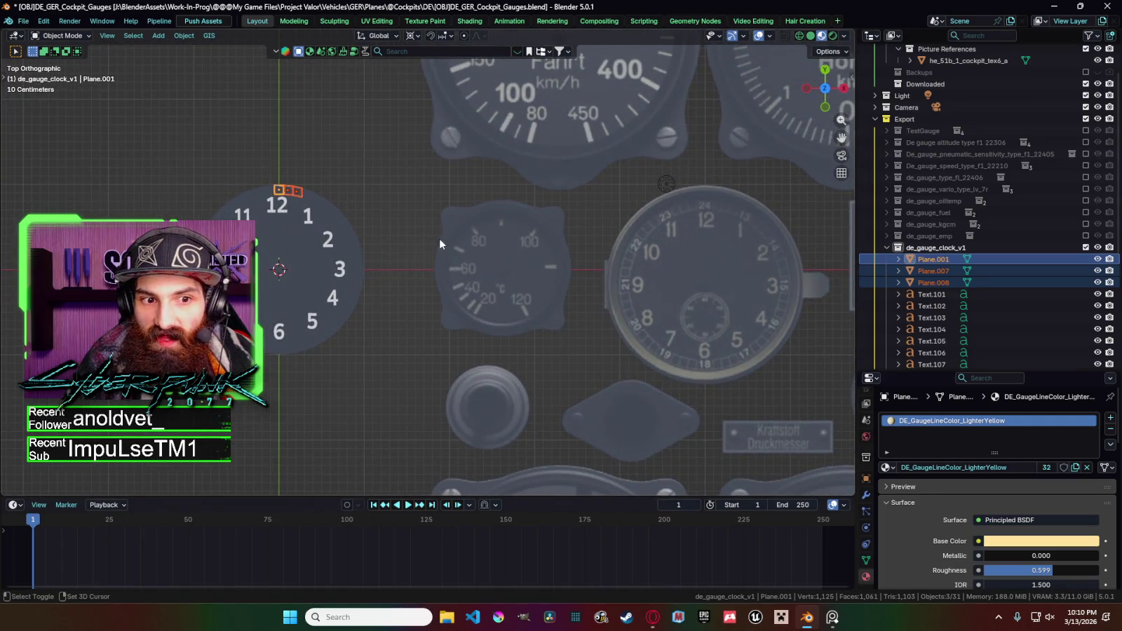
{"action": "key", "text": "shift+d"}
{"action": "right_click", "coordinate": [424, 242]}
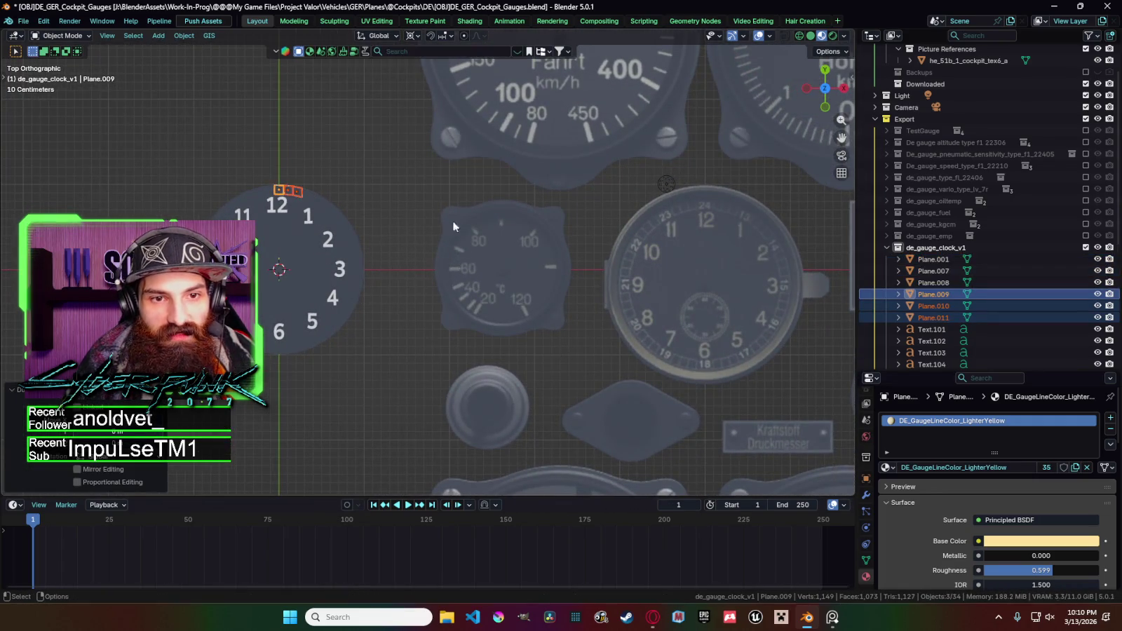
{"action": "key", "text": "r"}
{"action": "key", "text": "z"}
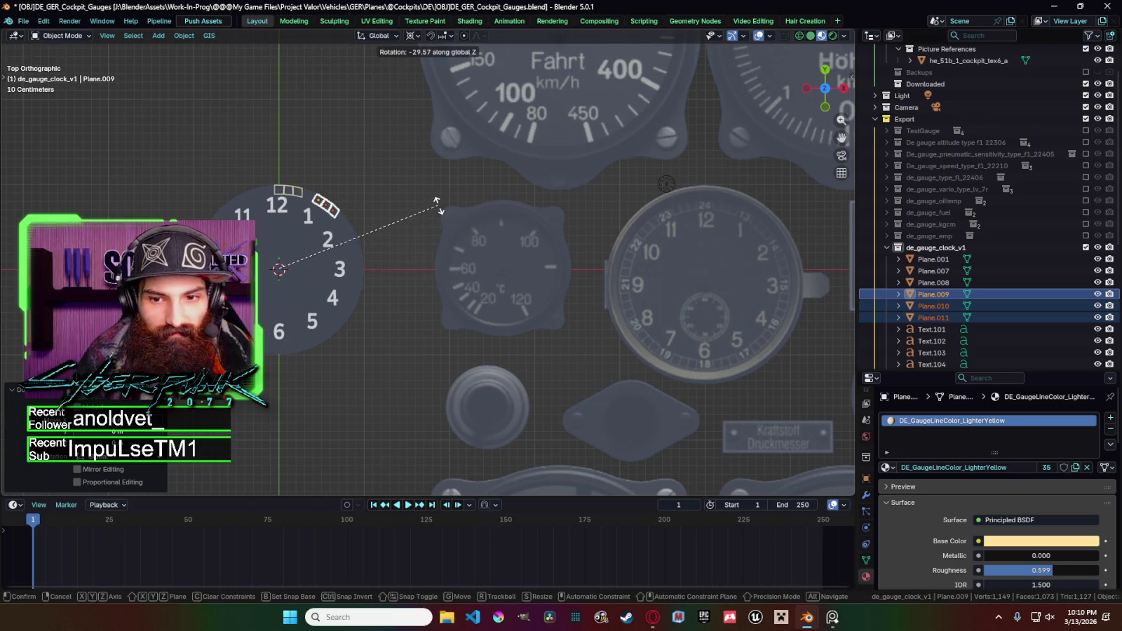
{"action": "left_click", "coordinate": [435, 202]}
Slide the right frame's bottom edge along X into its final position.
{"action": "scroll", "coordinate": [435, 205], "scroll_direction": "up", "scroll_amount": 3}
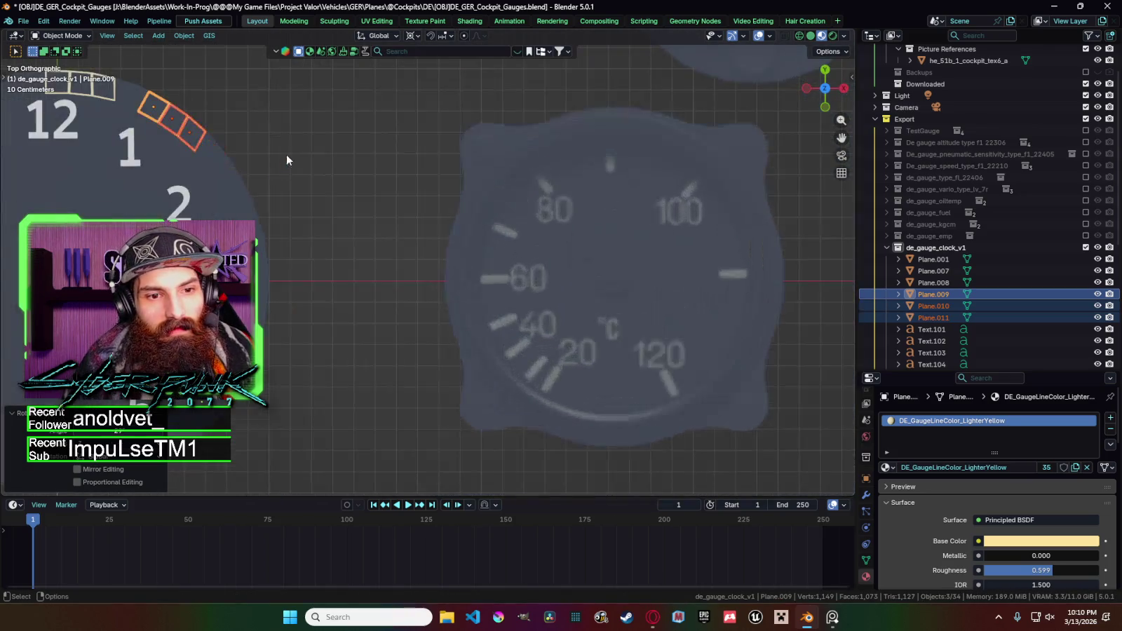
{"action": "scroll", "coordinate": [435, 211], "scroll_direction": "up", "scroll_amount": 2}
{"action": "scroll", "coordinate": [434, 214], "scroll_direction": "up", "scroll_amount": 2}
{"action": "scroll", "coordinate": [434, 222], "scroll_direction": "up", "scroll_amount": 1}
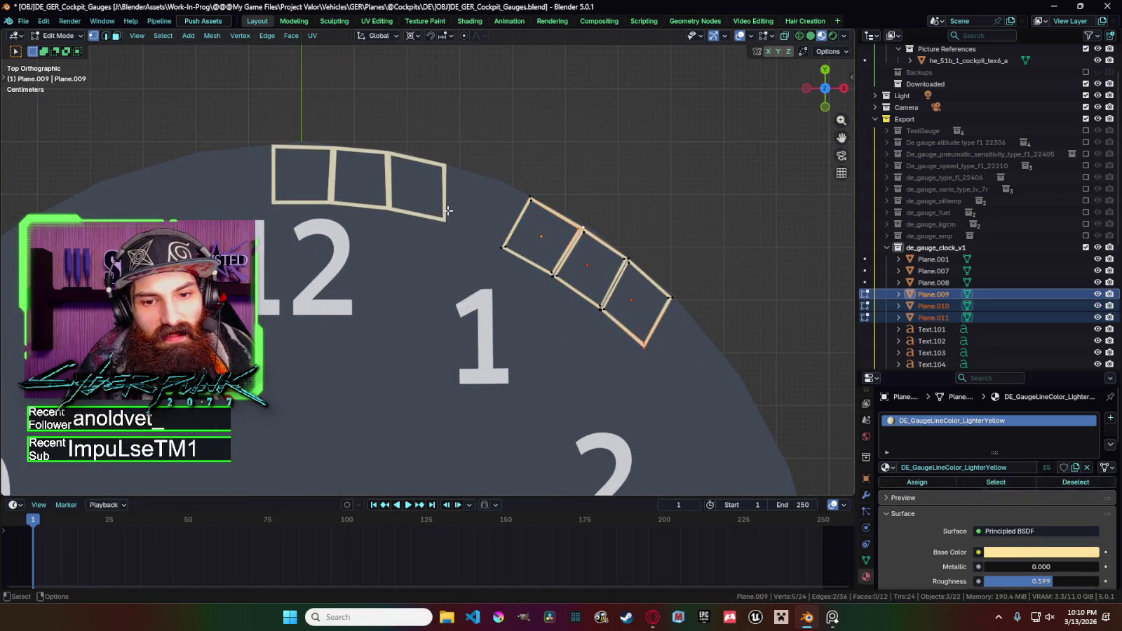
{"action": "left_click", "coordinate": [445, 226]}
{"action": "key", "text": "Tab"}
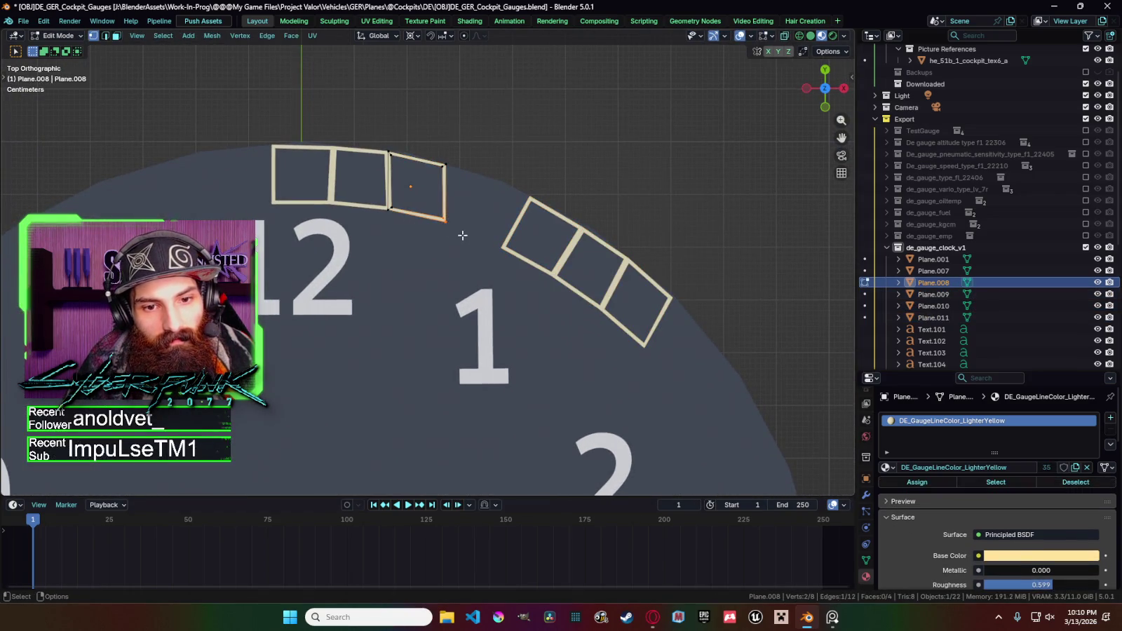
{"action": "left_click", "coordinate": [458, 233]}
{"action": "key", "text": "g"}
{"action": "key", "text": "x"}
{"action": "left_click", "coordinate": [460, 233]}
{"action": "key", "text": "g"}
{"action": "key", "text": "x"}
{"action": "key", "text": "x"}
{"action": "left_click", "coordinate": [460, 227]}
{"action": "key", "text": "Tab"}
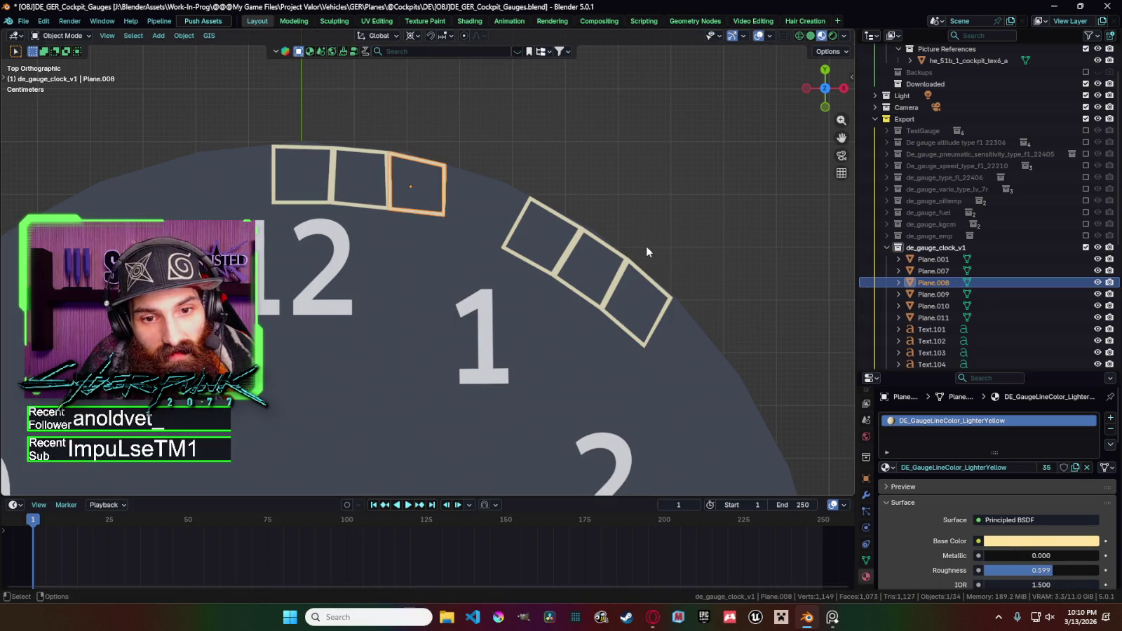
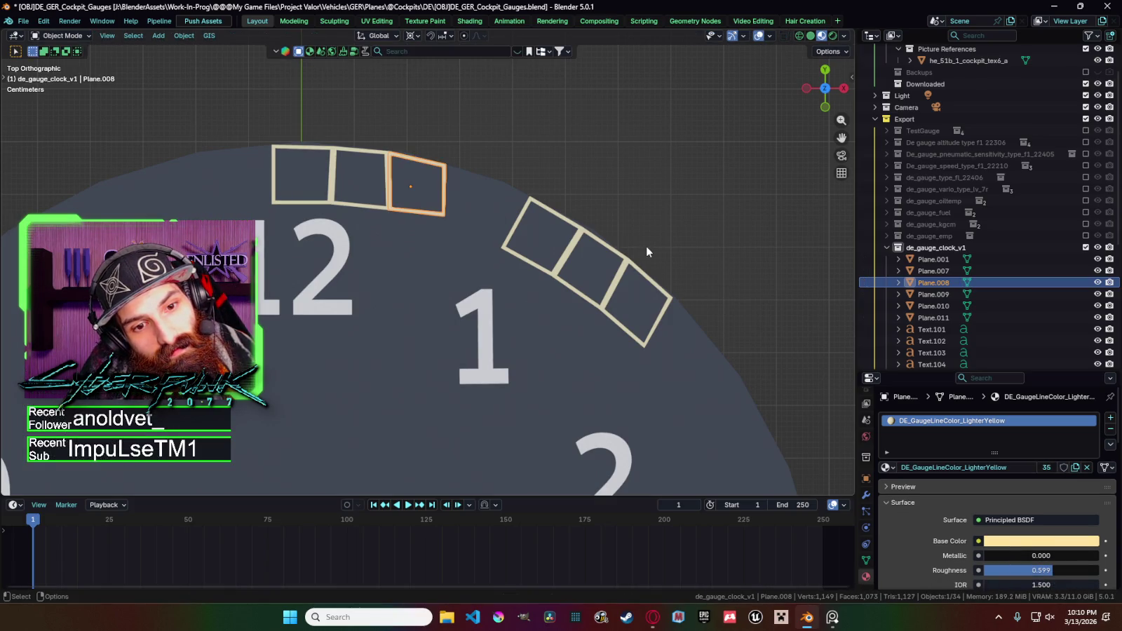
Delete the three angled box outlines beside the 1.
{"action": "scroll", "coordinate": [646, 245], "scroll_direction": "down", "scroll_amount": 5}
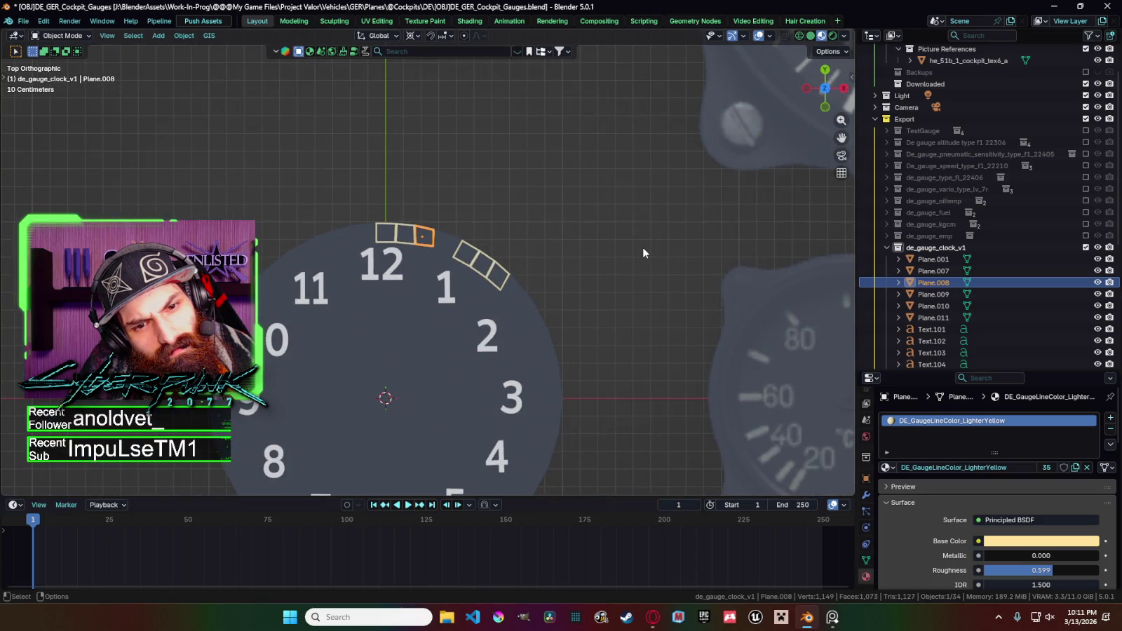
{"action": "scroll", "coordinate": [524, 250], "scroll_direction": "up", "scroll_amount": 4}
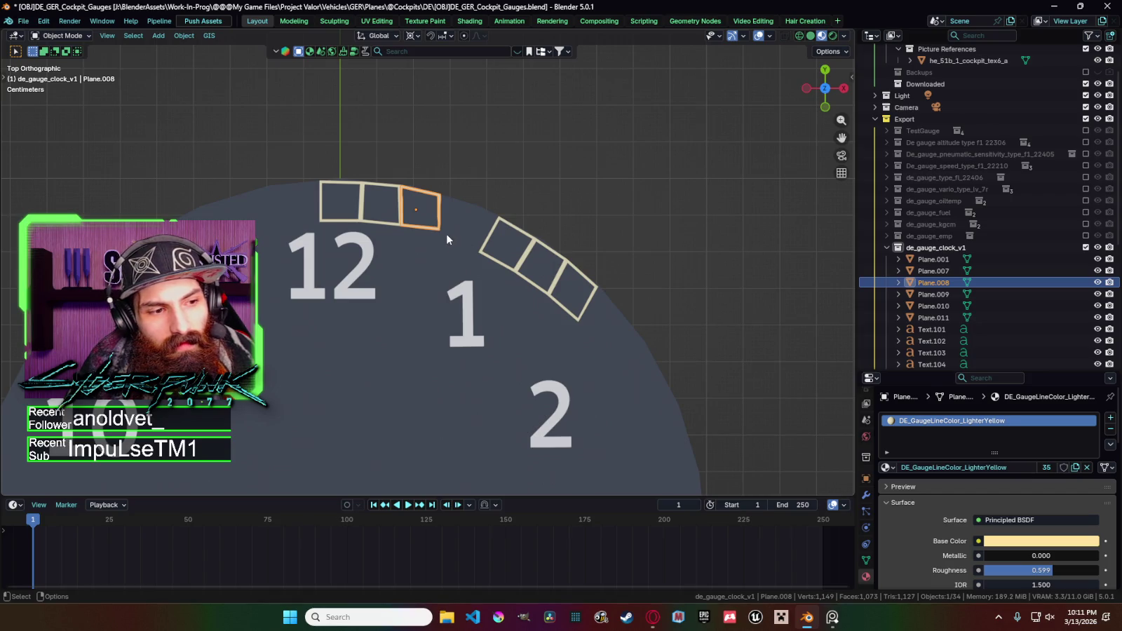
{"action": "scroll", "coordinate": [446, 233], "scroll_direction": "down", "scroll_amount": 3}
{"action": "scroll", "coordinate": [448, 239], "scroll_direction": "down", "scroll_amount": 1}
{"action": "left_click", "coordinate": [460, 256]}
{"action": "left_click", "coordinate": [463, 264], "text": "shift"}
{"action": "left_click", "coordinate": [482, 283]}
{"action": "left_click", "coordinate": [479, 280]}
{"action": "left_click", "coordinate": [478, 281], "text": "shift"}
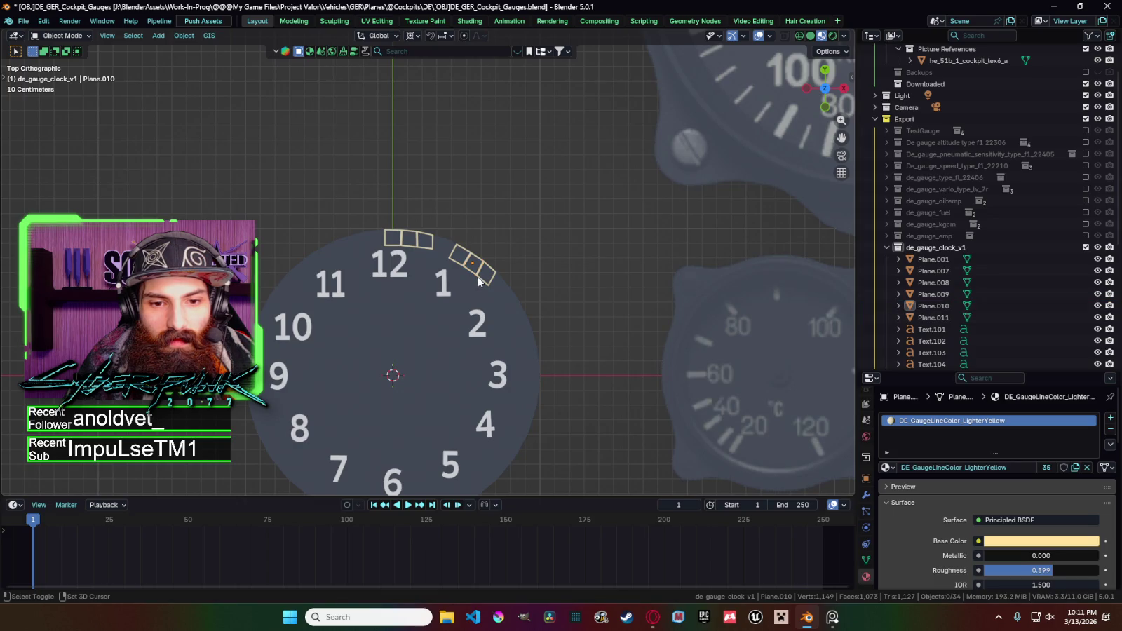
{"action": "scroll", "coordinate": [478, 281], "scroll_direction": "up", "scroll_amount": 7}
{"action": "left_click", "coordinate": [609, 224]}
{"action": "left_click", "coordinate": [646, 245], "text": "shift"}
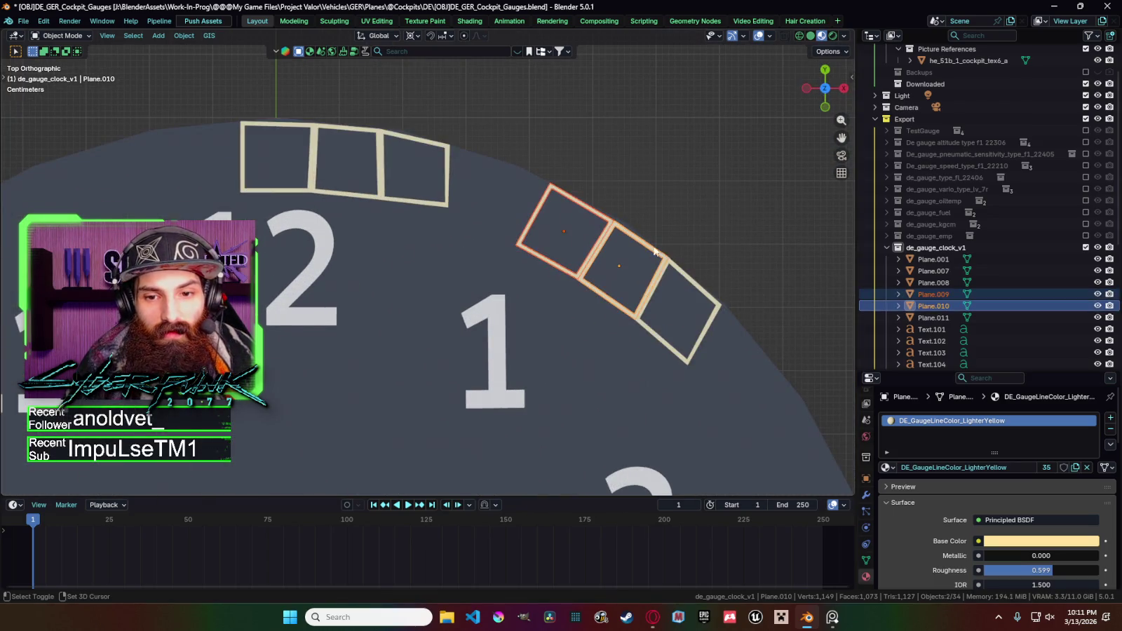
{"action": "left_click", "coordinate": [674, 269], "text": "shift"}
{"action": "key", "text": "x"}
Duplicate the three boxes above the 12 and rotate the copies around the dial to sit beside the 1.
{"action": "left_click", "coordinate": [674, 269]}
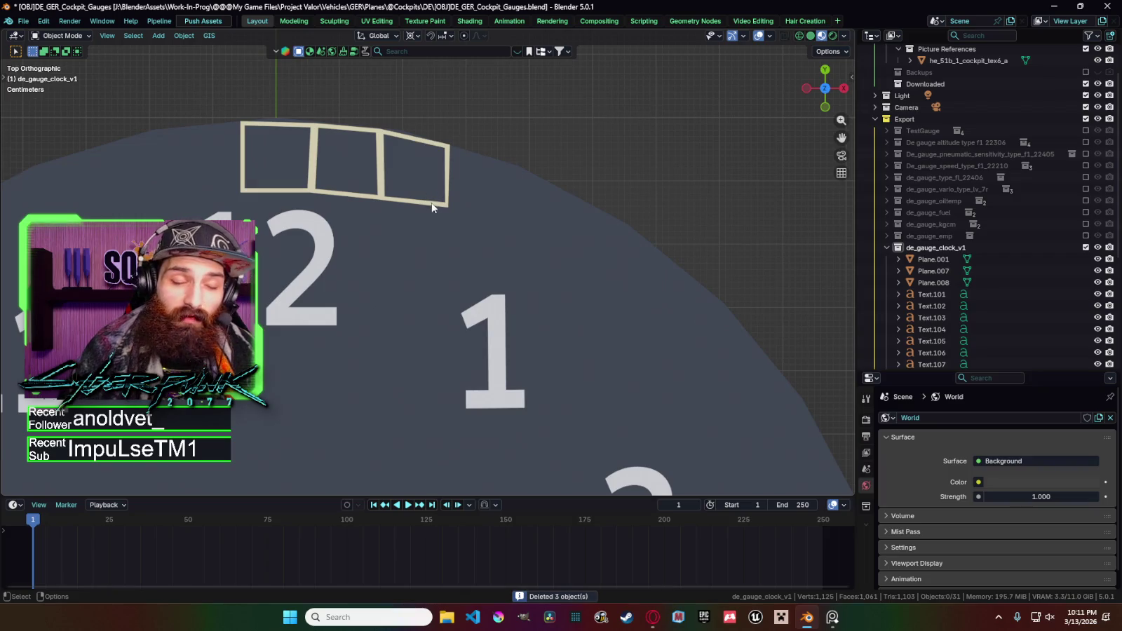
{"action": "left_click", "coordinate": [385, 158]}
{"action": "left_click", "coordinate": [386, 141], "text": "shift"}
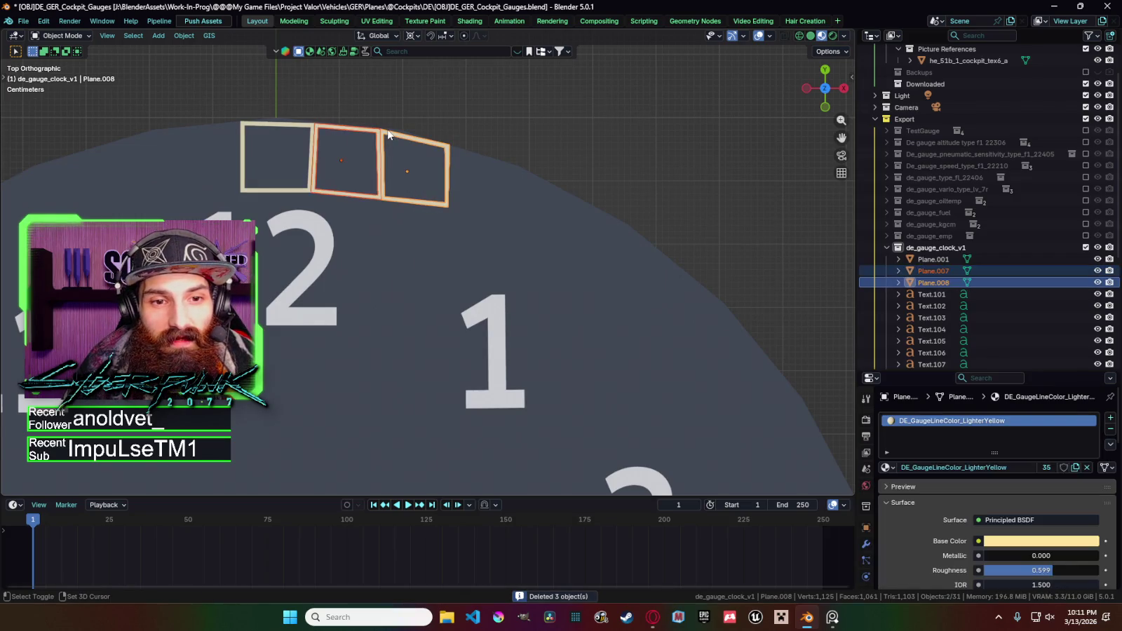
{"action": "left_click", "coordinate": [308, 128], "text": "shift"}
{"action": "key", "text": "shift+d"}
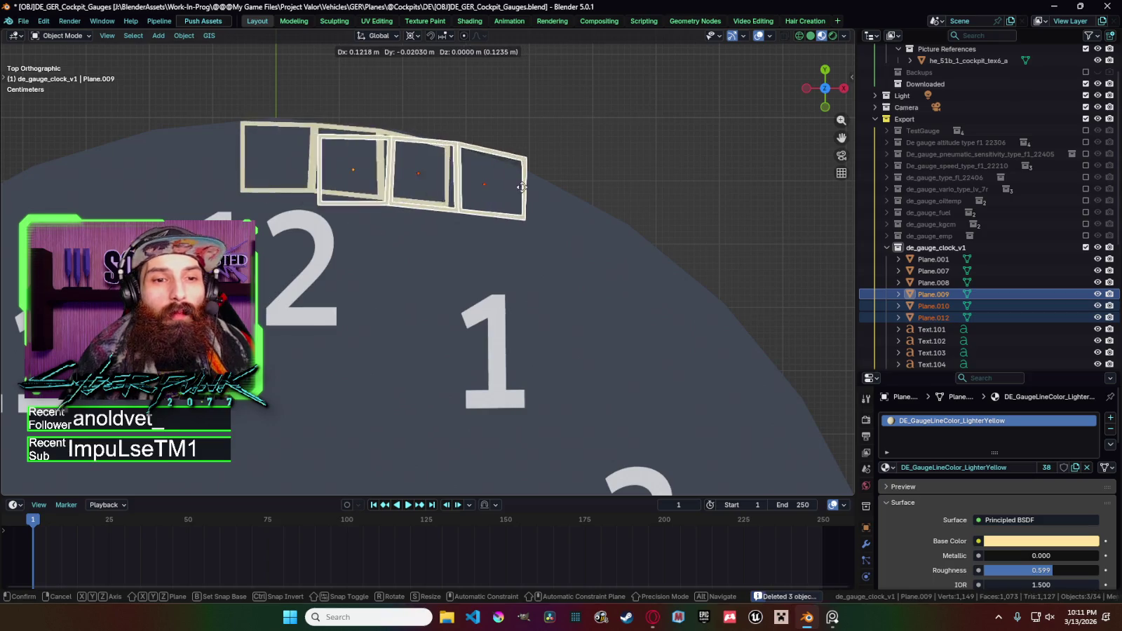
{"action": "key", "text": "r"}
{"action": "left_click", "coordinate": [710, 379]}
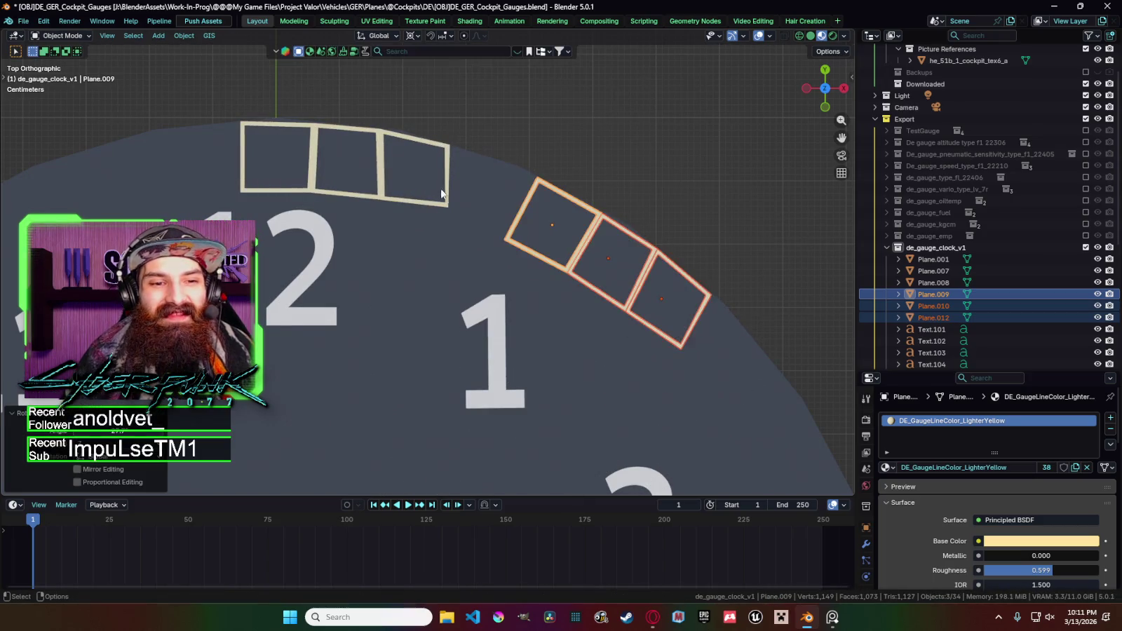
Reposition a corner vertex of the rotated copies, nudging it along X.
{"action": "key", "text": "Tab"}
{"action": "left_click_drag", "start_coordinate": [545, 259], "coordinate": [476, 219]}
{"action": "key", "text": "g"}
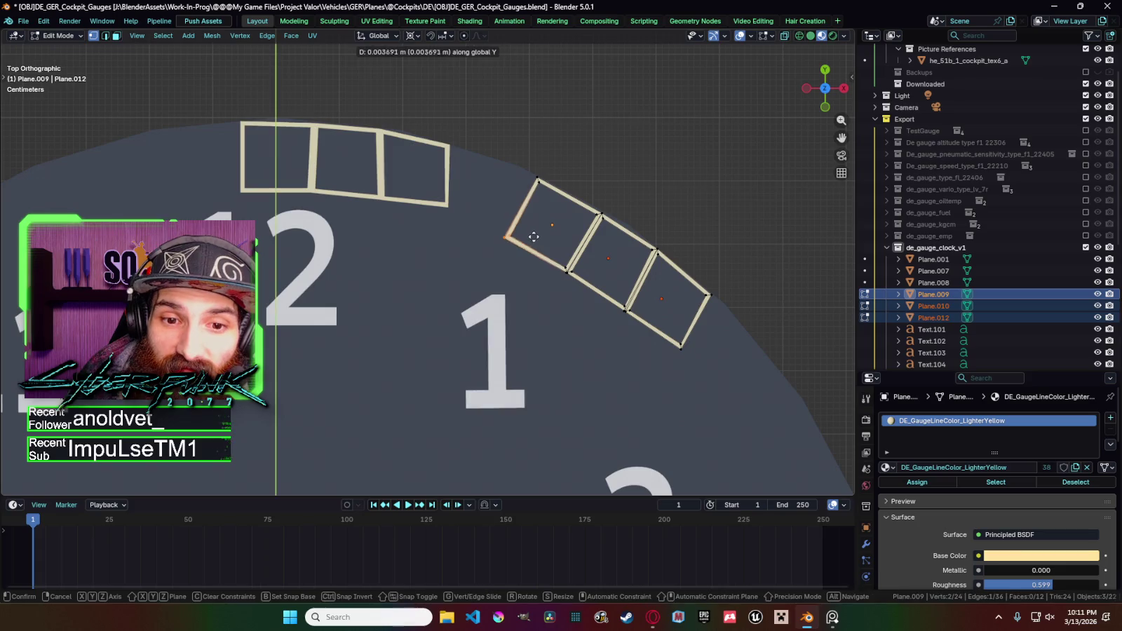
{"action": "left_click", "coordinate": [537, 233]}
{"action": "key", "text": "g"}
{"action": "key", "text": "x"}
{"action": "left_click", "coordinate": [546, 233]}
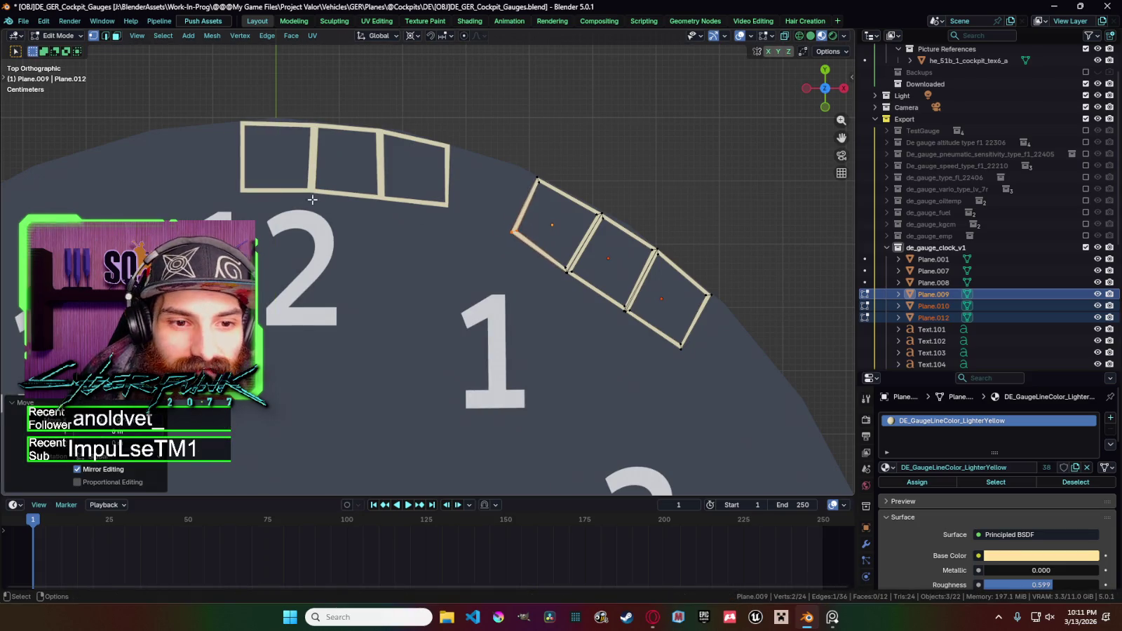
{"action": "key", "text": "Tab"}
Adjust the bottom edge of the left box above the 12 in Edit Mode.
{"action": "left_click", "coordinate": [270, 194]}
{"action": "key", "text": "Tab"}
{"action": "key", "text": "g"}
{"action": "left_click", "coordinate": [291, 192]}
{"action": "key", "text": "Tab"}
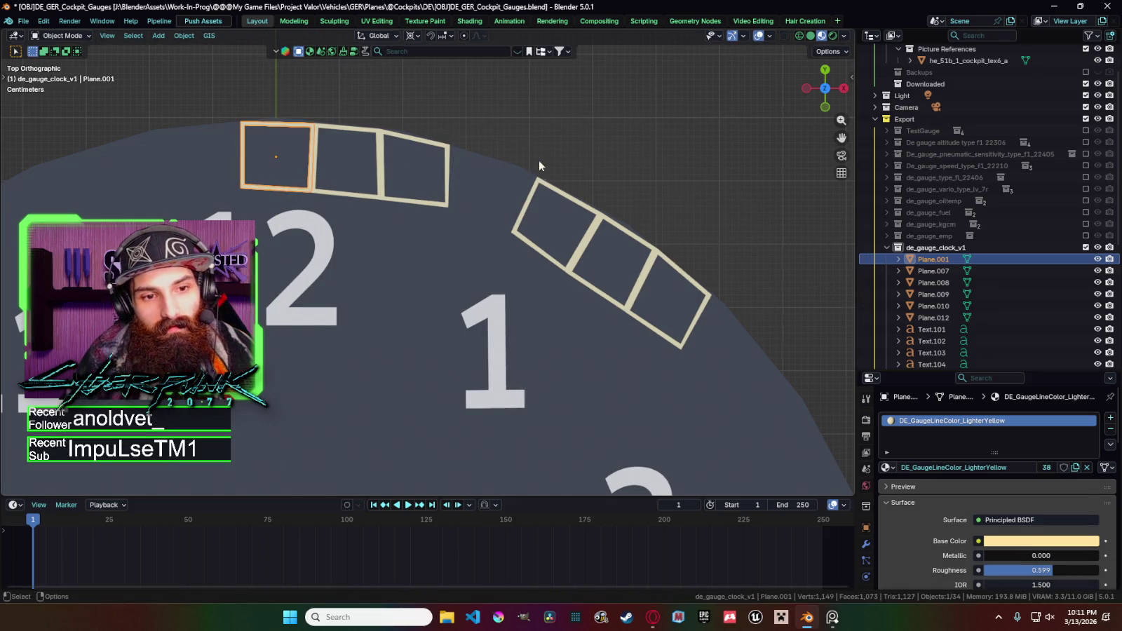
{"action": "left_click", "coordinate": [543, 164]}
Delete the angled copies and reselect the three boxes above the 12.
{"action": "scroll", "coordinate": [548, 157], "scroll_direction": "down", "scroll_amount": 3}
{"action": "left_click", "coordinate": [499, 242]}
{"action": "left_click", "coordinate": [533, 261], "text": "shift"}
{"action": "left_click", "coordinate": [550, 291], "text": "shift"}
{"action": "key", "text": "Delete"}
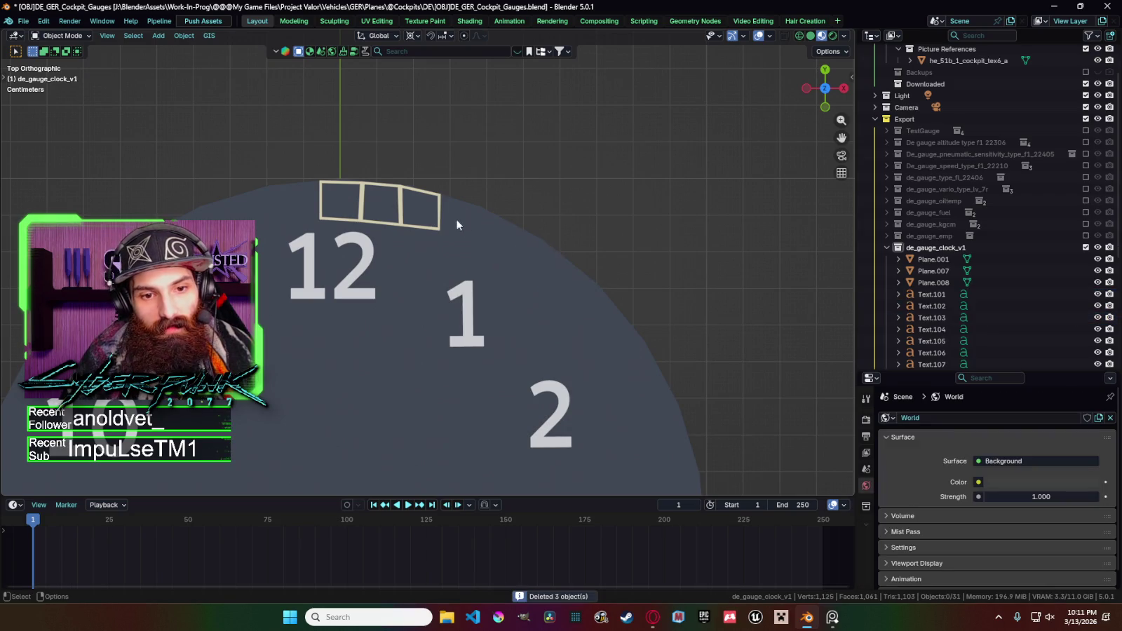
{"action": "left_click", "coordinate": [427, 229]}
{"action": "left_click", "coordinate": [378, 205], "text": "shift"}
{"action": "left_click", "coordinate": [341, 203], "text": "shift"}
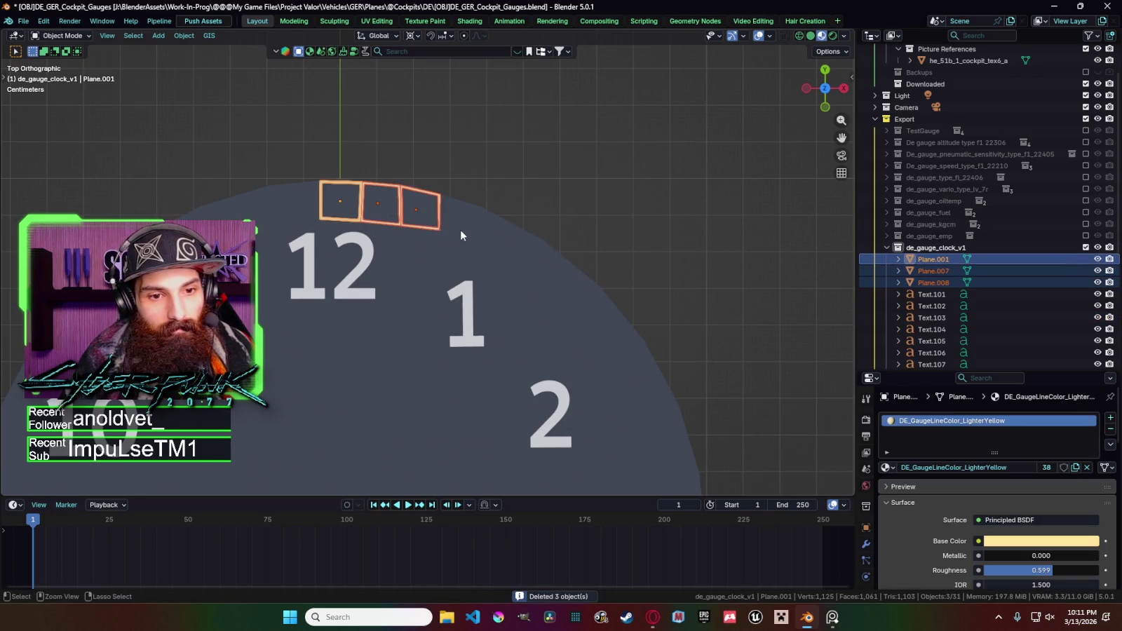
Copy-paste the three top boxes and rotate the pasted set beside the 1.
{"action": "key", "text": "ctrl+c"}
{"action": "key", "text": "ctrl+v"}
{"action": "key", "text": "r"}
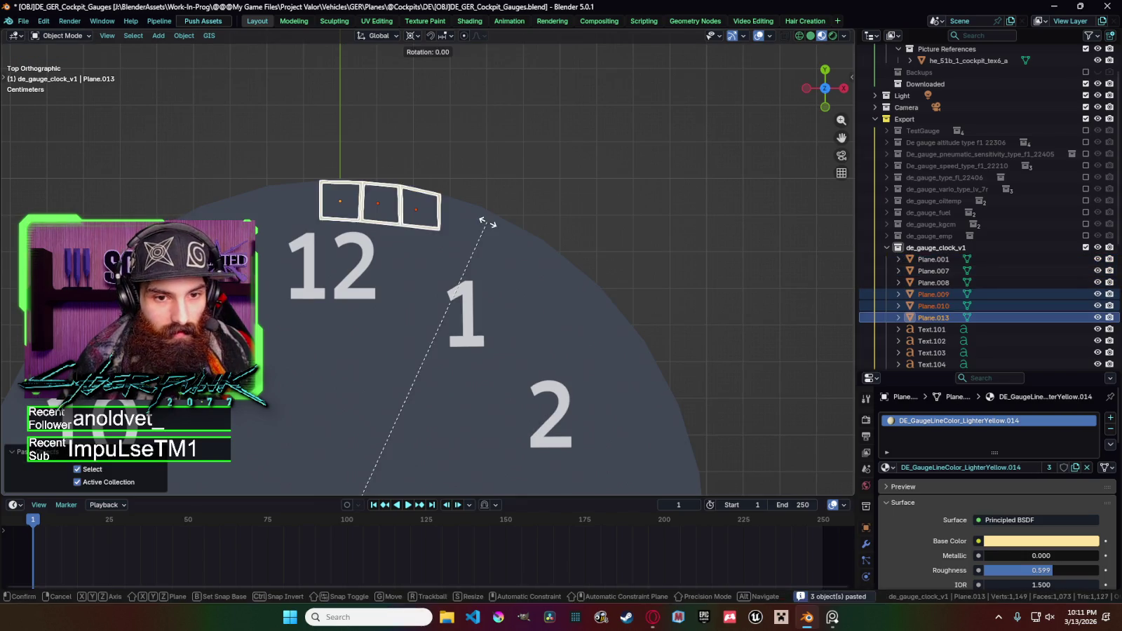
{"action": "left_click", "coordinate": [617, 280]}
{"action": "scroll", "coordinate": [605, 261], "scroll_direction": "down", "scroll_amount": 5}
{"action": "left_click", "coordinate": [595, 247]}
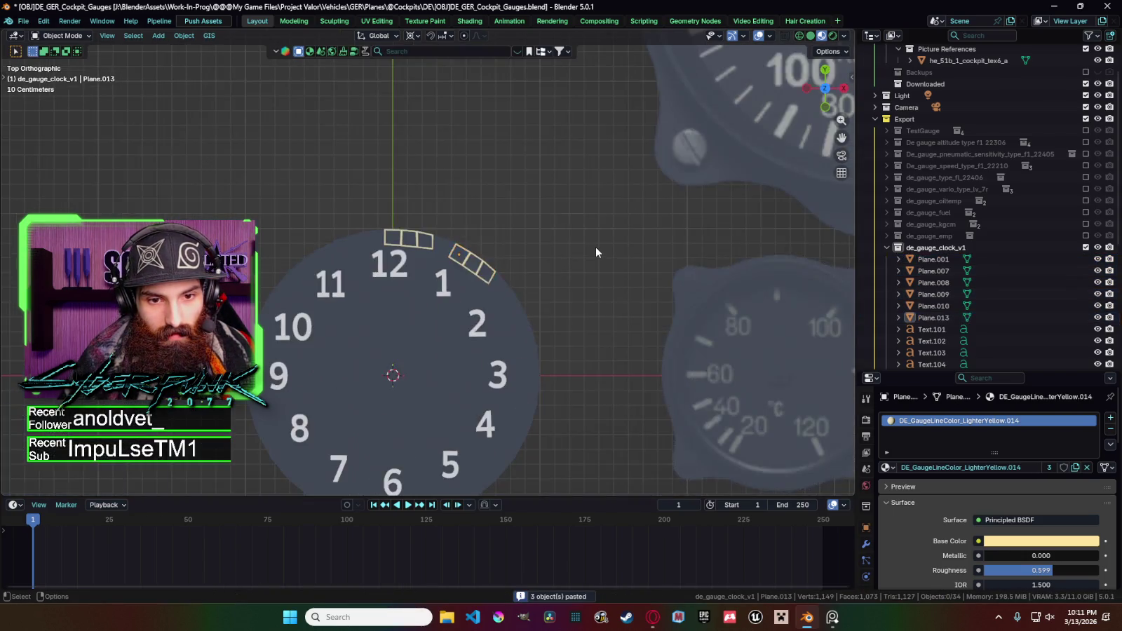
{"action": "scroll", "coordinate": [593, 251], "scroll_direction": "down", "scroll_amount": 4}
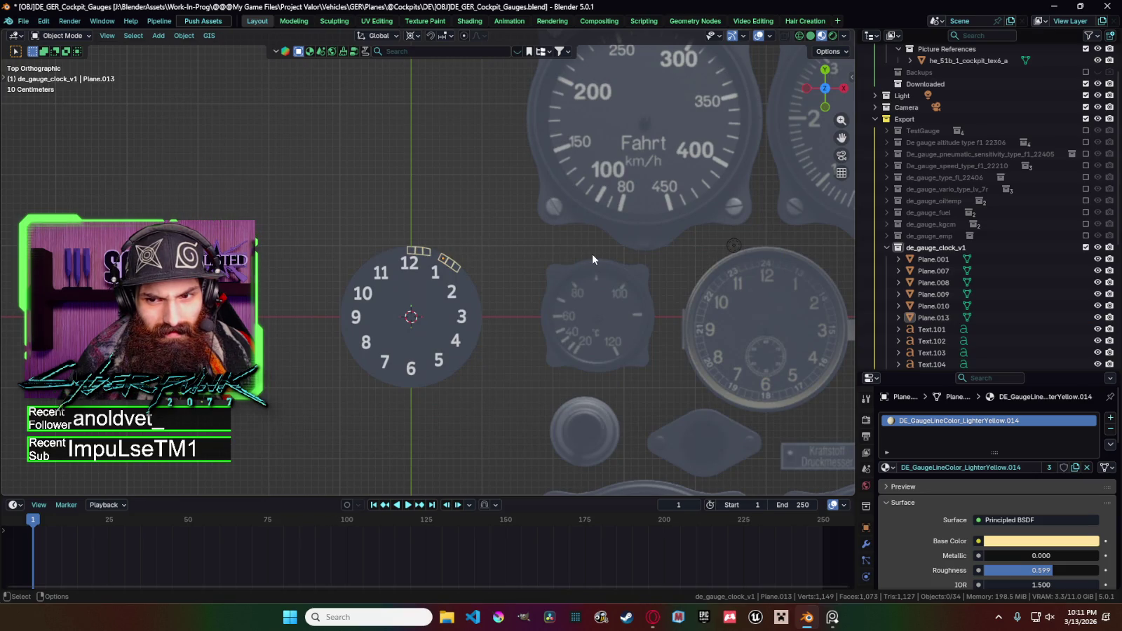
{"action": "scroll", "coordinate": [457, 219], "scroll_direction": "up", "scroll_amount": 6}
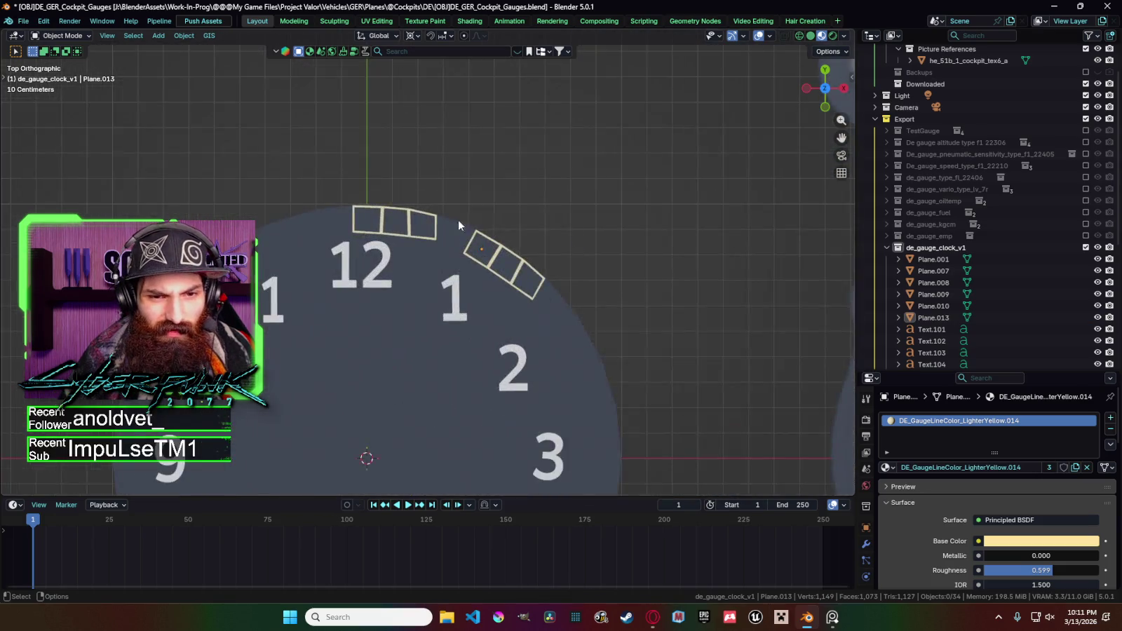
{"action": "scroll", "coordinate": [457, 219], "scroll_direction": "up", "scroll_amount": 4}
Move the bottom-right corner of the right box above the 12 leftward.
{"action": "left_click", "coordinate": [456, 220]}
{"action": "scroll", "coordinate": [456, 220], "scroll_direction": "up", "scroll_amount": 3}
{"action": "key", "text": "Tab"}
{"action": "left_click_drag", "start_coordinate": [452, 172], "coordinate": [503, 209]}
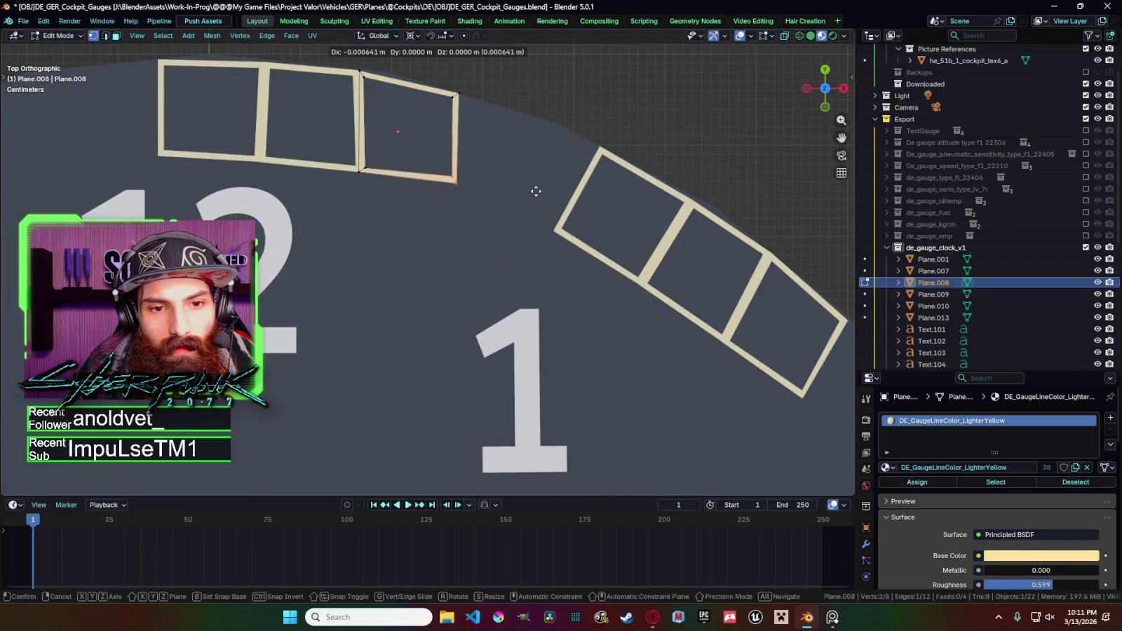
{"action": "key", "text": "g"}
{"action": "left_click", "coordinate": [523, 188]}
{"action": "key", "text": "g"}
{"action": "key", "text": "Escape"}
{"action": "key", "text": "Tab"}
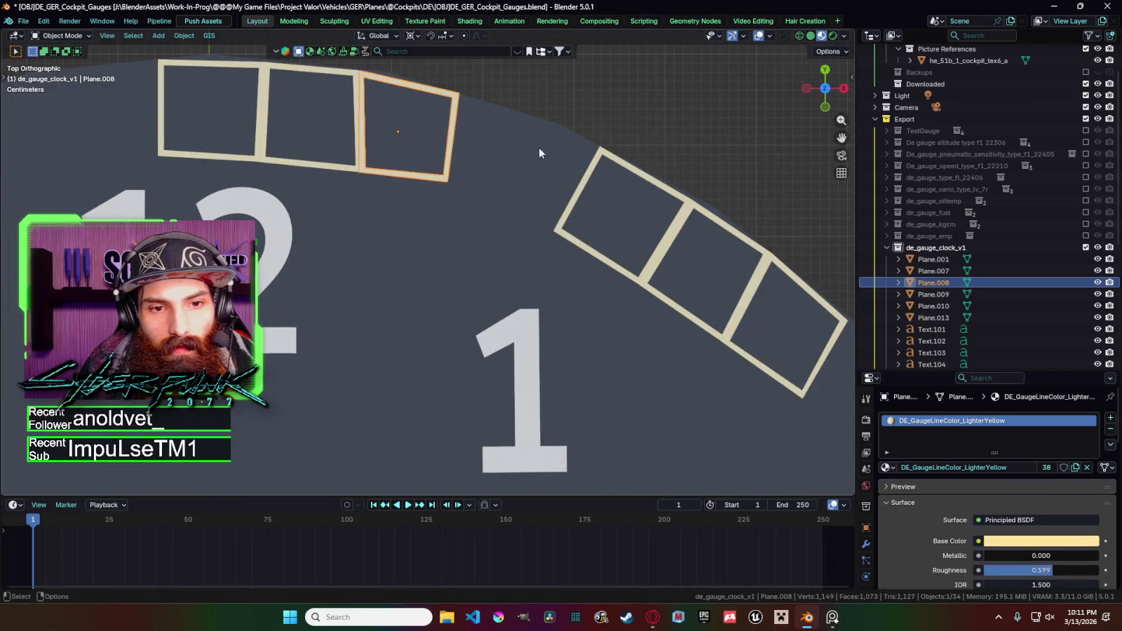
{"action": "scroll", "coordinate": [533, 142], "scroll_direction": "down", "scroll_amount": 2}
Move the bottom-left corner of the left box above the 12 along Y.
{"action": "left_click", "coordinate": [509, 248]}
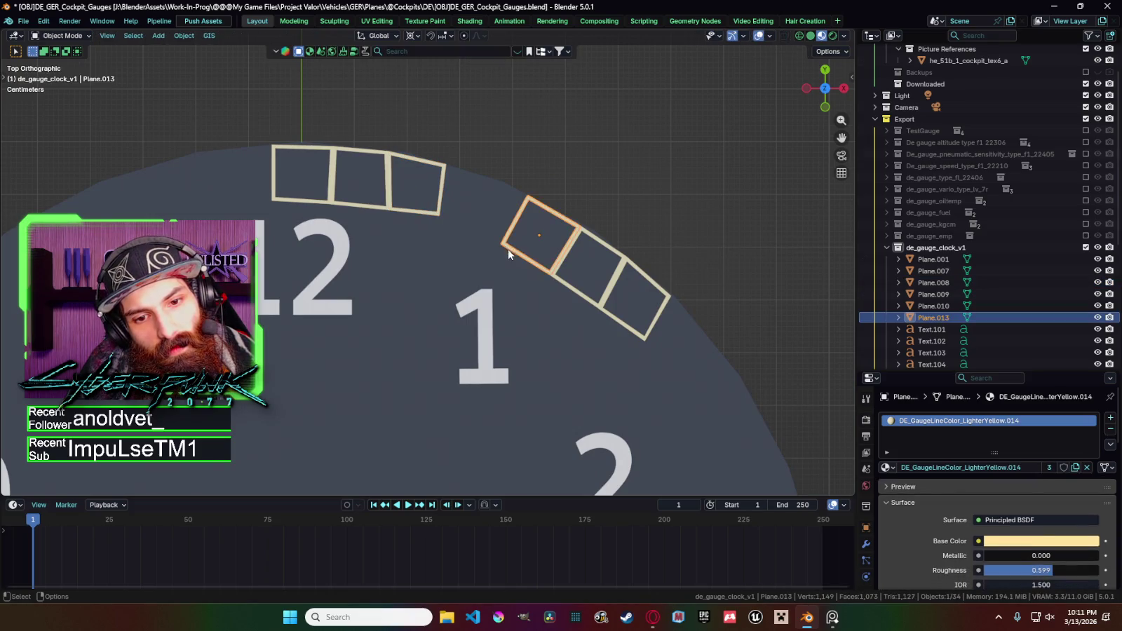
{"action": "left_click", "coordinate": [291, 203]}
{"action": "key", "text": "Tab"}
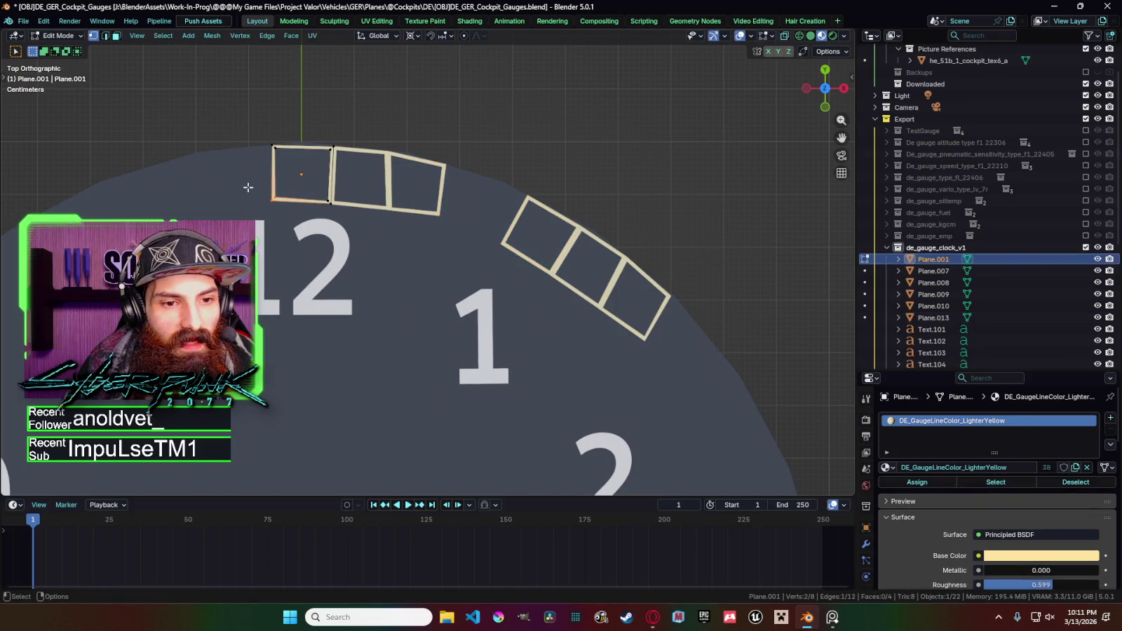
{"action": "left_click_drag", "start_coordinate": [245, 184], "coordinate": [284, 202]}
{"action": "key", "text": "g"}
{"action": "key", "text": "y"}
{"action": "left_click", "coordinate": [327, 205]}
{"action": "scroll", "coordinate": [421, 232], "scroll_direction": "down", "scroll_amount": 3}
{"action": "key", "text": "Tab"}
Delete the angled row and reselect the three boxes above the 12.
{"action": "left_click", "coordinate": [508, 251]}
{"action": "left_click", "coordinate": [497, 245], "text": "shift"}
{"action": "key", "text": "x"}
{"action": "left_click", "coordinate": [503, 257]}
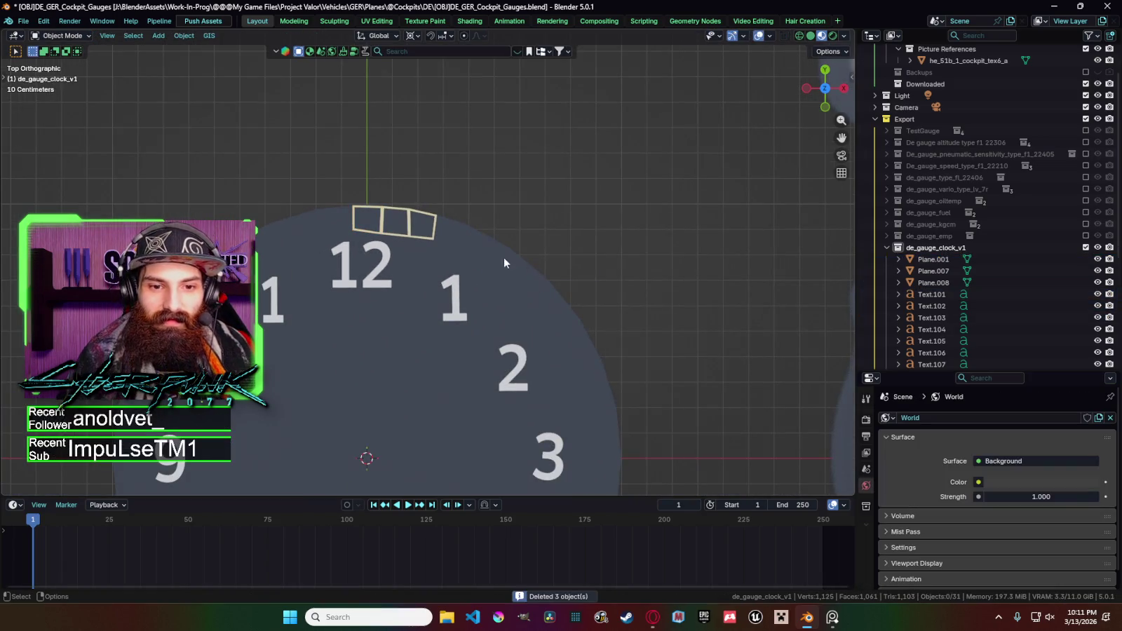
{"action": "left_click", "coordinate": [412, 235]}
{"action": "left_click", "coordinate": [394, 223], "text": "shift"}
{"action": "left_click", "coordinate": [366, 220], "text": "shift"}
Paste a fresh copy of the three boxes rotated about -26° beside the 1.
{"action": "key", "text": "ctrl+c"}
{"action": "key", "text": "ctrl+v"}
{"action": "key", "text": "r"}
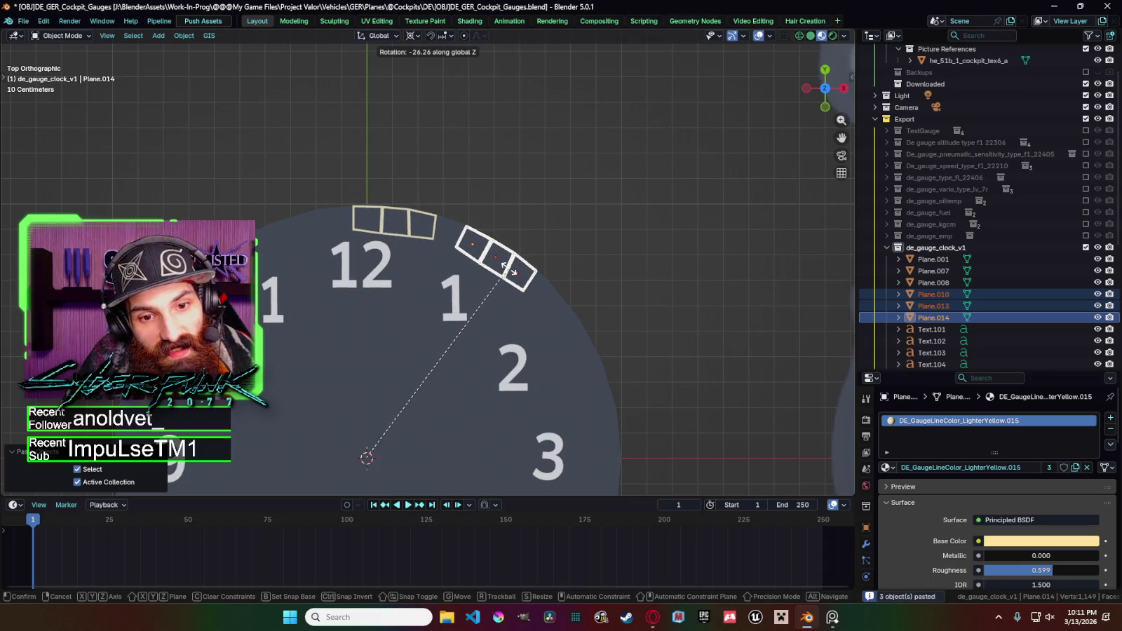
{"action": "left_click", "coordinate": [526, 210]}
{"action": "scroll", "coordinate": [531, 209], "scroll_direction": "down", "scroll_amount": 3}
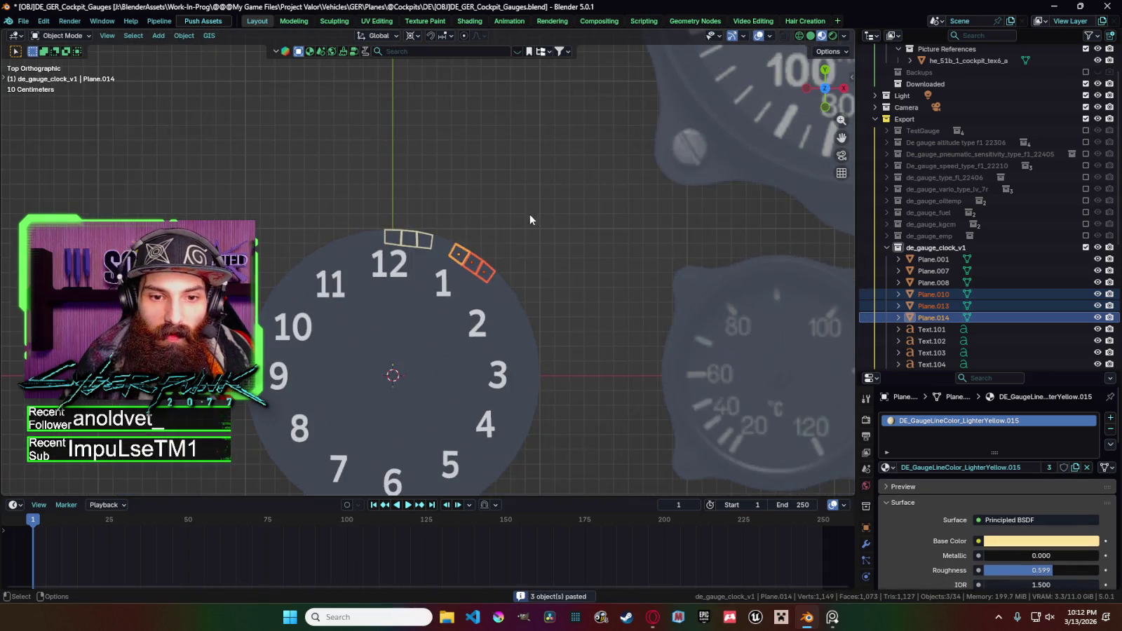
{"action": "scroll", "coordinate": [528, 224], "scroll_direction": "down", "scroll_amount": 5}
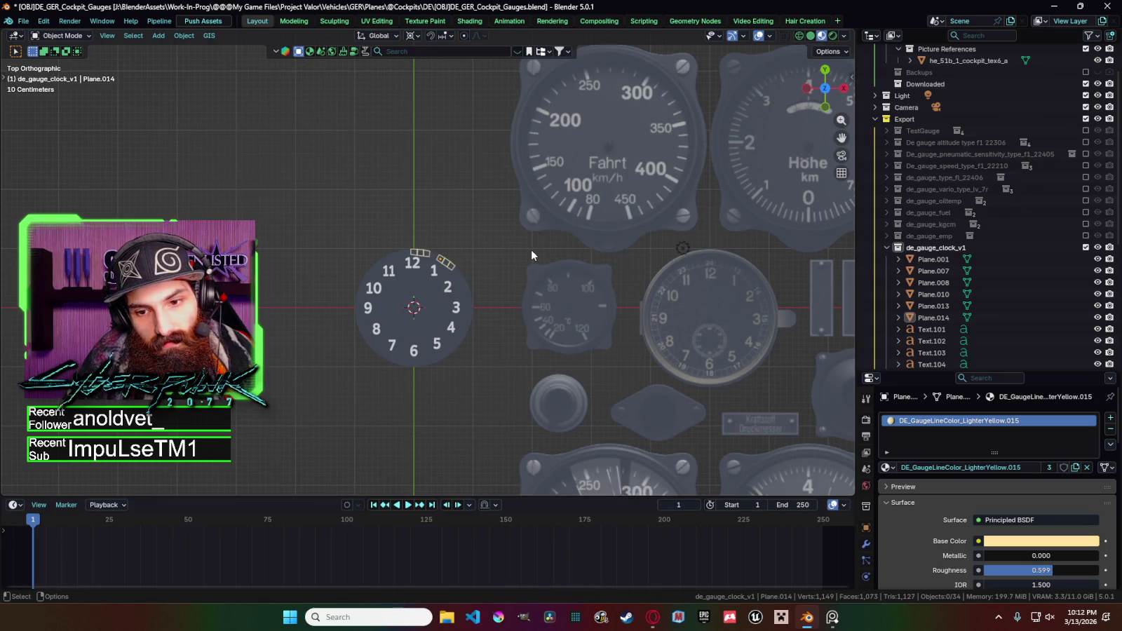
{"action": "scroll", "coordinate": [491, 277], "scroll_direction": "up", "scroll_amount": 7}
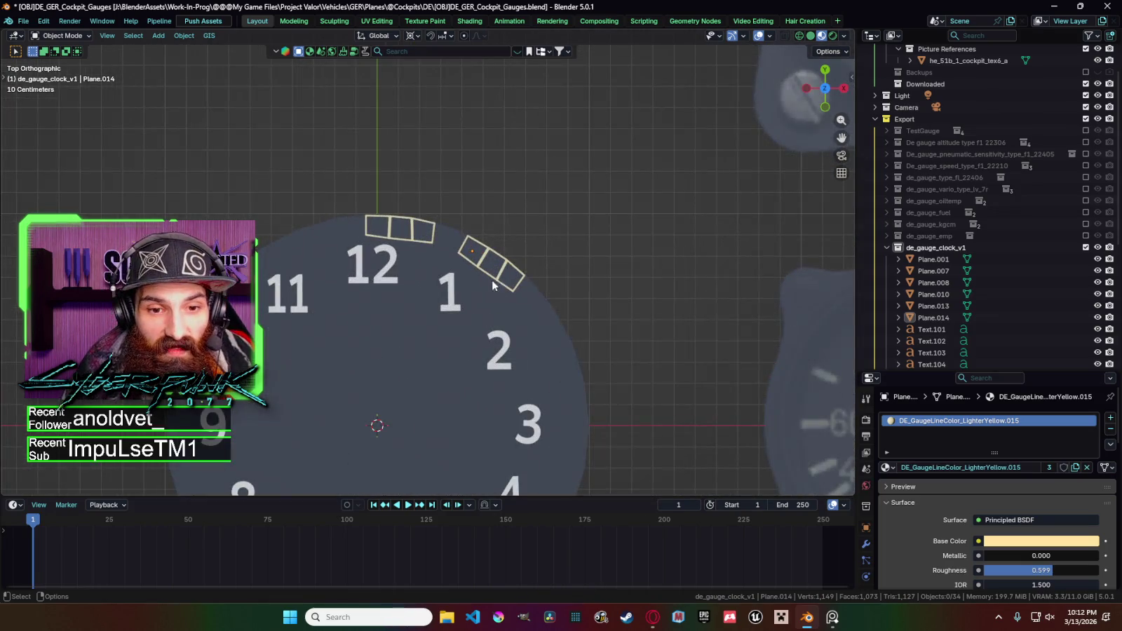
Duplicate the numeral 1, move it upward and change its text to 13.
{"action": "left_click", "coordinate": [451, 289]}
{"action": "key", "text": "shift+d"}
{"action": "right_click", "coordinate": [450, 251]}
{"action": "key", "text": "g"}
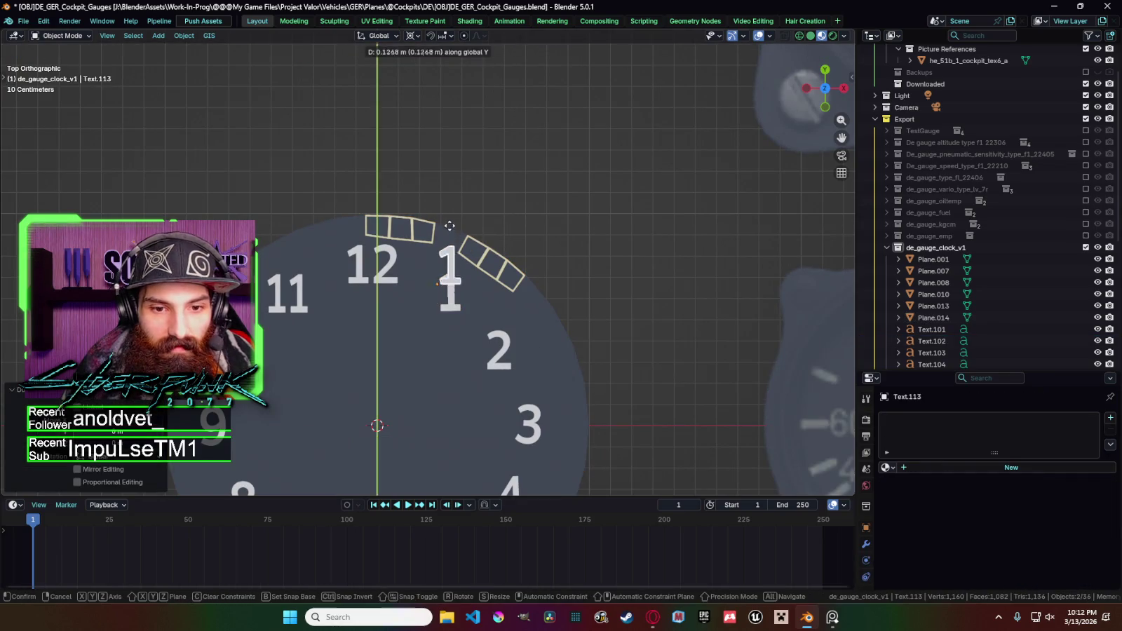
{"action": "left_click", "coordinate": [456, 189]}
{"action": "key", "text": "Tab"}
{"action": "type", "text": "3"}
{"action": "key", "text": "Tab"}
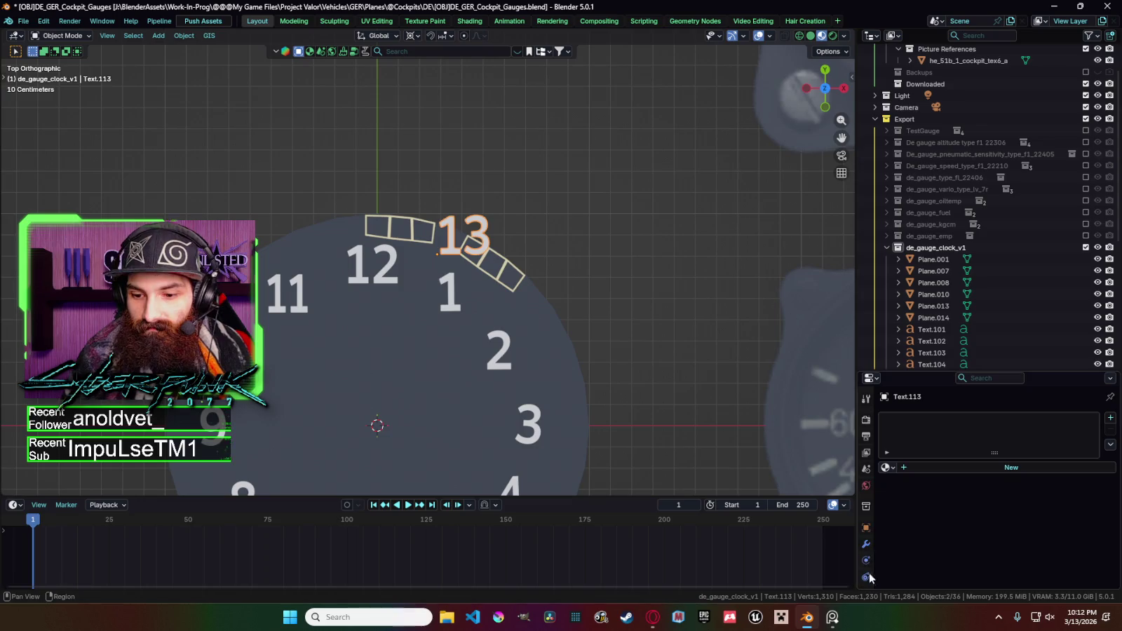
Give the 13 numeral the light yellow material.
{"action": "left_click", "coordinate": [885, 467]}
{"action": "type", "text": "light"}
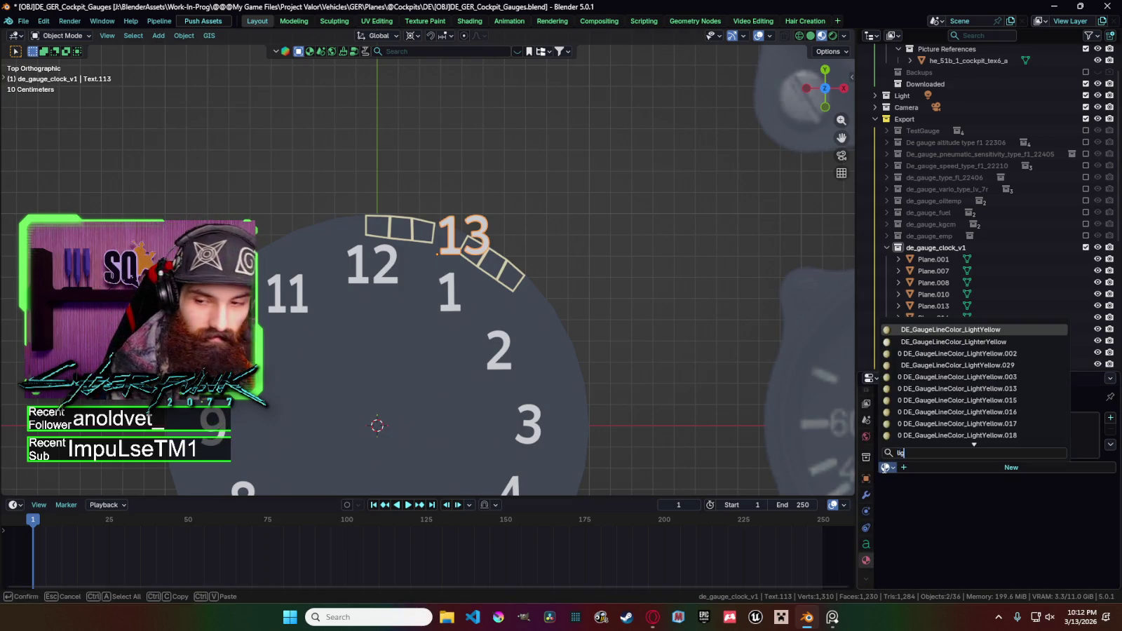
{"action": "key", "text": "Return"}
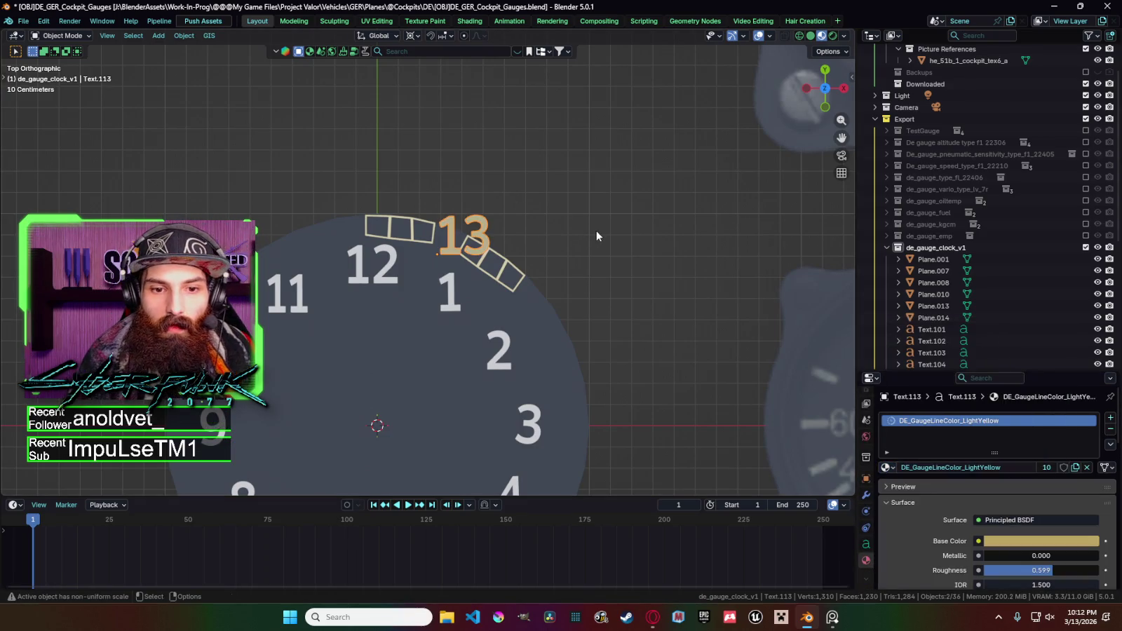
{"action": "scroll", "coordinate": [600, 231], "scroll_direction": "down", "scroll_amount": 5}
{"action": "scroll", "coordinate": [599, 231], "scroll_direction": "down", "scroll_amount": 1}
Tilt and resize the 13 numeral.
{"action": "key", "text": "r"}
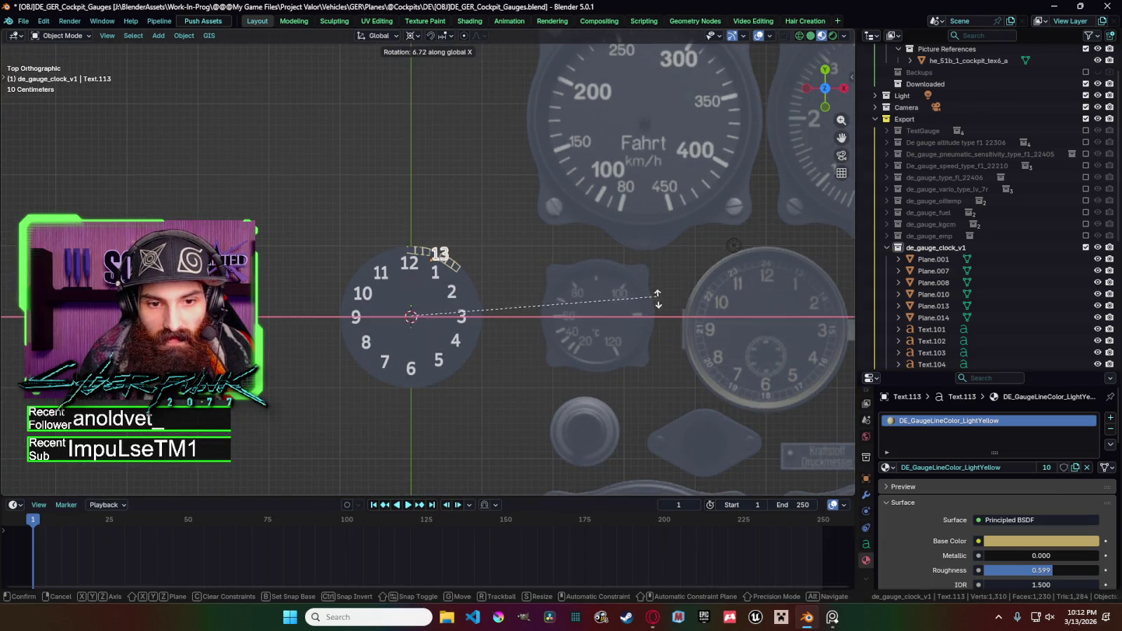
{"action": "key", "text": "Escape"}
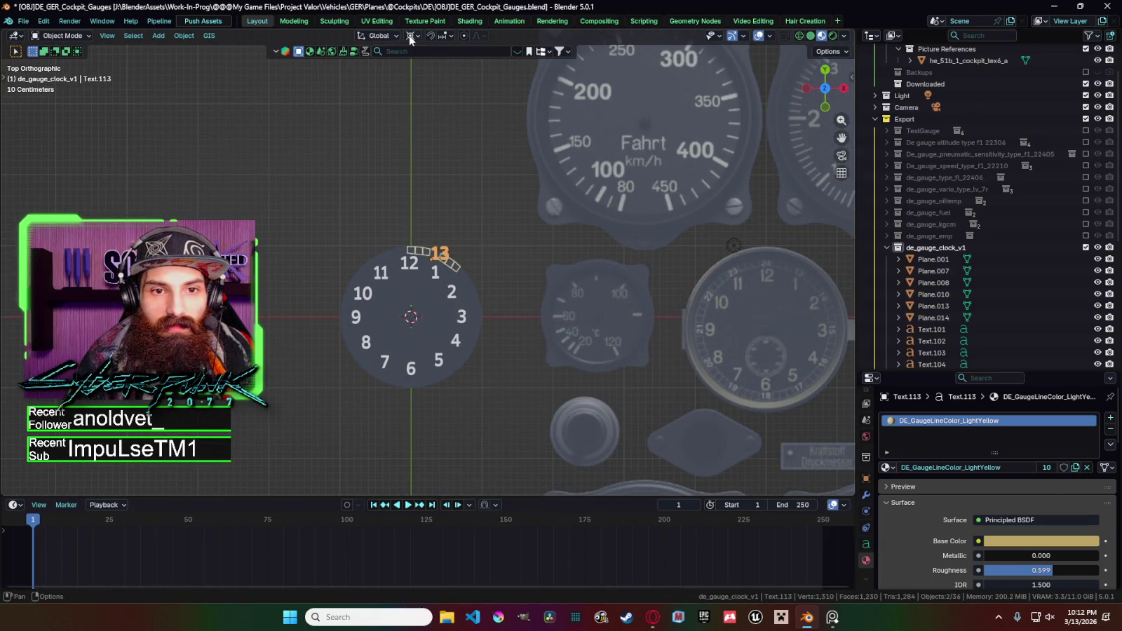
{"action": "left_click", "coordinate": [554, 243]}
{"action": "left_click", "coordinate": [447, 256]}
{"action": "key", "text": "r"}
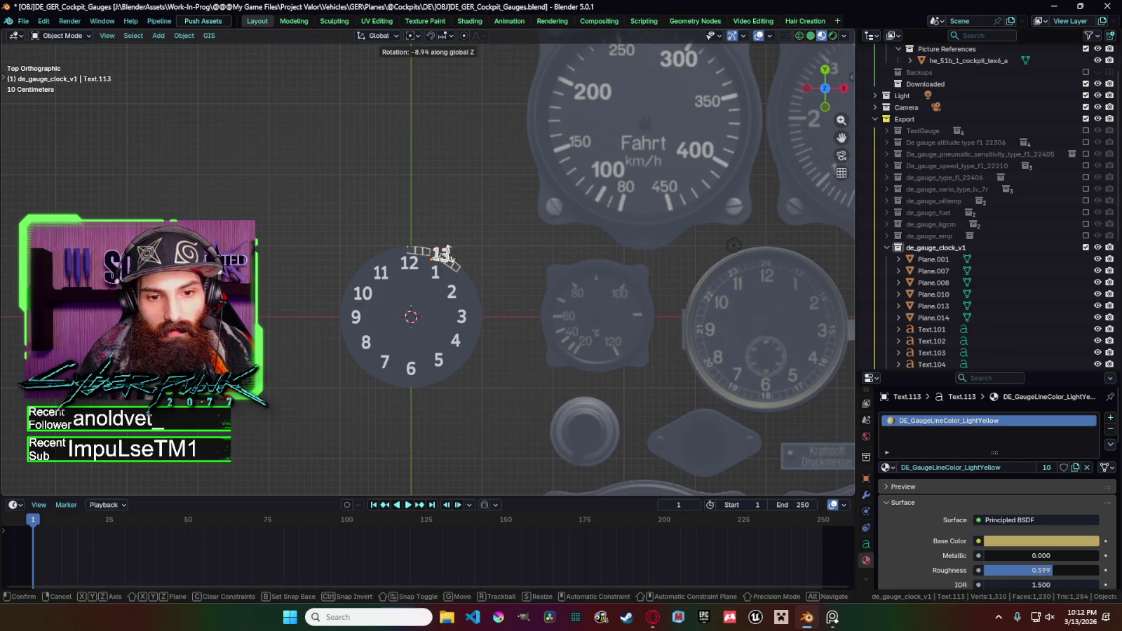
{"action": "left_click", "coordinate": [454, 263]}
{"action": "key", "text": "s"}
{"action": "left_click", "coordinate": [449, 260]}
Move the 13 toward the gap, shrink it slightly and shift it along X.
{"action": "scroll", "coordinate": [427, 263], "scroll_direction": "up", "scroll_amount": 5}
{"action": "key", "text": "g"}
{"action": "key", "text": "x"}
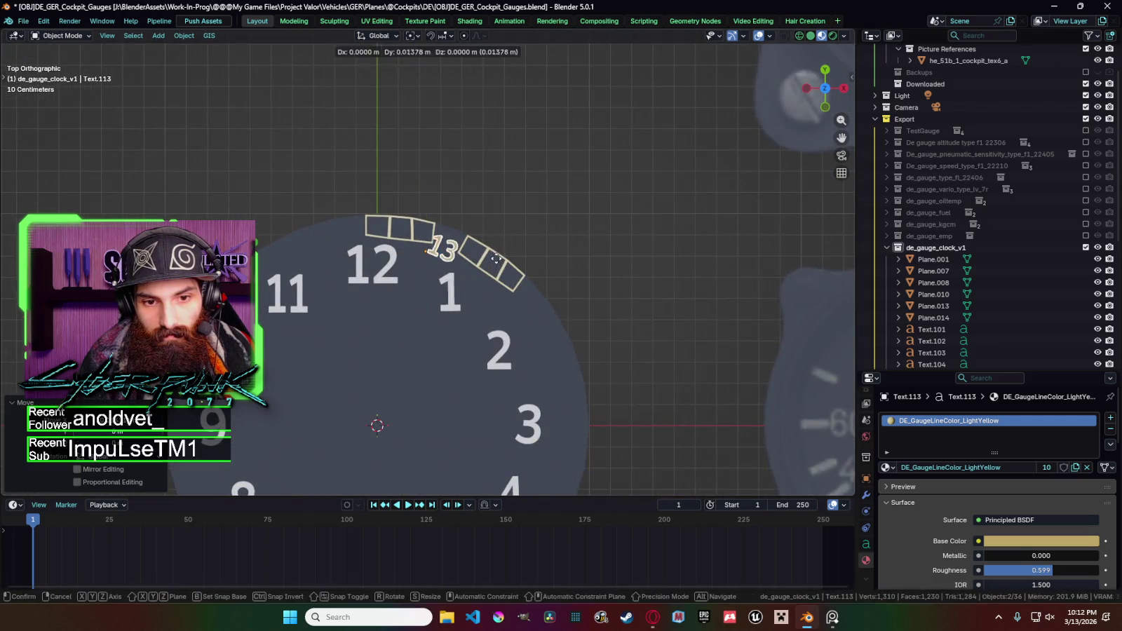
{"action": "key", "text": "x"}
{"action": "key", "text": "x"}
{"action": "left_click", "coordinate": [549, 263]}
{"action": "scroll", "coordinate": [575, 276], "scroll_direction": "down", "scroll_amount": 1}
{"action": "key", "text": "s"}
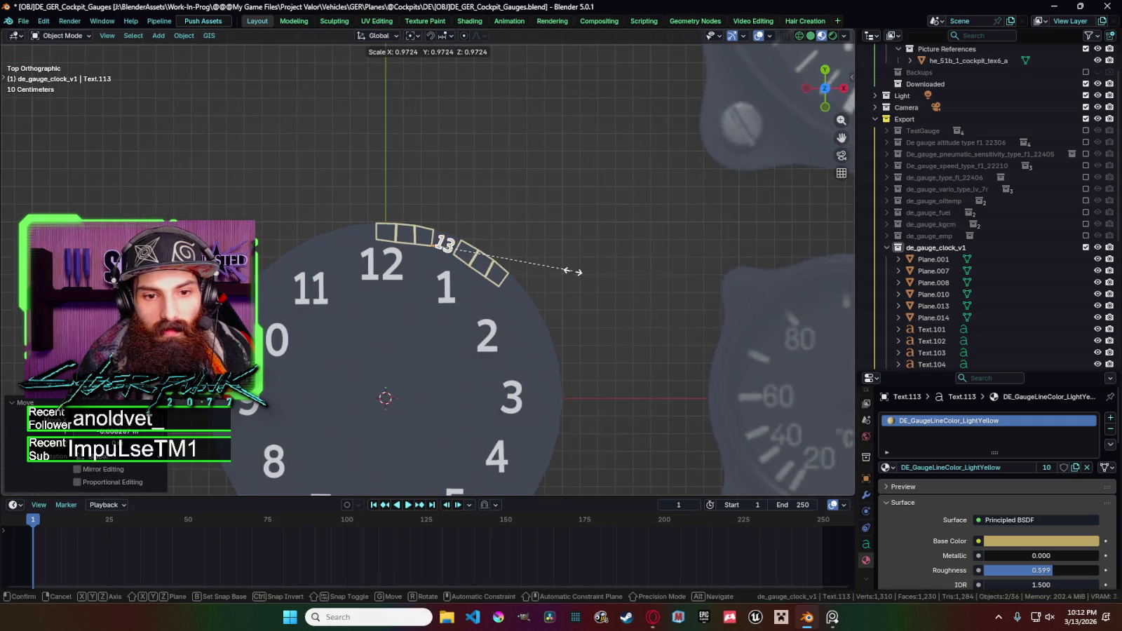
{"action": "left_click", "coordinate": [566, 268]}
{"action": "key", "text": "g"}
{"action": "key", "text": "y"}
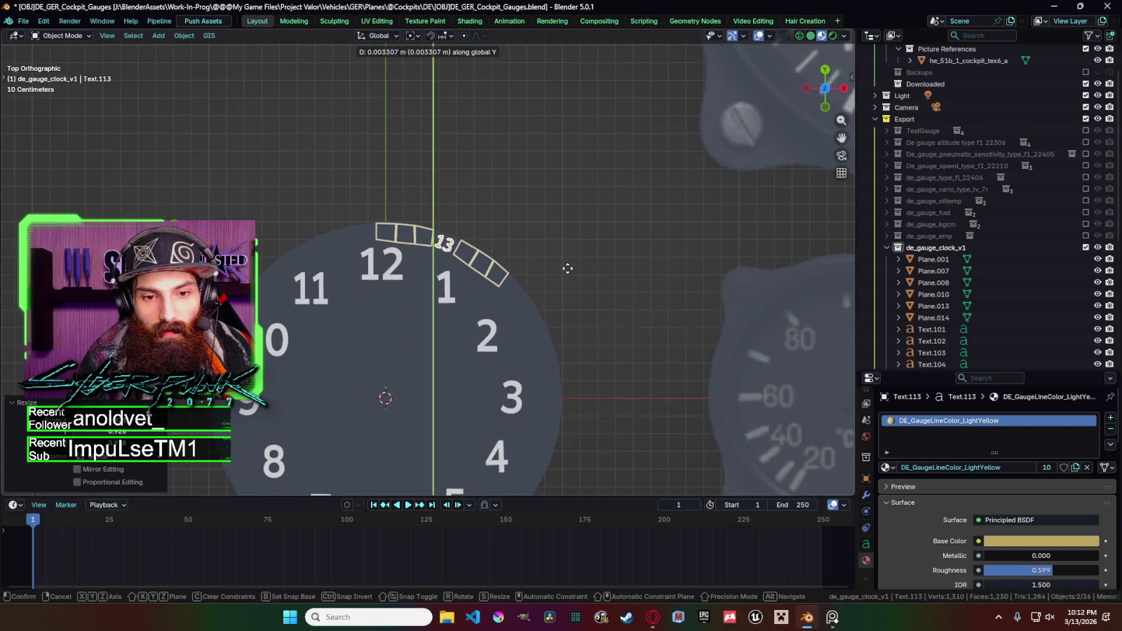
{"action": "key", "text": "x"}
{"action": "left_click", "coordinate": [568, 268]}
Rotate the 13 further so it follows the dial's arc.
{"action": "scroll", "coordinate": [568, 262], "scroll_direction": "down", "scroll_amount": 4}
{"action": "scroll", "coordinate": [548, 259], "scroll_direction": "down", "scroll_amount": 2}
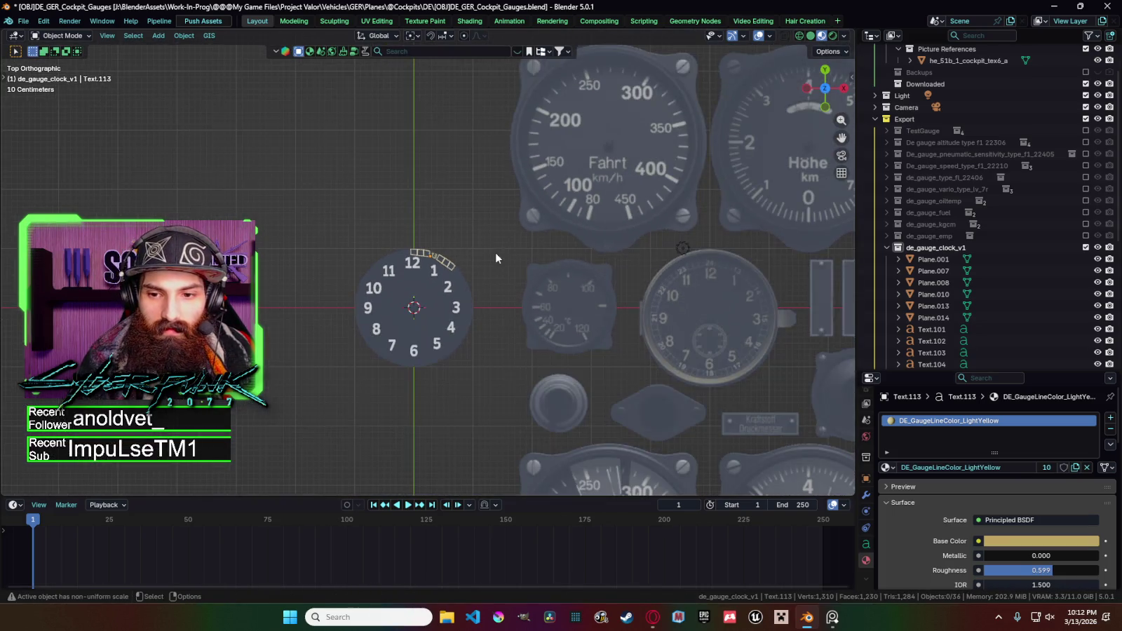
{"action": "scroll", "coordinate": [496, 253], "scroll_direction": "up", "scroll_amount": 4}
{"action": "scroll", "coordinate": [500, 260], "scroll_direction": "up", "scroll_amount": 5}
{"action": "key", "text": "s"}
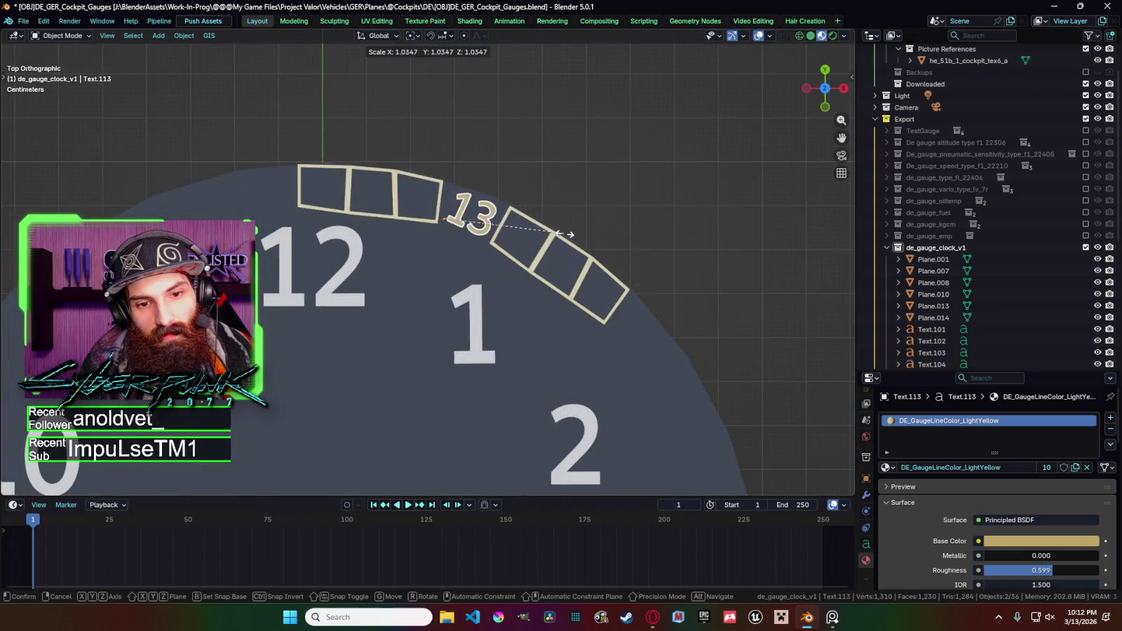
{"action": "key", "text": "Escape"}
{"action": "key", "text": "r"}
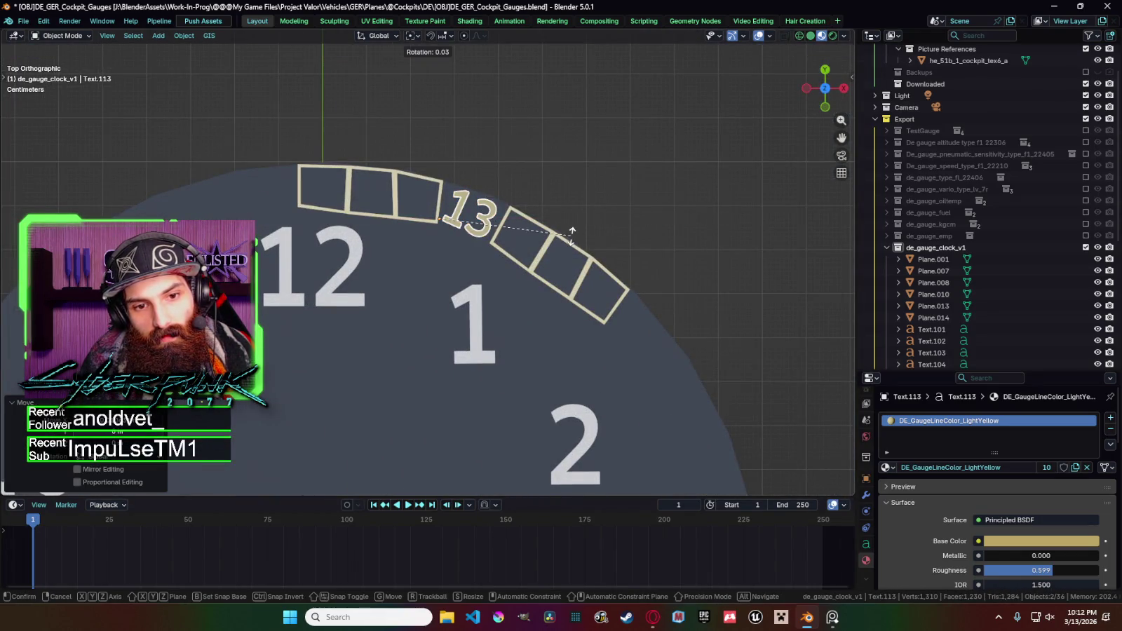
{"action": "left_click", "coordinate": [565, 208]}
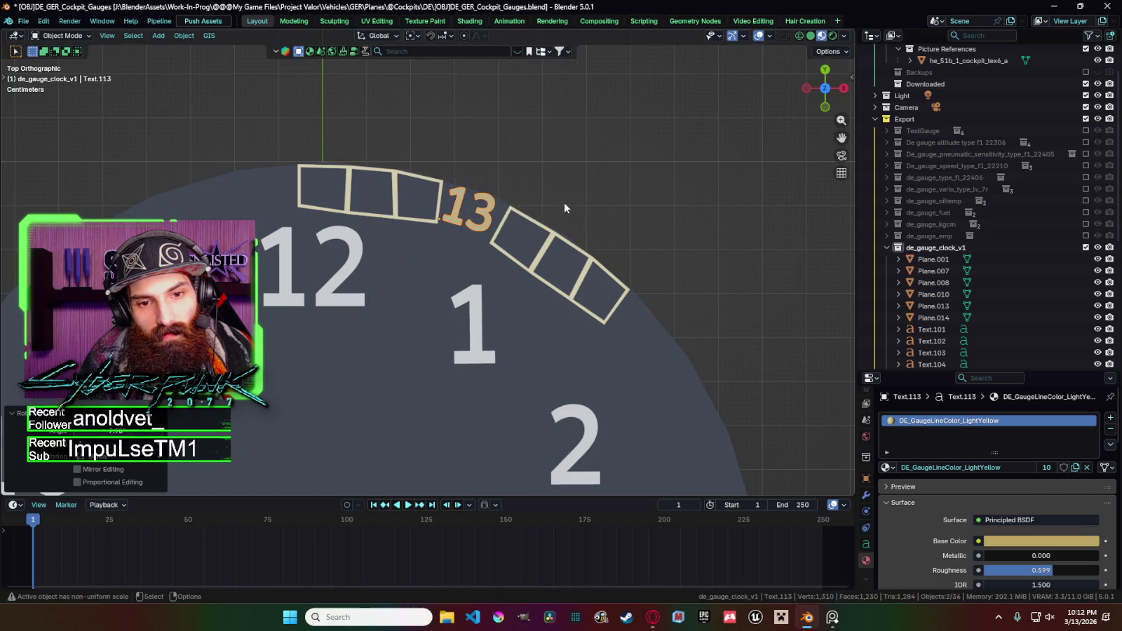
{"action": "key", "text": "r"}
{"action": "key", "text": "y"}
{"action": "key", "text": "z"}
{"action": "key", "text": "Escape"}
Slide the 13 along X into its final spot between the box rows.
{"action": "key", "text": "r"}
{"action": "key", "text": "Escape"}
{"action": "key", "text": "g"}
{"action": "key", "text": "x"}
{"action": "left_click", "coordinate": [541, 187]}
{"action": "scroll", "coordinate": [542, 188], "scroll_direction": "down", "scroll_amount": 5}
{"action": "scroll", "coordinate": [514, 198], "scroll_direction": "down", "scroll_amount": 2}
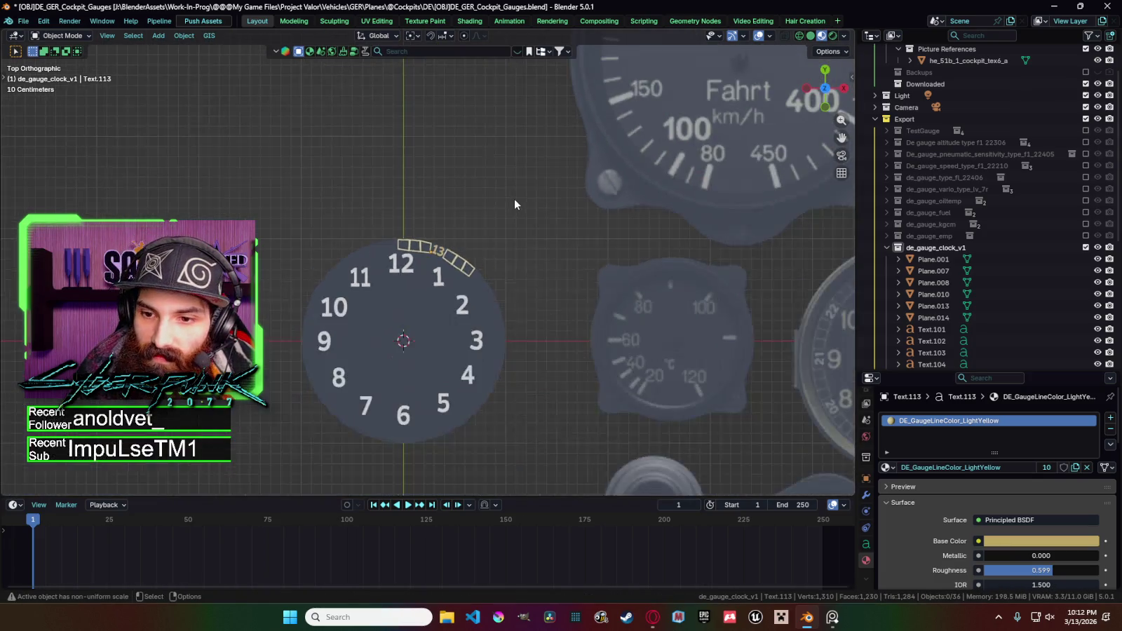
Duplicate the 13 numeral, place the copy above 12 and rotate it 10 degrees.
{"action": "scroll", "coordinate": [513, 197], "scroll_direction": "down", "scroll_amount": 2}
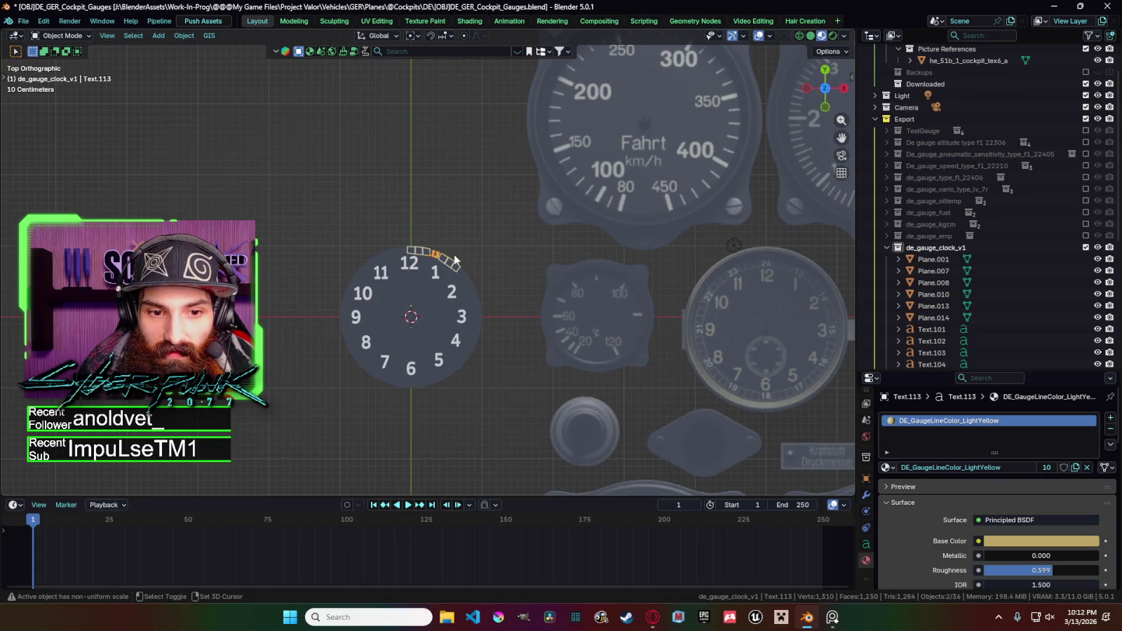
{"action": "key", "text": "shift+d"}
{"action": "key", "text": "x"}
{"action": "left_click", "coordinate": [427, 258]}
{"action": "key", "text": "shift+d"}
{"action": "key", "text": "x"}
{"action": "left_click", "coordinate": [428, 270]}
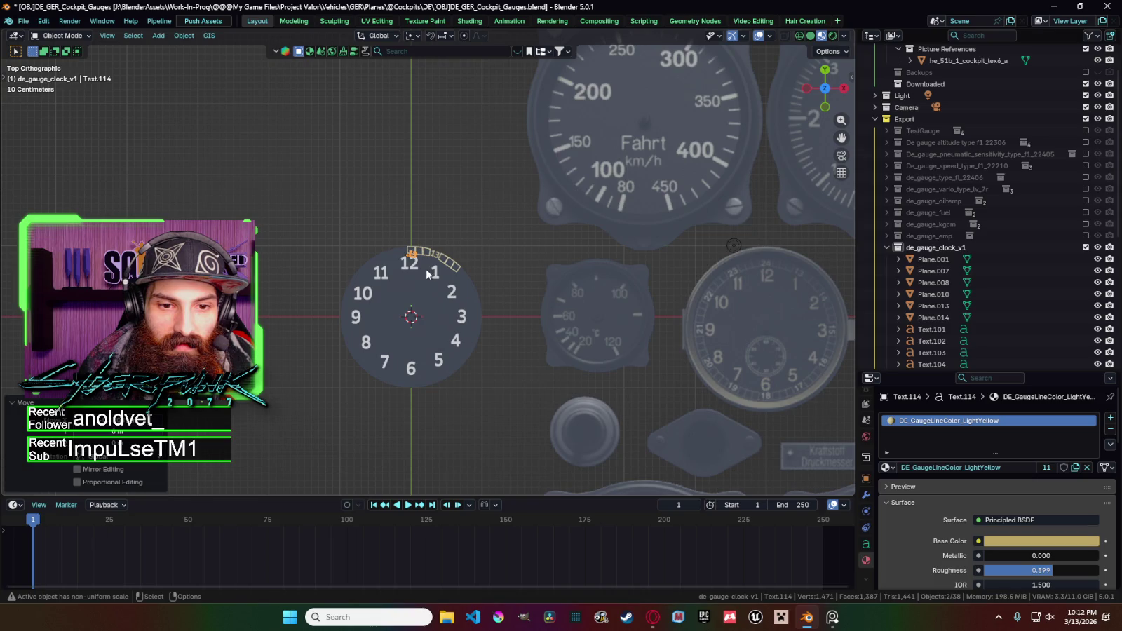
{"action": "scroll", "coordinate": [427, 269], "scroll_direction": "up", "scroll_amount": 4}
{"action": "key", "text": "r"}
{"action": "left_click", "coordinate": [447, 254]}
Change the copied numeral's text to 24.
{"action": "scroll", "coordinate": [768, 270], "scroll_direction": "down", "scroll_amount": 4}
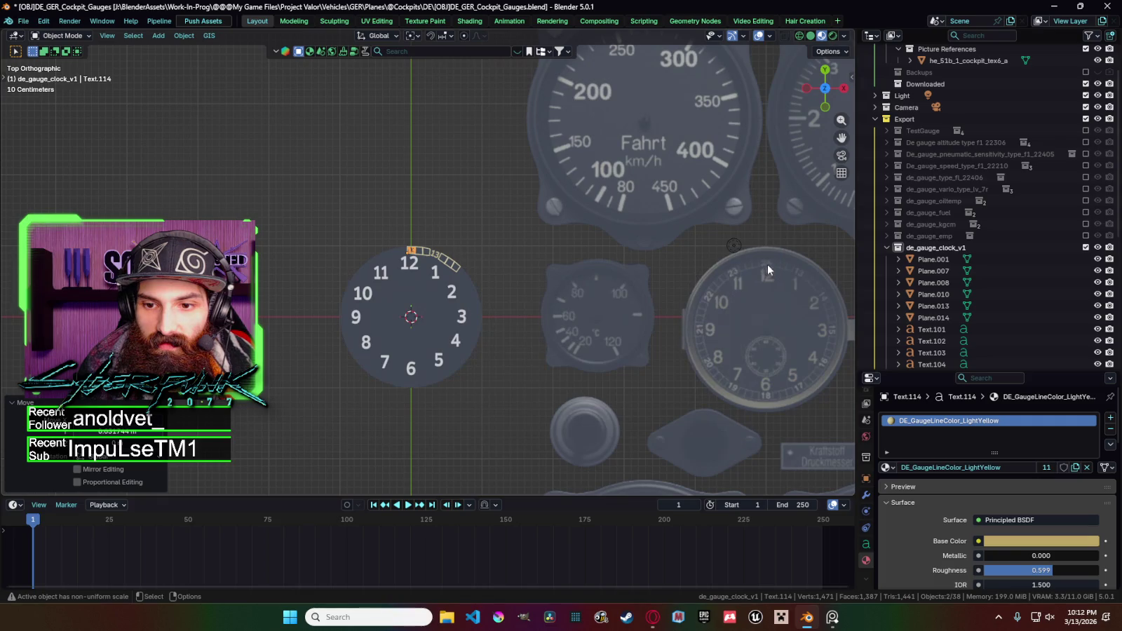
{"action": "scroll", "coordinate": [428, 262], "scroll_direction": "up", "scroll_amount": 3}
{"action": "key", "text": "Tab"}
{"action": "key", "text": "BackSpace"}
{"action": "type", "text": "24"}
{"action": "key", "text": "Tab"}
Select the three boxes around 24 and copy them.
{"action": "left_click", "coordinate": [428, 249]}
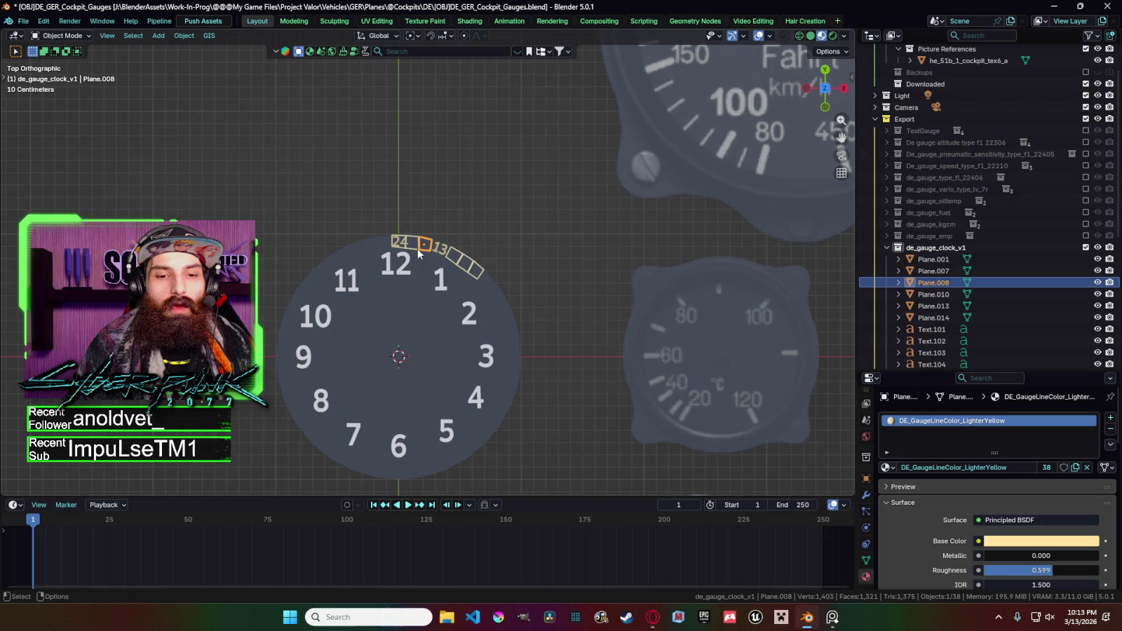
{"action": "left_click", "coordinate": [407, 241]}
{"action": "left_click", "coordinate": [405, 240]}
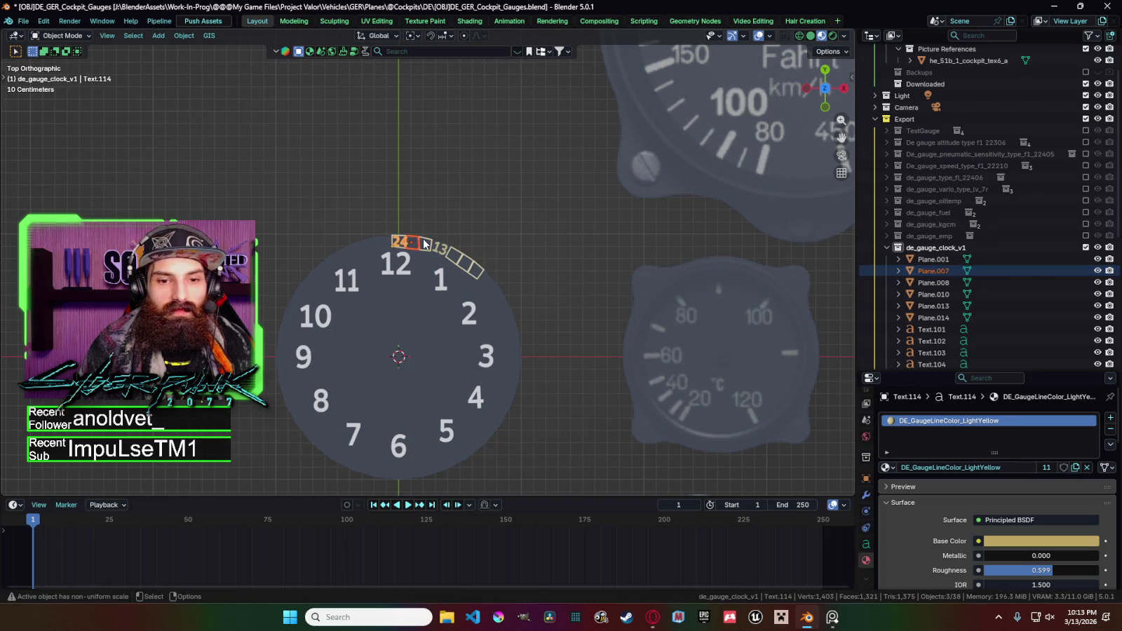
{"action": "left_click", "coordinate": [424, 243]}
{"action": "scroll", "coordinate": [424, 243], "scroll_direction": "up", "scroll_amount": 3}
{"action": "scroll", "coordinate": [424, 244], "scroll_direction": "up", "scroll_amount": 4}
{"action": "left_click", "coordinate": [414, 200], "text": "shift"}
{"action": "left_click", "coordinate": [338, 210], "text": "shift"}
{"action": "key", "text": "ctrl+c"}
Paste the three boxes and switch the pivot point to the 3D Cursor for rotating them.
{"action": "key", "text": "ctrl+v"}
{"action": "key", "text": "r"}
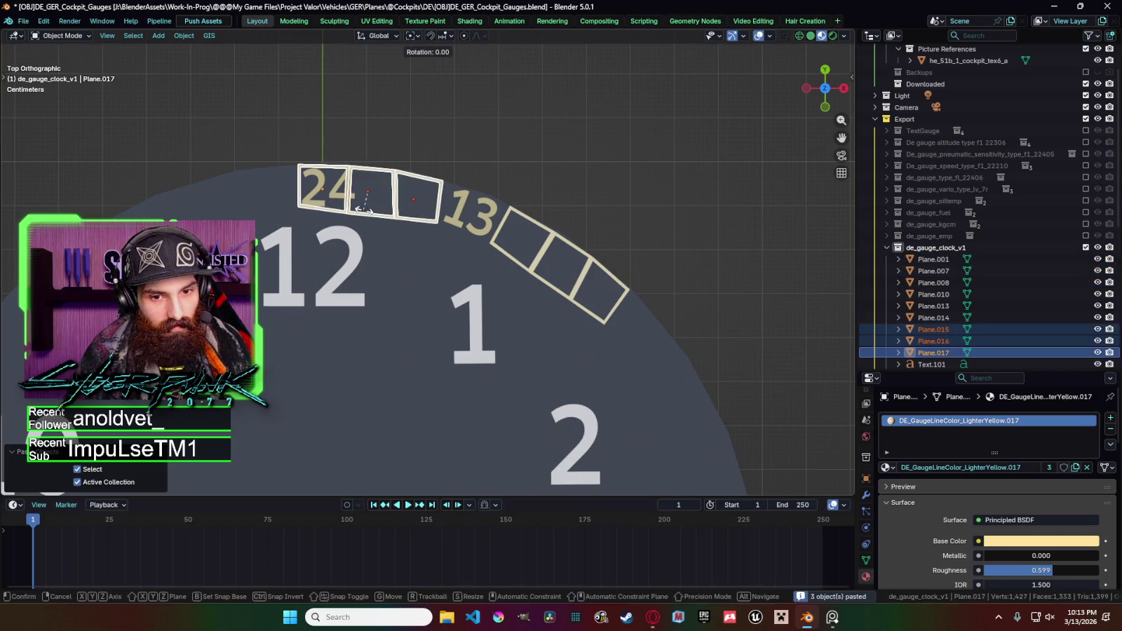
{"action": "right_click", "coordinate": [382, 224]}
{"action": "left_click", "coordinate": [409, 38]}
{"action": "left_click", "coordinate": [438, 79]}
{"action": "key", "text": "r"}
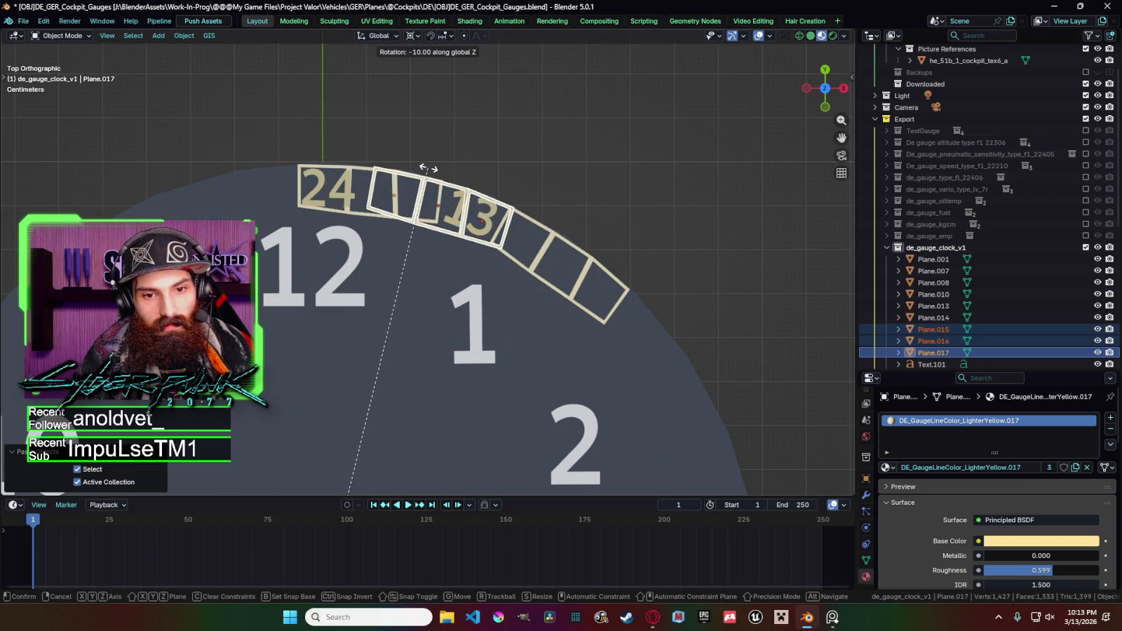
Confirm the pasted boxes' 10-degree turn and rotate 13 along the arc into the next box.
{"action": "left_click", "coordinate": [428, 171]}
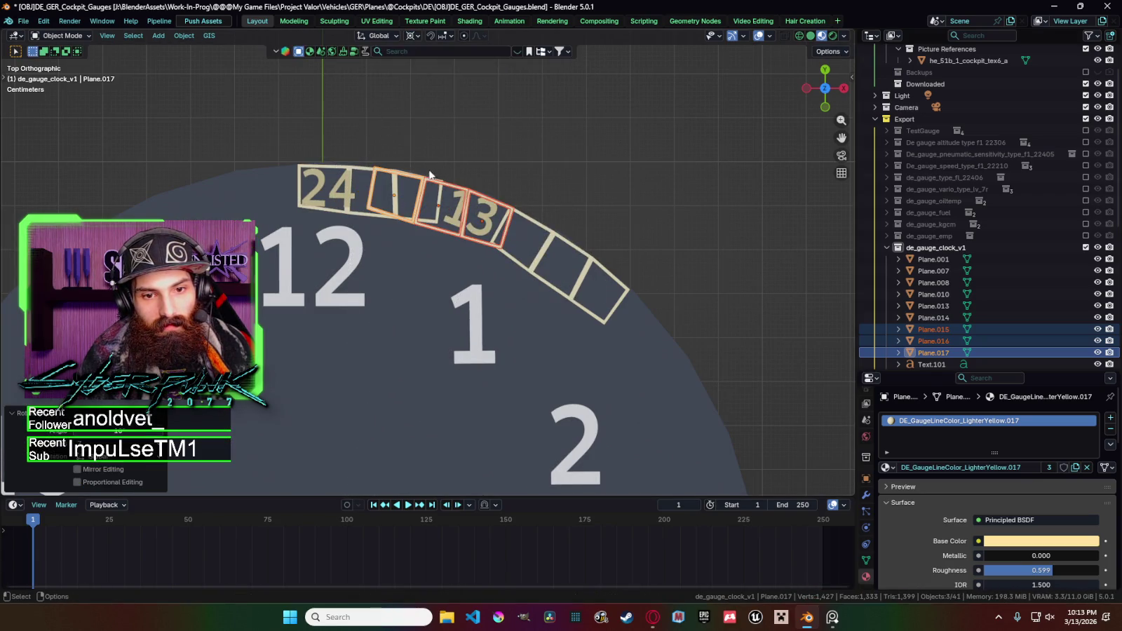
{"action": "left_click", "coordinate": [476, 230]}
{"action": "left_click", "coordinate": [486, 233], "text": "shift"}
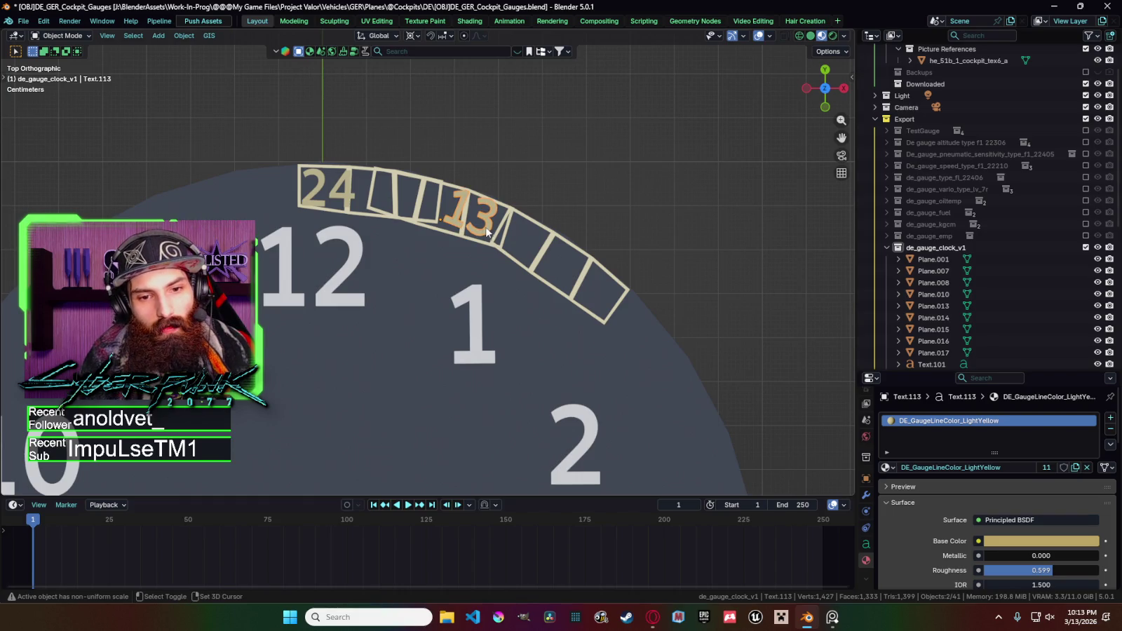
{"action": "key", "text": "r"}
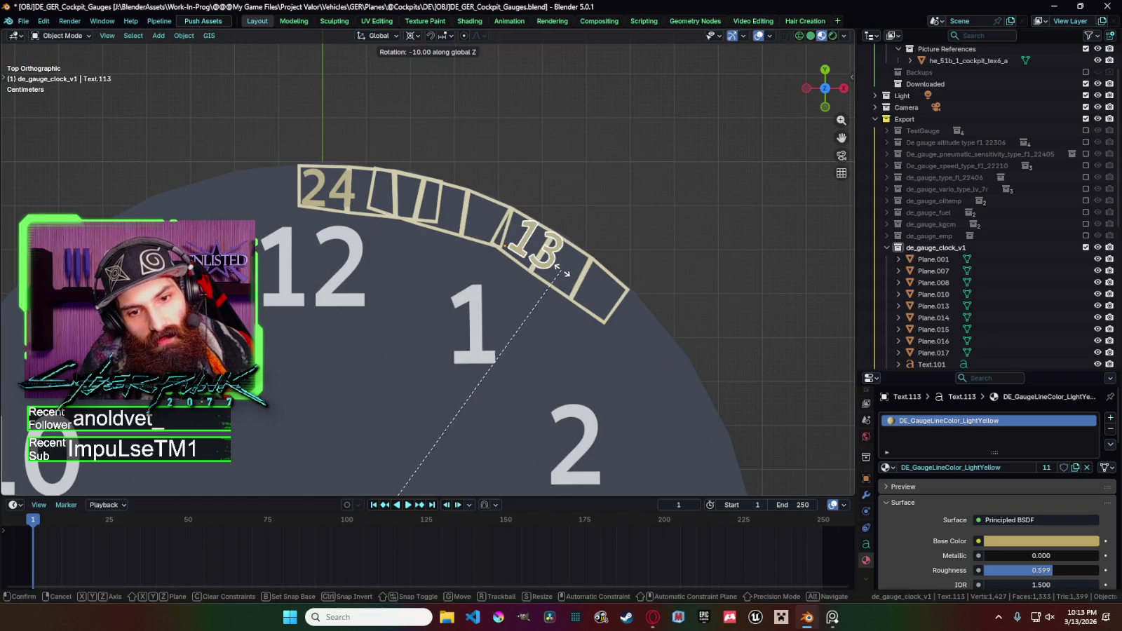
{"action": "left_click", "coordinate": [560, 277]}
Rotate the three boxes near 13 by 10 degrees around the dial.
{"action": "left_click", "coordinate": [553, 289]}
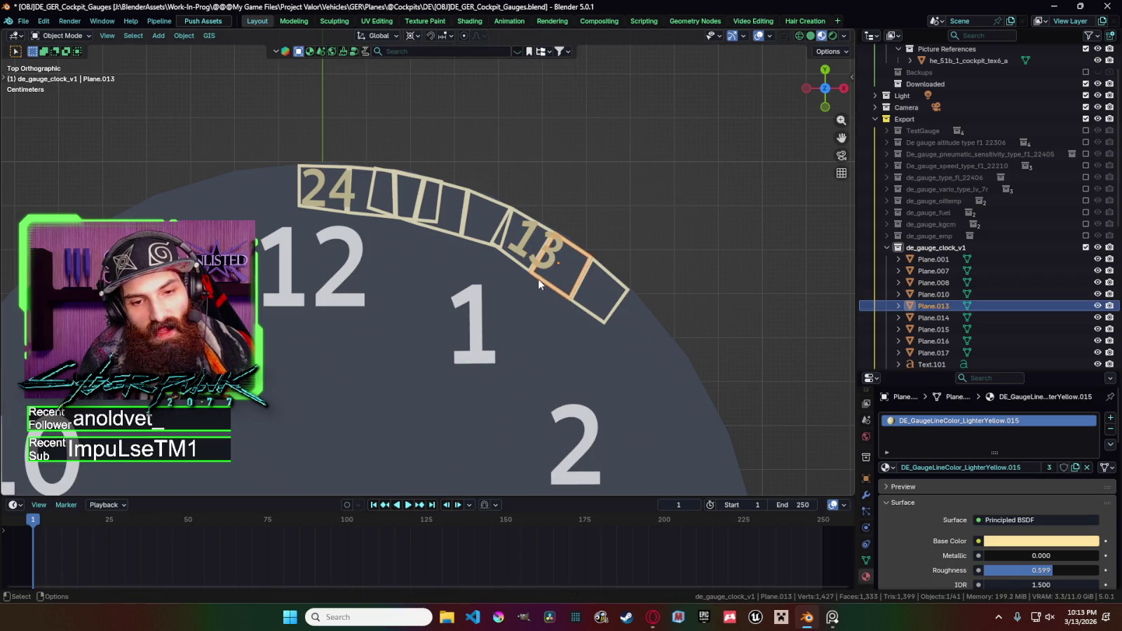
{"action": "left_click", "coordinate": [523, 270]}
{"action": "left_click", "coordinate": [557, 284], "text": "shift"}
{"action": "left_click", "coordinate": [596, 300], "text": "shift"}
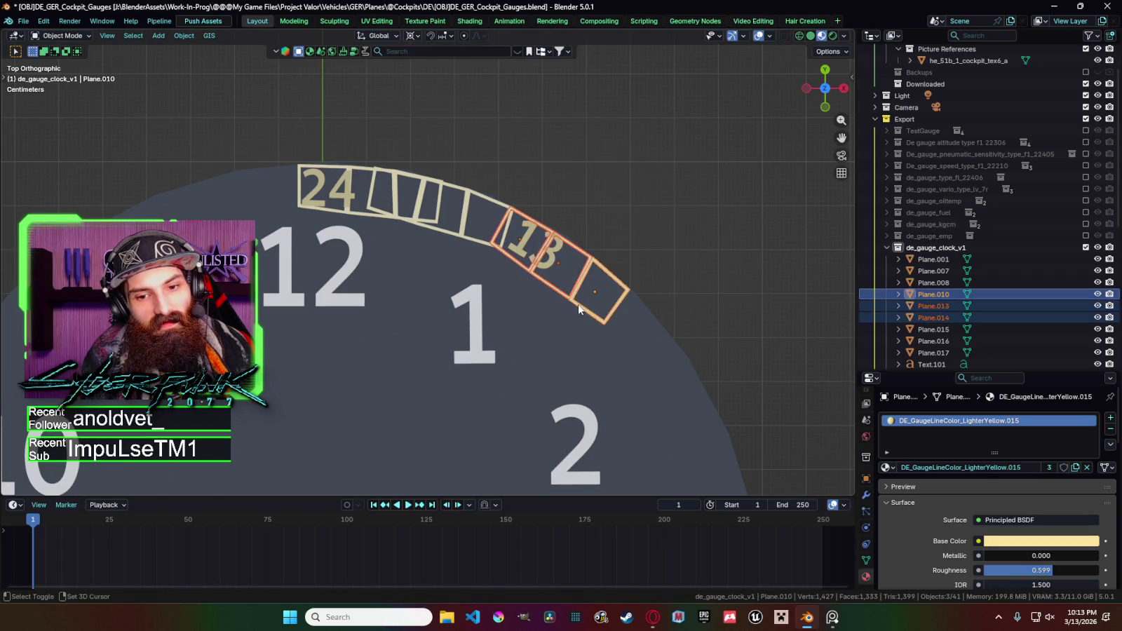
{"action": "key", "text": "r"}
{"action": "left_click", "coordinate": [636, 362]}
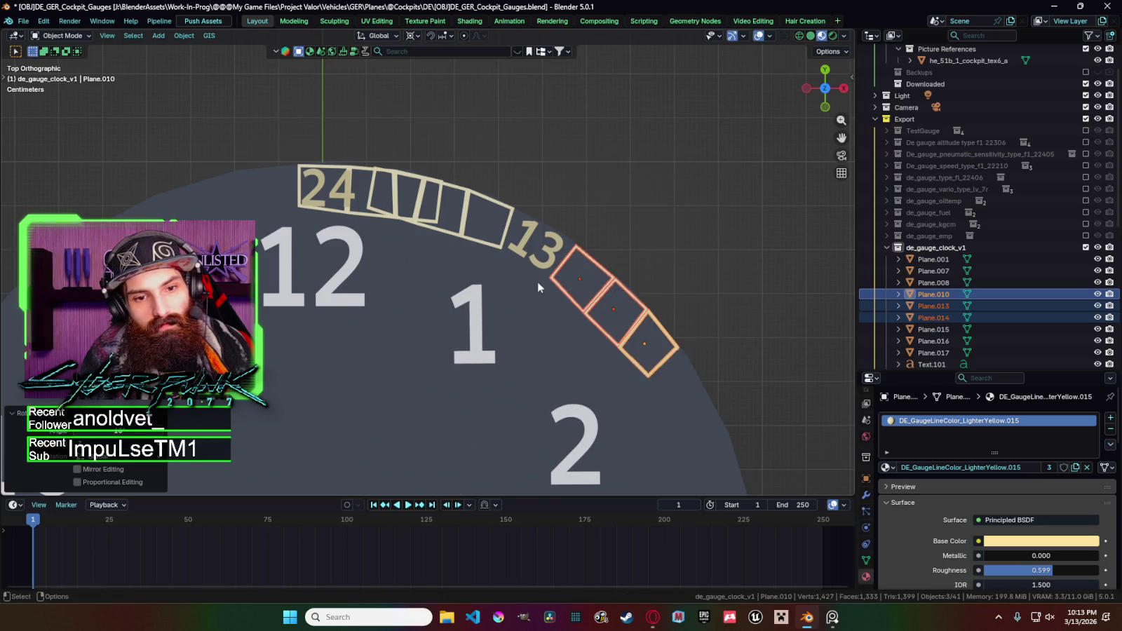
Hide the three original boxes around 24.
{"action": "left_click", "coordinate": [386, 218]}
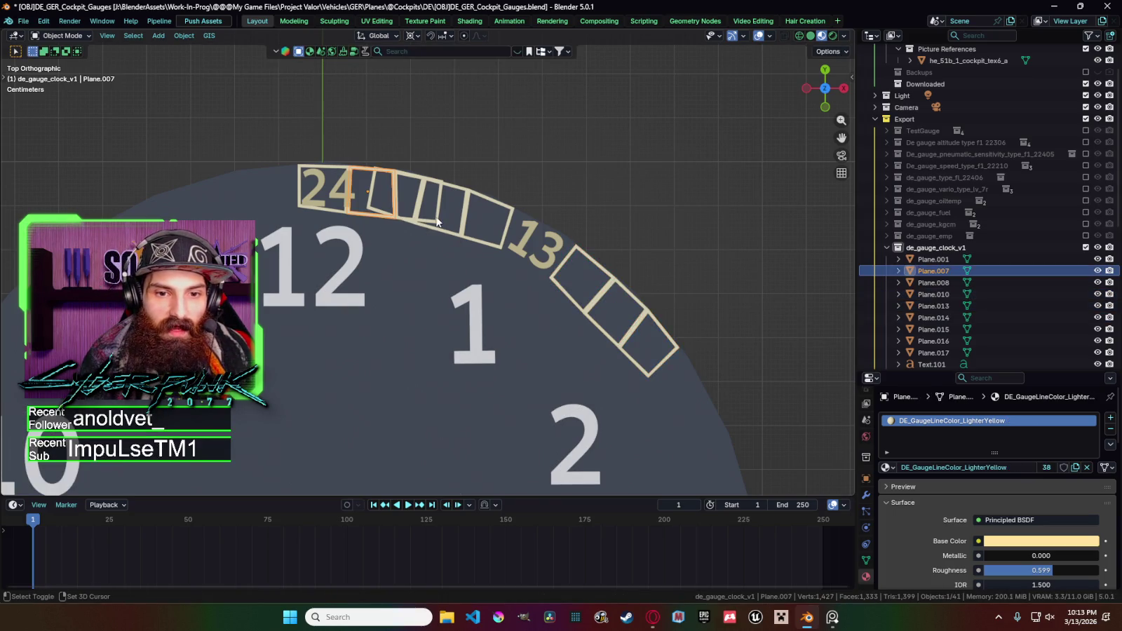
{"action": "left_click", "coordinate": [421, 214], "text": "shift"}
{"action": "left_click", "coordinate": [342, 214], "text": "shift"}
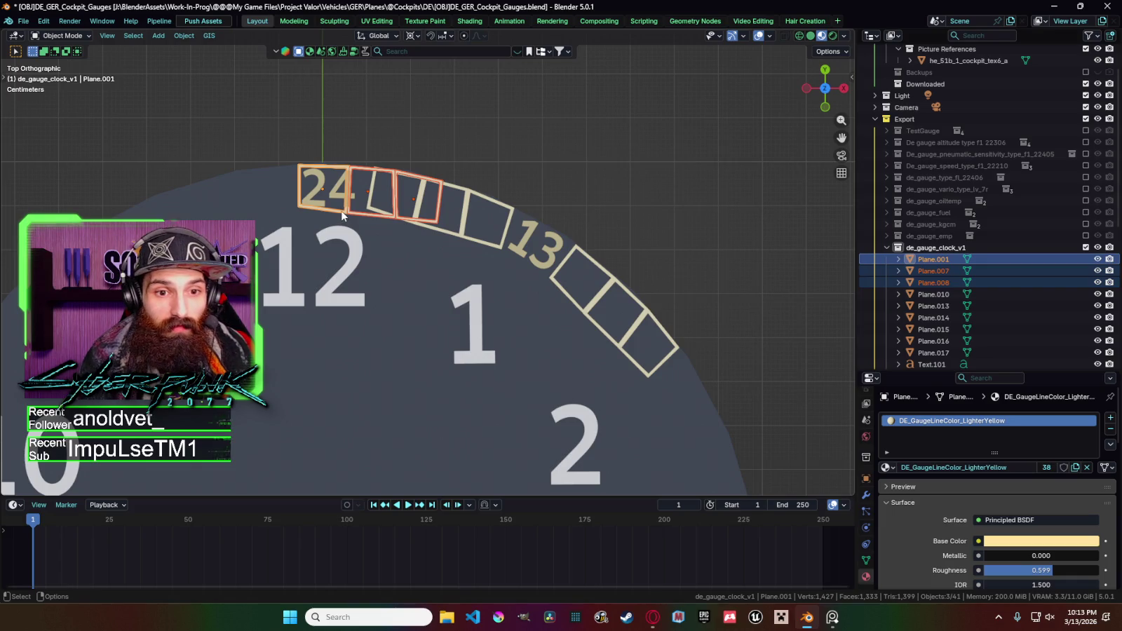
{"action": "key", "text": "h"}
{"action": "scroll", "coordinate": [506, 136], "scroll_direction": "down", "scroll_amount": 1}
{"action": "scroll", "coordinate": [483, 213], "scroll_direction": "down", "scroll_amount": 4}
{"action": "scroll", "coordinate": [504, 232], "scroll_direction": "down", "scroll_amount": 3}
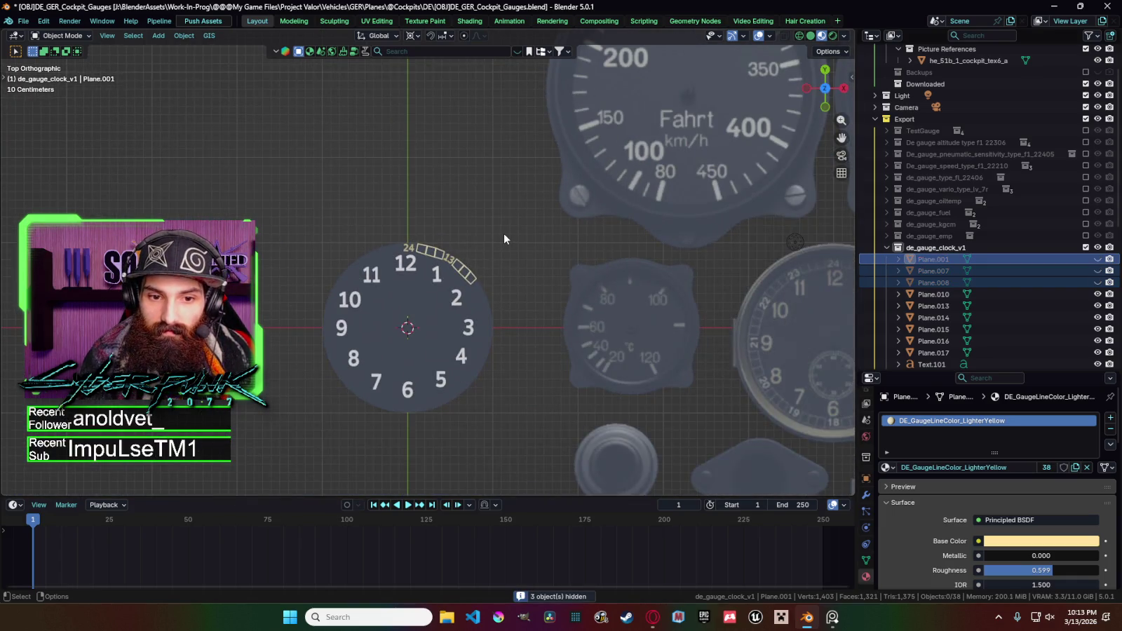
{"action": "scroll", "coordinate": [504, 239], "scroll_direction": "down", "scroll_amount": 1}
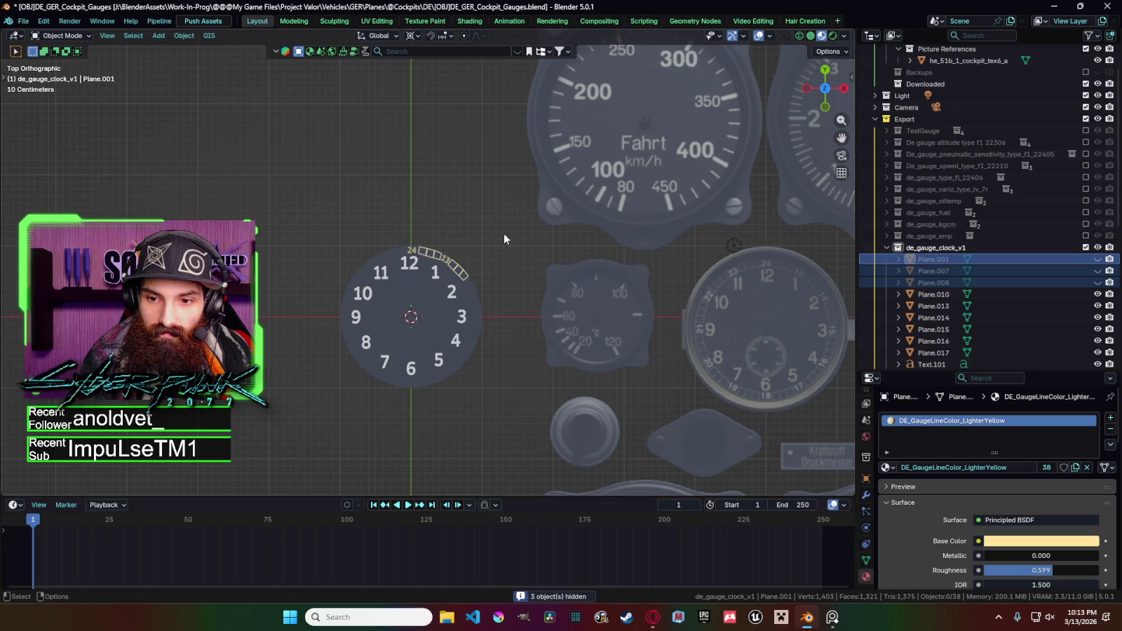
{"action": "scroll", "coordinate": [504, 239], "scroll_direction": "up", "scroll_amount": 5}
{"action": "scroll", "coordinate": [477, 233], "scroll_direction": "up", "scroll_amount": 5}
Toggle Edit Mode on a pasted box, zoom out, and select the 12 and 13 labels.
{"action": "left_click", "coordinate": [460, 224]}
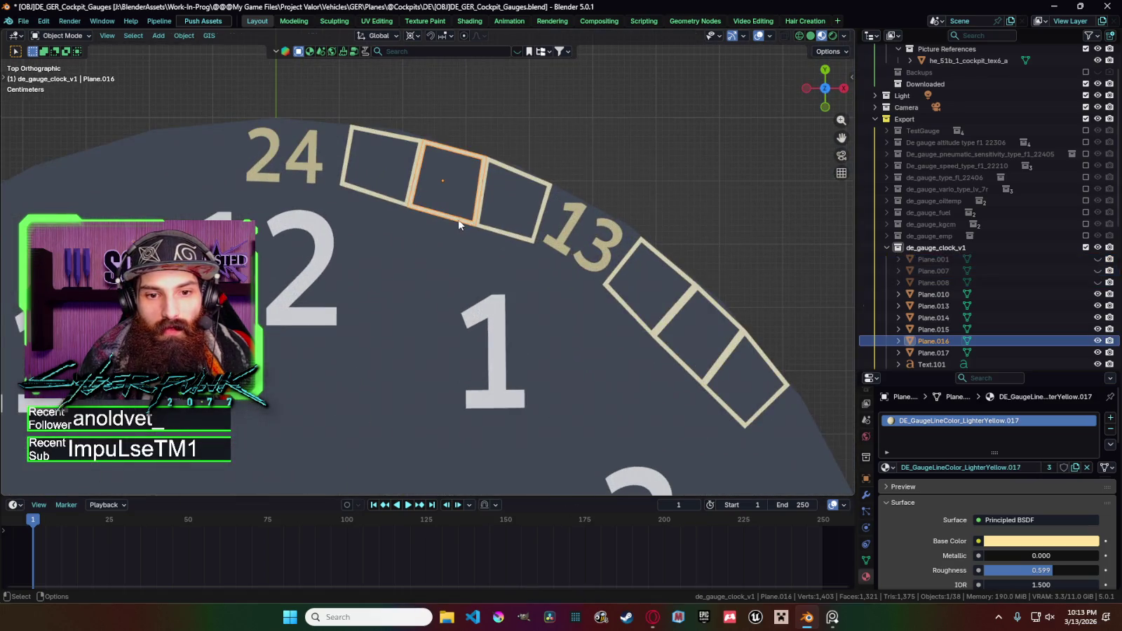
{"action": "key", "text": "Tab"}
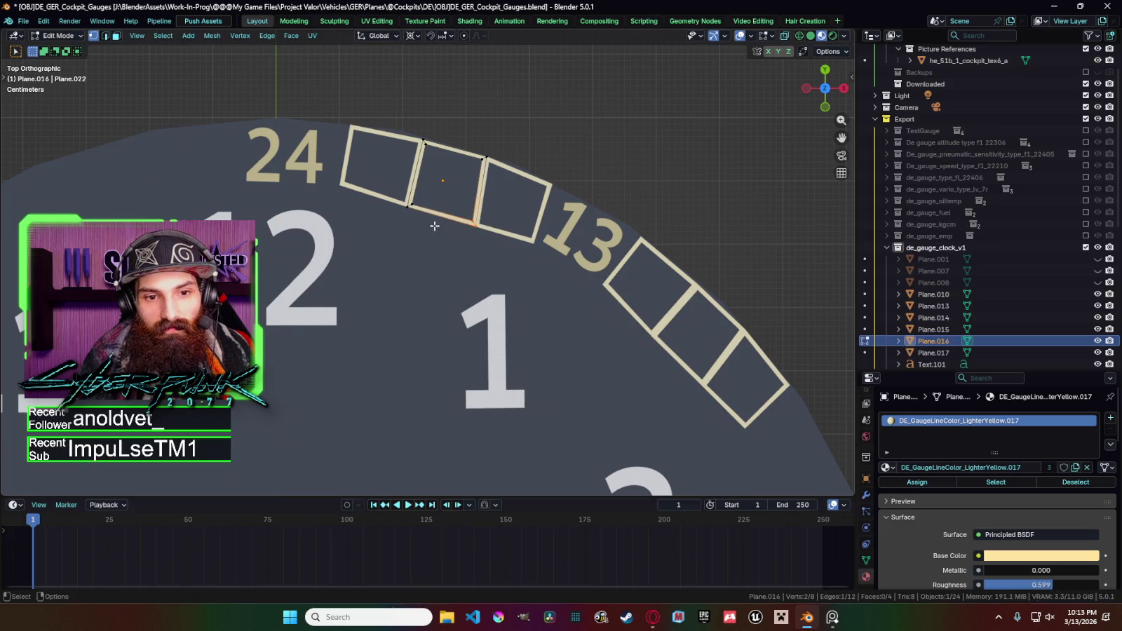
{"action": "key", "text": "Tab"}
{"action": "scroll", "coordinate": [512, 238], "scroll_direction": "down", "scroll_amount": 6}
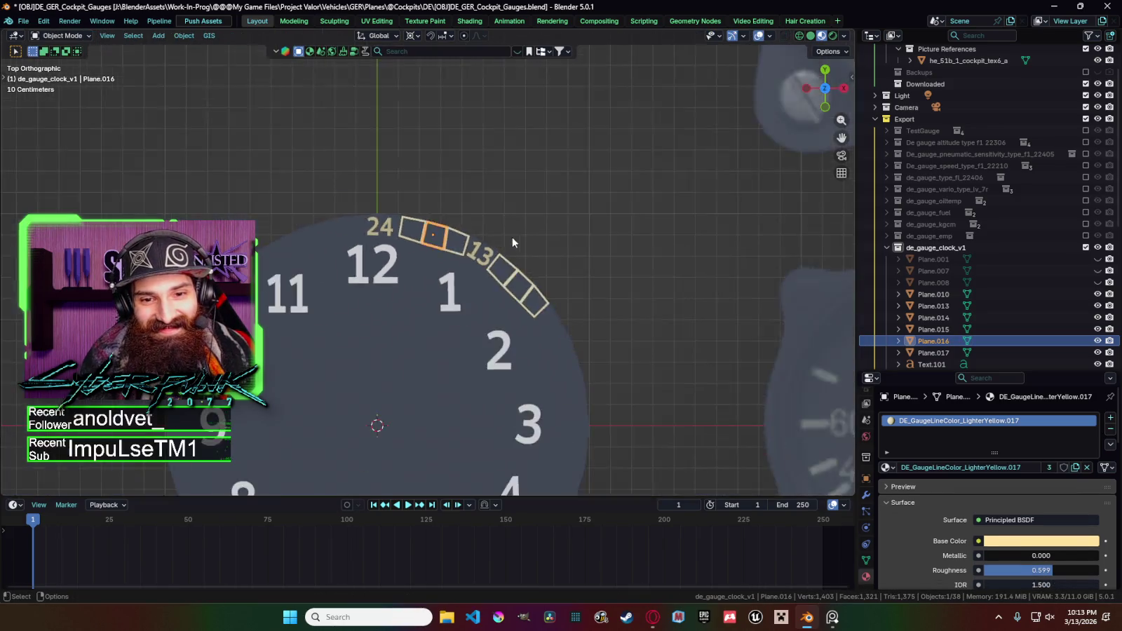
{"action": "scroll", "coordinate": [512, 242], "scroll_direction": "down", "scroll_amount": 5}
{"action": "scroll", "coordinate": [513, 250], "scroll_direction": "down", "scroll_amount": 1}
{"action": "left_click", "coordinate": [412, 263]}
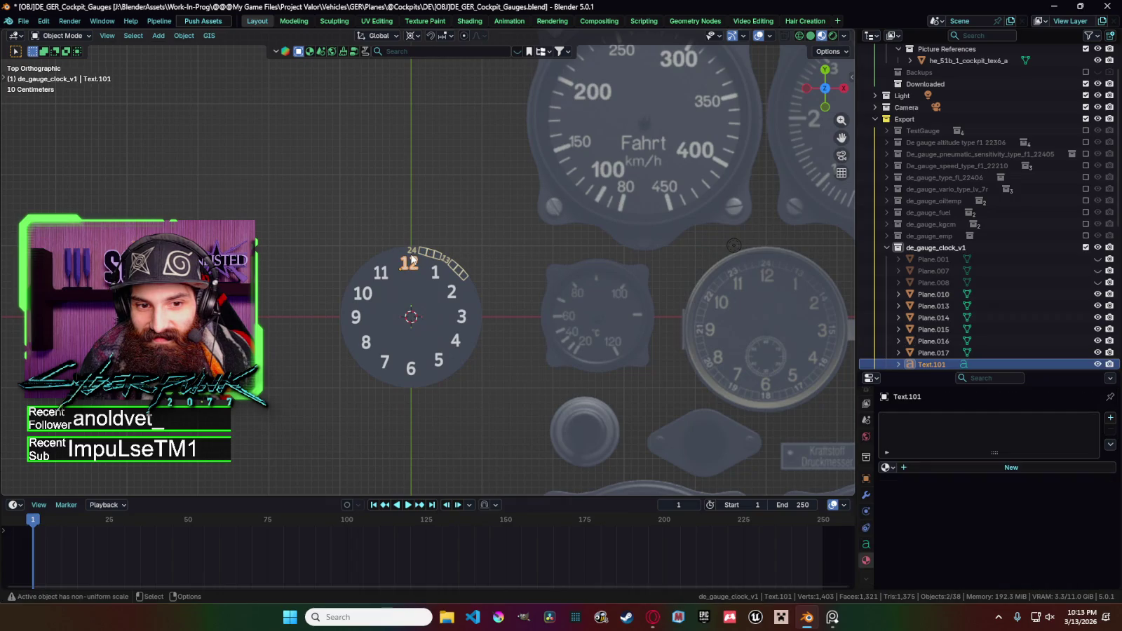
{"action": "left_click", "coordinate": [449, 263]}
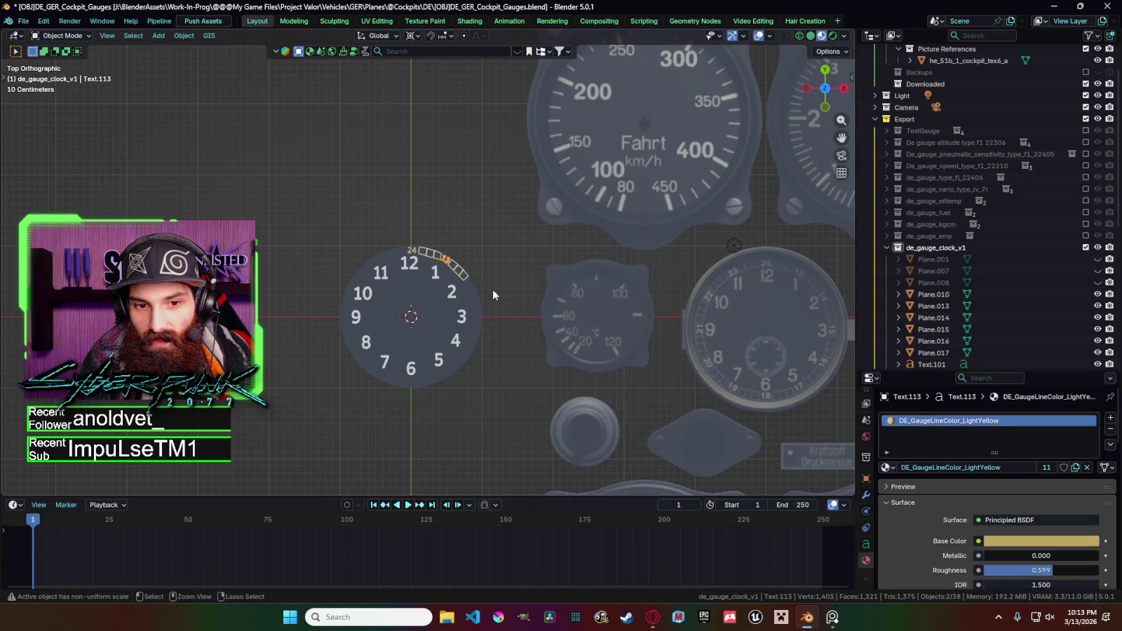
Copy the 13 label, rotate the copy 30 degrees around the rim and retype it as 14.
{"action": "key", "text": "ctrl+c"}
{"action": "key", "text": "ctrl+v"}
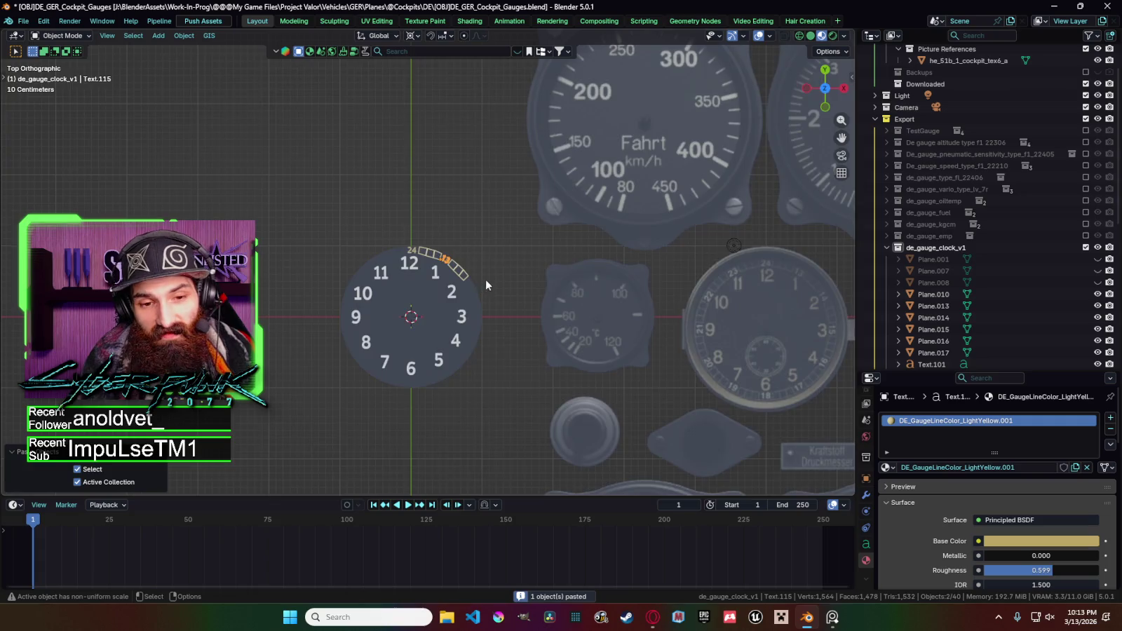
{"action": "scroll", "coordinate": [487, 281], "scroll_direction": "up", "scroll_amount": 4}
{"action": "key", "text": "r"}
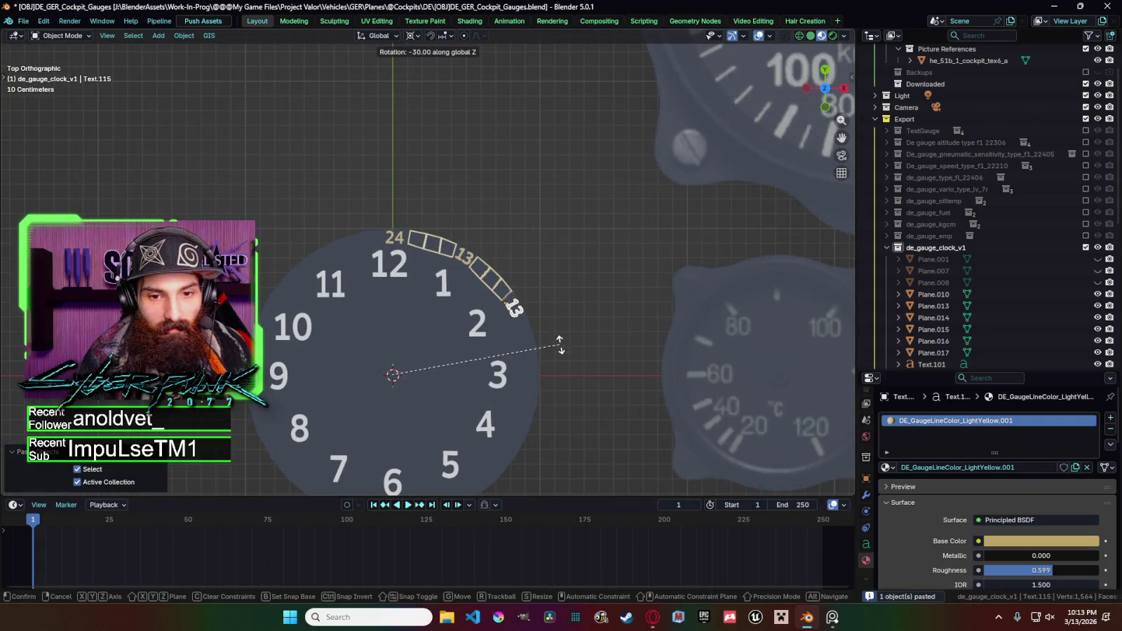
{"action": "left_click", "coordinate": [554, 342]}
{"action": "scroll", "coordinate": [529, 324], "scroll_direction": "down", "scroll_amount": 2}
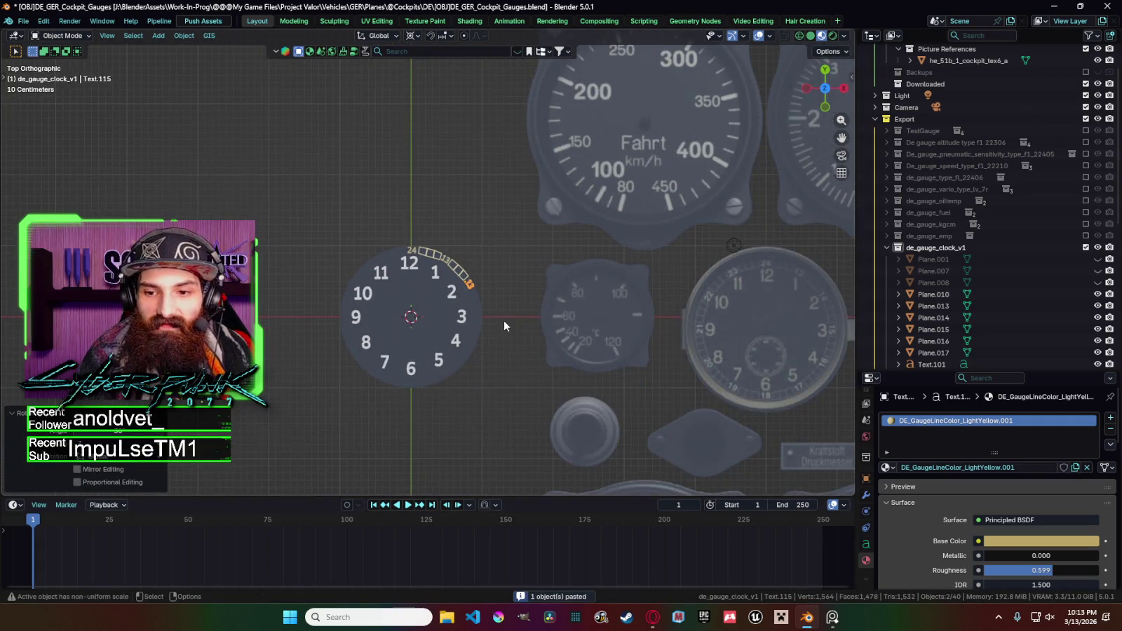
{"action": "scroll", "coordinate": [502, 321], "scroll_direction": "up", "scroll_amount": 5}
{"action": "key", "text": "Tab"}
{"action": "key", "text": "BackSpace"}
{"action": "type", "text": "4"}
{"action": "key", "text": "Tab"}
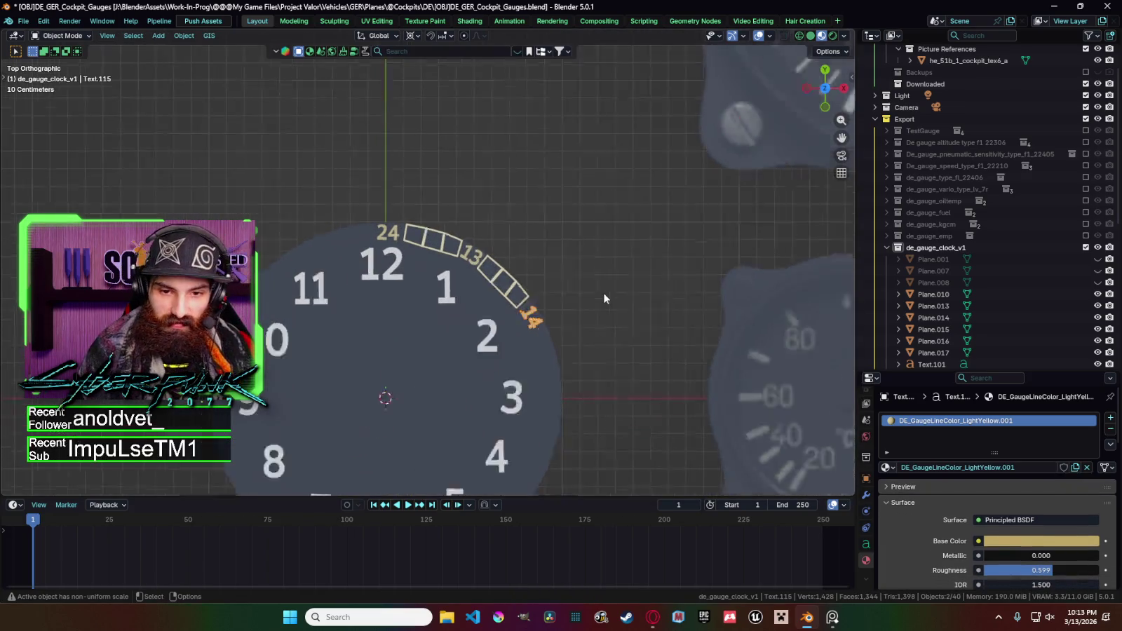
Paste another label copy rotated -30 degrees further around the rim.
{"action": "scroll", "coordinate": [595, 289], "scroll_direction": "down", "scroll_amount": 3}
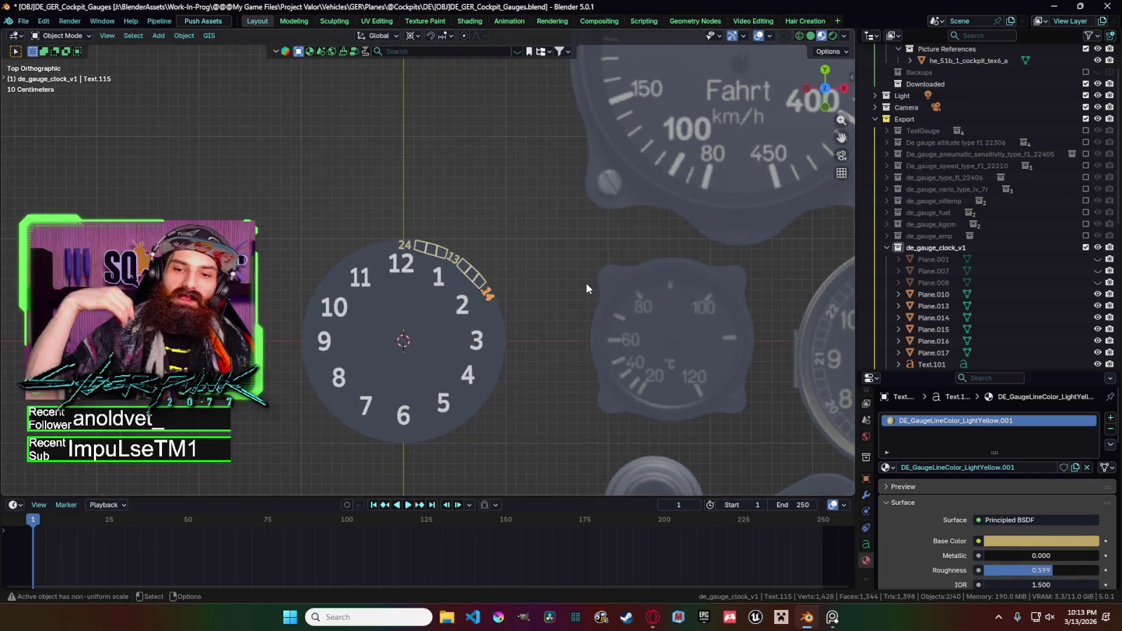
{"action": "scroll", "coordinate": [562, 304], "scroll_direction": "down", "scroll_amount": 2}
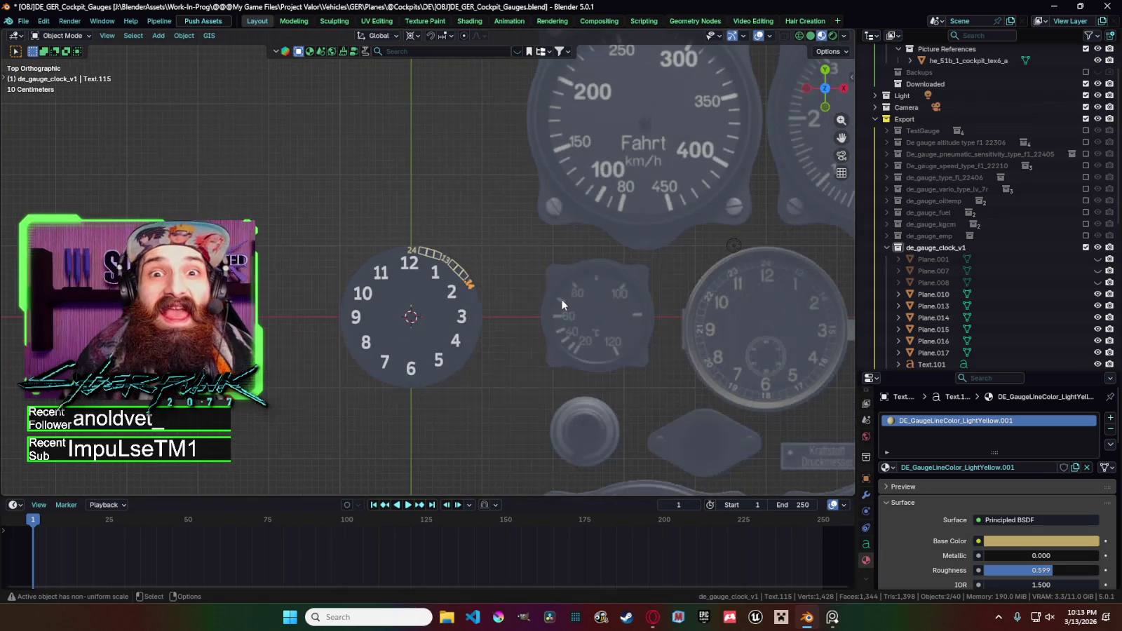
{"action": "key", "text": "ctrl+v"}
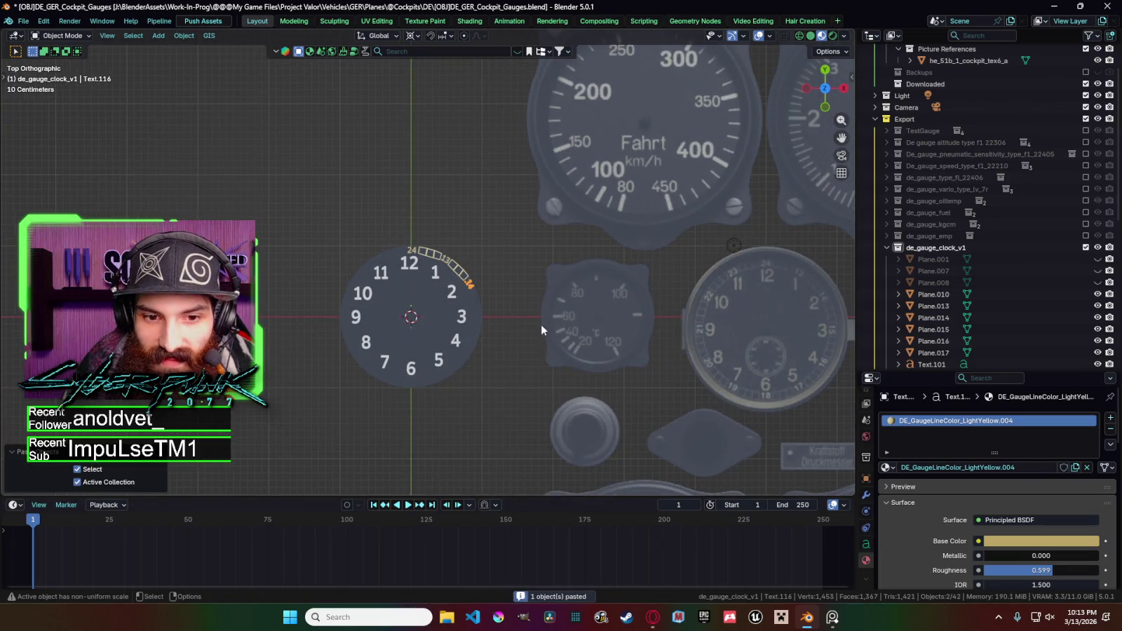
{"action": "key", "text": "r"}
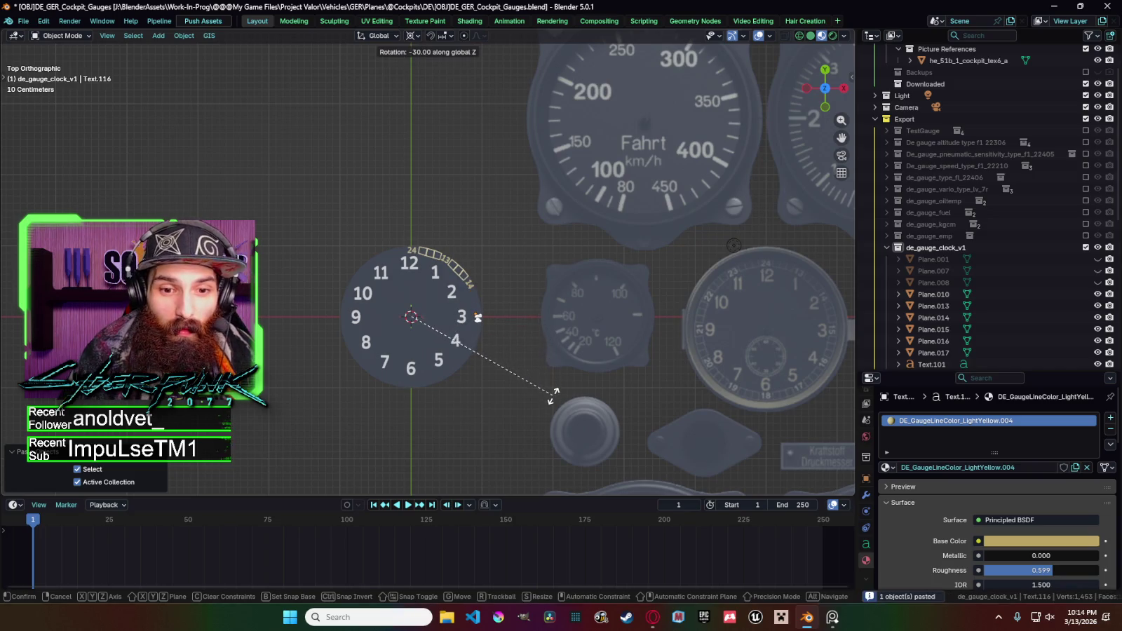
{"action": "left_click", "coordinate": [552, 395]}
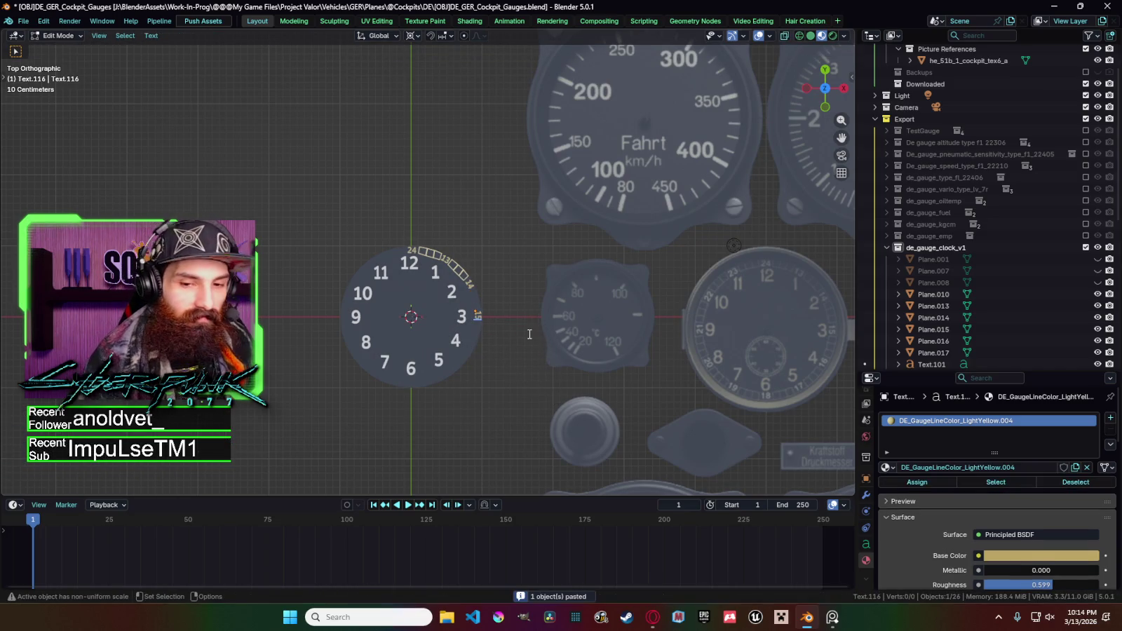
Paste a third label copy, rotate it further around the rim and edit it as 16.
{"action": "key", "text": "ctrl+v"}
{"action": "key", "text": "r"}
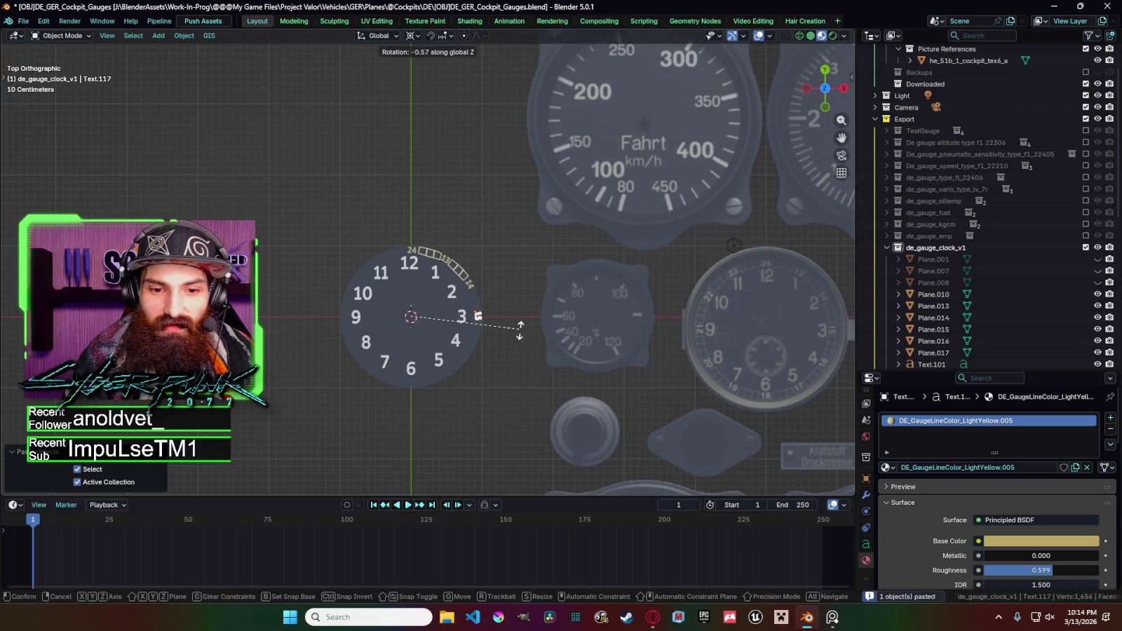
{"action": "left_click", "coordinate": [495, 374]}
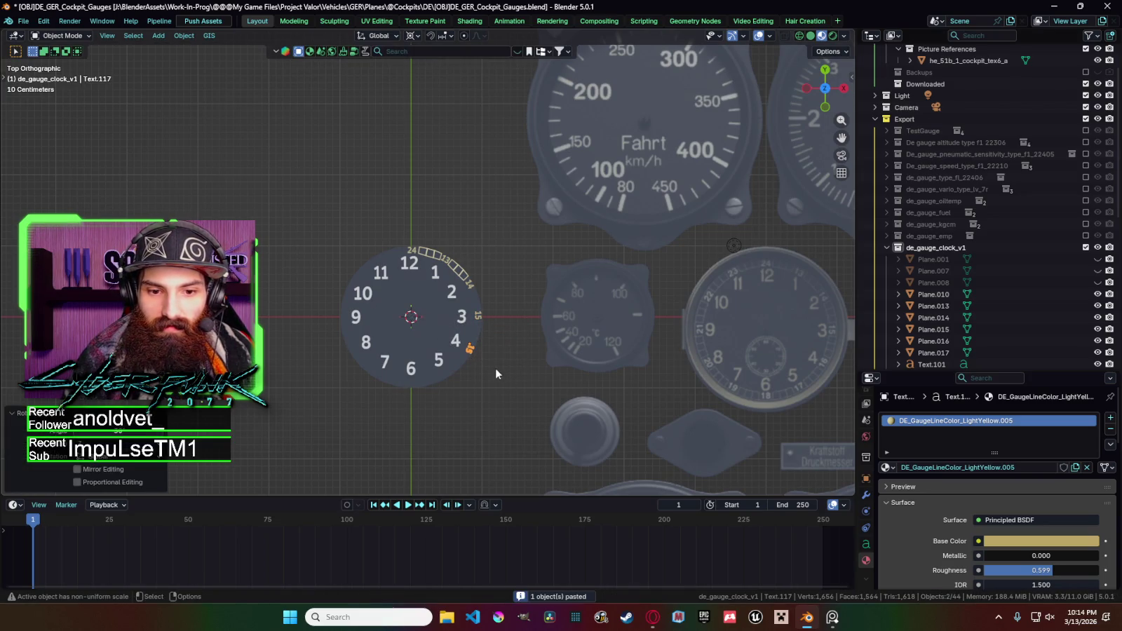
{"action": "key", "text": "Tab"}
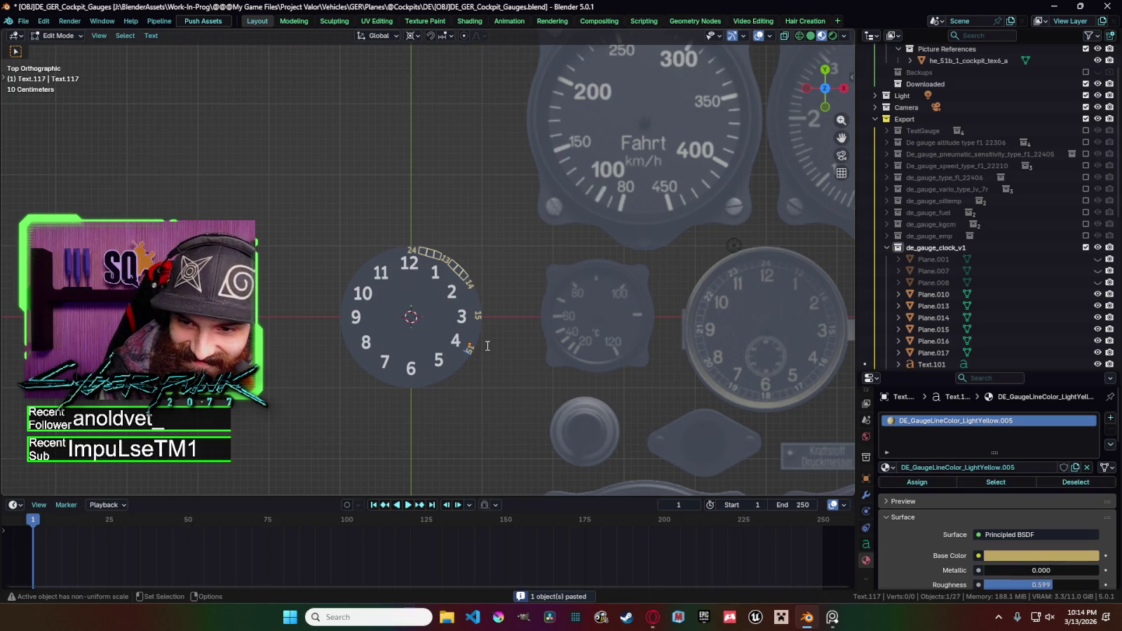
{"action": "key", "text": "BackSpace"}
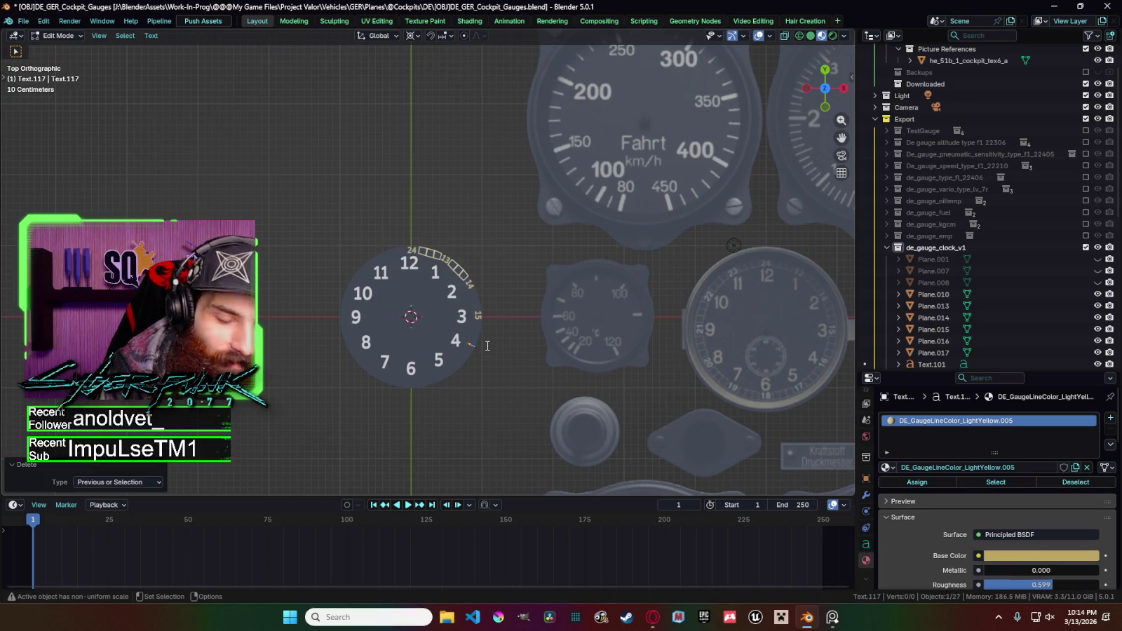
{"action": "key", "text": "Tab"}
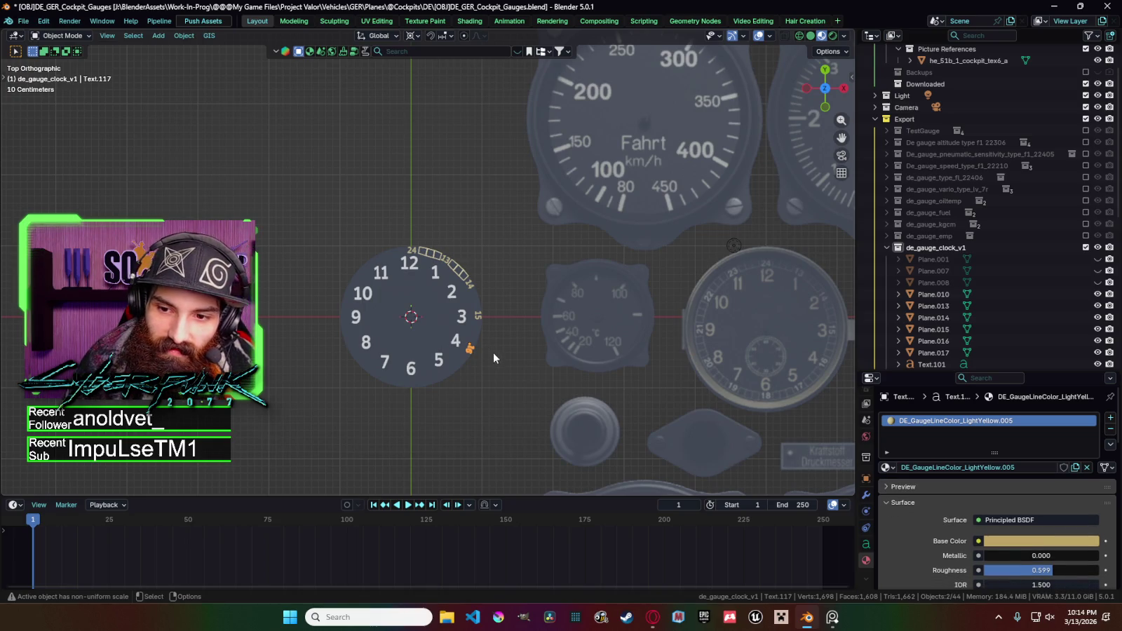
Try rotating and moving the 16 label, cancelling each attempt.
{"action": "key", "text": "r"}
{"action": "right_click", "coordinate": [496, 349]}
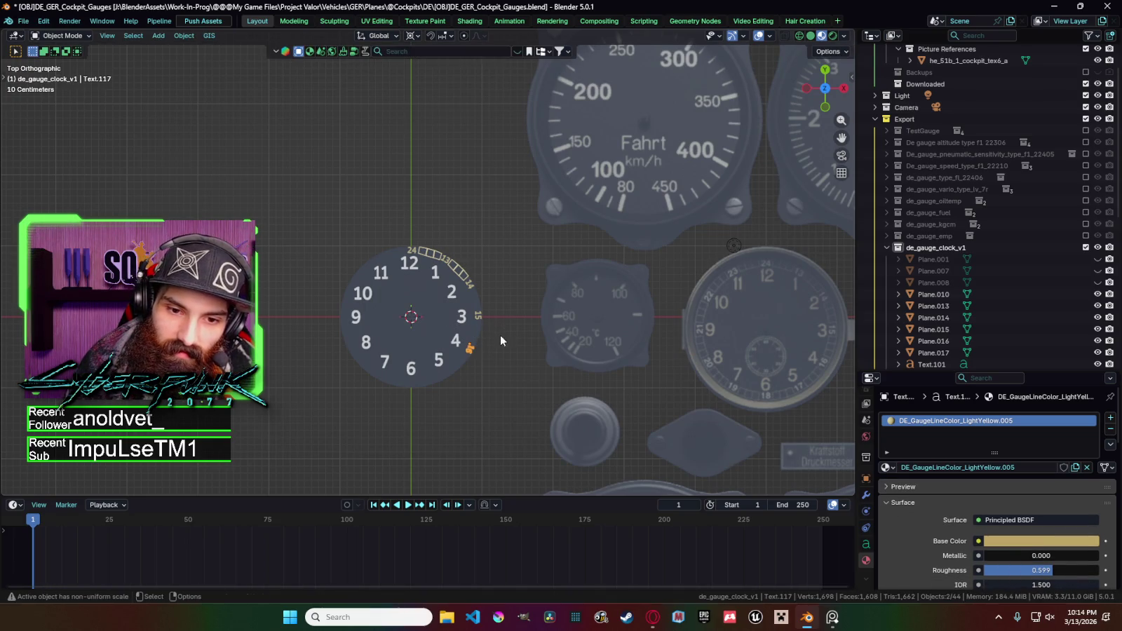
{"action": "left_click", "coordinate": [418, 36]}
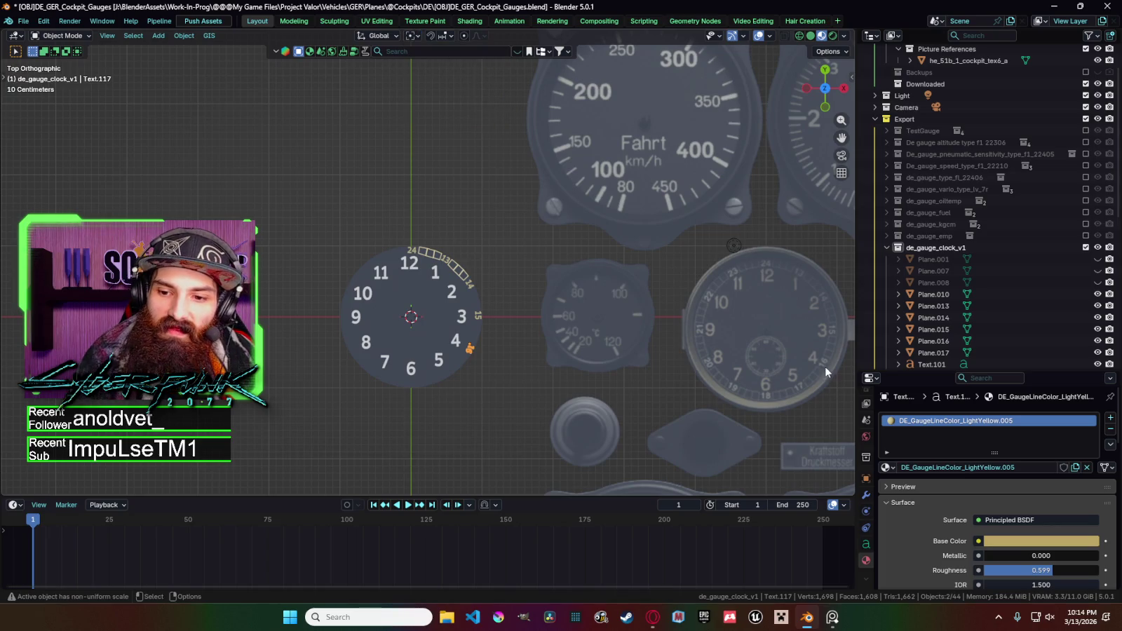
{"action": "key", "text": "r"}
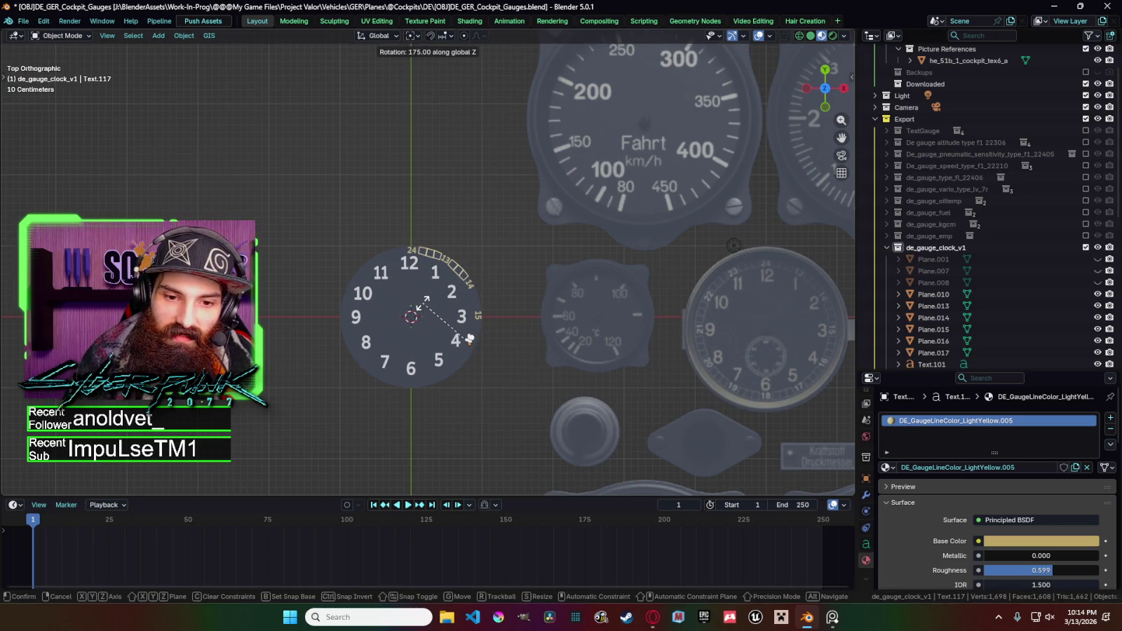
{"action": "right_click", "coordinate": [420, 316]}
{"action": "key", "text": "g"}
{"action": "key", "text": "x"}
{"action": "right_click", "coordinate": [420, 315]}
{"action": "key", "text": "g"}
{"action": "right_click", "coordinate": [470, 343]}
Nudge the 16 label slightly down beside the 4.
{"action": "key", "text": "g"}
{"action": "key", "text": "x"}
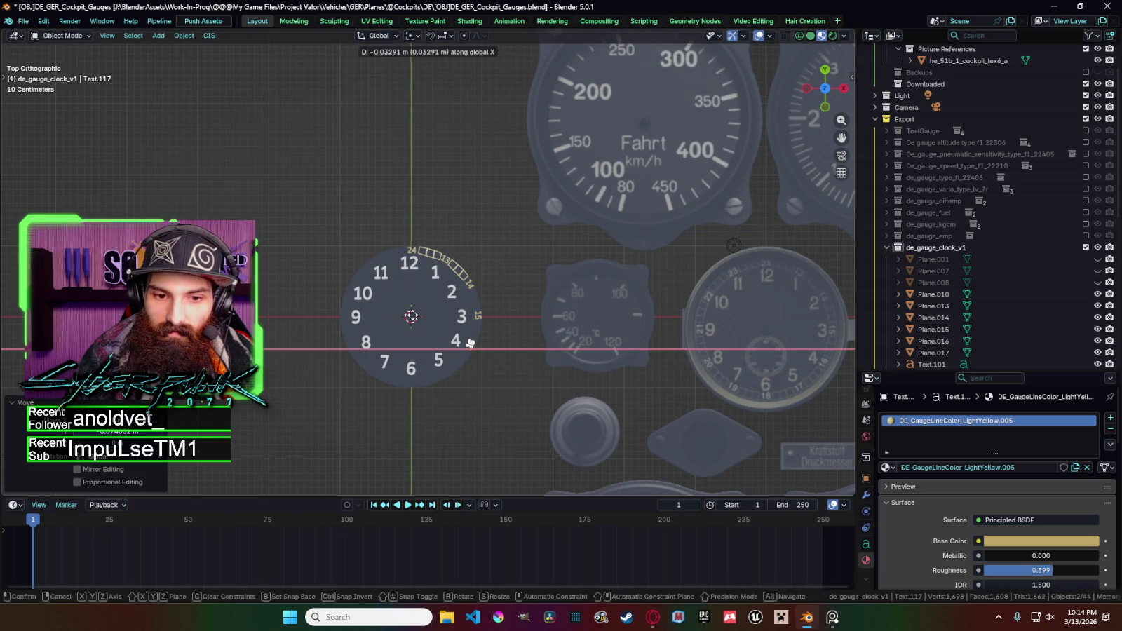
{"action": "right_click", "coordinate": [470, 343]}
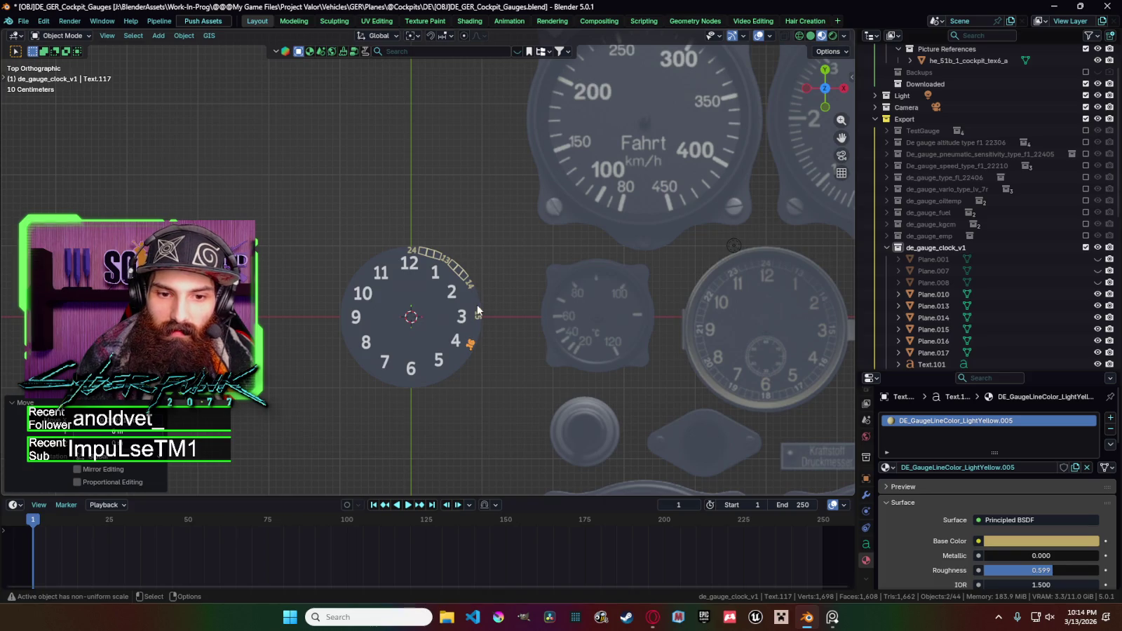
{"action": "key", "text": "g"}
{"action": "key", "text": "x"}
{"action": "key", "text": "y"}
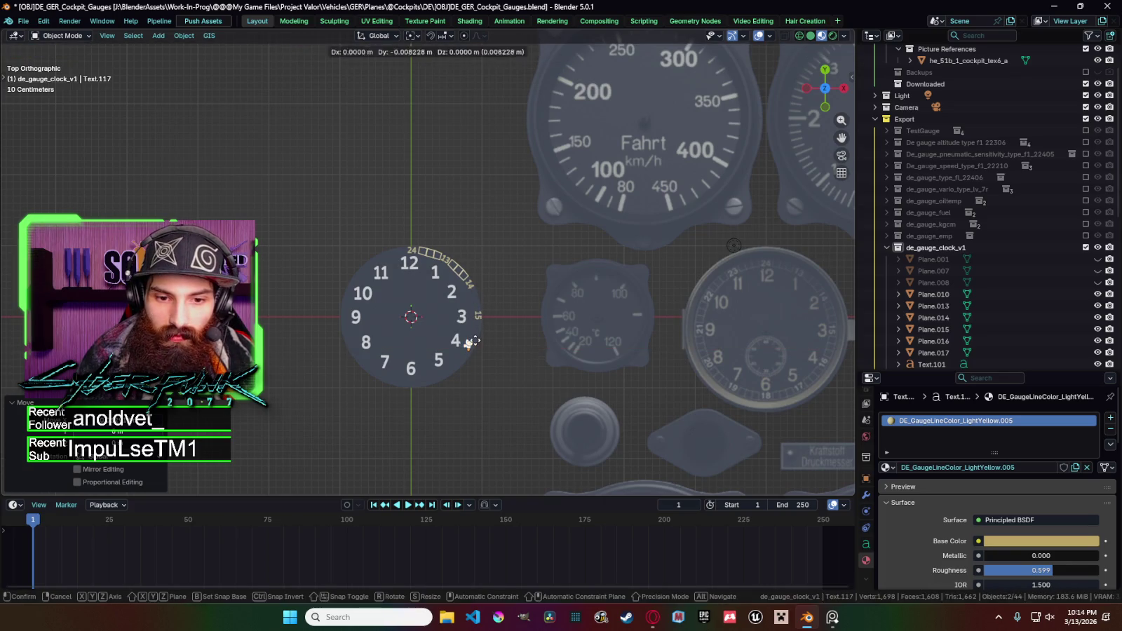
{"action": "left_click", "coordinate": [475, 300]}
{"action": "left_click", "coordinate": [476, 300]}
Join the box pieces between 24 and 13 into one tick-box object.
{"action": "scroll", "coordinate": [477, 294], "scroll_direction": "up", "scroll_amount": 3}
{"action": "left_click", "coordinate": [484, 288]}
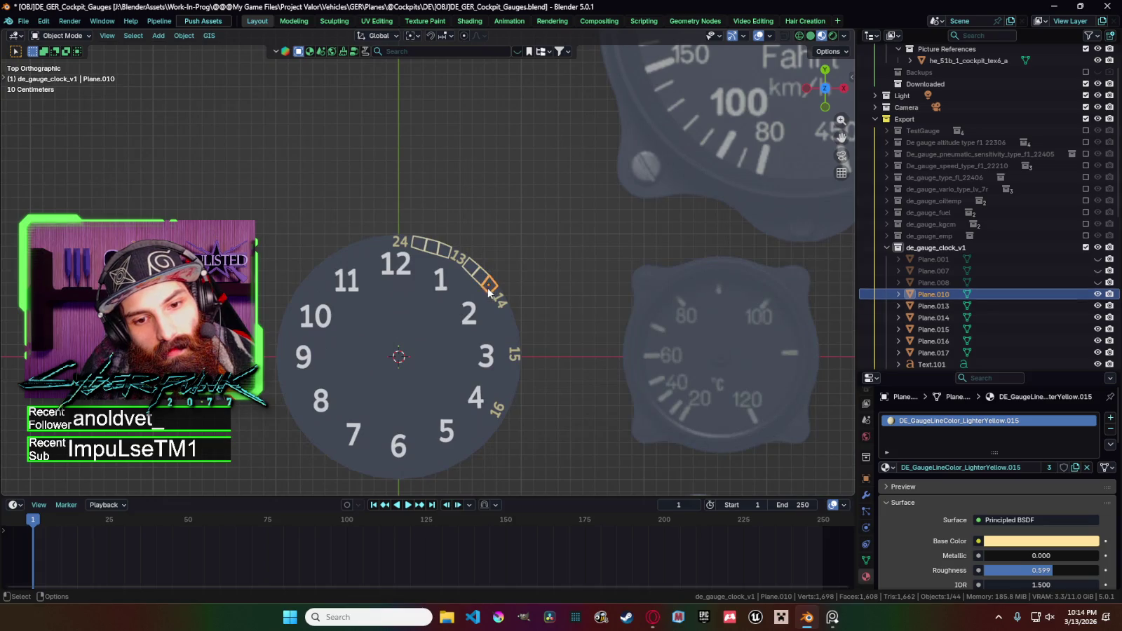
{"action": "scroll", "coordinate": [484, 289], "scroll_direction": "up", "scroll_amount": 4}
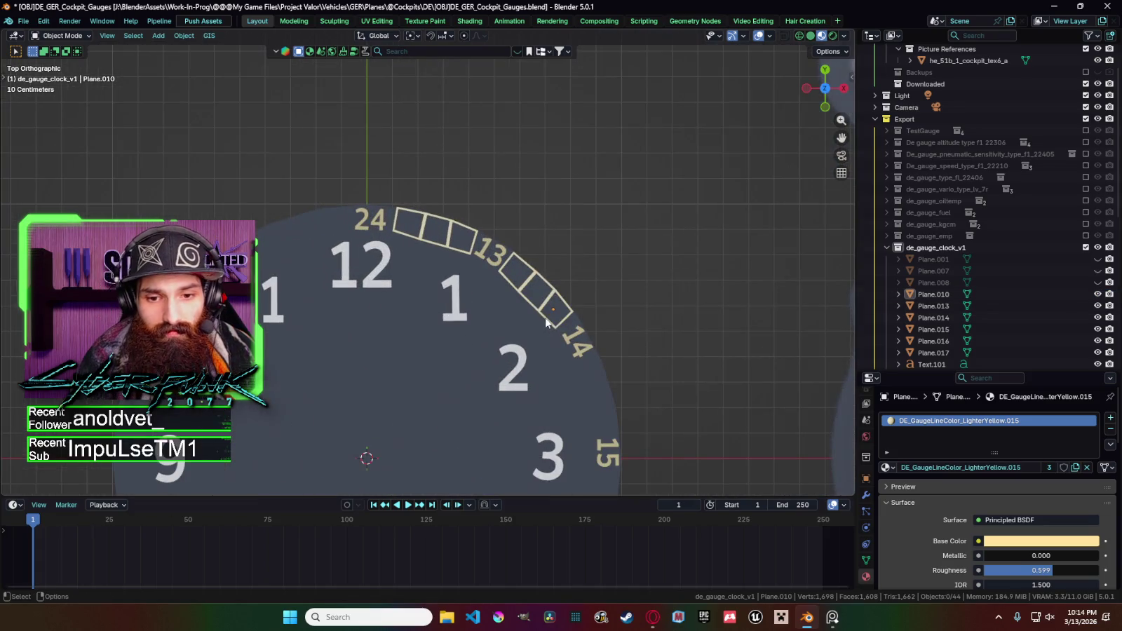
{"action": "left_click", "coordinate": [538, 313], "text": "shift"}
{"action": "left_click", "coordinate": [518, 292], "text": "shift"}
{"action": "left_click", "coordinate": [516, 293], "text": "shift"}
{"action": "left_click", "coordinate": [447, 247]}
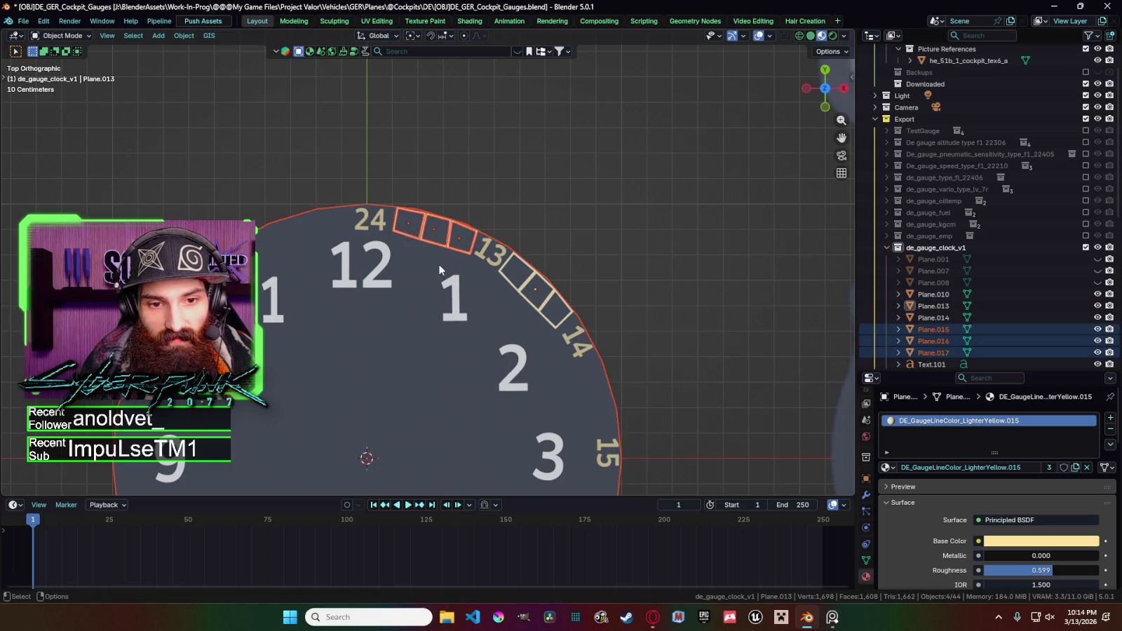
{"action": "left_click", "coordinate": [435, 269]}
{"action": "left_click_drag", "start_coordinate": [480, 261], "coordinate": [407, 217]}
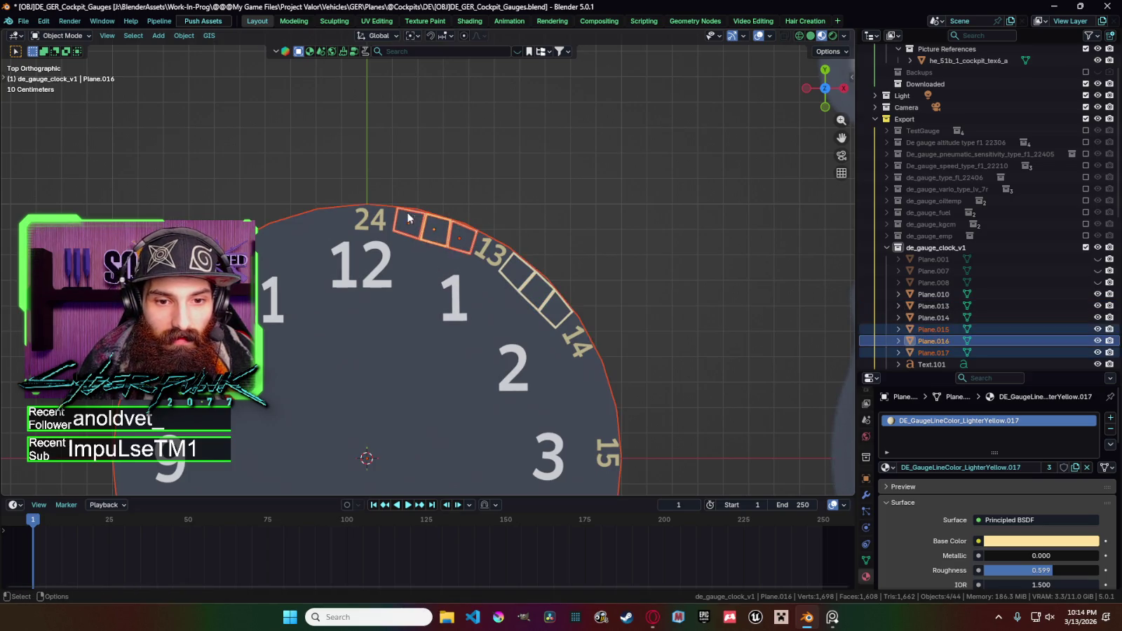
{"action": "left_click", "coordinate": [436, 265], "text": "shift"}
{"action": "left_click", "coordinate": [436, 265], "text": "shift"}
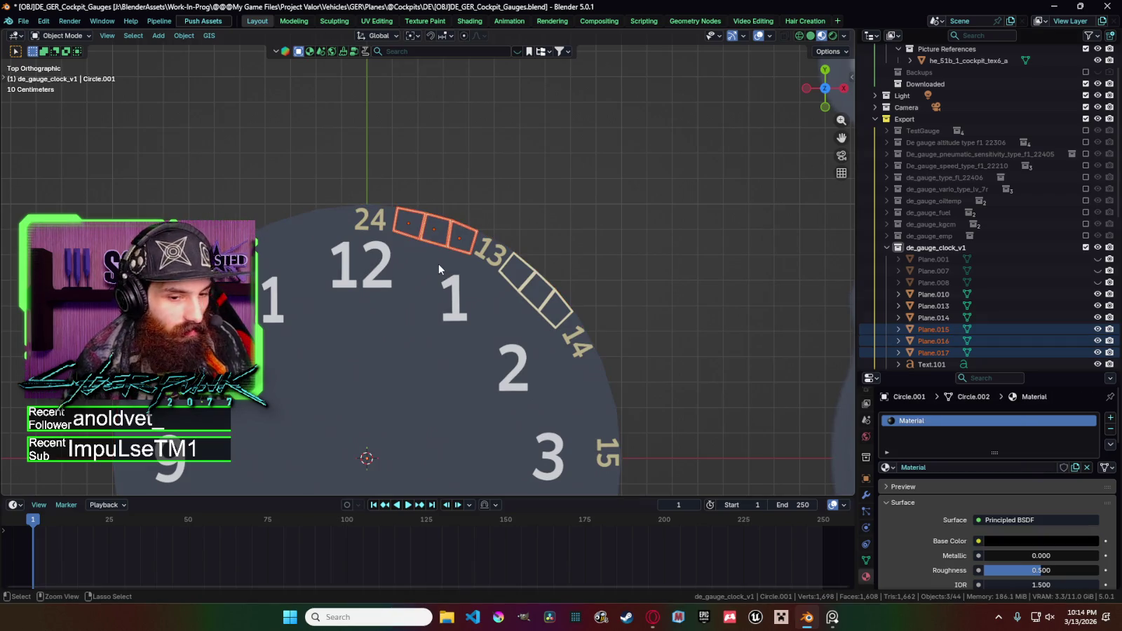
{"action": "key", "text": "ctrl+j"}
{"action": "scroll", "coordinate": [939, 319], "scroll_direction": "down", "scroll_amount": 1}
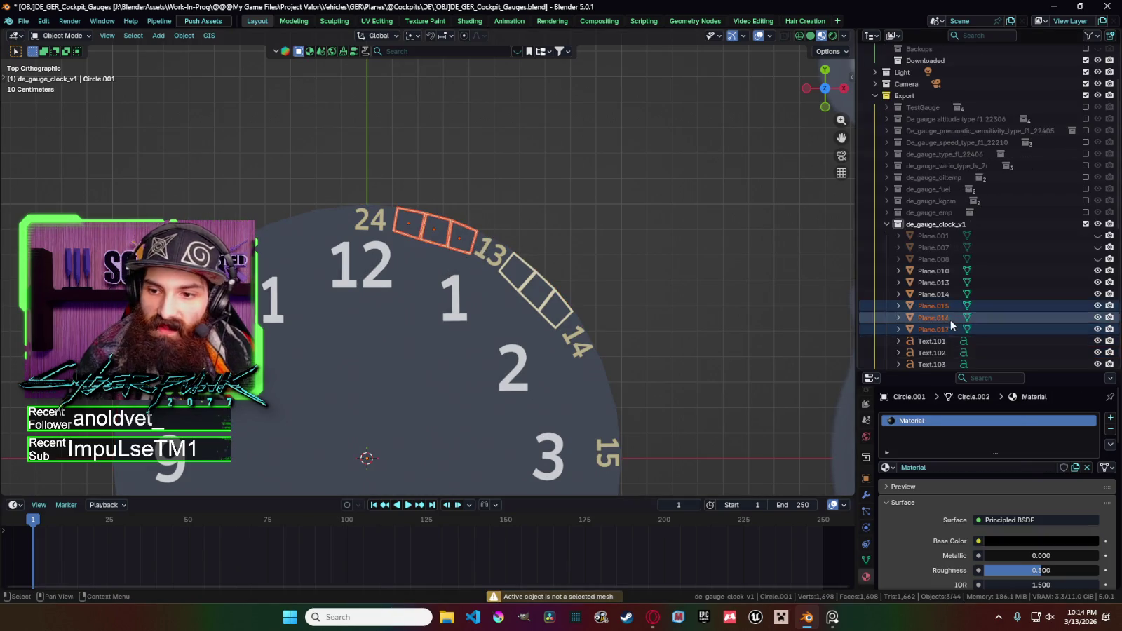
{"action": "left_click", "coordinate": [934, 306], "text": "ctrl"}
{"action": "key", "text": "ctrl+j"}
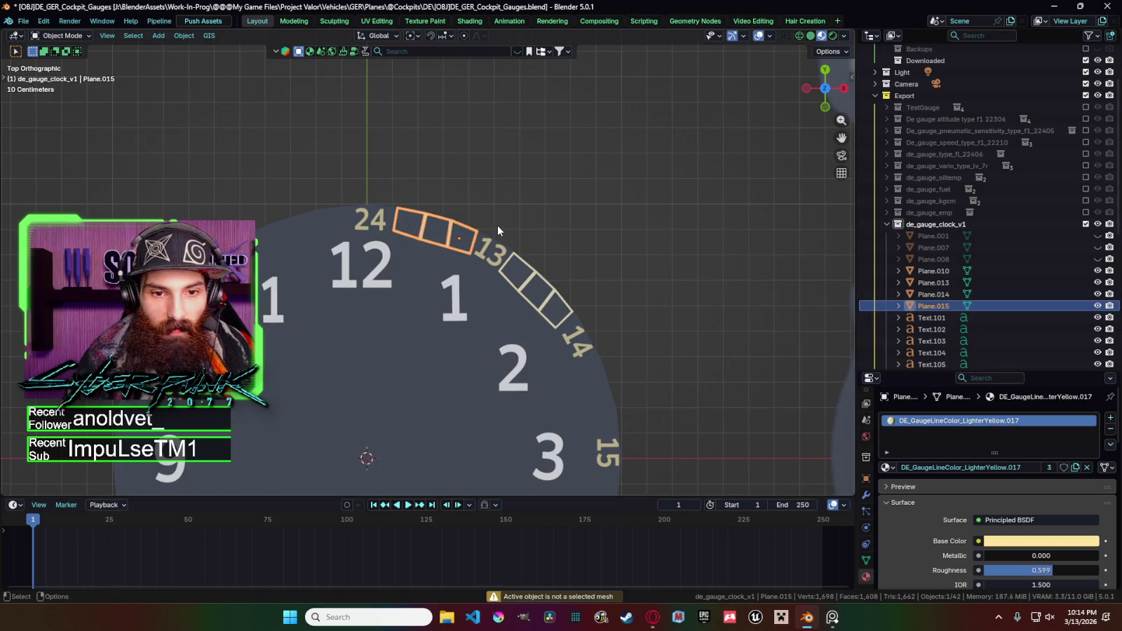
Paste a copy of the joined tick boxes, rotated 35° to the left of 24.
{"action": "key", "text": "ctrl+c"}
{"action": "key", "text": "ctrl+v"}
{"action": "scroll", "coordinate": [533, 253], "scroll_direction": "down", "scroll_amount": 3}
{"action": "key", "text": "r"}
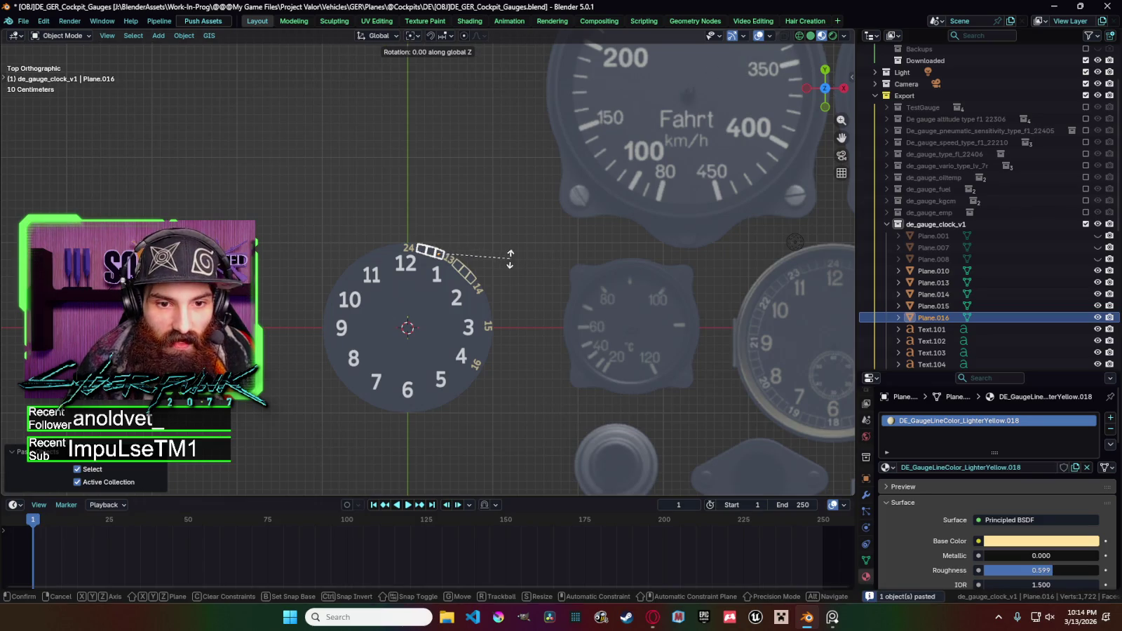
{"action": "right_click", "coordinate": [484, 250]}
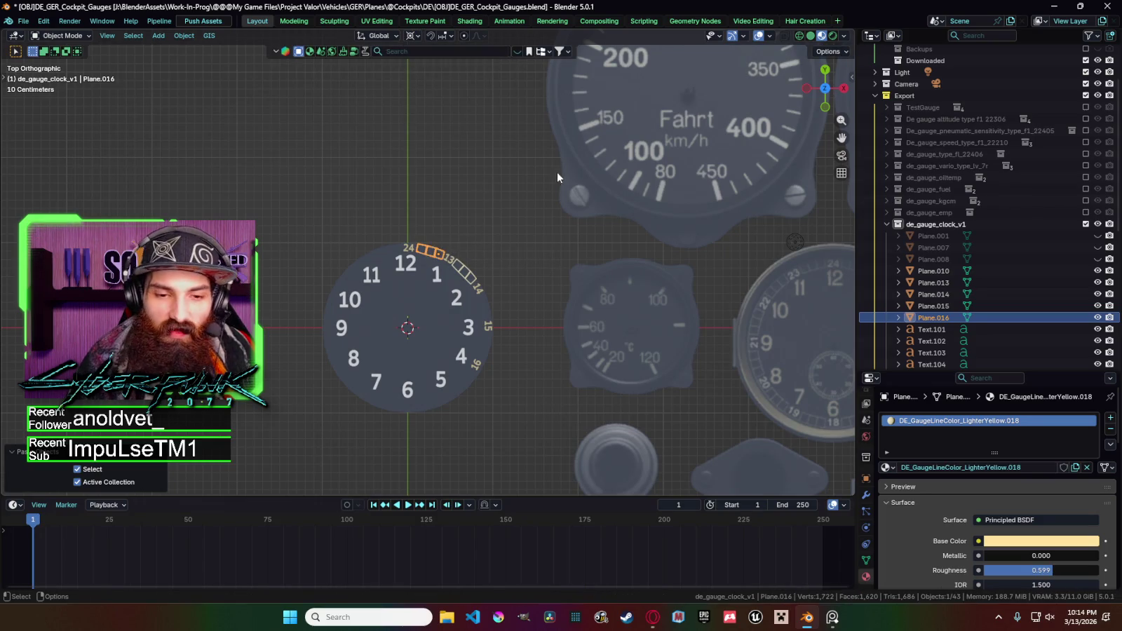
{"action": "key", "text": "r"}
{"action": "left_click", "coordinate": [441, 160]}
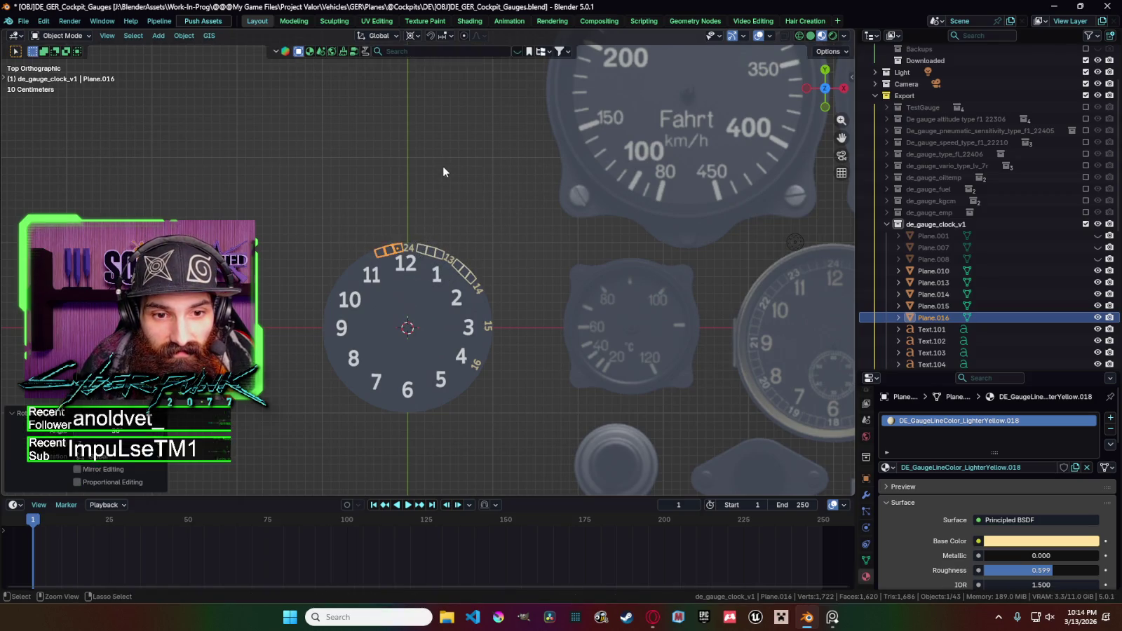
Set the 24 numeral upright with its Z rotation at 0 in the N panel.
{"action": "scroll", "coordinate": [458, 261], "scroll_direction": "up", "scroll_amount": 4}
{"action": "scroll", "coordinate": [459, 262], "scroll_direction": "up", "scroll_amount": 2}
{"action": "scroll", "coordinate": [459, 261], "scroll_direction": "down", "scroll_amount": 4}
{"action": "scroll", "coordinate": [459, 260], "scroll_direction": "down", "scroll_amount": 2}
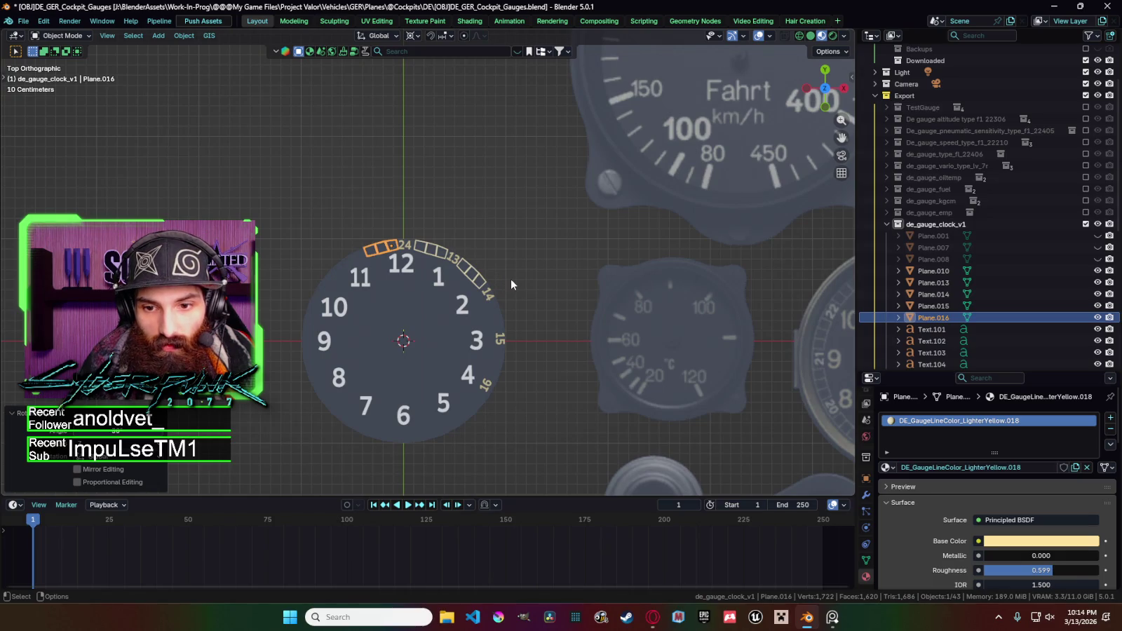
{"action": "scroll", "coordinate": [511, 284], "scroll_direction": "down", "scroll_amount": 1}
{"action": "scroll", "coordinate": [510, 284], "scroll_direction": "down", "scroll_amount": 1}
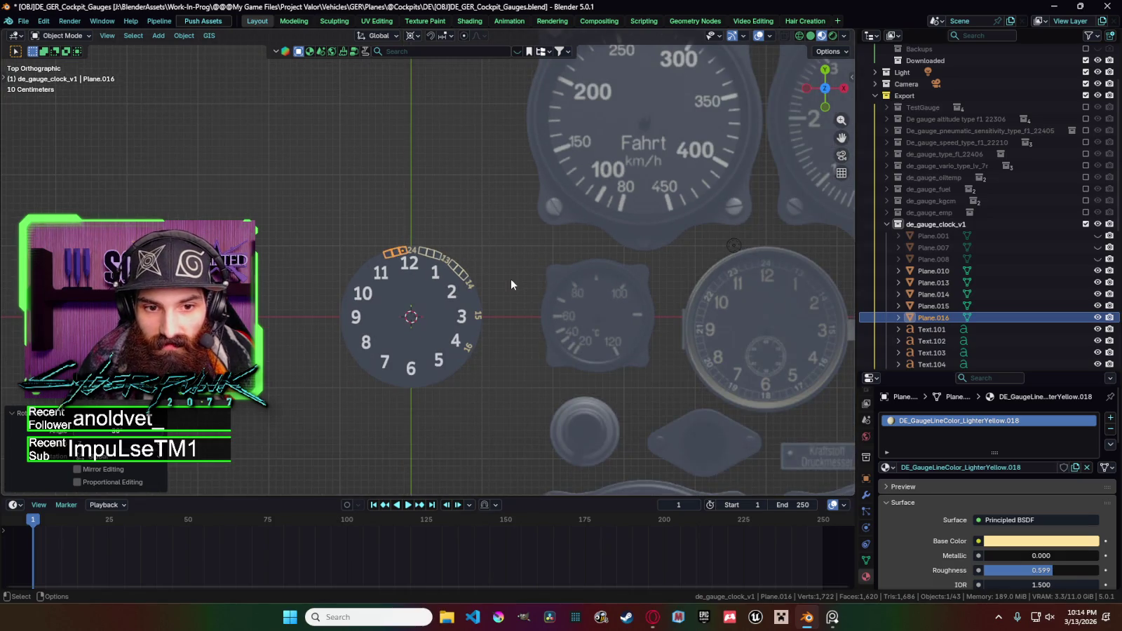
{"action": "scroll", "coordinate": [429, 266], "scroll_direction": "up", "scroll_amount": 4}
{"action": "left_click", "coordinate": [399, 240]}
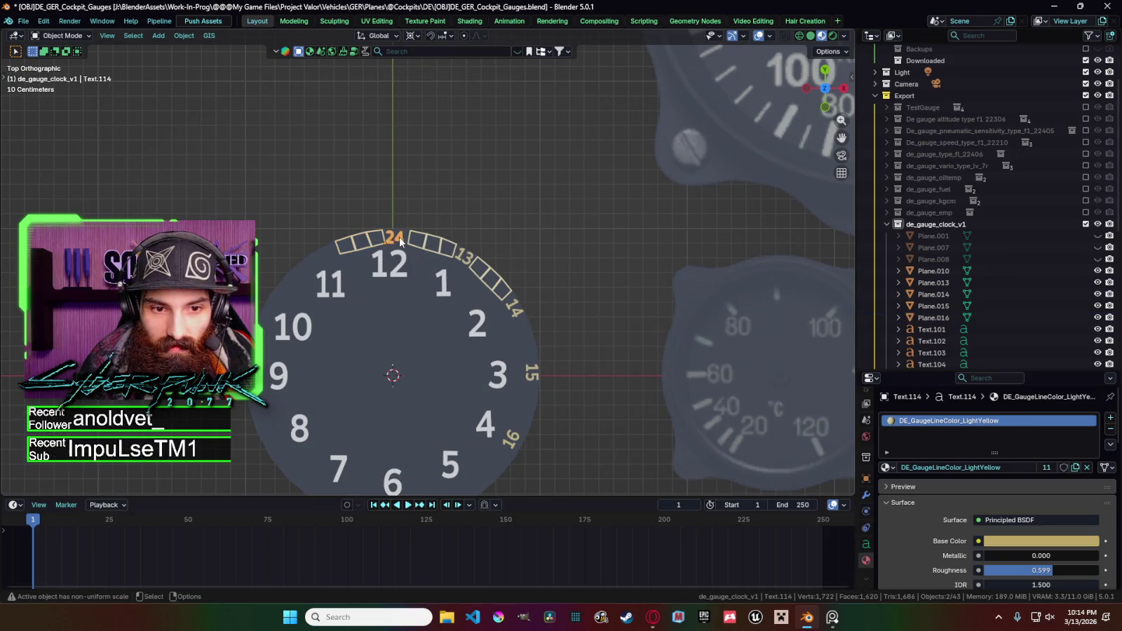
{"action": "key", "text": "r"}
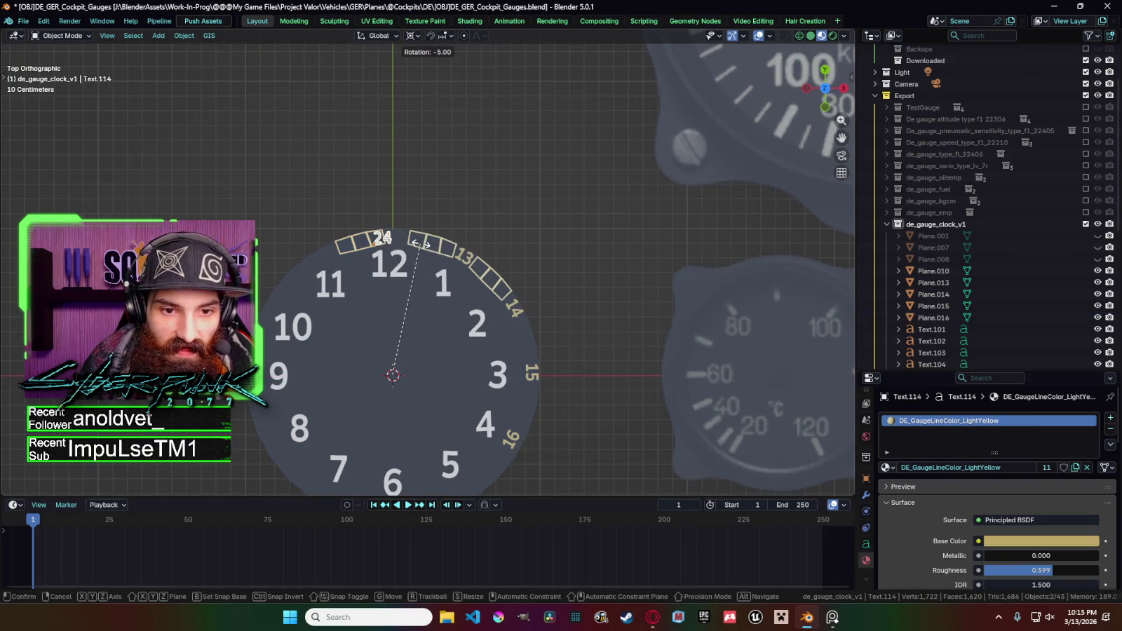
{"action": "left_click", "coordinate": [424, 246]}
{"action": "key", "text": "n"}
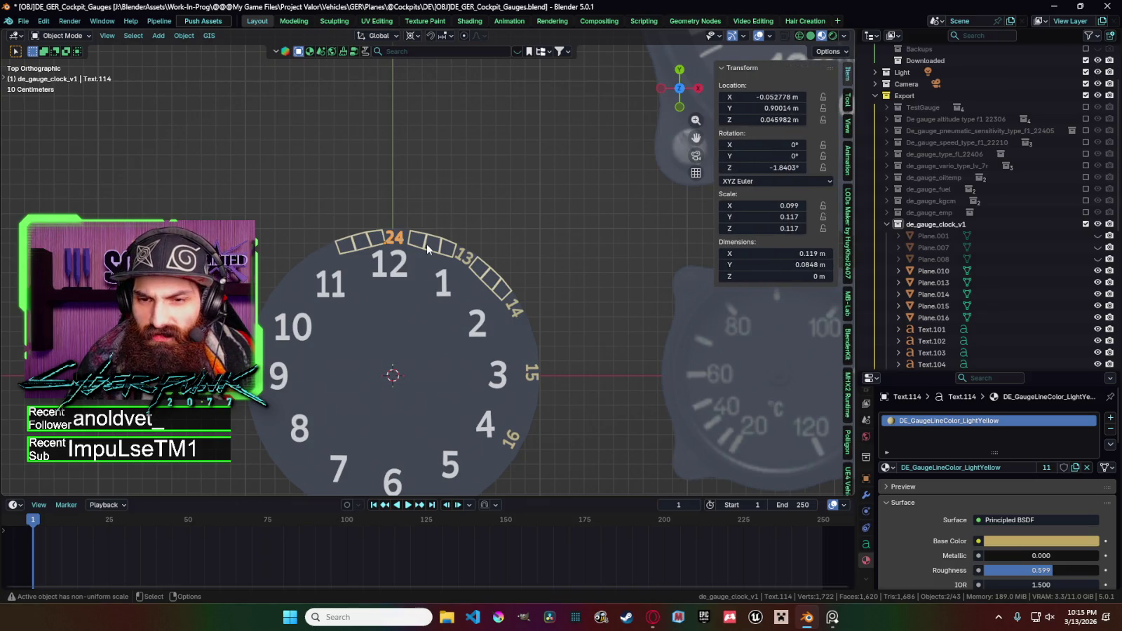
{"action": "left_click", "coordinate": [747, 167]}
{"action": "type", "text": "0"}
{"action": "key", "text": "Return"}
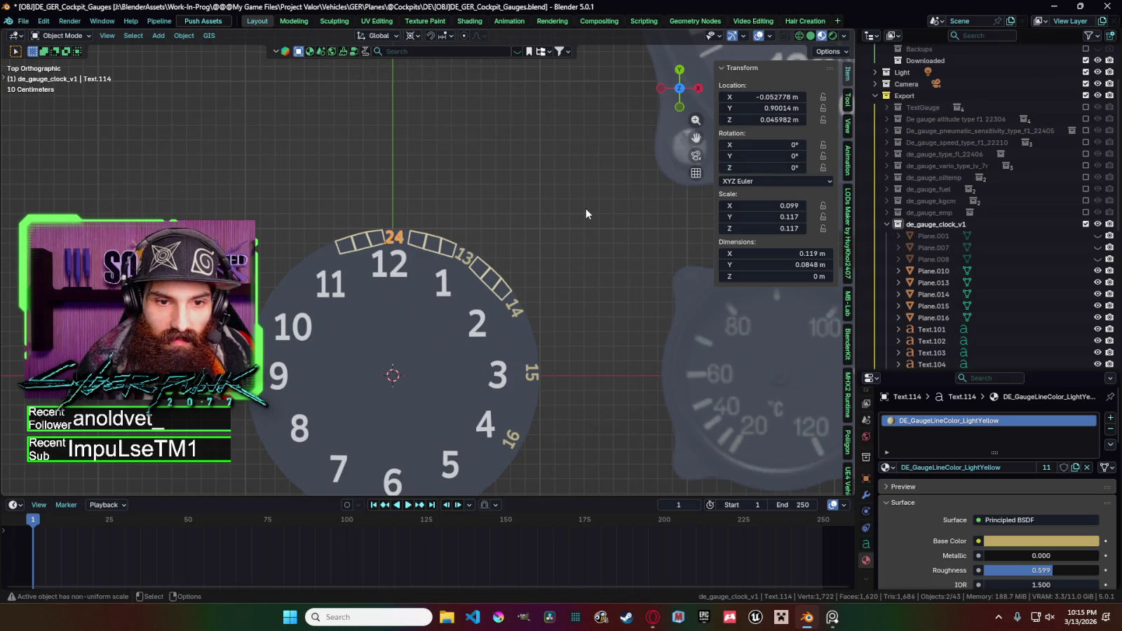
{"action": "right_click", "coordinate": [586, 209]}
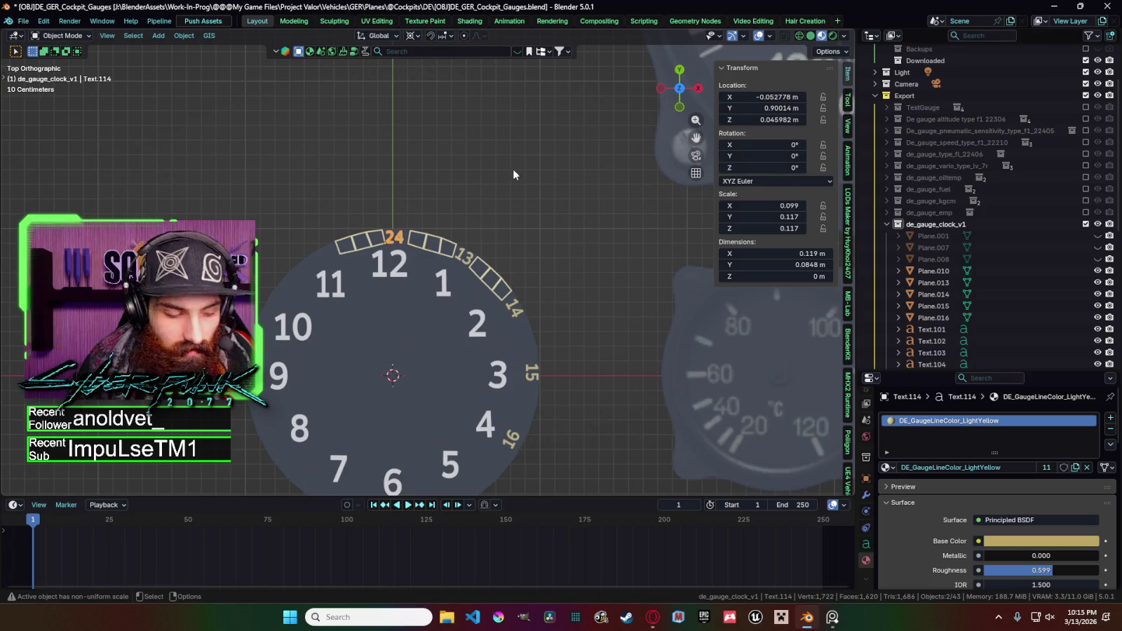
{"action": "key", "text": "n"}
Shift the 24 numeral along X to centre it between the boxes.
{"action": "key", "text": "g"}
{"action": "key", "text": "x"}
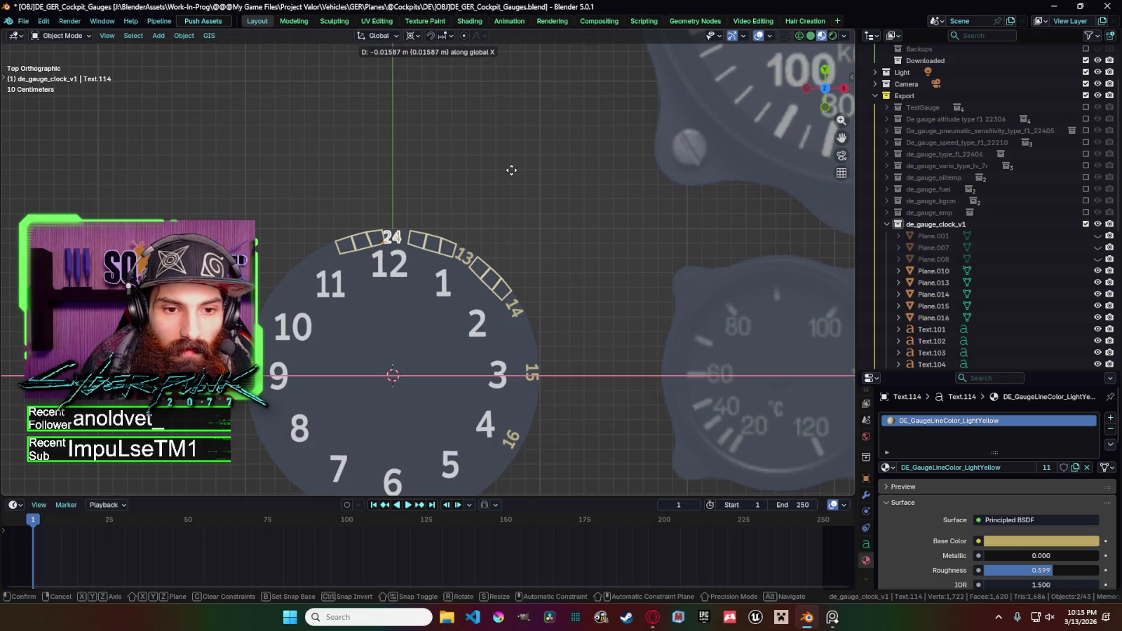
{"action": "left_click", "coordinate": [512, 170]}
{"action": "left_click", "coordinate": [373, 245]}
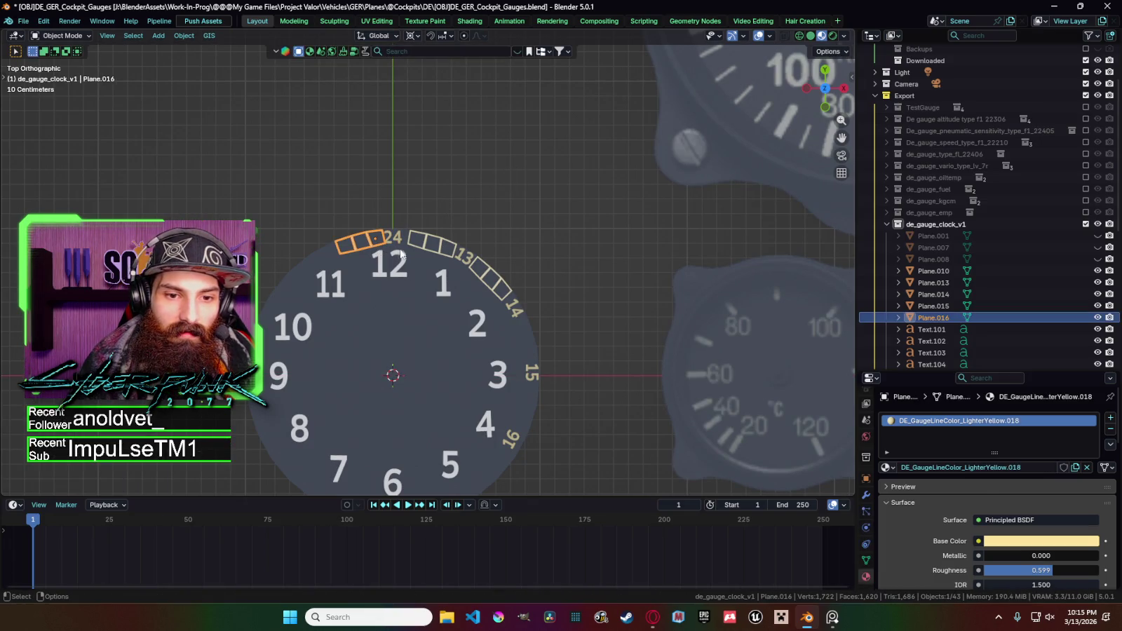
{"action": "left_click", "coordinate": [400, 252]}
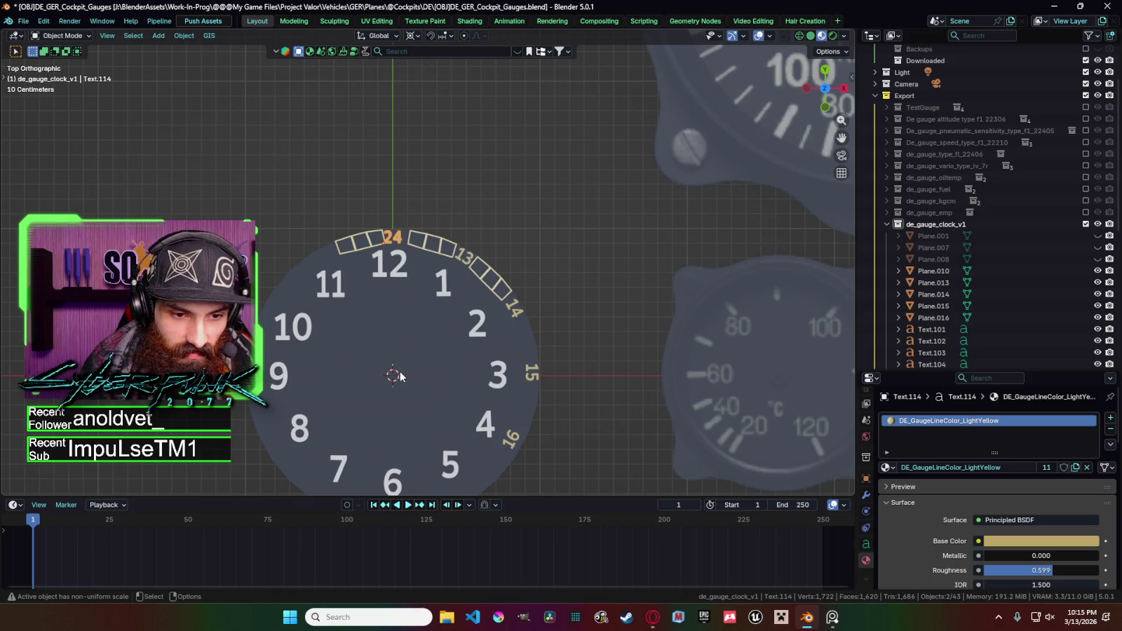
Fine-tune the rotation and position of the tick boxes left of 24.
{"action": "left_click", "coordinate": [380, 240]}
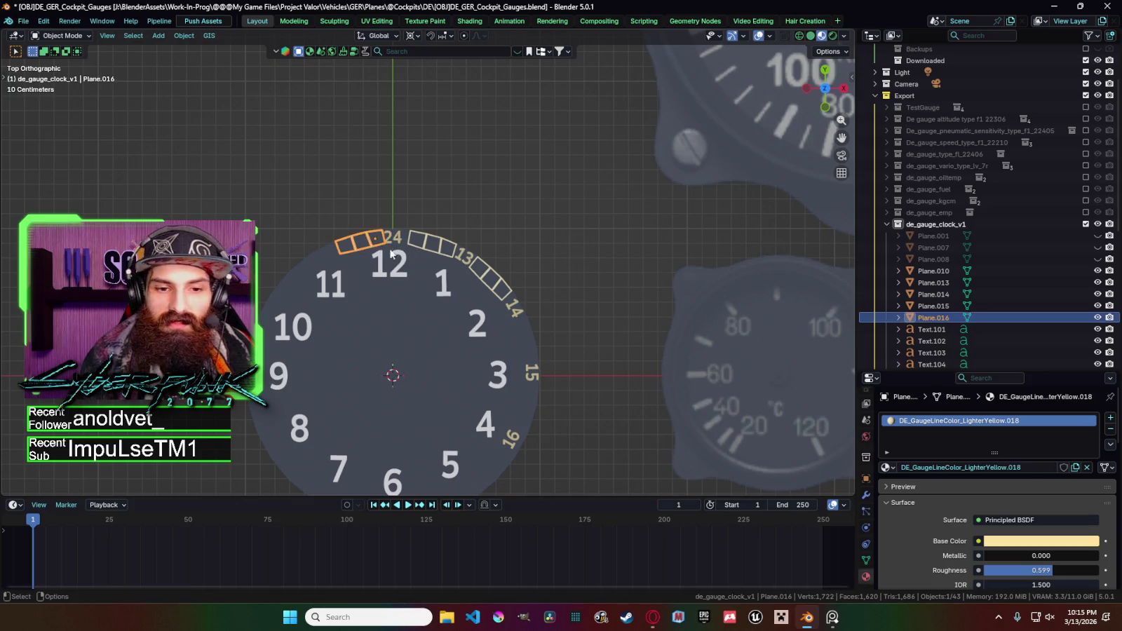
{"action": "scroll", "coordinate": [424, 280], "scroll_direction": "down", "scroll_amount": 2}
{"action": "scroll", "coordinate": [424, 283], "scroll_direction": "up", "scroll_amount": 1}
{"action": "key", "text": "r"}
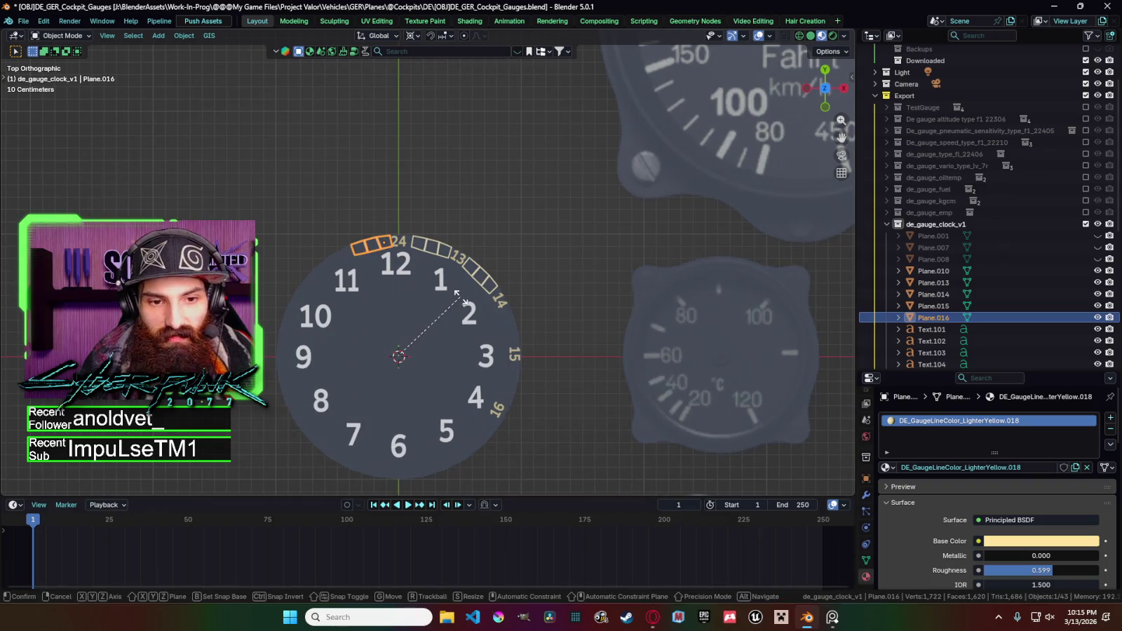
{"action": "left_click", "coordinate": [452, 293]}
{"action": "key", "text": "g"}
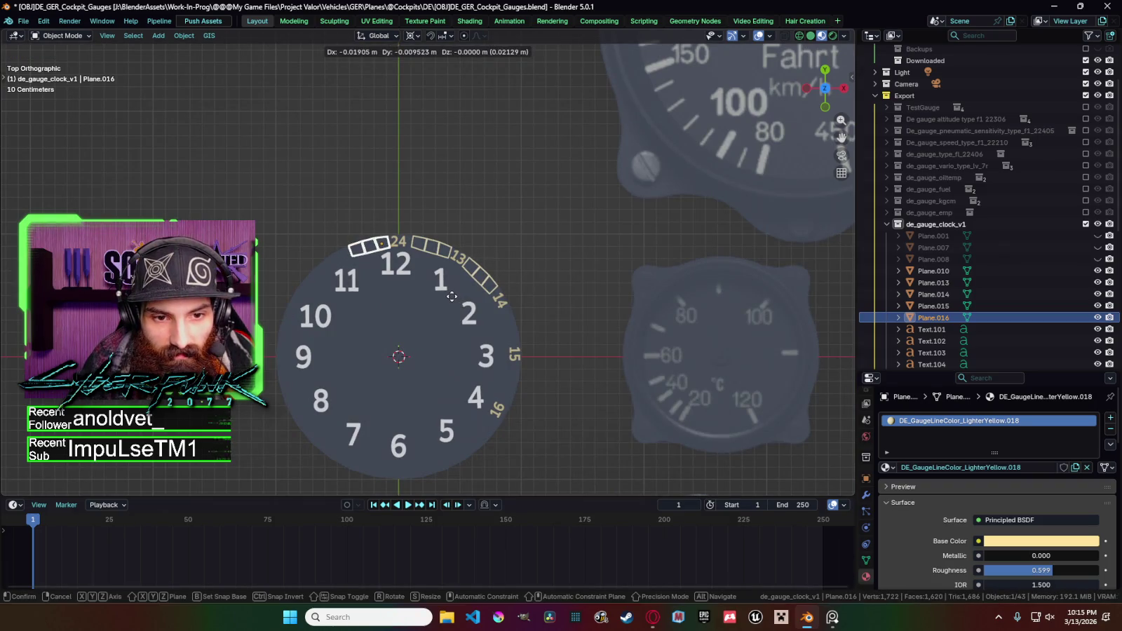
{"action": "left_click", "coordinate": [451, 297]}
{"action": "key", "text": "r"}
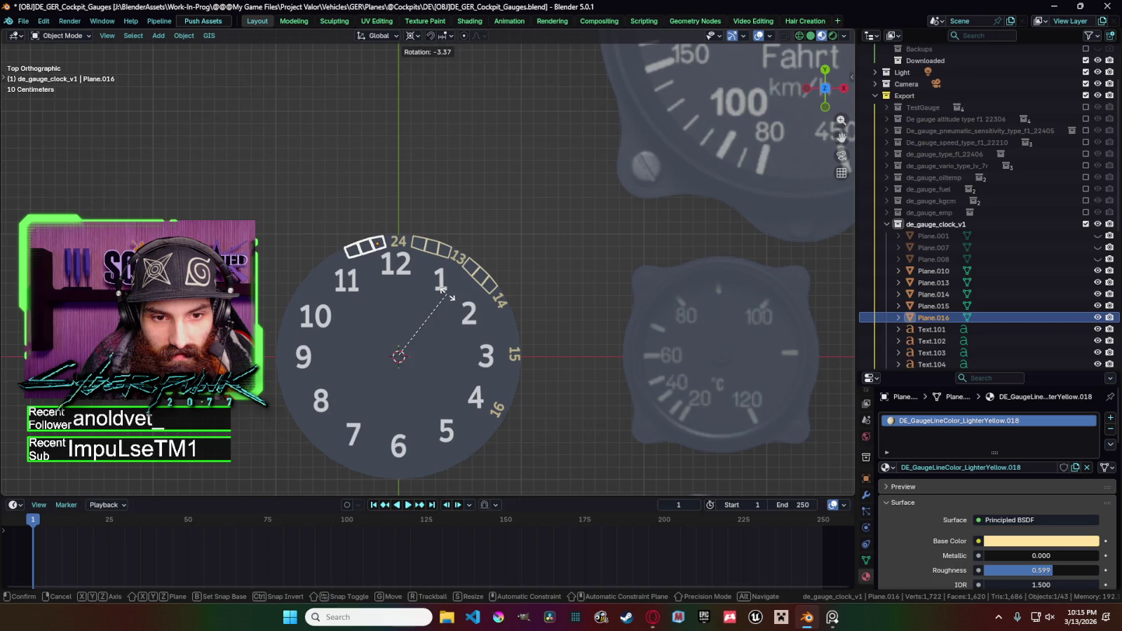
{"action": "left_click", "coordinate": [449, 299]}
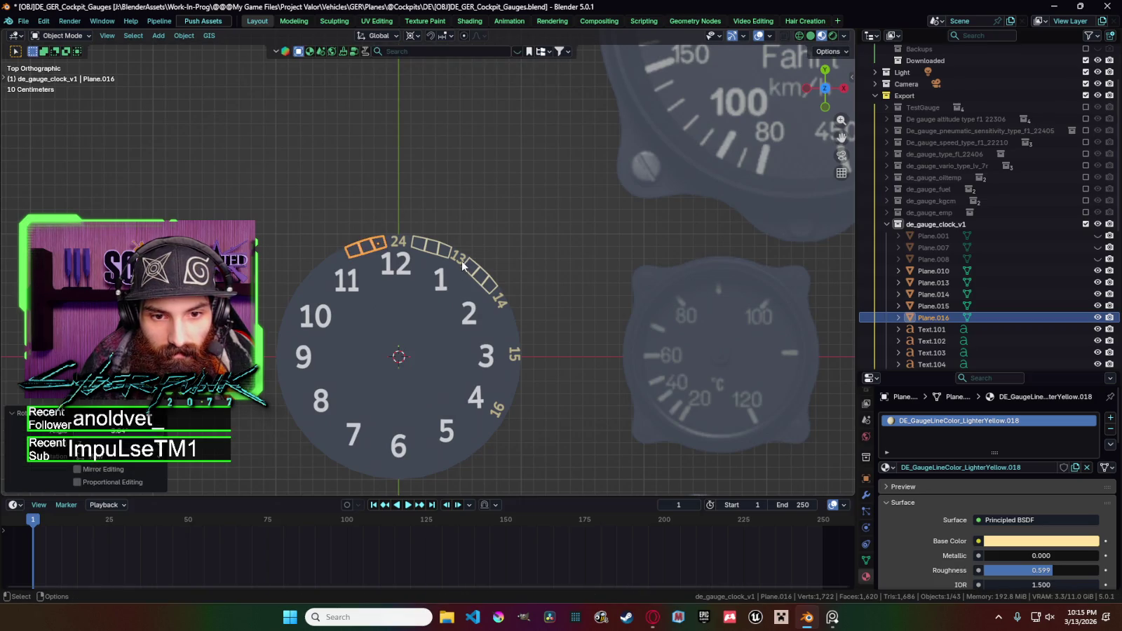
{"action": "left_click", "coordinate": [436, 257]}
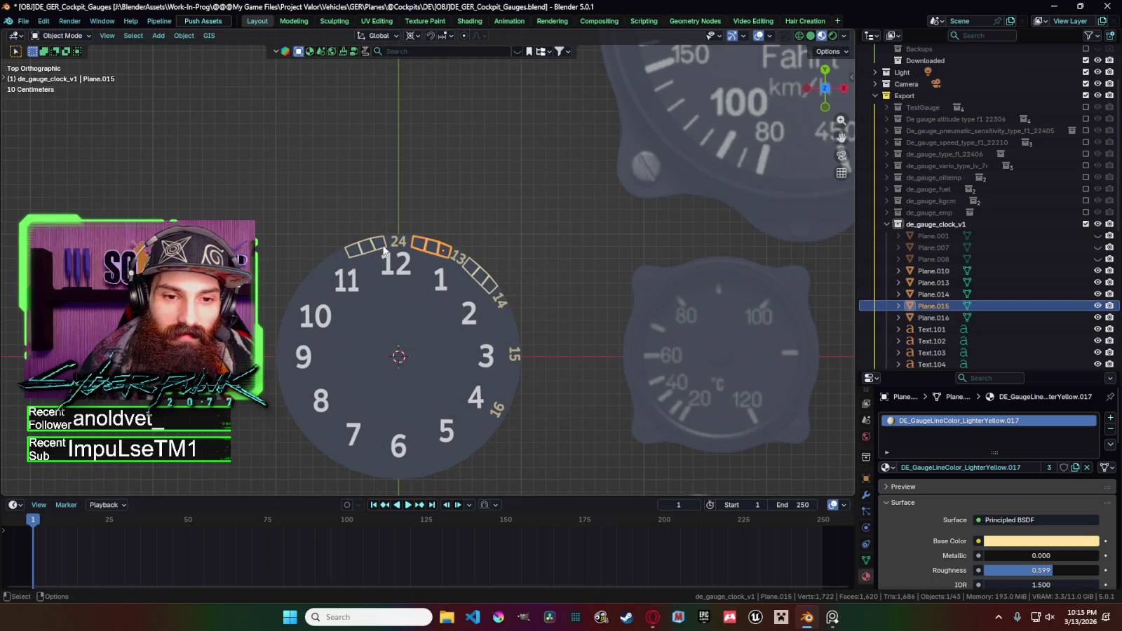
{"action": "left_click", "coordinate": [490, 298]}
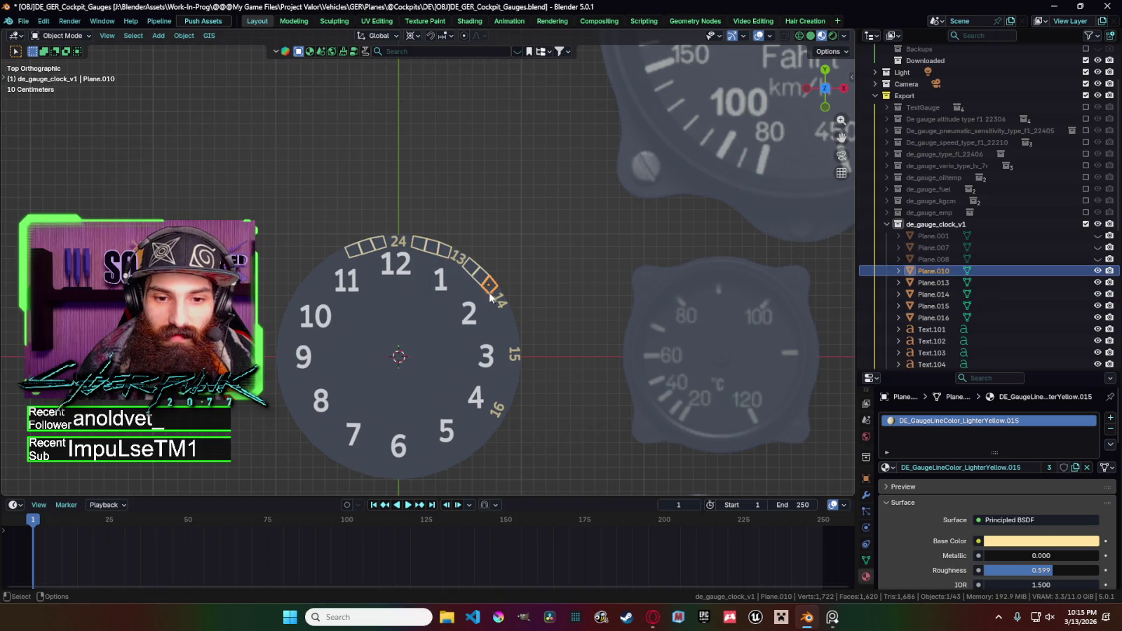
Paste and rotate tick-box copies into the 14–15 and 15–16 slots.
{"action": "left_click", "coordinate": [442, 259]}
{"action": "key", "text": "ctrl+c"}
{"action": "key", "text": "ctrl+v"}
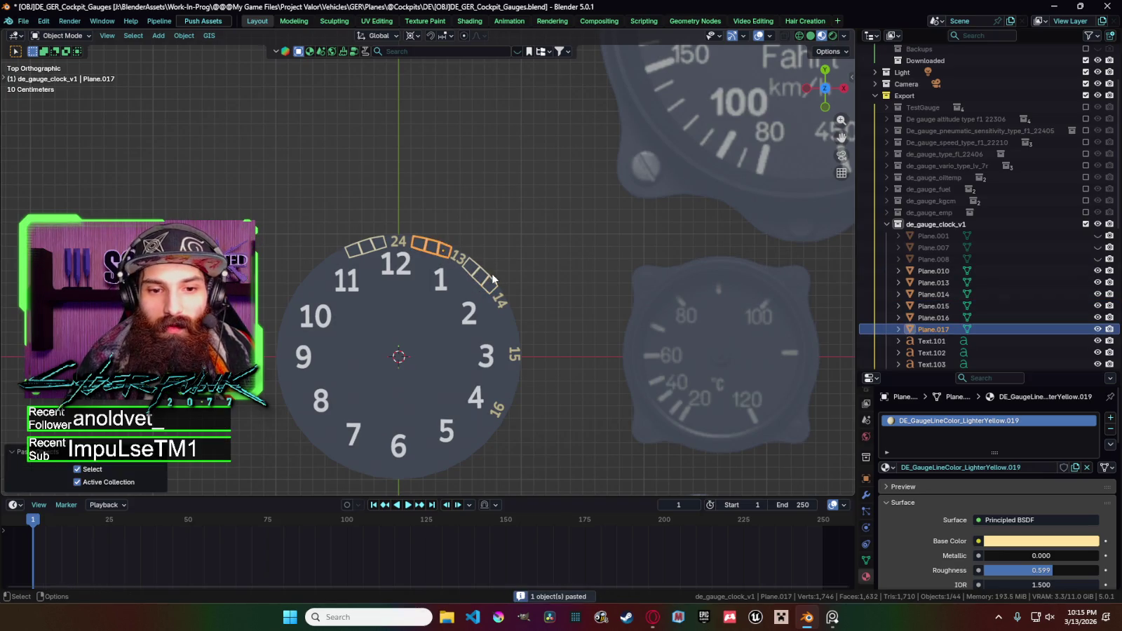
{"action": "key", "text": "r"}
{"action": "left_click", "coordinate": [538, 372]}
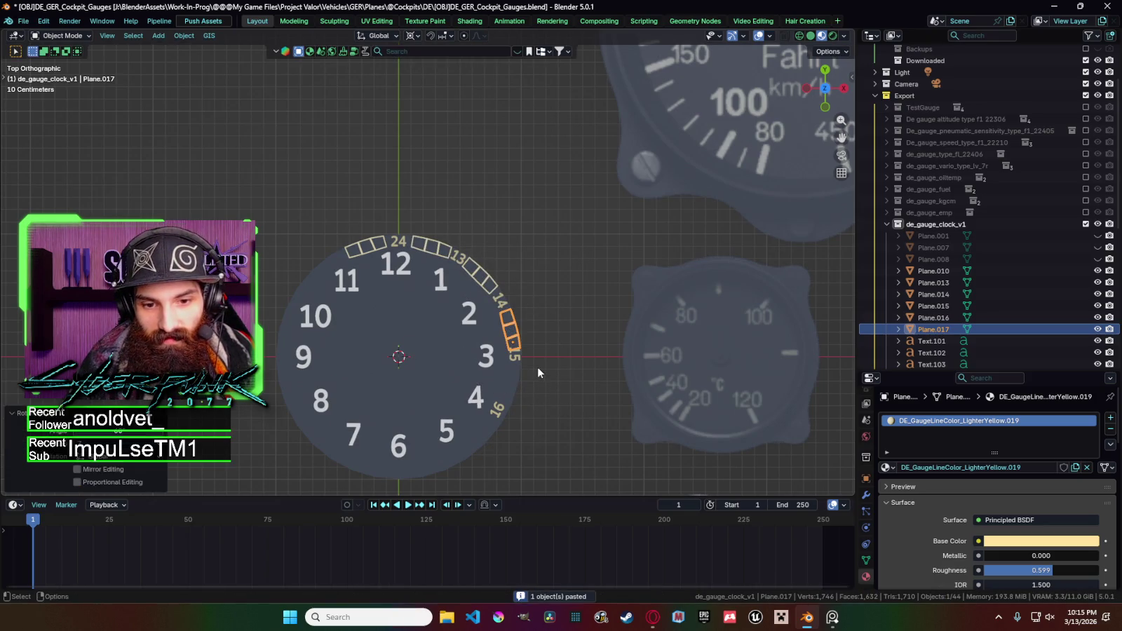
{"action": "key", "text": "ctrl+c"}
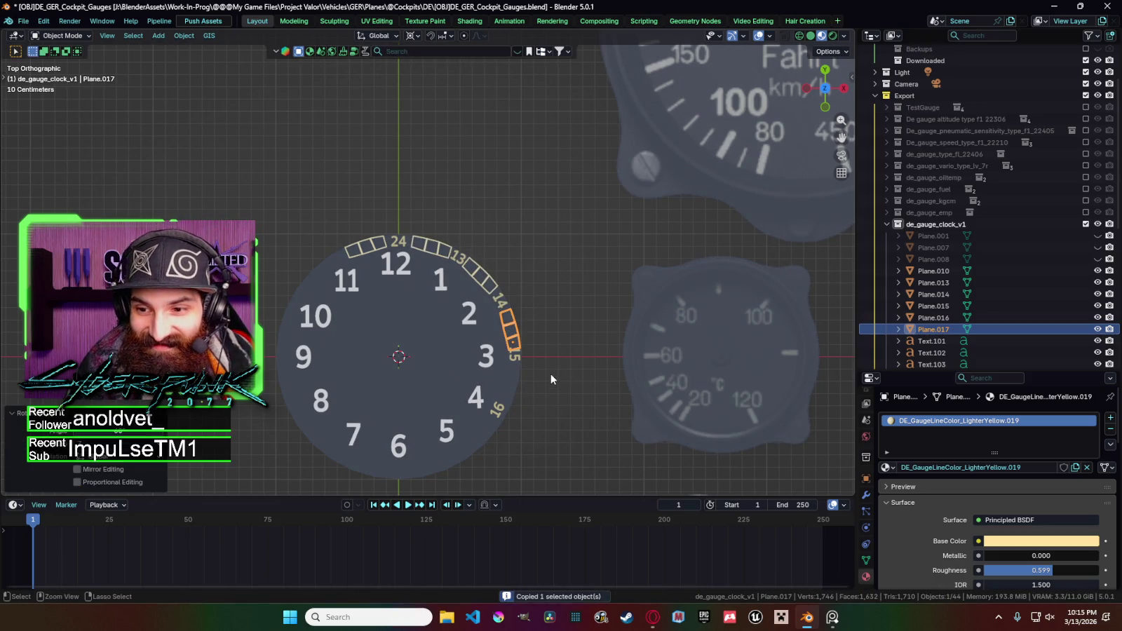
{"action": "key", "text": "ctrl+v"}
{"action": "key", "text": "r"}
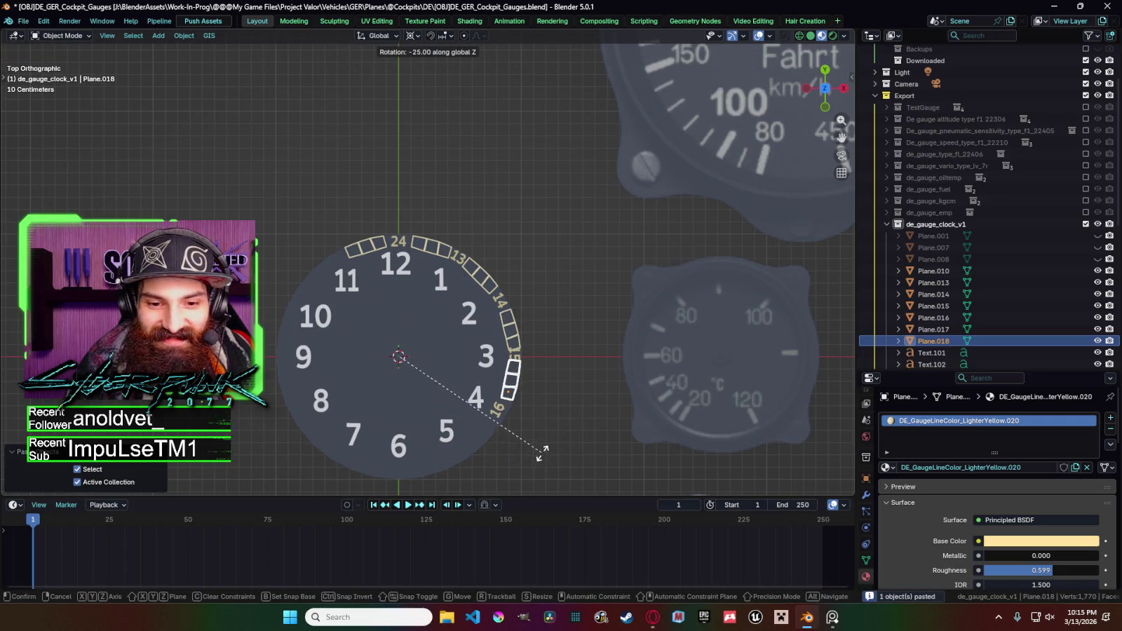
{"action": "left_click", "coordinate": [543, 456]}
Add two more rotated tick-box copies, past the 16 and beside the 6.
{"action": "key", "text": "ctrl+c"}
{"action": "key", "text": "ctrl+v"}
{"action": "key", "text": "r"}
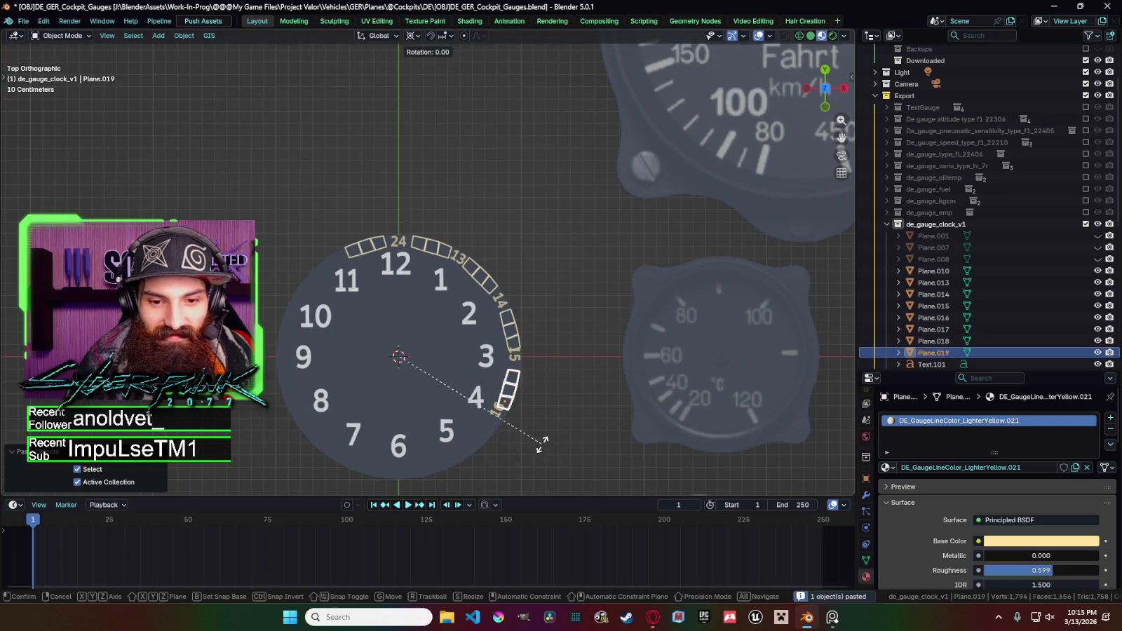
{"action": "left_click", "coordinate": [523, 484]}
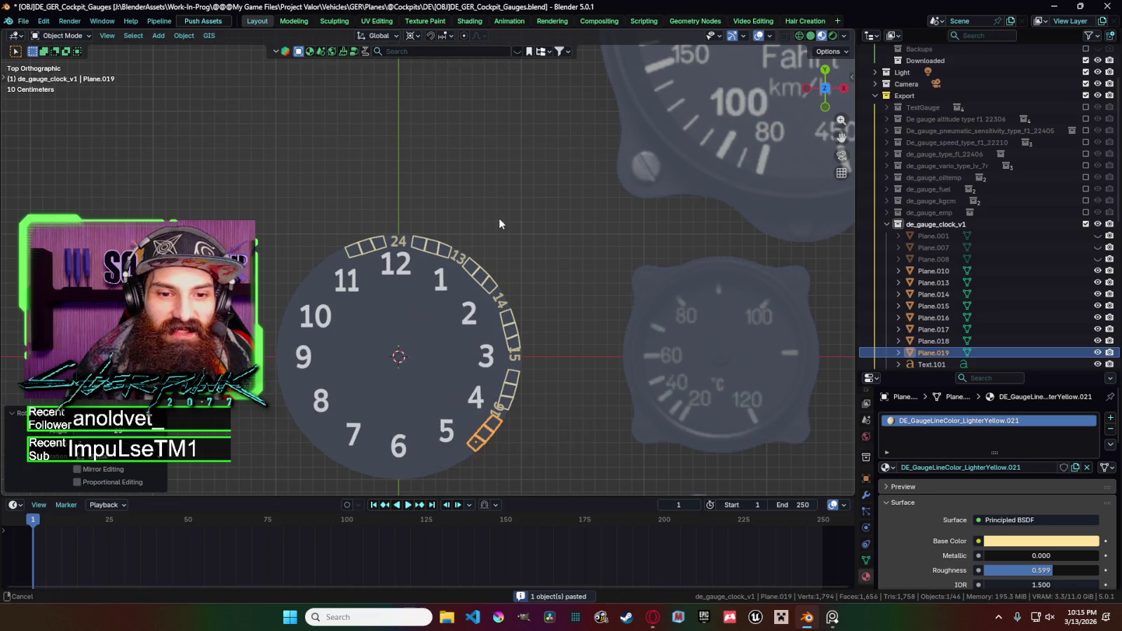
{"action": "middle_click_drag", "start_coordinate": [499, 219], "coordinate": [500, 151], "text": "shift"}
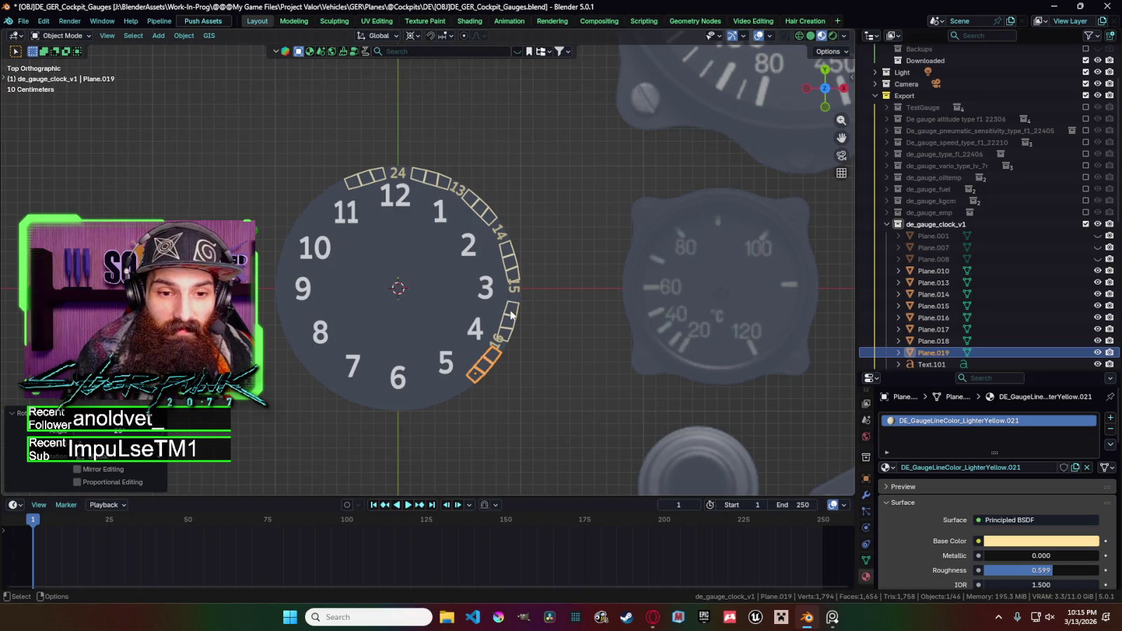
{"action": "key", "text": "ctrl+c"}
{"action": "key", "text": "ctrl+v"}
{"action": "key", "text": "r"}
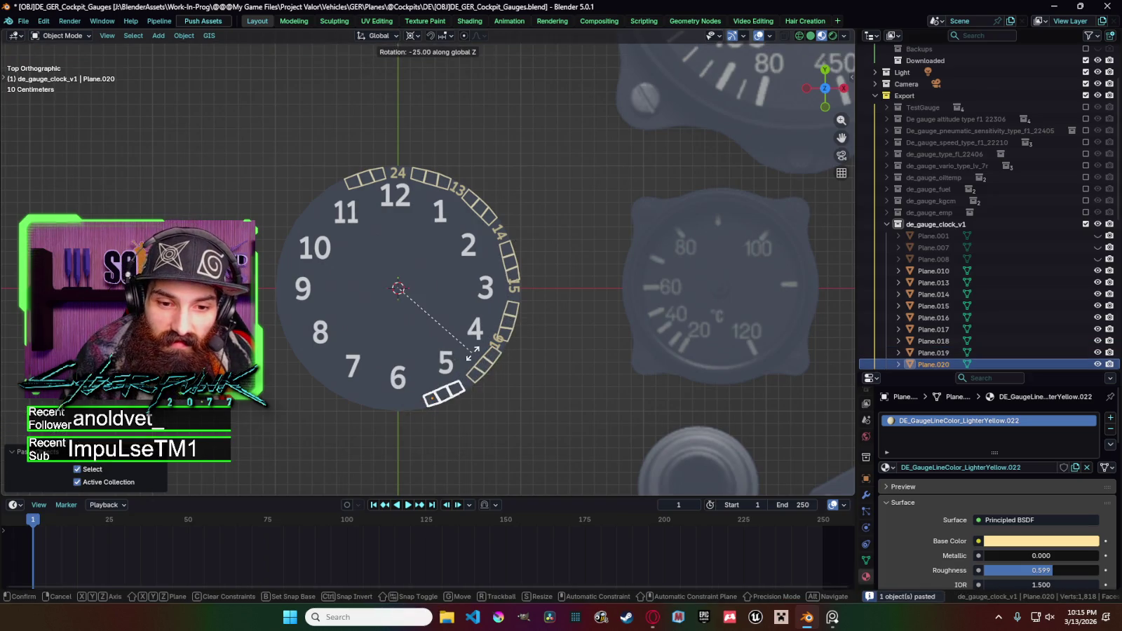
{"action": "left_click", "coordinate": [502, 282]}
Rotate the 15 numeral into place beside its box on the outer ring.
{"action": "left_click", "coordinate": [515, 293]}
{"action": "key", "text": "r"}
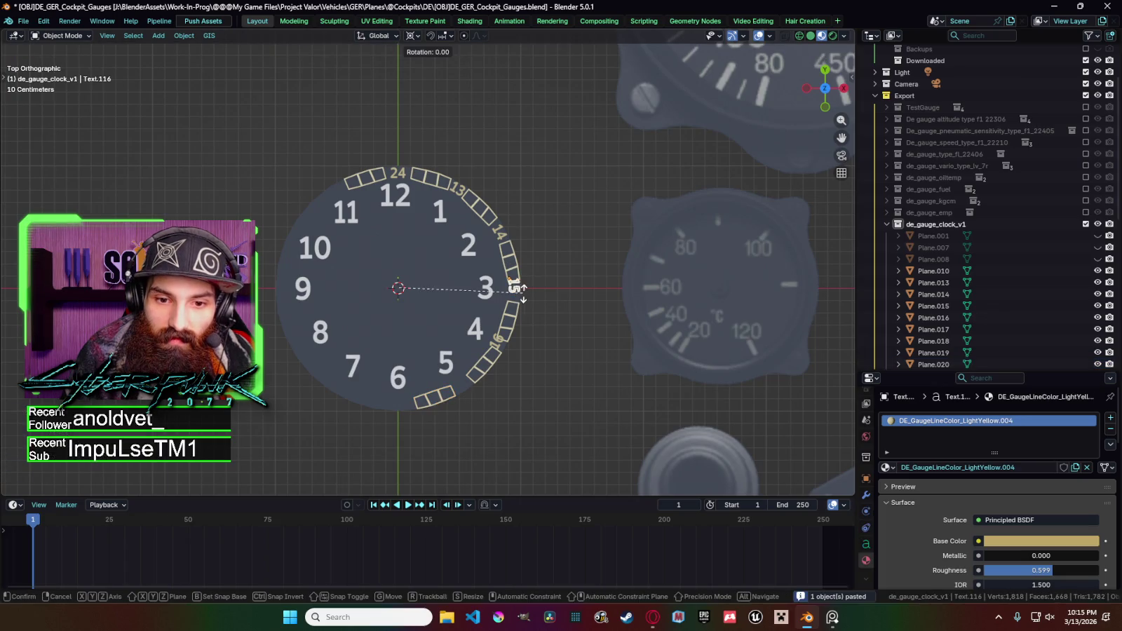
{"action": "left_click", "coordinate": [524, 299]}
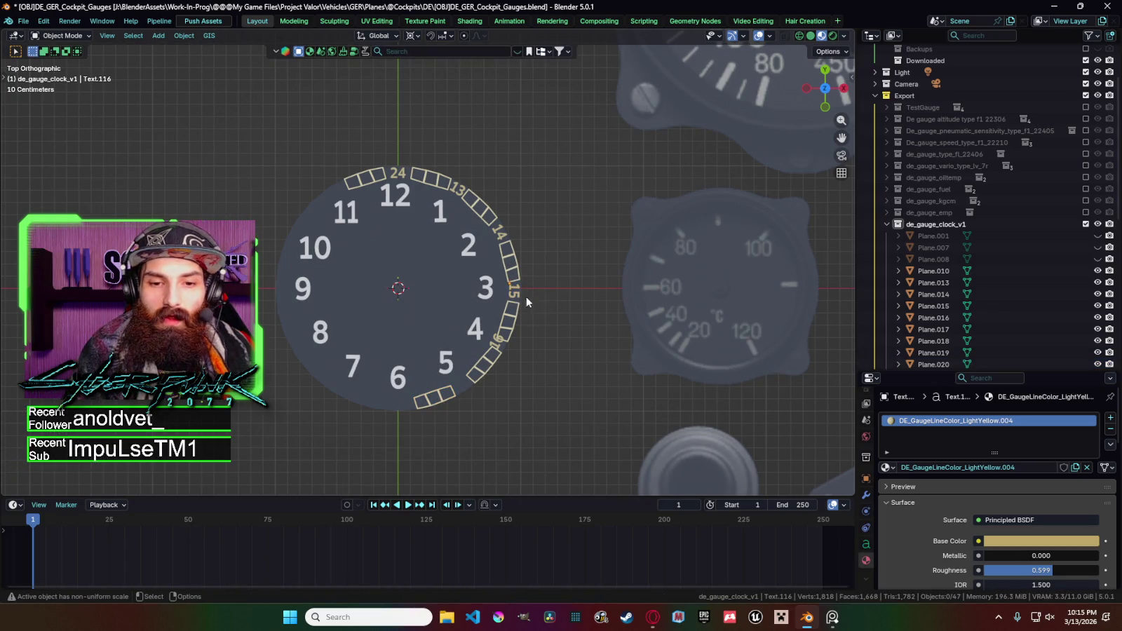
{"action": "left_click", "coordinate": [527, 300]}
{"action": "scroll", "coordinate": [564, 281], "scroll_direction": "up", "scroll_amount": 3}
Select the 16 label from among the 15, 3 and dial, and copy it.
{"action": "left_click", "coordinate": [578, 317]}
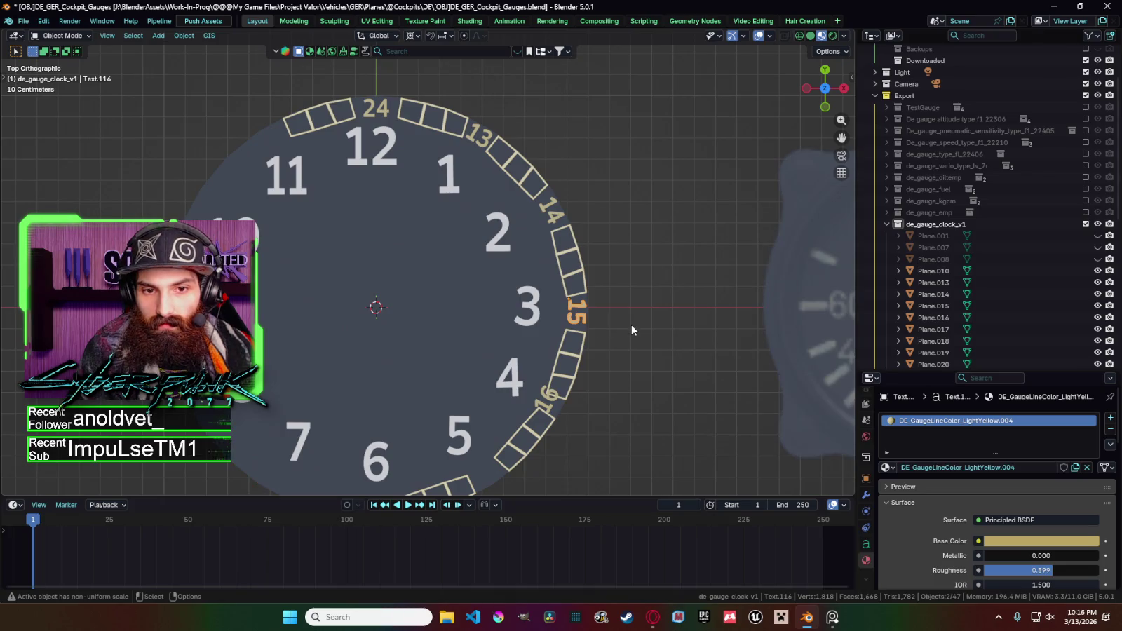
{"action": "left_click", "coordinate": [538, 322]}
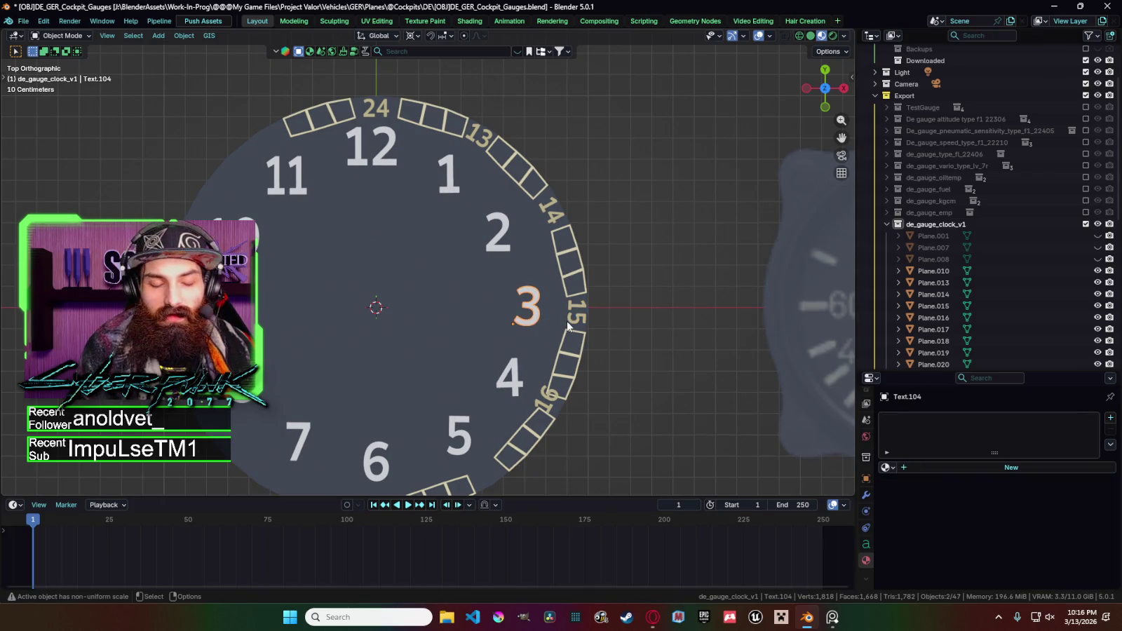
{"action": "left_click", "coordinate": [567, 321]}
{"action": "left_click", "coordinate": [554, 402]}
{"action": "left_click", "coordinate": [554, 403]}
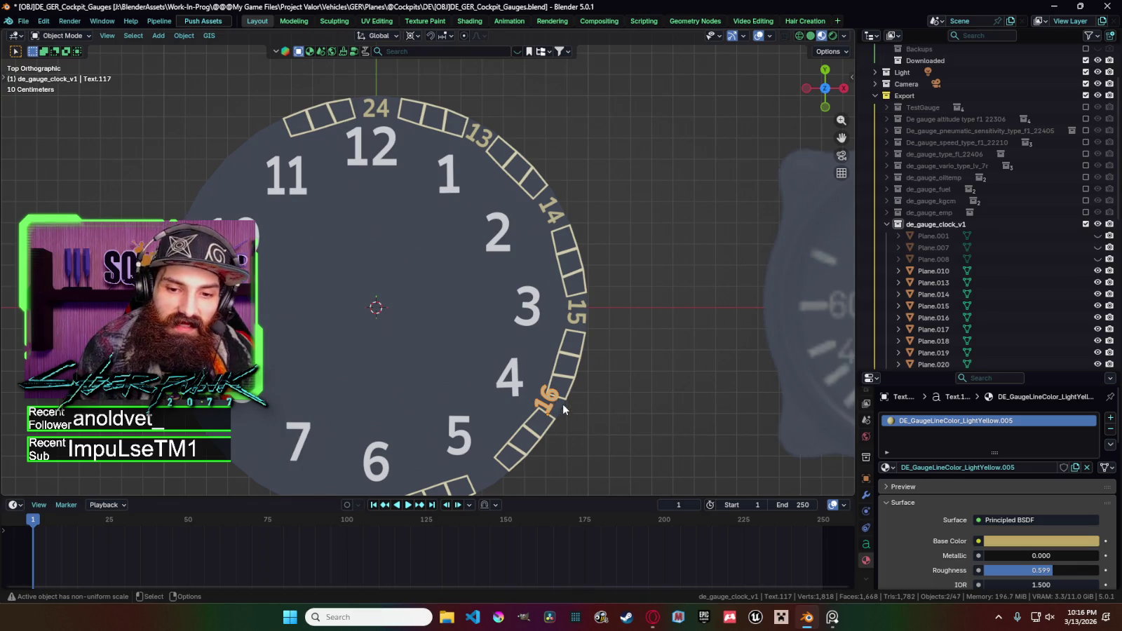
{"action": "scroll", "coordinate": [564, 408], "scroll_direction": "down", "scroll_amount": 1}
{"action": "key", "text": "ctrl+c"}
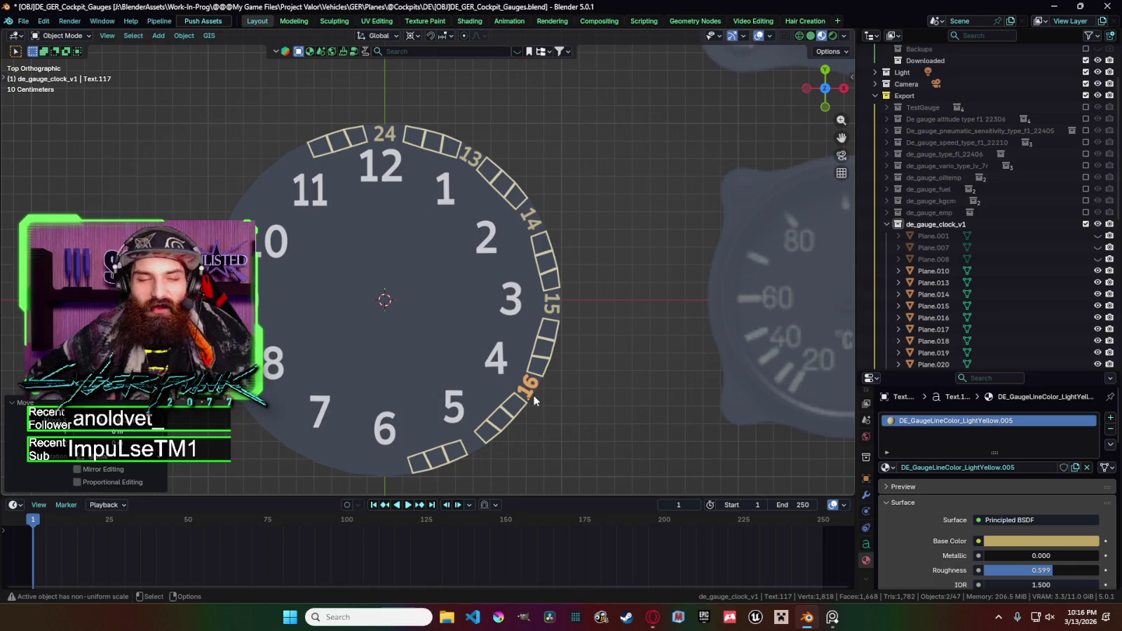
{"action": "scroll", "coordinate": [519, 390], "scroll_direction": "down", "scroll_amount": 3}
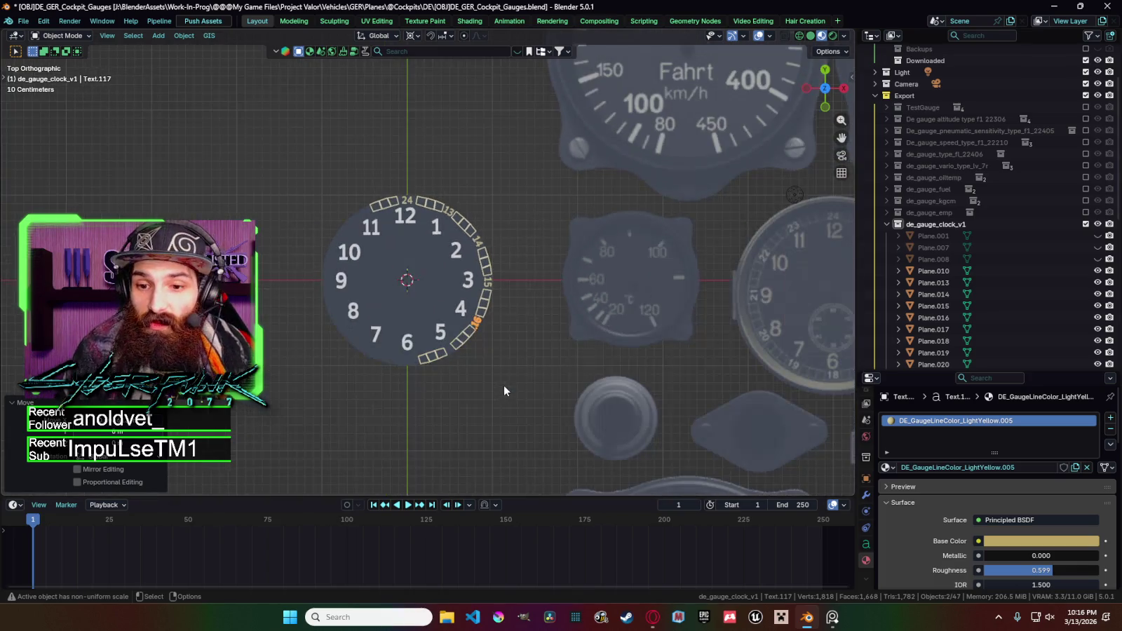
{"action": "scroll", "coordinate": [502, 386], "scroll_direction": "down", "scroll_amount": 2}
{"action": "scroll", "coordinate": [501, 394], "scroll_direction": "up", "scroll_amount": 2}
{"action": "scroll", "coordinate": [493, 392], "scroll_direction": "down", "scroll_amount": 1}
{"action": "scroll", "coordinate": [495, 373], "scroll_direction": "up", "scroll_amount": 1}
{"action": "key", "text": "ctrl+c"}
Paste a copy of the 16 label and swing it around the dial centre.
{"action": "scroll", "coordinate": [498, 348], "scroll_direction": "up", "scroll_amount": 3}
{"action": "key", "text": "ctrl+v"}
{"action": "key", "text": "r"}
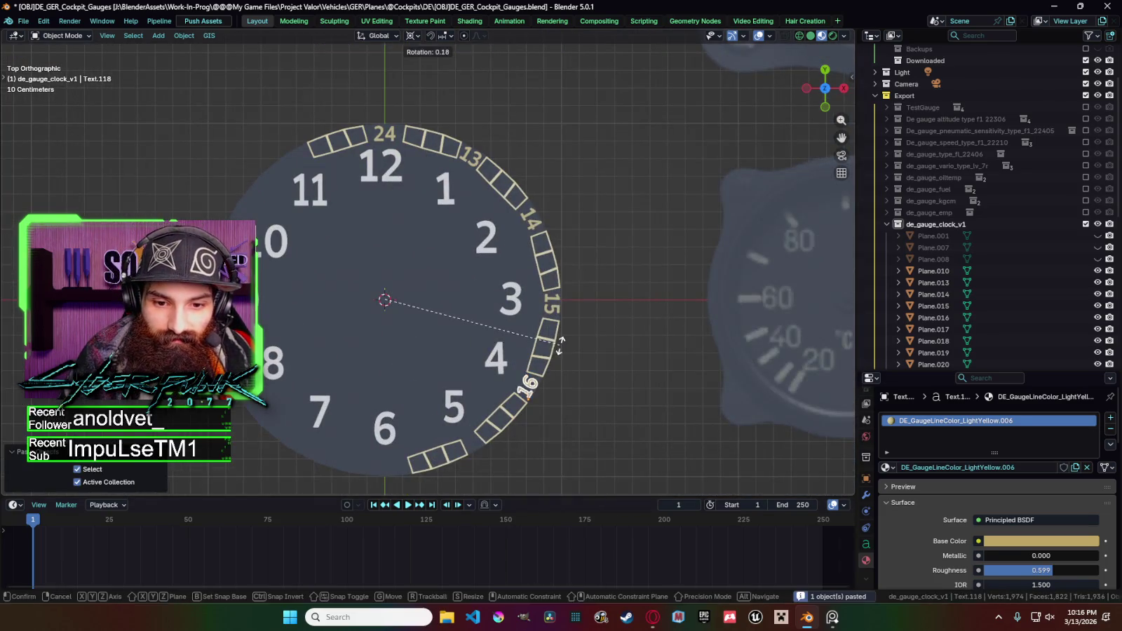
{"action": "left_click", "coordinate": [507, 414]}
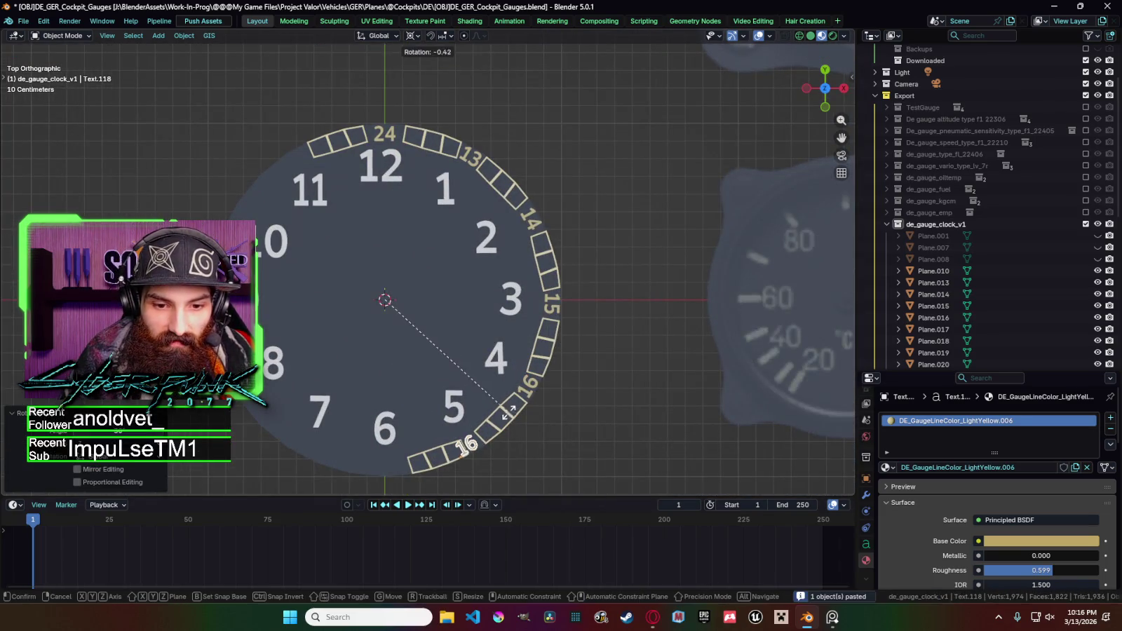
Realign the three-box segment below the 6 by rotating it about Z.
{"action": "left_click", "coordinate": [459, 457]}
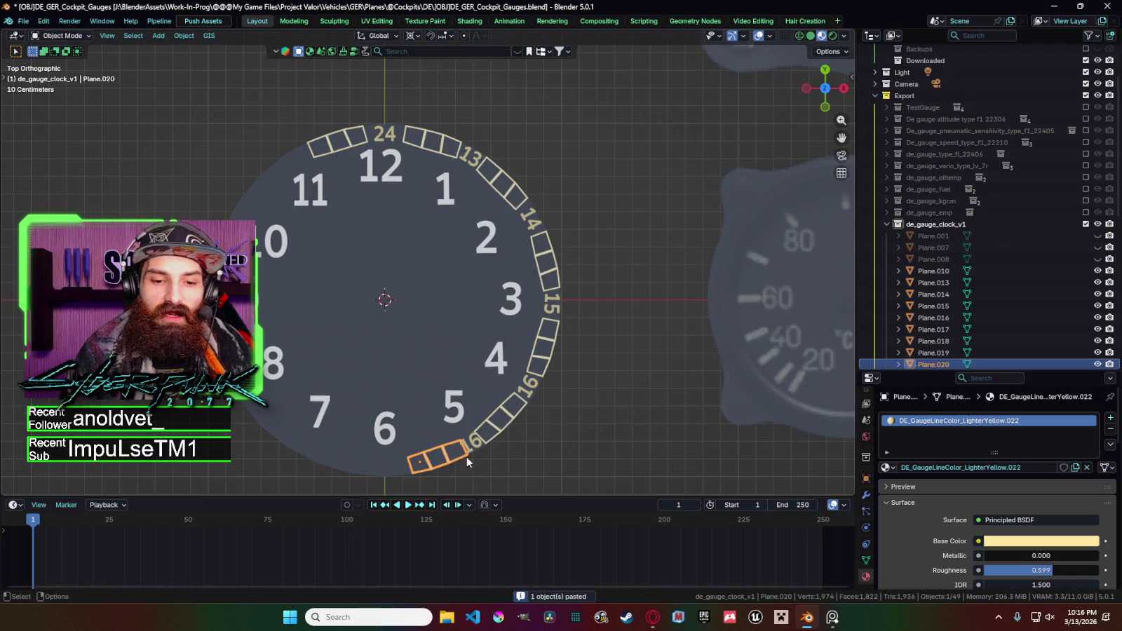
{"action": "key", "text": "r"}
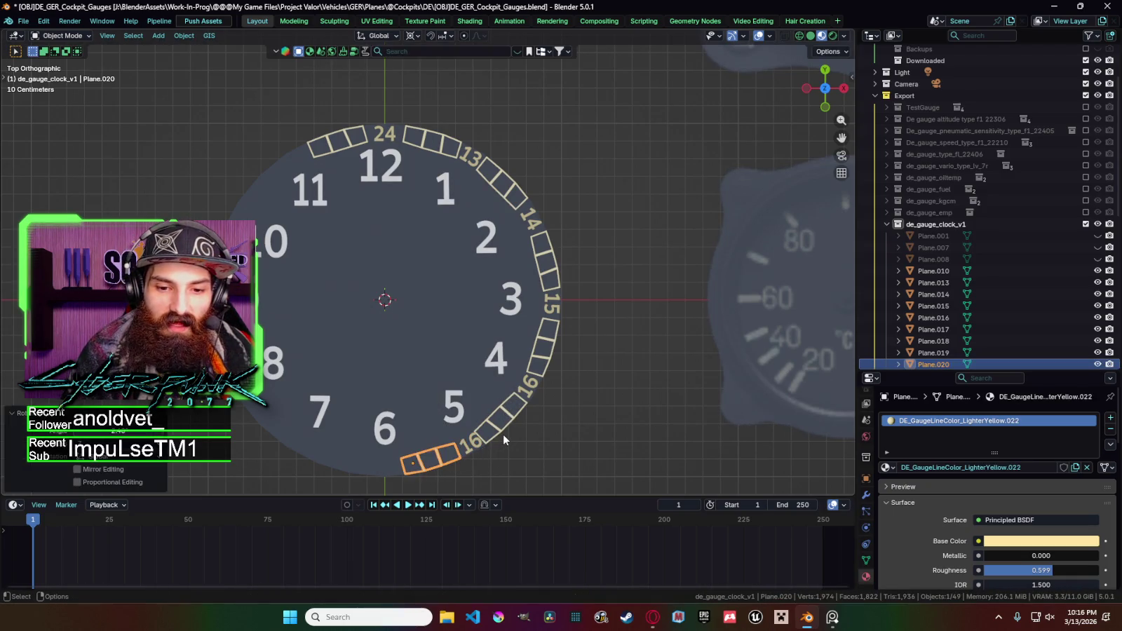
{"action": "key", "text": "z"}
{"action": "key", "text": "z"}
{"action": "left_click", "coordinate": [458, 456]}
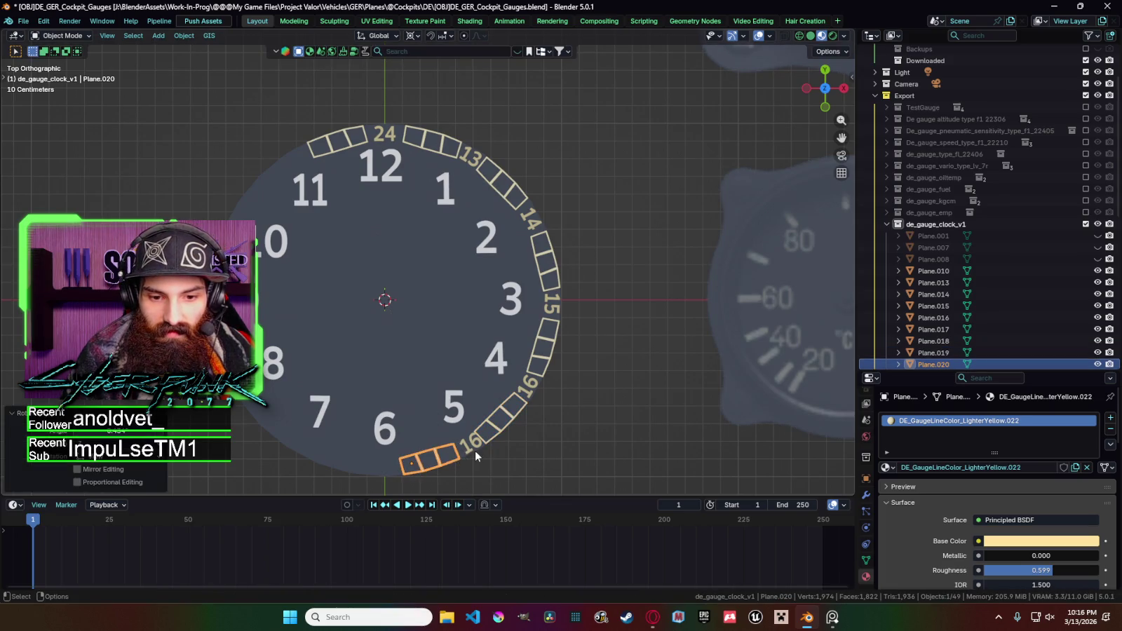
Place the pasted label beside the lower box and enter Edit Mode to make it 17.
{"action": "left_click", "coordinate": [478, 455]}
{"action": "key", "text": "r"}
{"action": "left_click", "coordinate": [491, 441]}
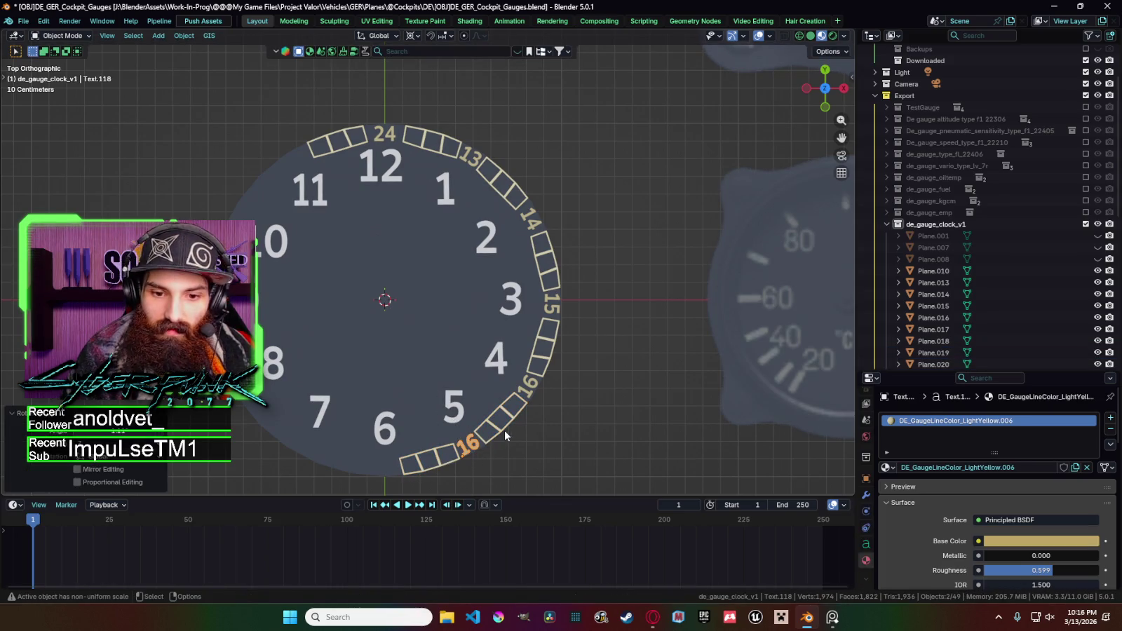
{"action": "scroll", "coordinate": [575, 387], "scroll_direction": "down", "scroll_amount": 4}
{"action": "left_click", "coordinate": [544, 389]}
{"action": "left_click", "coordinate": [447, 351]}
{"action": "scroll", "coordinate": [450, 357], "scroll_direction": "down", "scroll_amount": 1}
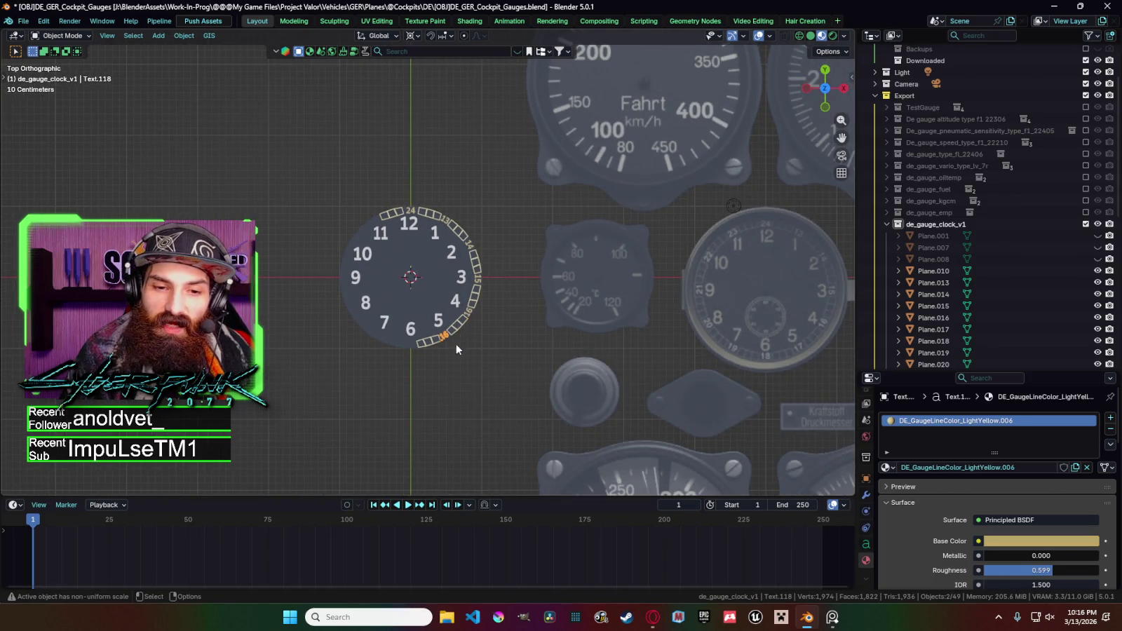
{"action": "key", "text": "Tab"}
{"action": "key", "text": "Tab"}
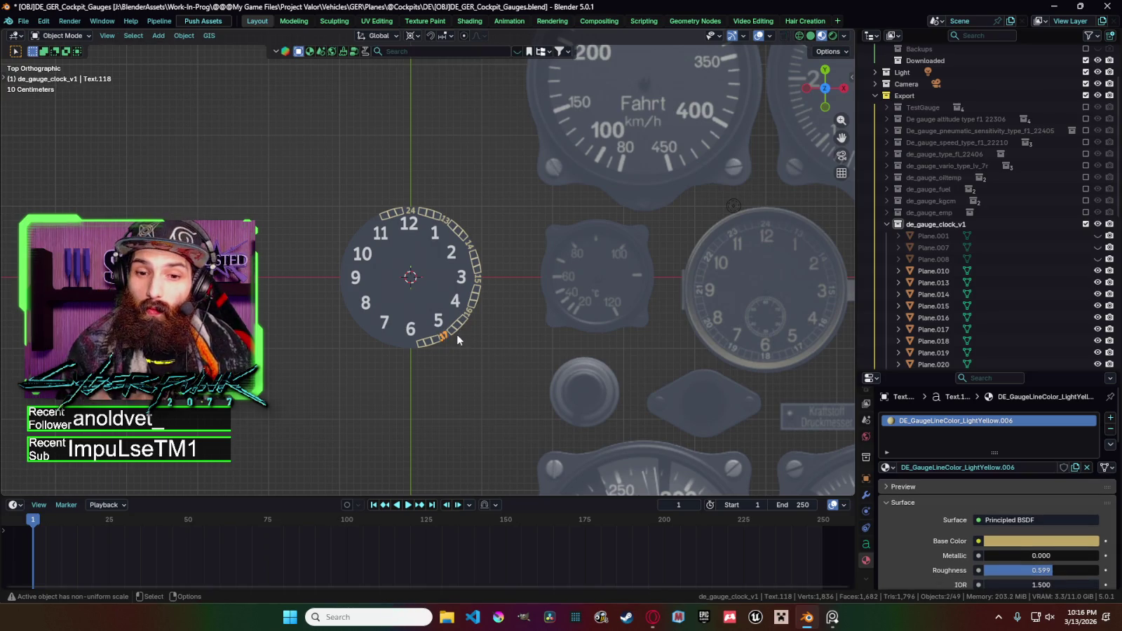
{"action": "key", "text": "KP_Decimal"}
{"action": "scroll", "coordinate": [547, 385], "scroll_direction": "down", "scroll_amount": 3}
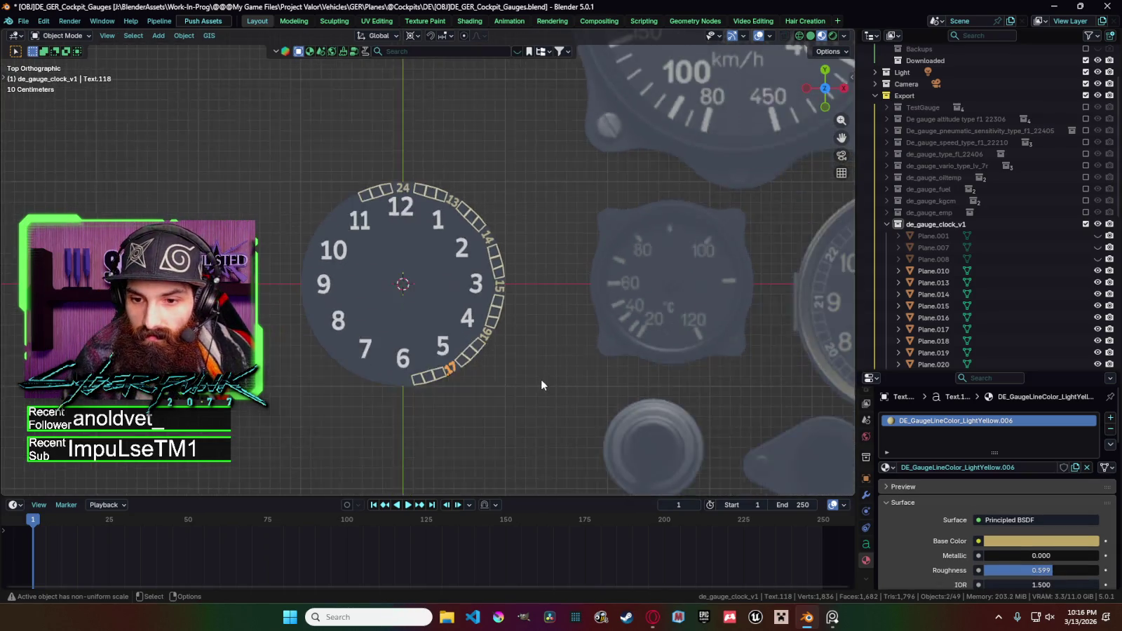
Paste a label copy, rotate it below the 6, and change it to 18.
{"action": "scroll", "coordinate": [540, 378], "scroll_direction": "down", "scroll_amount": 1}
{"action": "key", "text": "ctrl+v"}
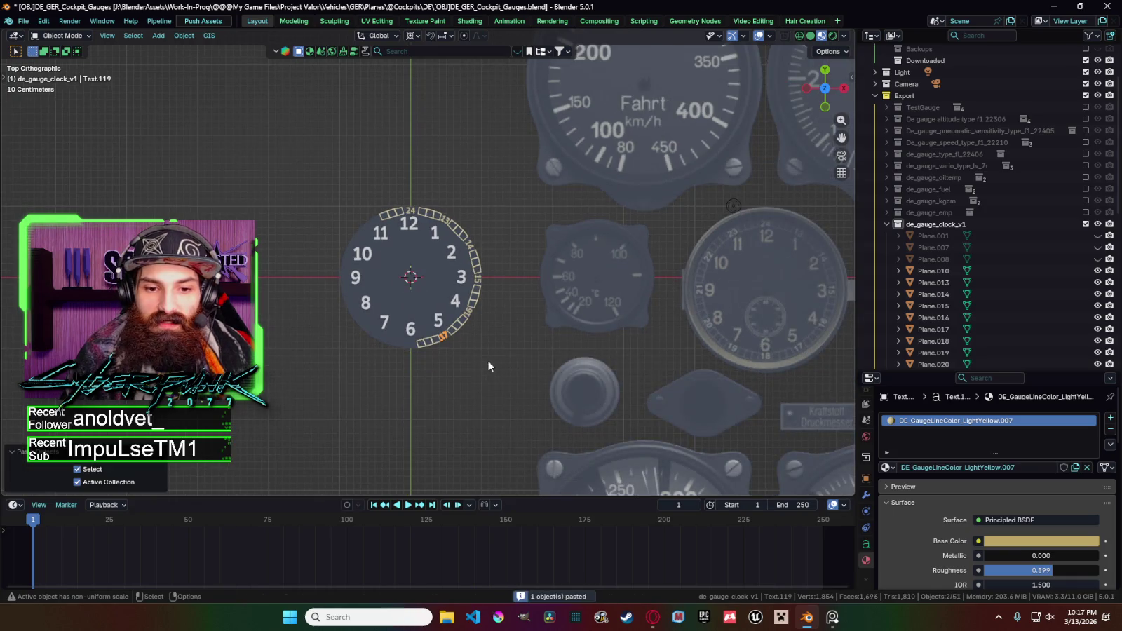
{"action": "key", "text": "r"}
{"action": "left_click", "coordinate": [429, 377]}
{"action": "scroll", "coordinate": [429, 371], "scroll_direction": "up", "scroll_amount": 2}
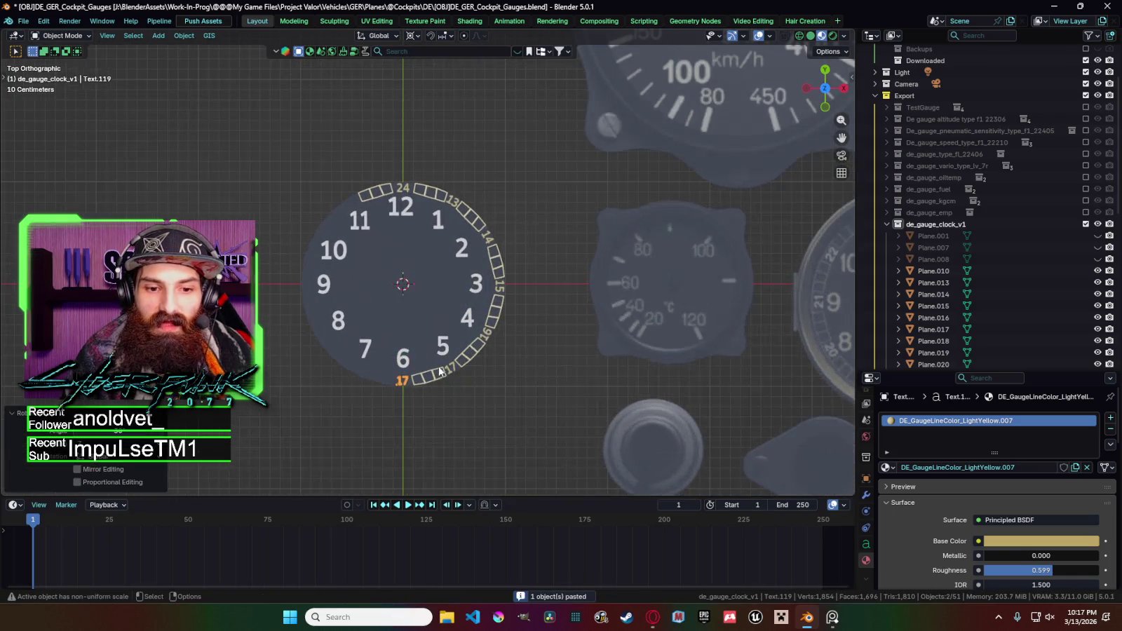
{"action": "key", "text": "Tab"}
{"action": "key", "text": "BackSpace"}
{"action": "type", "text": "8"}
{"action": "key", "text": "Tab"}
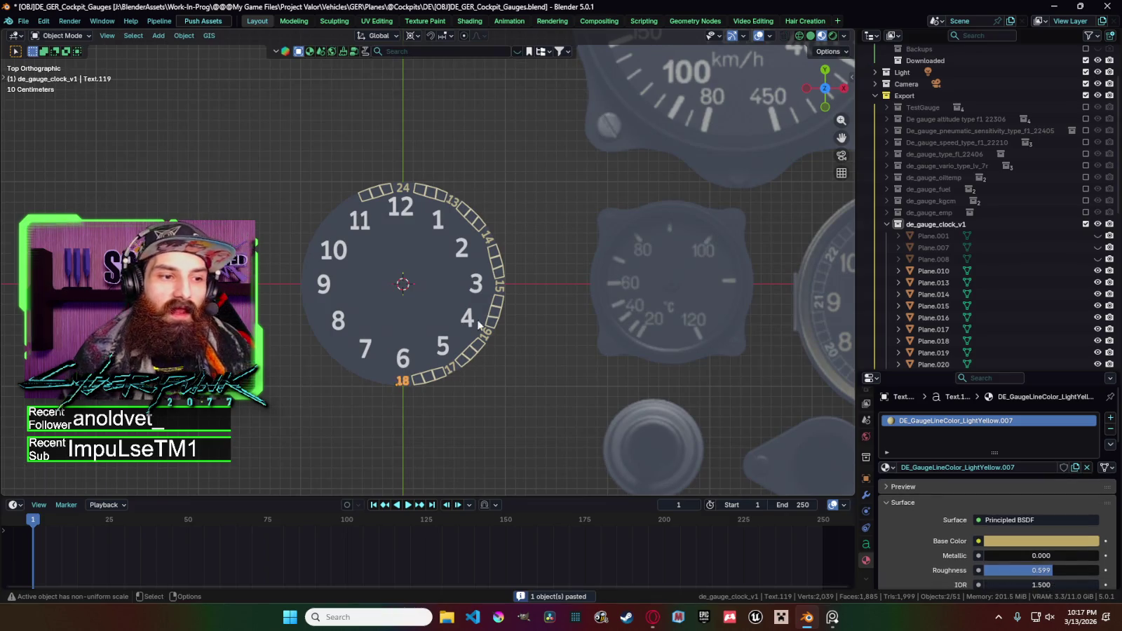
Paste another label copy, rotate it onto the ring, and change it to 19.
{"action": "scroll", "coordinate": [457, 365], "scroll_direction": "down", "scroll_amount": 2}
{"action": "key", "text": "ctrl+v"}
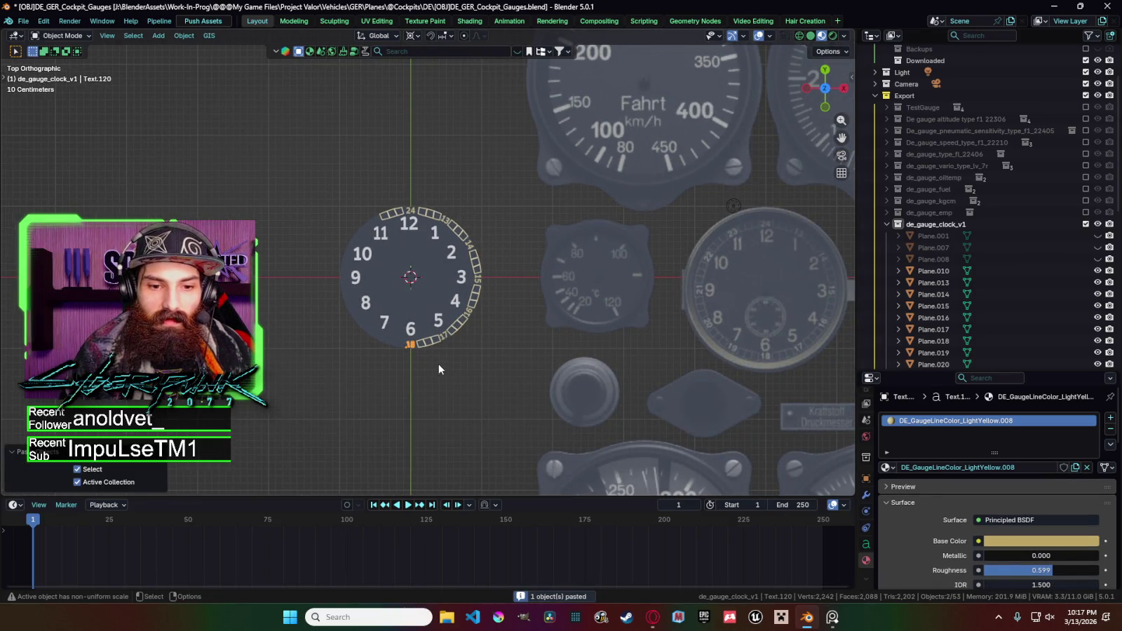
{"action": "key", "text": "r"}
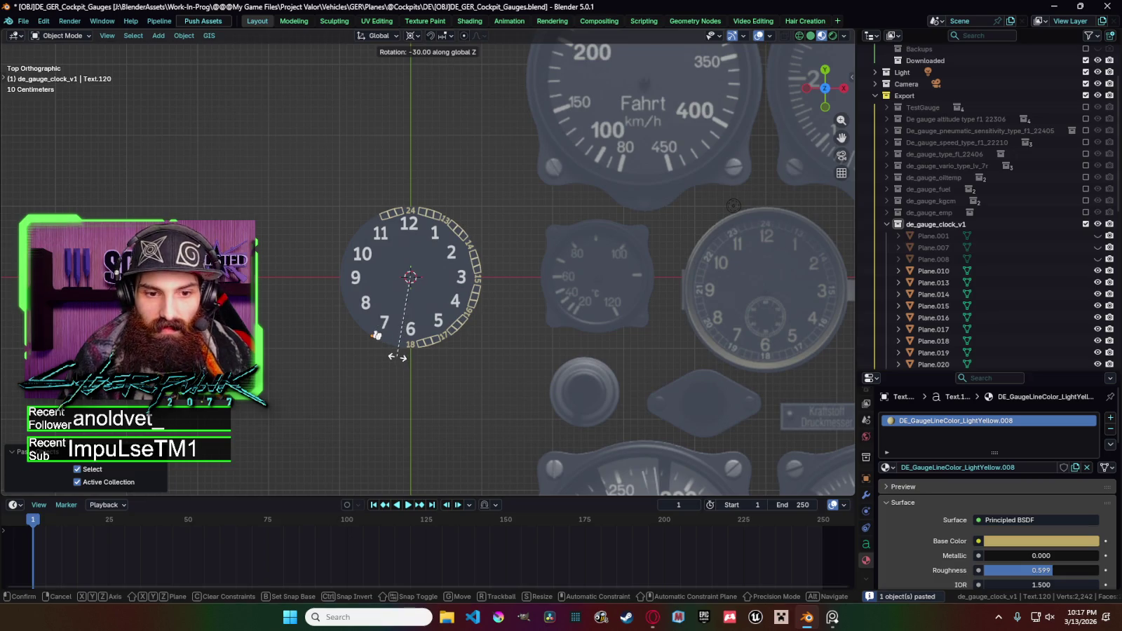
{"action": "left_click", "coordinate": [397, 356]}
{"action": "key", "text": "Tab"}
{"action": "key", "text": "BackSpace"}
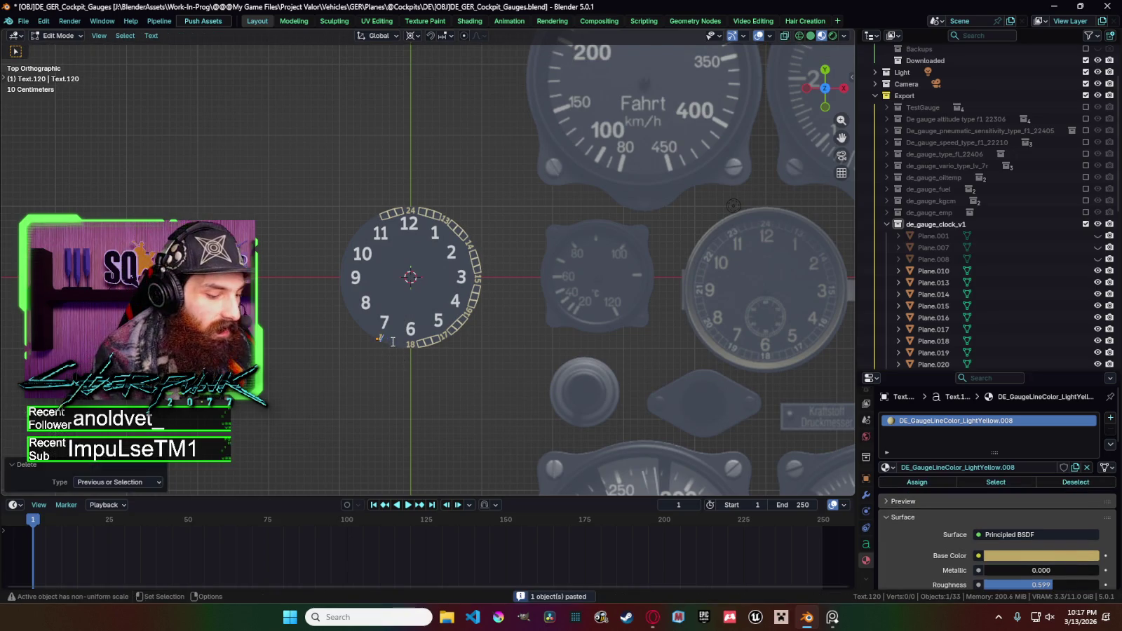
{"action": "key", "text": "Tab"}
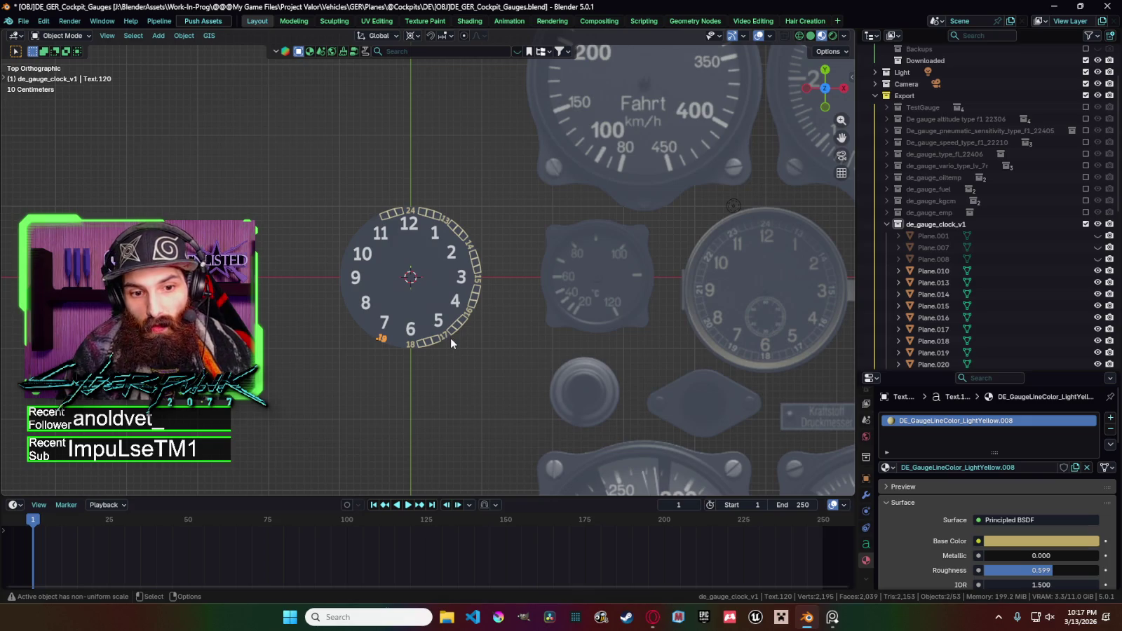
Copy the three-box segment near 18 and rotate a pasted copy around the dial centre.
{"action": "left_click", "coordinate": [430, 342]}
{"action": "key", "text": "ctrl+c"}
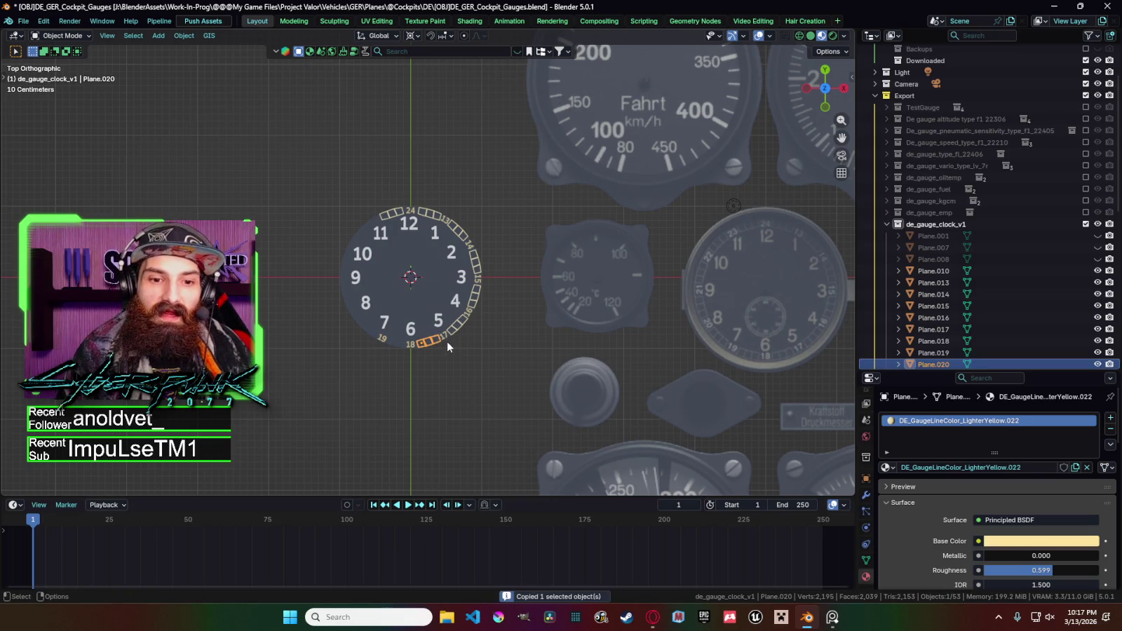
{"action": "key", "text": "ctrl+v"}
{"action": "key", "text": "r"}
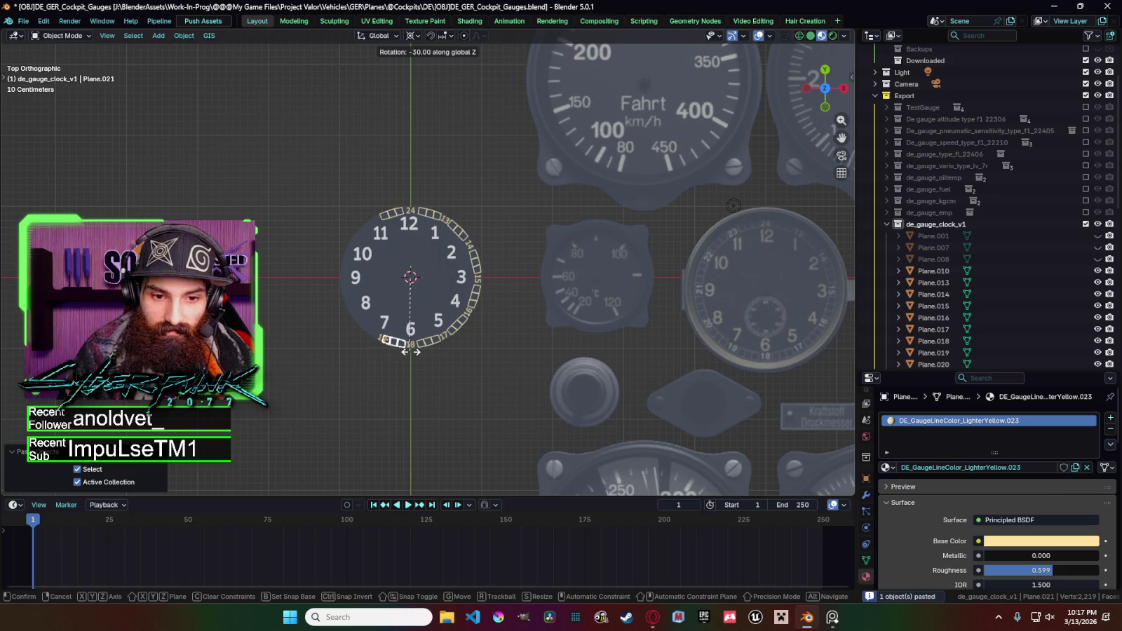
{"action": "left_click", "coordinate": [410, 351]}
Adjust the 19 label's angle and rotate another pasted box row beside 19.
{"action": "scroll", "coordinate": [352, 341], "scroll_direction": "up", "scroll_amount": 3}
{"action": "left_click", "coordinate": [327, 422]}
{"action": "key", "text": "r"}
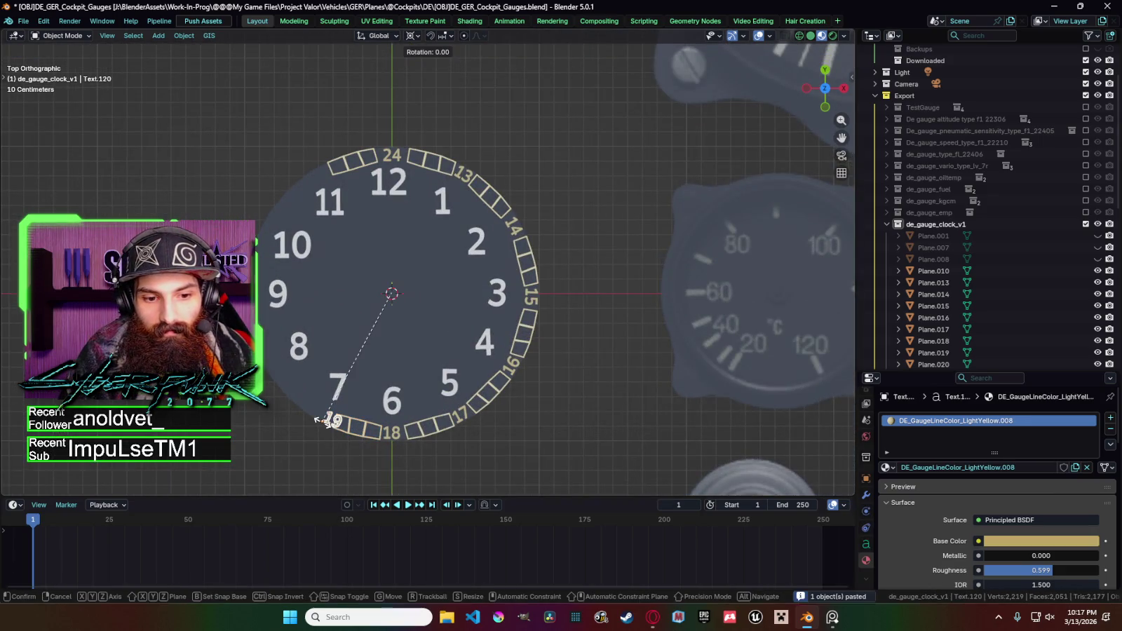
{"action": "left_click", "coordinate": [319, 416]}
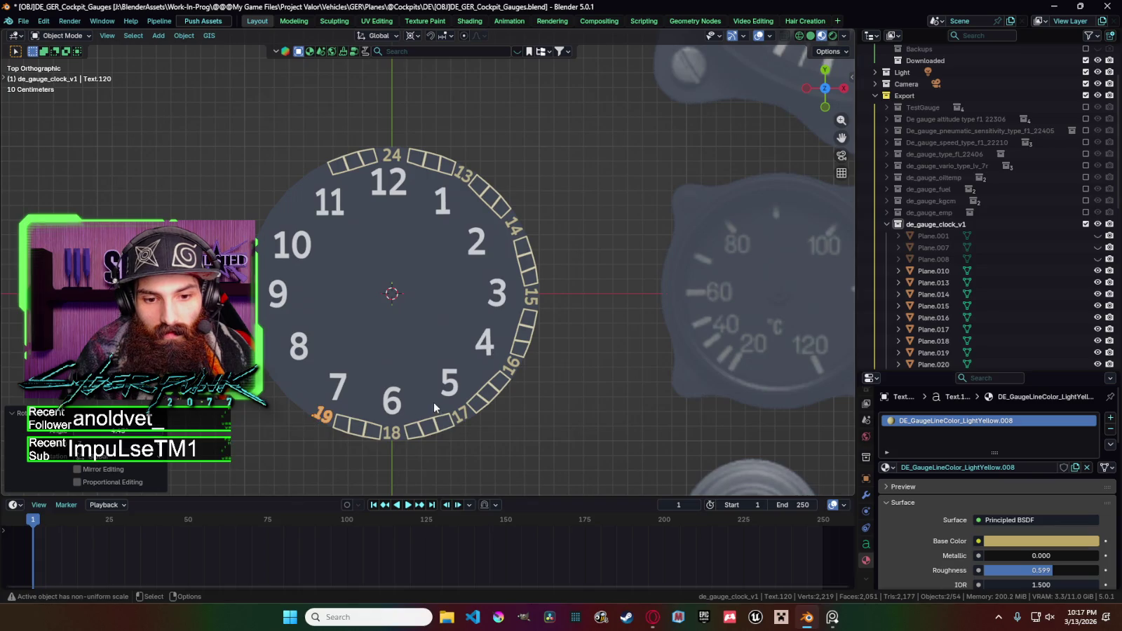
{"action": "scroll", "coordinate": [435, 409], "scroll_direction": "down", "scroll_amount": 4}
{"action": "key", "text": "ctrl+v"}
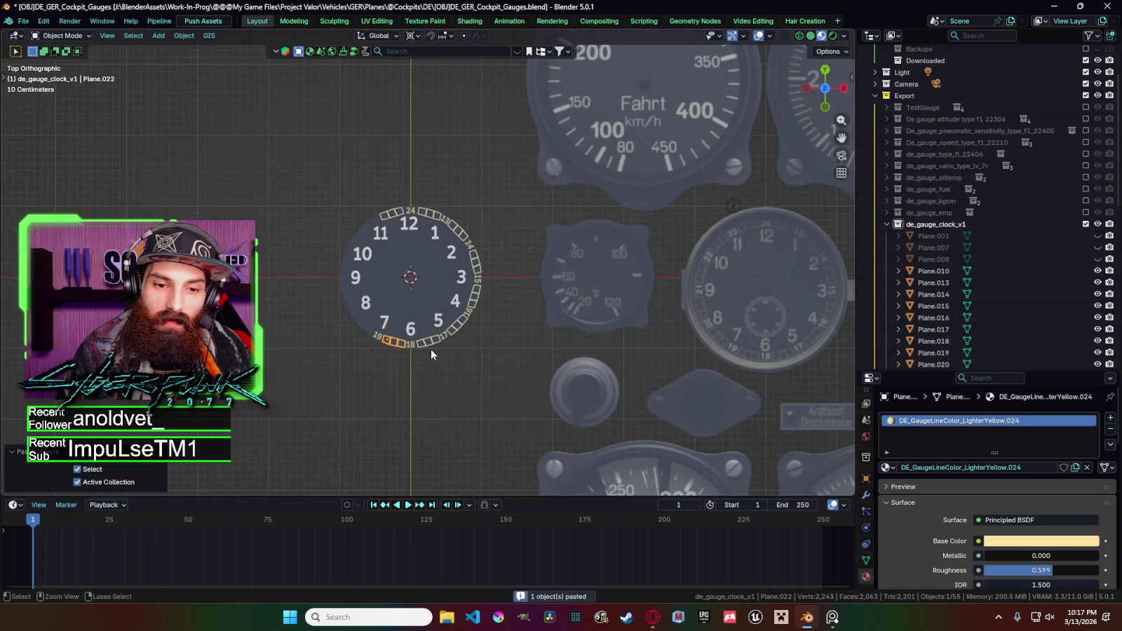
{"action": "key", "text": "r"}
{"action": "left_click", "coordinate": [394, 349]}
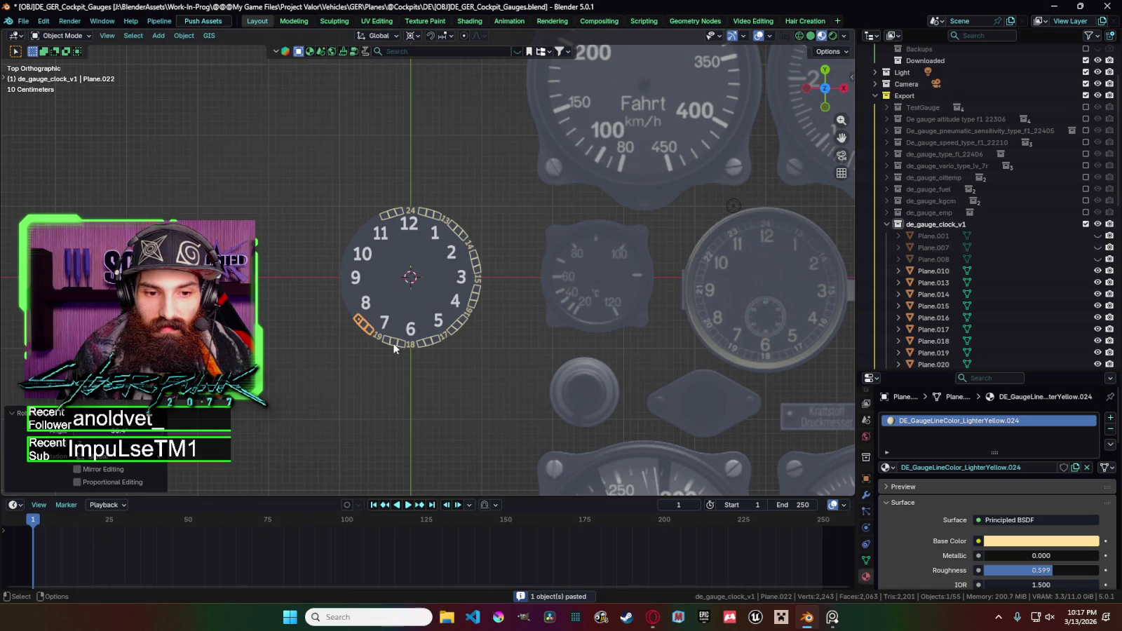
Paste one more box segment and keep the viewport in solid shading.
{"action": "key", "text": "ctrl+v"}
{"action": "key", "text": "z"}
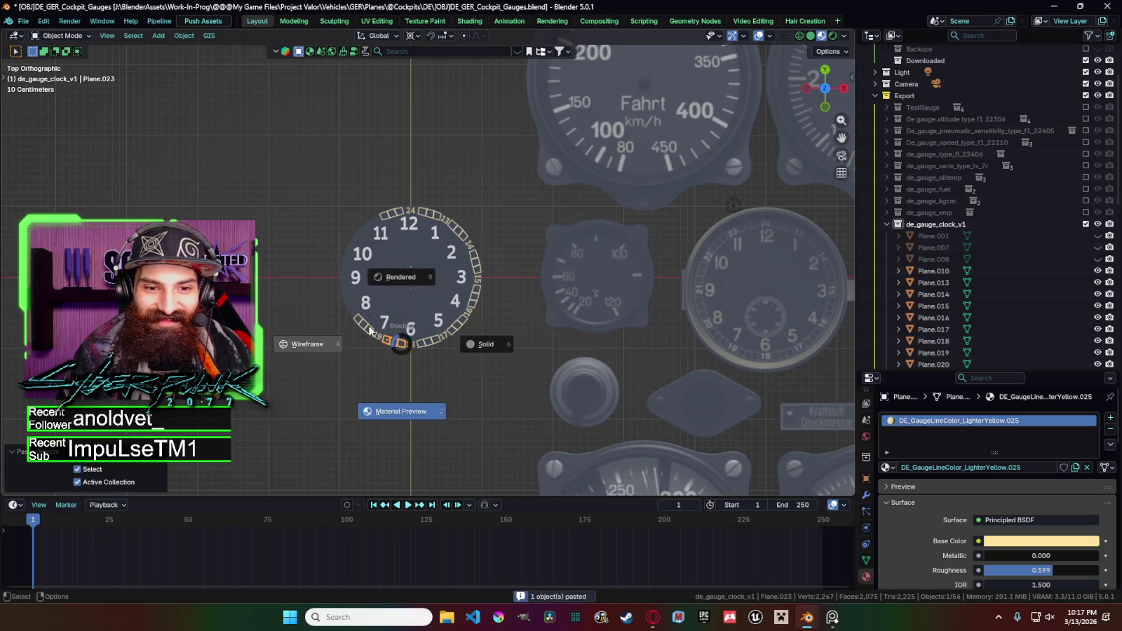
{"action": "left_click", "coordinate": [369, 331]}
{"action": "key", "text": "z"}
{"action": "left_click", "coordinate": [477, 384]}
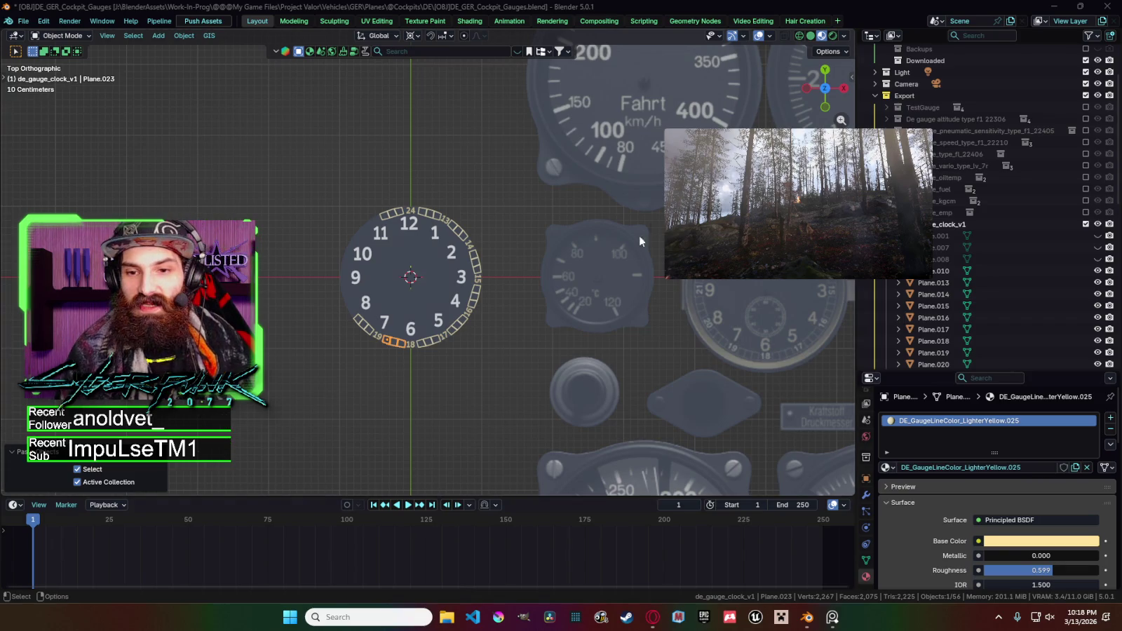
{"action": "mouse_move", "coordinate": [669, 275]}
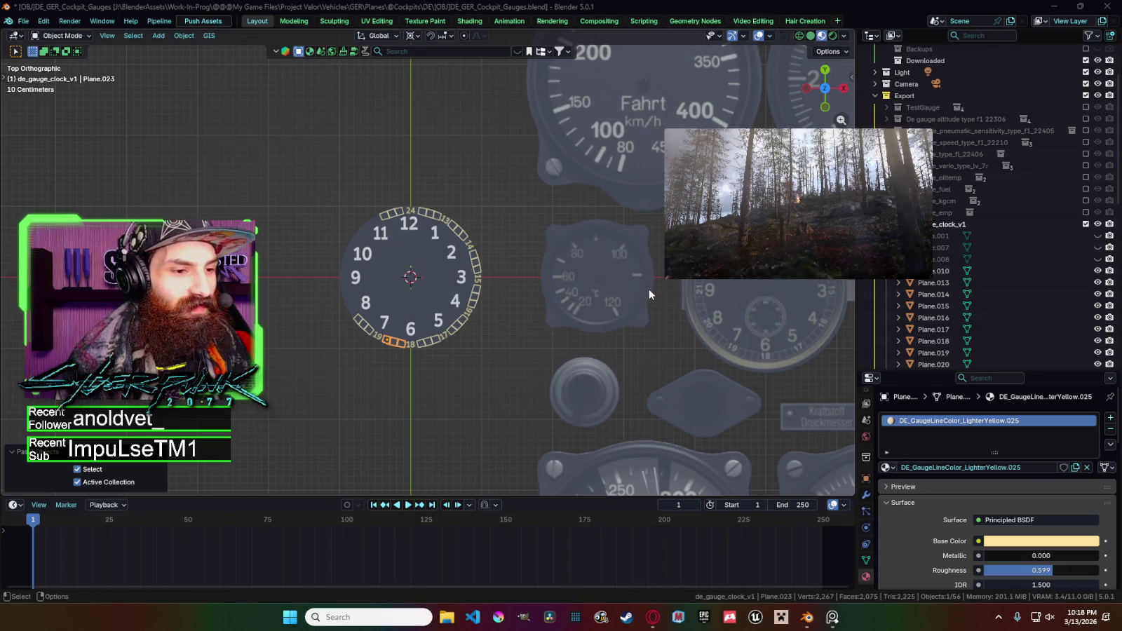
{"action": "mouse_move", "coordinate": [798, 202]}
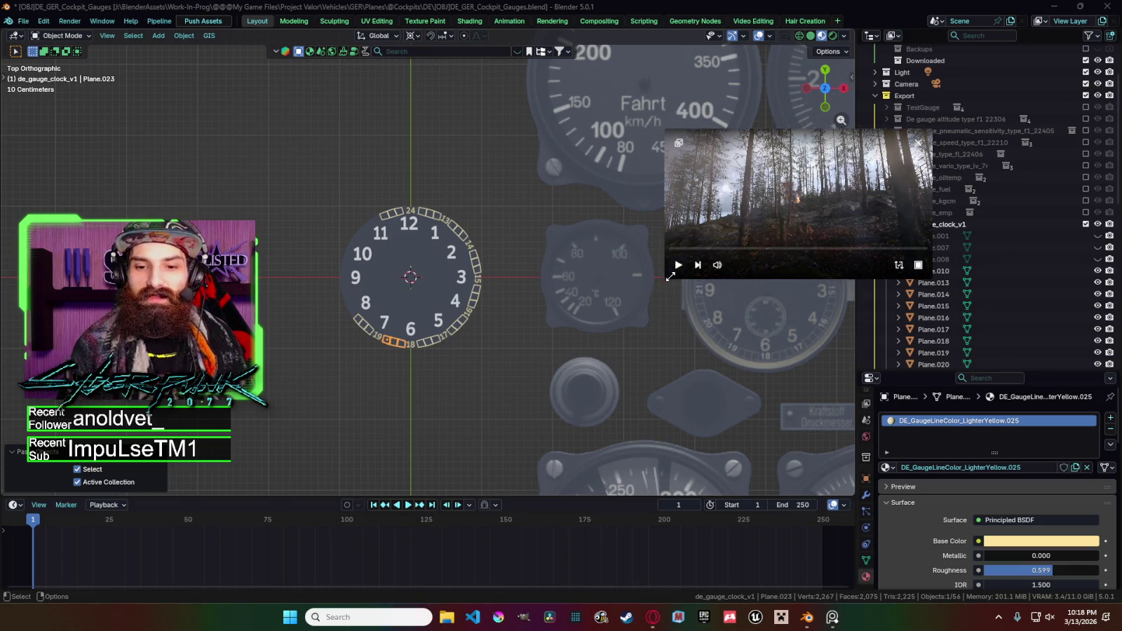
Enlarge the floating forest video player, then shrink and close it.
{"action": "left_click_drag", "start_coordinate": [670, 276], "coordinate": [308, 607]}
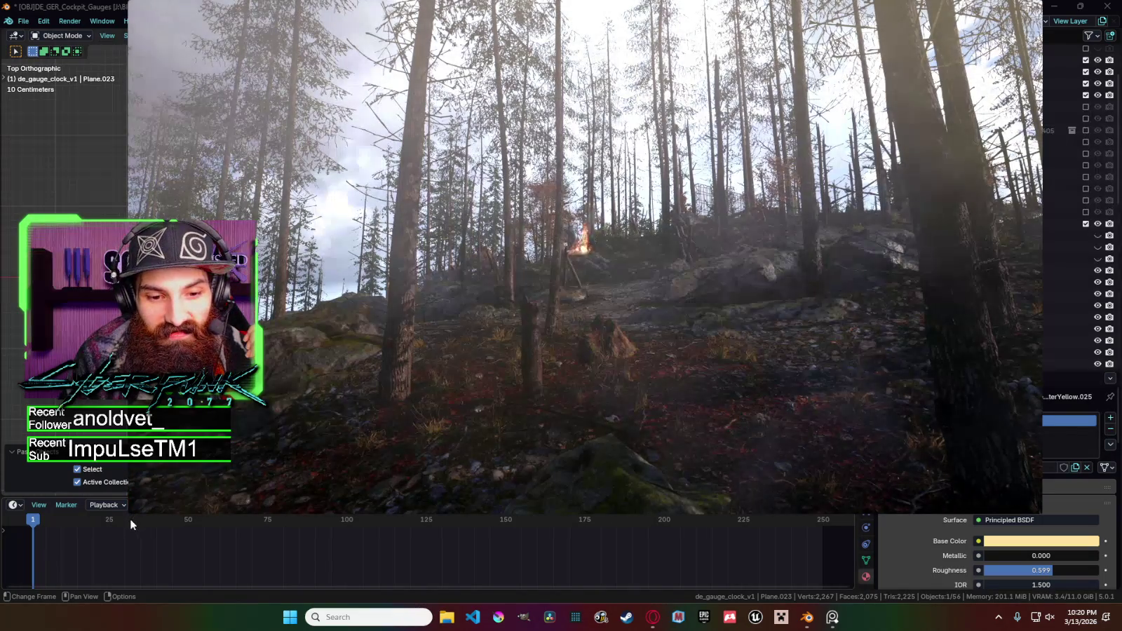
{"action": "mouse_move", "coordinate": [129, 516]}
{"action": "left_mouse_down"}
{"action": "mouse_move", "coordinate": [232, 486]}
{"action": "mouse_move", "coordinate": [733, 205]}
{"action": "left_mouse_up"}
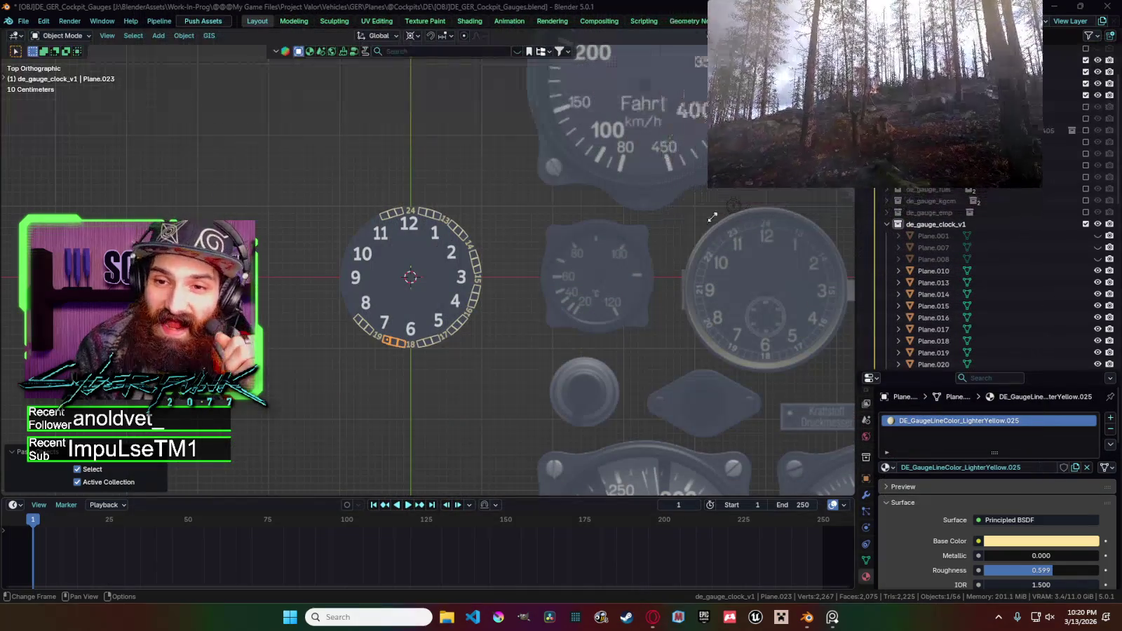
{"action": "left_click", "coordinate": [733, 205]}
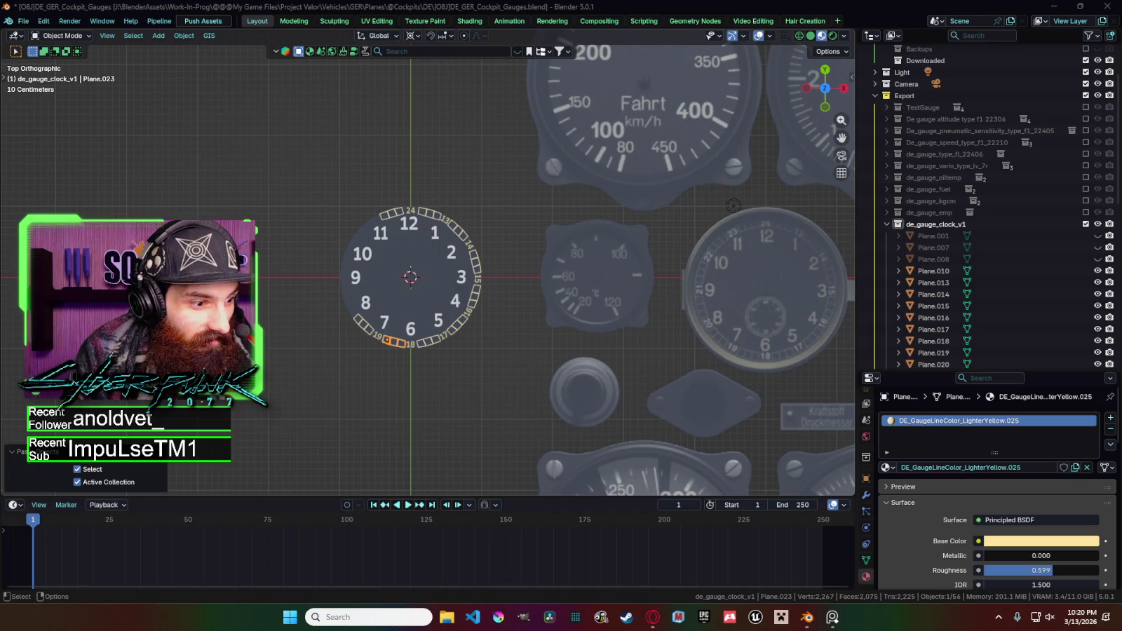
Select the last outlined box near 19 and rotate a pasted copy around the dial.
{"action": "left_click", "coordinate": [389, 371]}
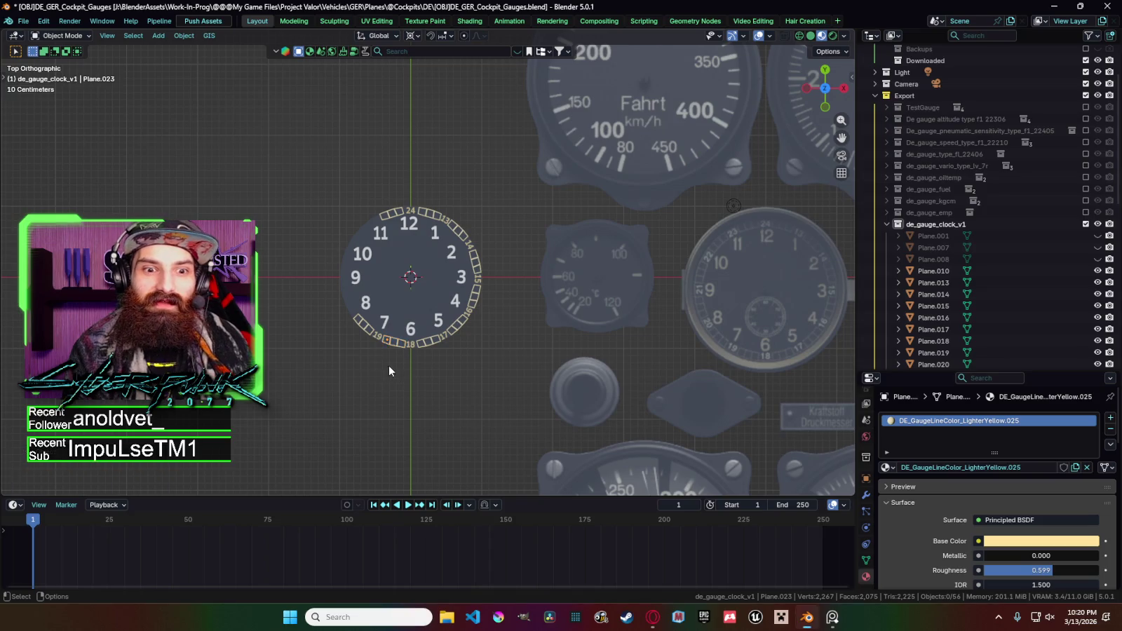
{"action": "left_click", "coordinate": [356, 332]}
{"action": "scroll", "coordinate": [356, 332], "scroll_direction": "up", "scroll_amount": 3}
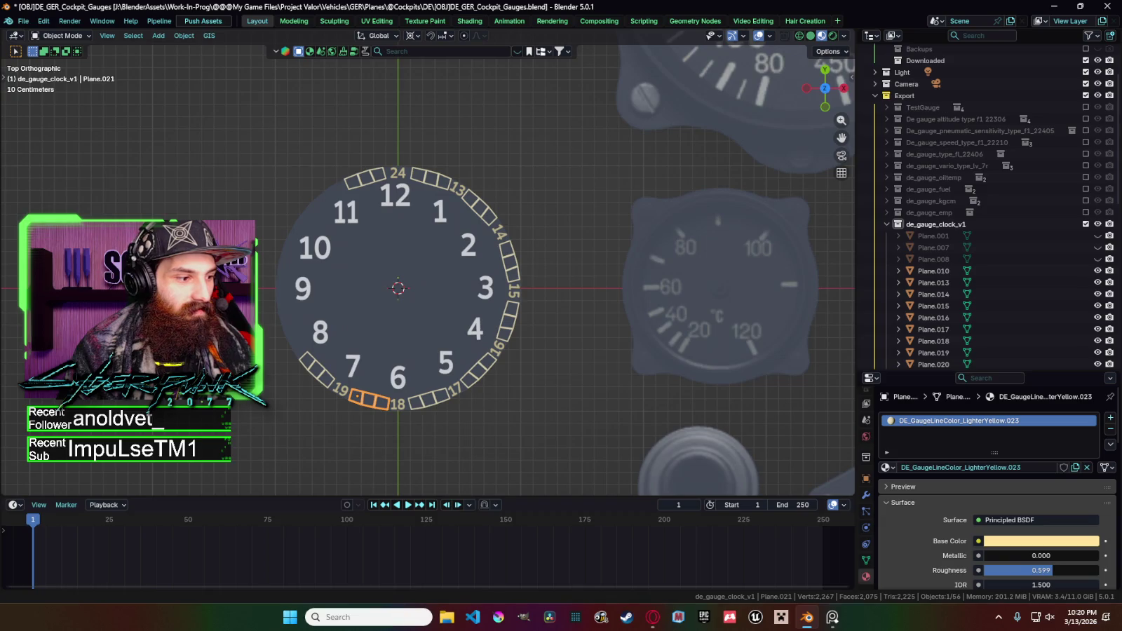
{"action": "key", "text": "ctrl+v"}
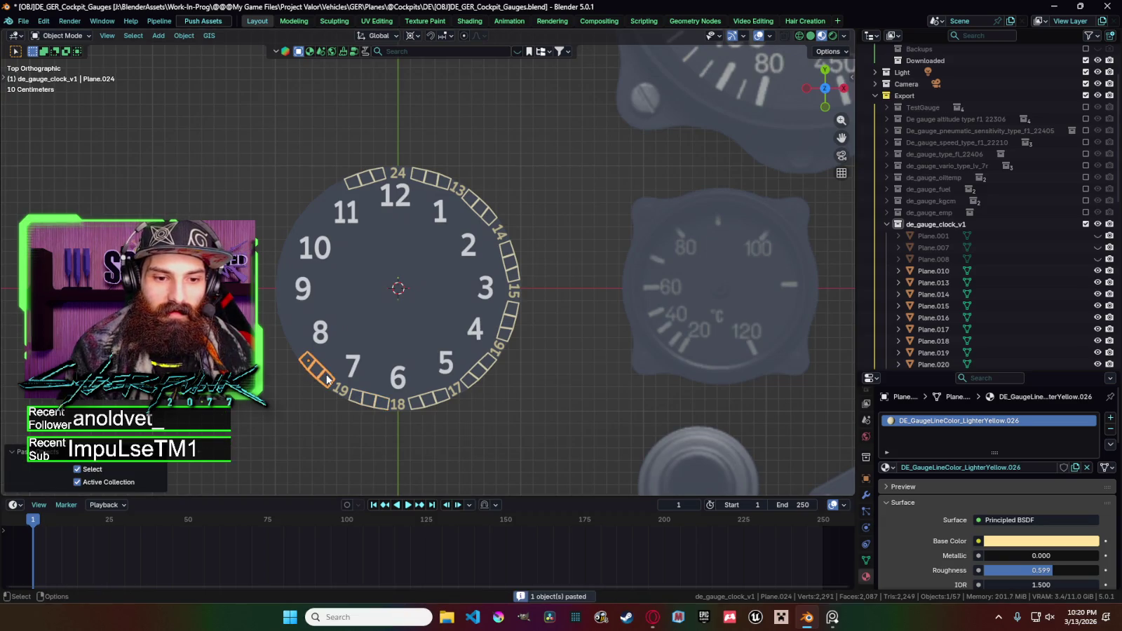
{"action": "key", "text": "r"}
{"action": "left_click", "coordinate": [287, 326]}
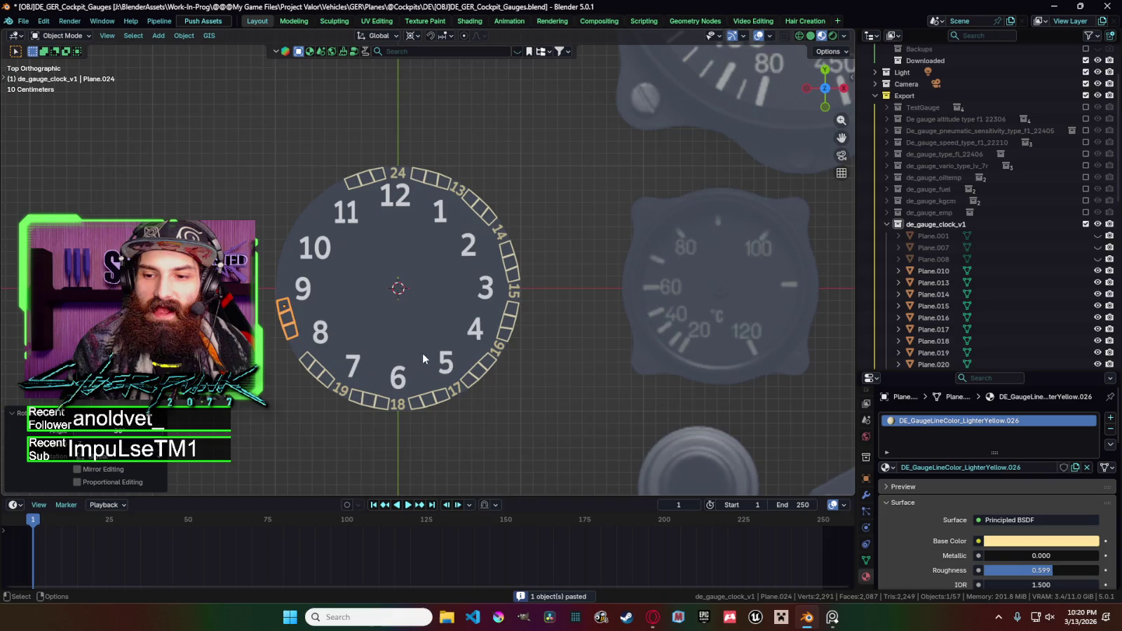
{"action": "scroll", "coordinate": [566, 352], "scroll_direction": "down", "scroll_amount": 3}
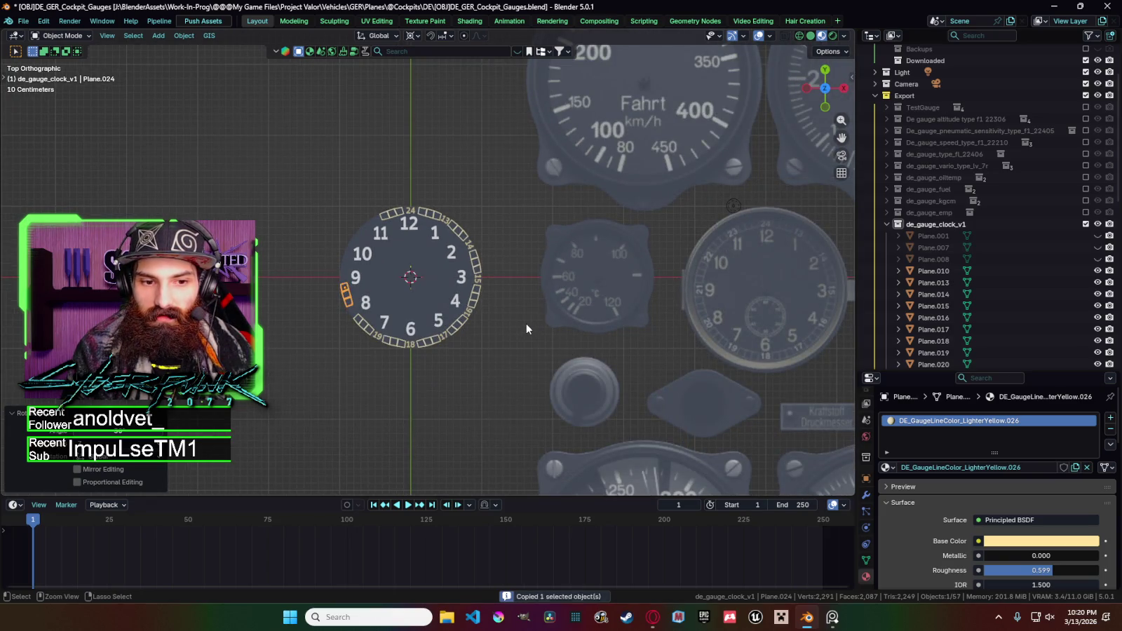
Turn the new box further along the ring and place another copy beside 10.
{"action": "key", "text": "ctrl+c"}
{"action": "key", "text": "r"}
{"action": "left_click", "coordinate": [459, 298]}
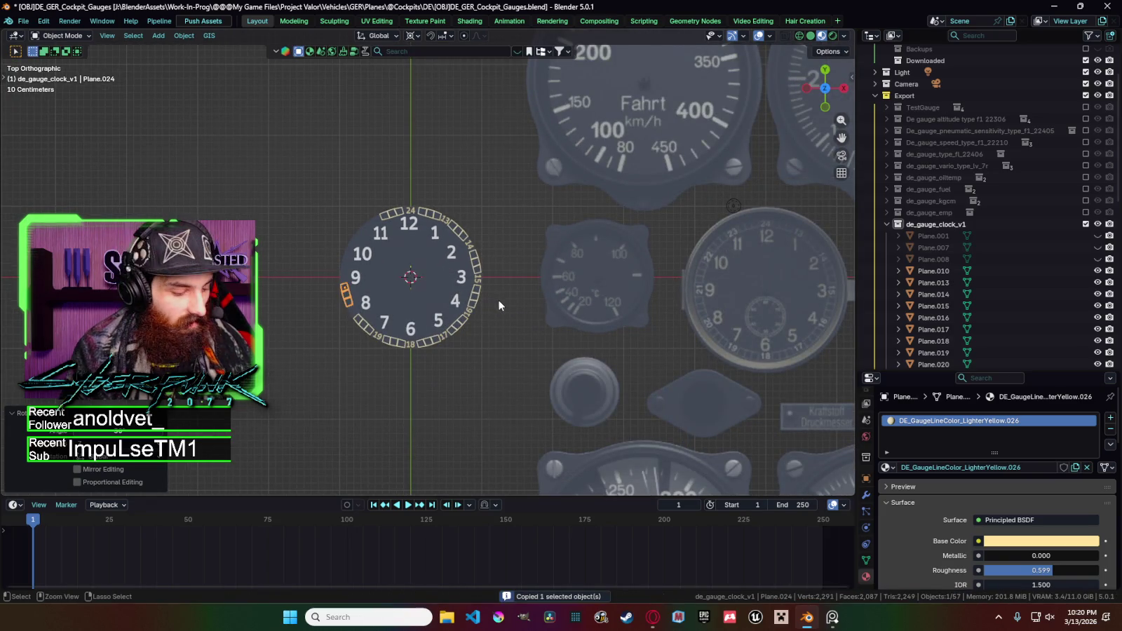
{"action": "key", "text": "ctrl+v"}
{"action": "key", "text": "r"}
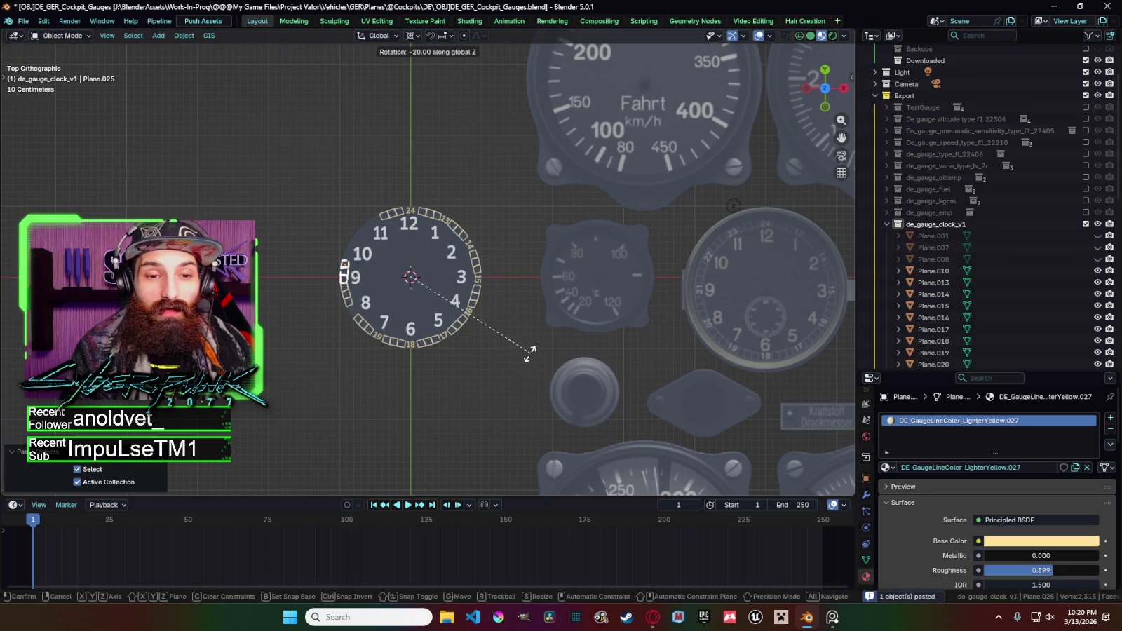
{"action": "left_click", "coordinate": [486, 360]}
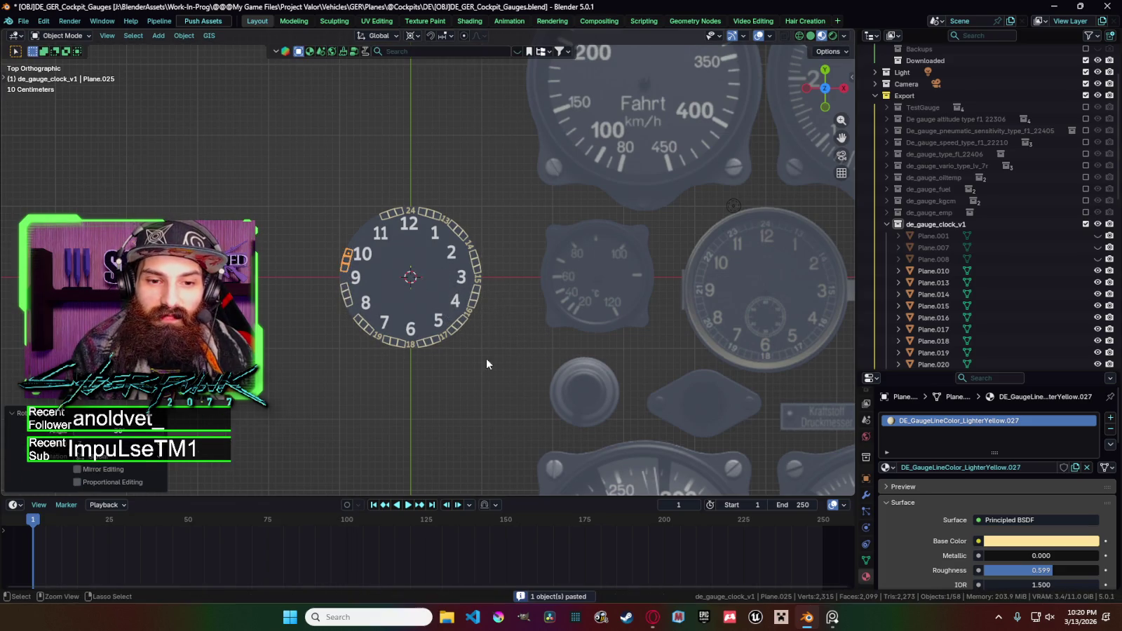
Place one more box copy beside 11, then select the numeral 19.
{"action": "key", "text": "ctrl+v"}
{"action": "key", "text": "r"}
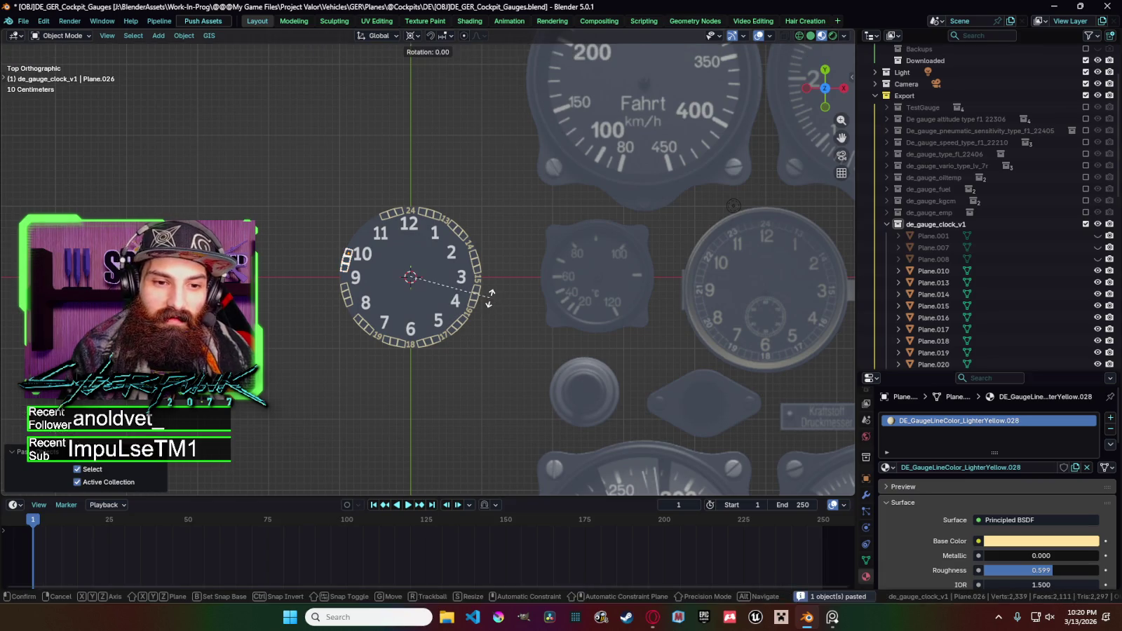
{"action": "left_click", "coordinate": [477, 347]}
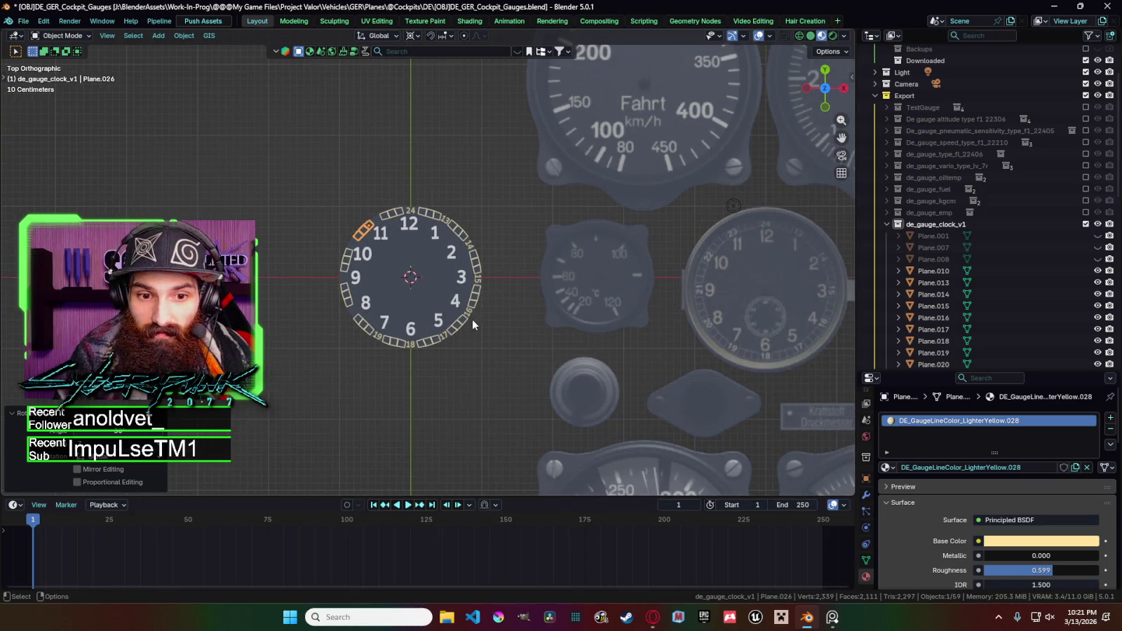
{"action": "left_click", "coordinate": [379, 338]}
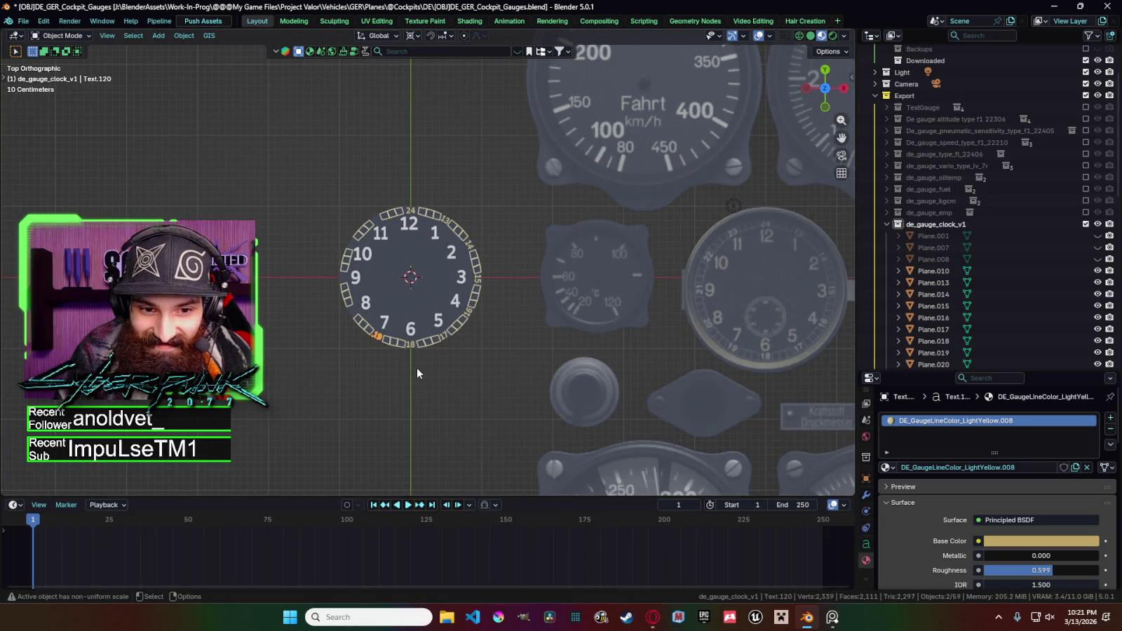
Duplicate the 19 numeral, rotate it -30° about Z, and change it to 20.
{"action": "key", "text": "ctrl+c"}
{"action": "key", "text": "ctrl+v"}
{"action": "key", "text": "r"}
{"action": "key", "text": "z"}
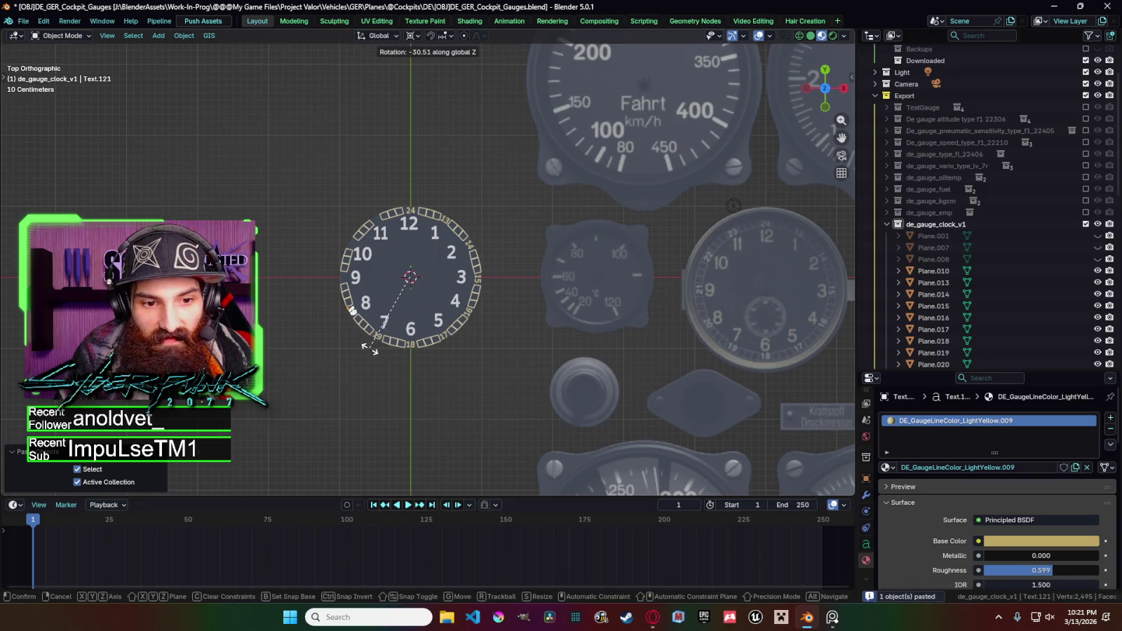
{"action": "left_click", "coordinate": [369, 347]}
{"action": "key", "text": "Tab"}
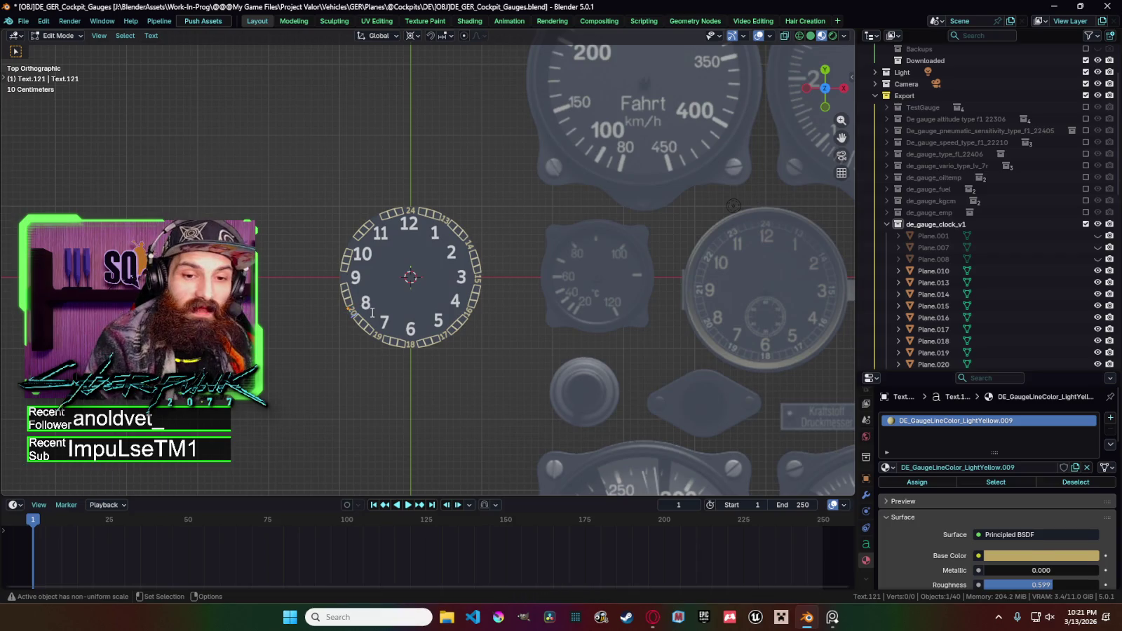
{"action": "key", "text": "Tab"}
Copy the 20 numeral and rotate a pasted copy beside the 9.
{"action": "scroll", "coordinate": [378, 320], "scroll_direction": "up", "scroll_amount": 3}
{"action": "key", "text": "ctrl+c"}
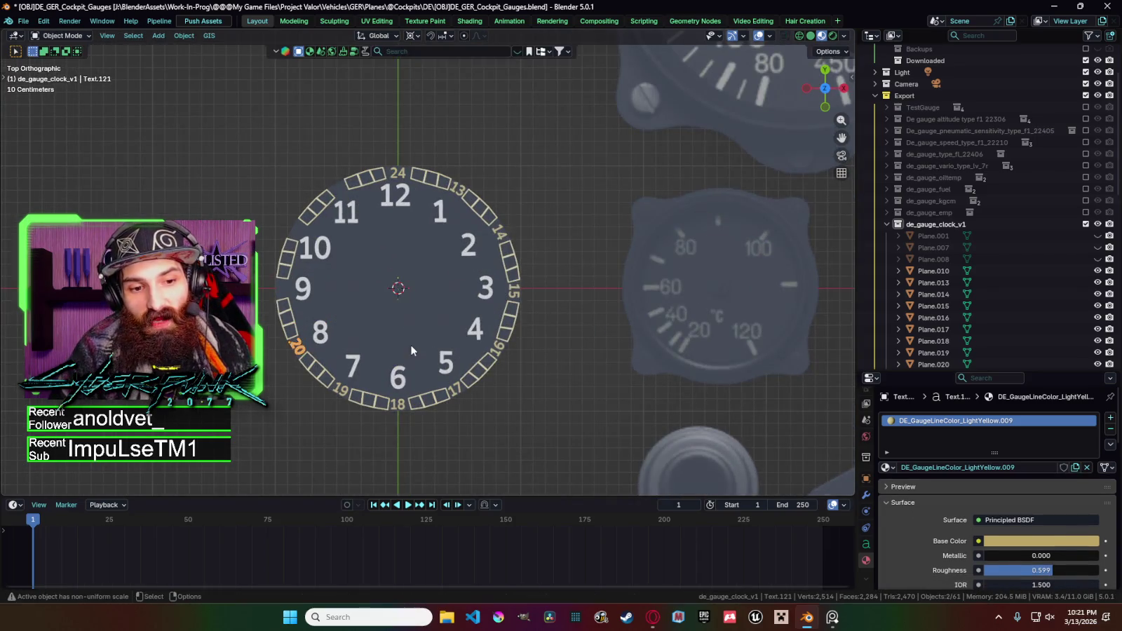
{"action": "scroll", "coordinate": [411, 350], "scroll_direction": "down", "scroll_amount": 2}
{"action": "key", "text": "ctrl+v"}
{"action": "key", "text": "r"}
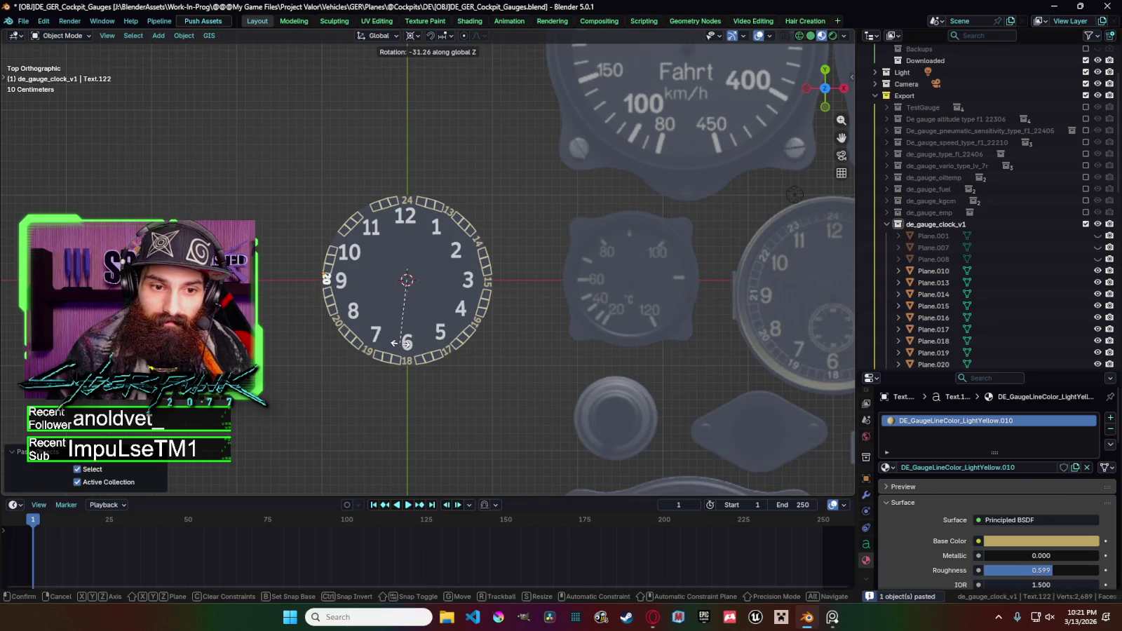
{"action": "left_click", "coordinate": [402, 343]}
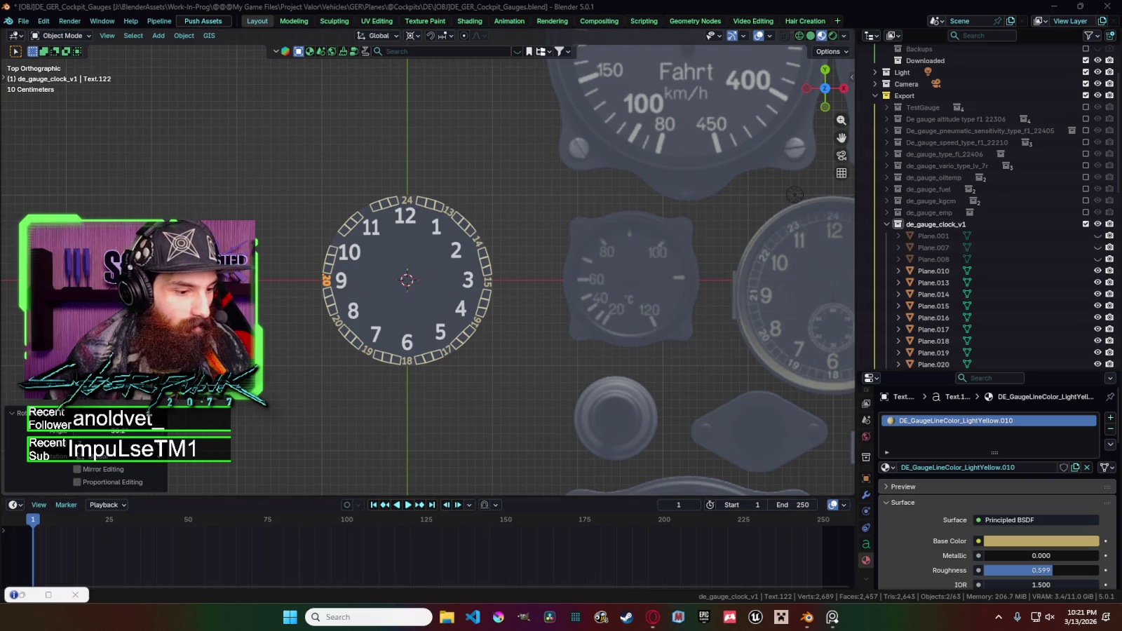
{"action": "left_click", "coordinate": [525, 388]}
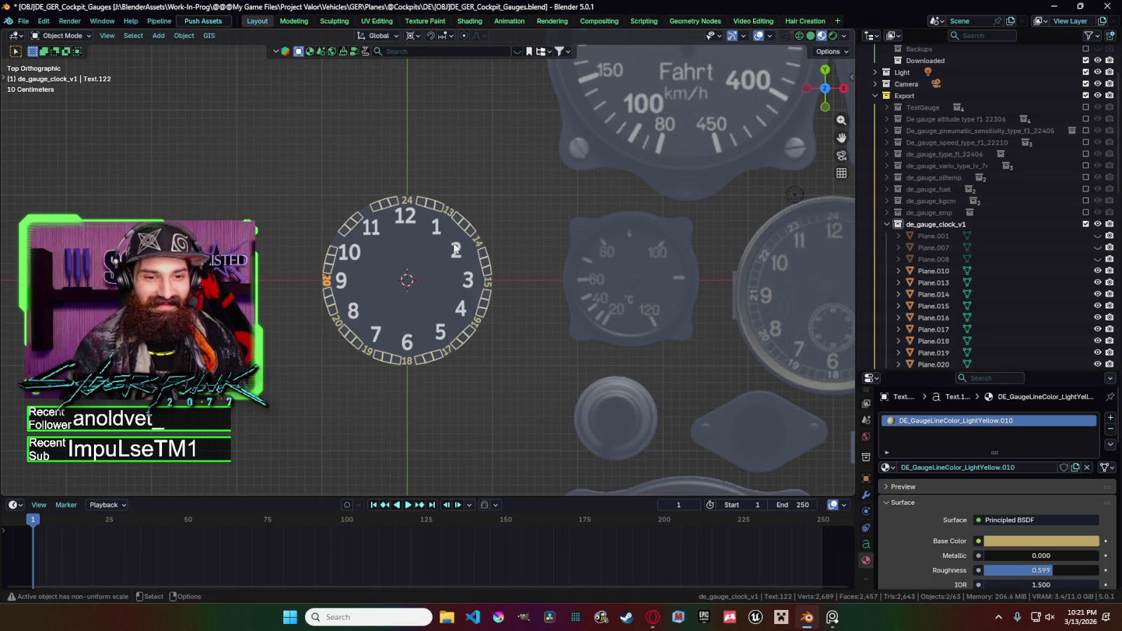
With Bounding Box Center pivot, rotate the numeral by an exact angle and move it along Y.
{"action": "left_click", "coordinate": [414, 36]}
{"action": "left_click", "coordinate": [435, 66]}
{"action": "key", "text": "r"}
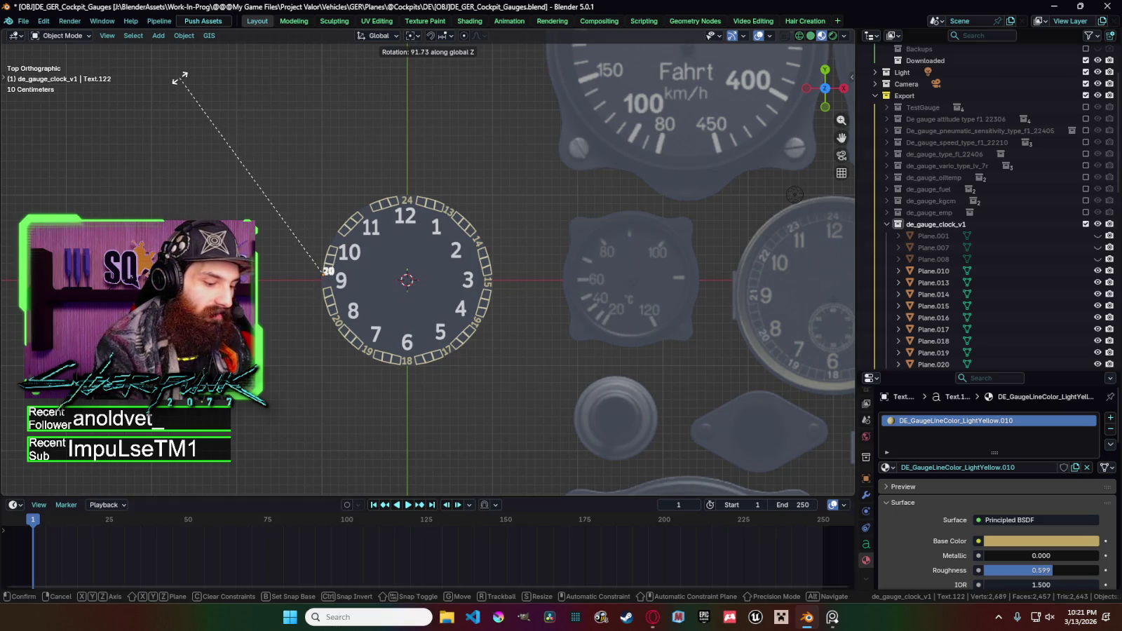
{"action": "key", "text": "equal"}
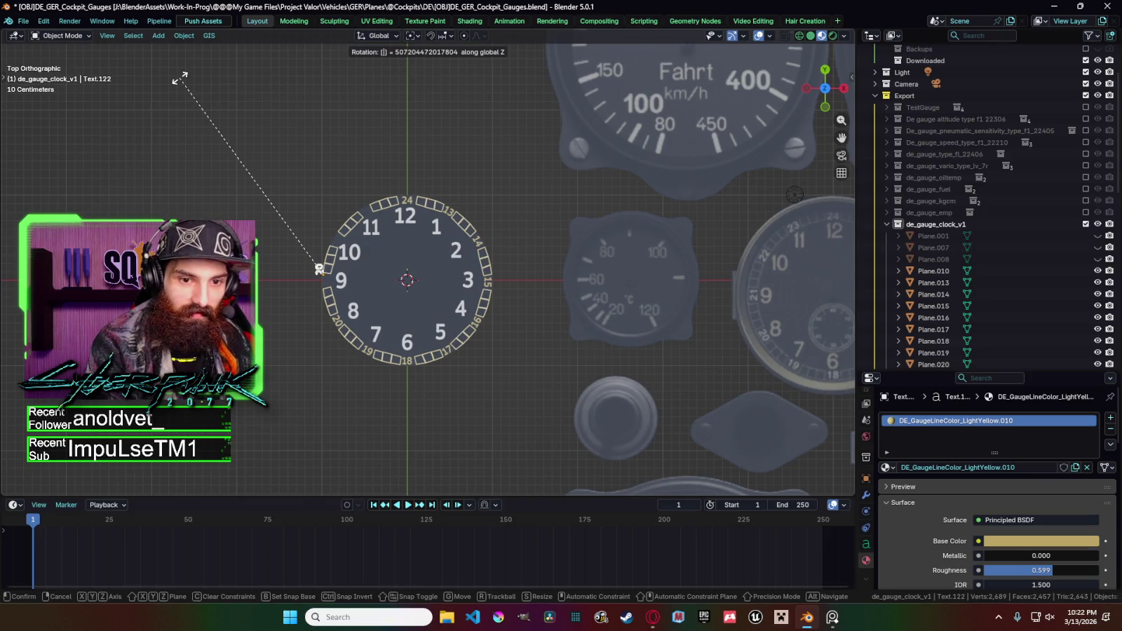
{"action": "key", "text": "Return"}
{"action": "key", "text": "g"}
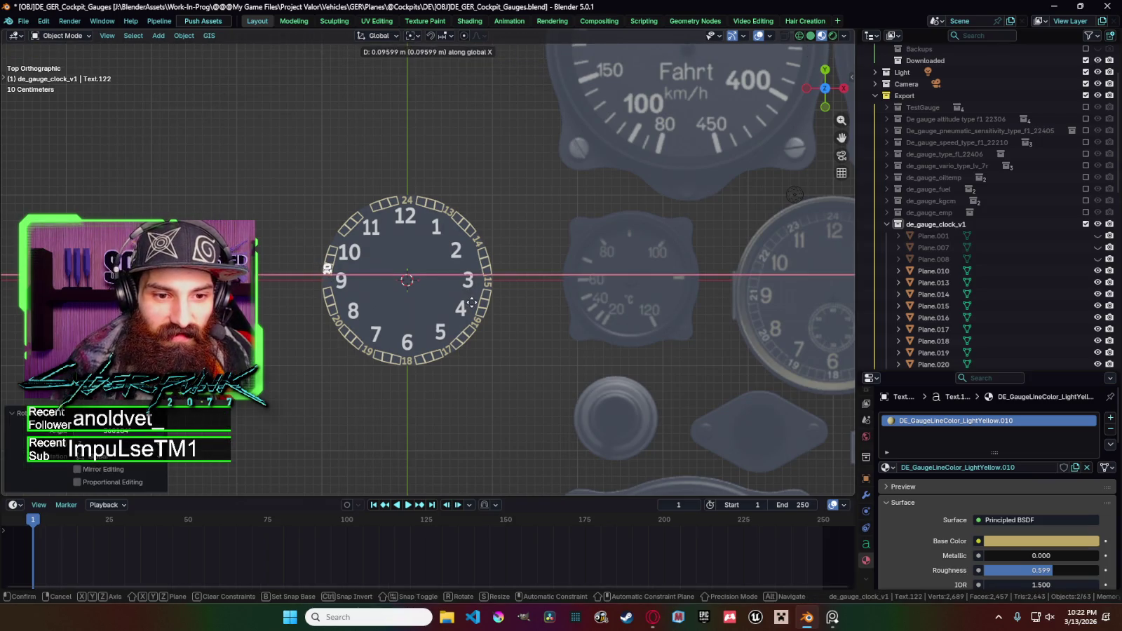
{"action": "key", "text": "y"}
{"action": "key", "text": "Return"}
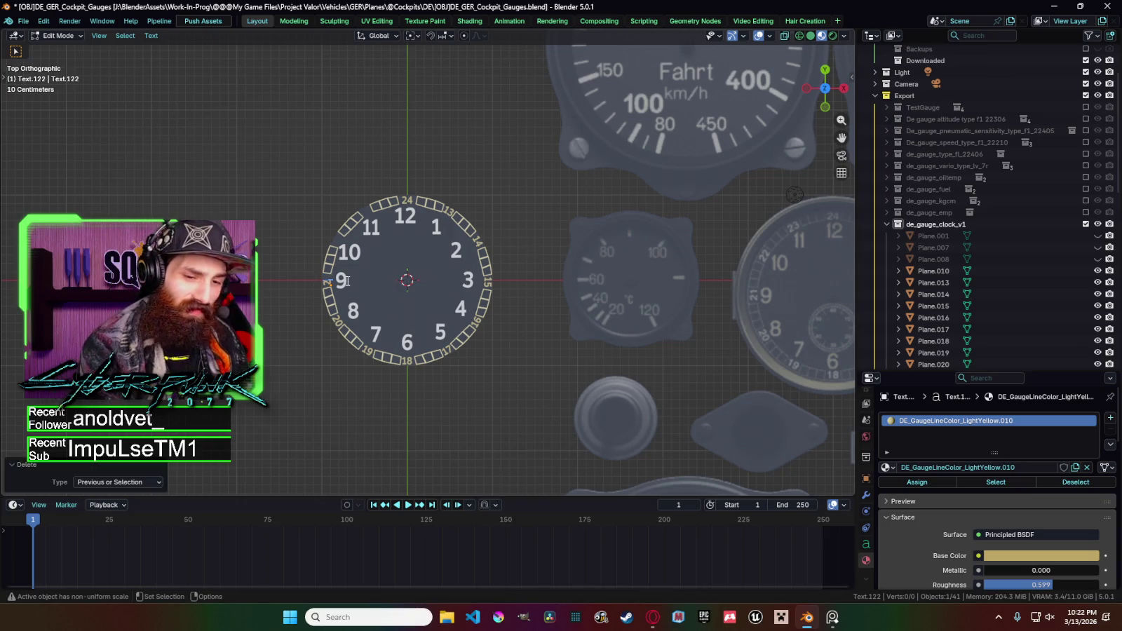
Fine-tune the numeral's rotation and nudge it 0.0046 m along Y into its box.
{"action": "scroll", "coordinate": [322, 291], "scroll_direction": "up", "scroll_amount": 6}
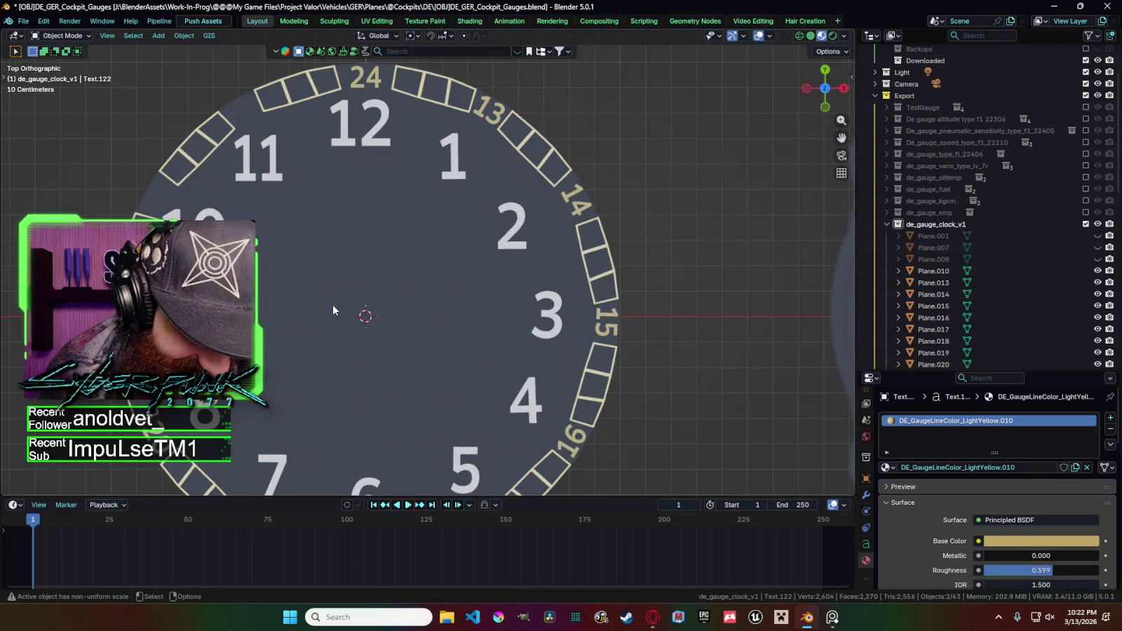
{"action": "key", "text": "r"}
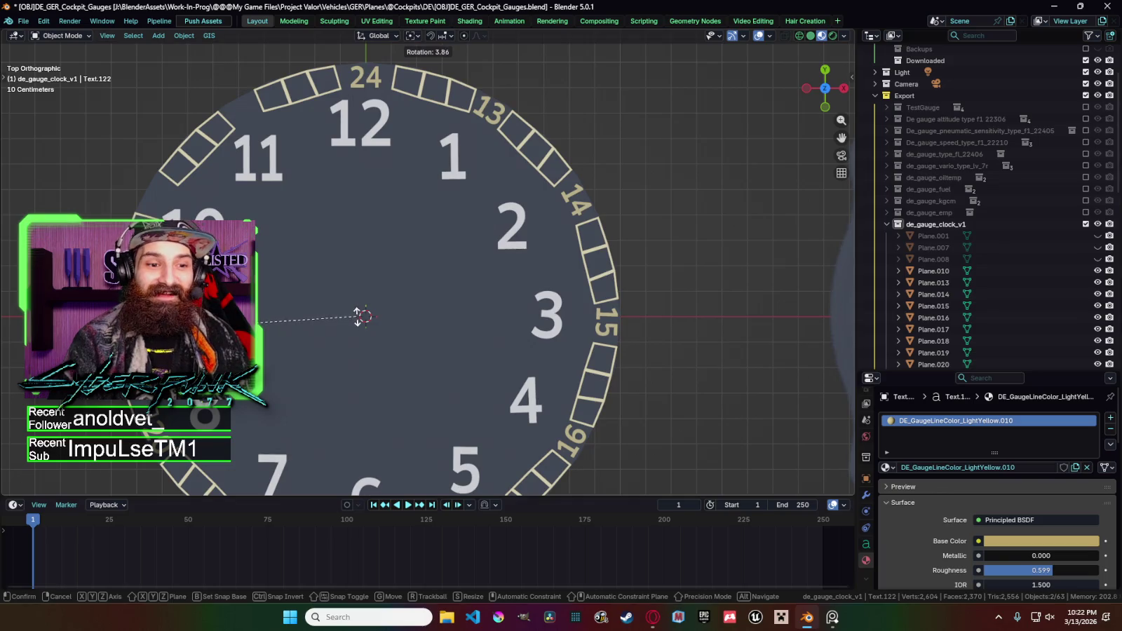
{"action": "left_click", "coordinate": [358, 315]}
{"action": "key", "text": "g"}
{"action": "key", "text": "x"}
{"action": "key", "text": "y"}
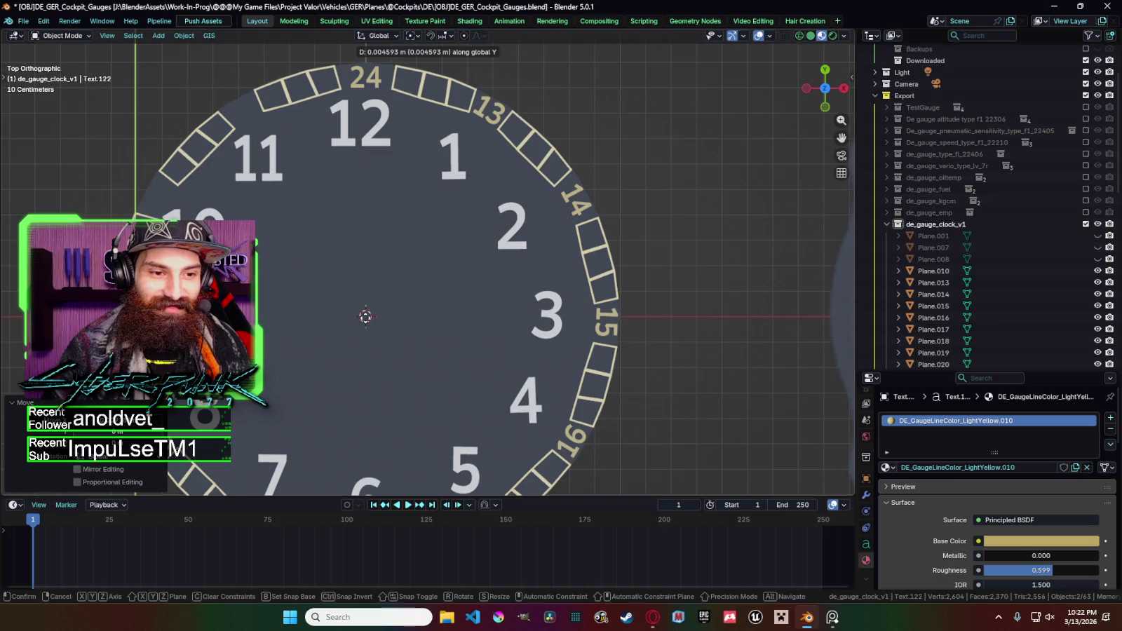
{"action": "left_click", "coordinate": [363, 317]}
{"action": "scroll", "coordinate": [364, 317], "scroll_direction": "down", "scroll_amount": 1}
{"action": "scroll", "coordinate": [363, 316], "scroll_direction": "down", "scroll_amount": 2}
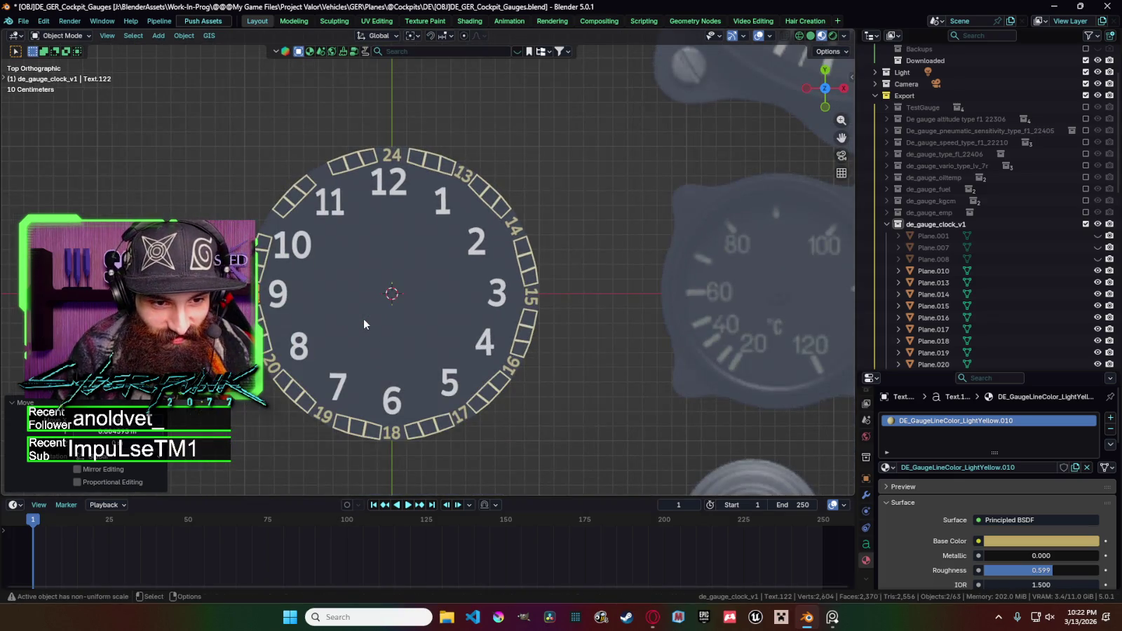
{"action": "scroll", "coordinate": [363, 318], "scroll_direction": "down", "scroll_amount": 1}
{"action": "scroll", "coordinate": [363, 316], "scroll_direction": "down", "scroll_amount": 2}
{"action": "scroll", "coordinate": [393, 322], "scroll_direction": "down", "scroll_amount": 2}
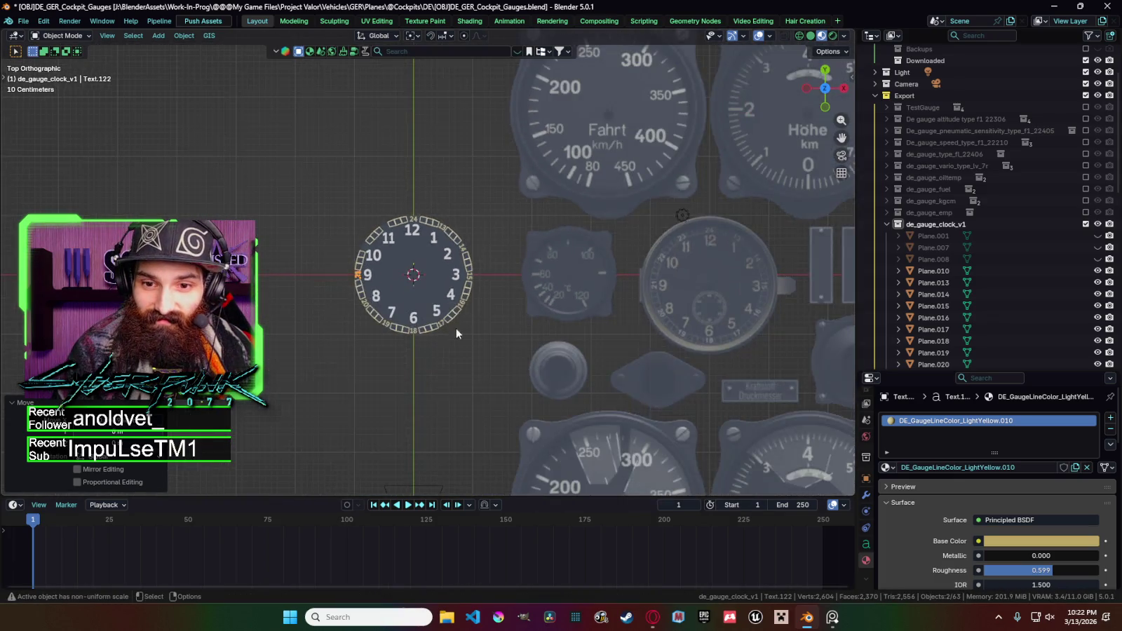
Paste another numeral and, pivoting on the 3D Cursor, swing it to the 10 position.
{"action": "scroll", "coordinate": [420, 303], "scroll_direction": "up", "scroll_amount": 1}
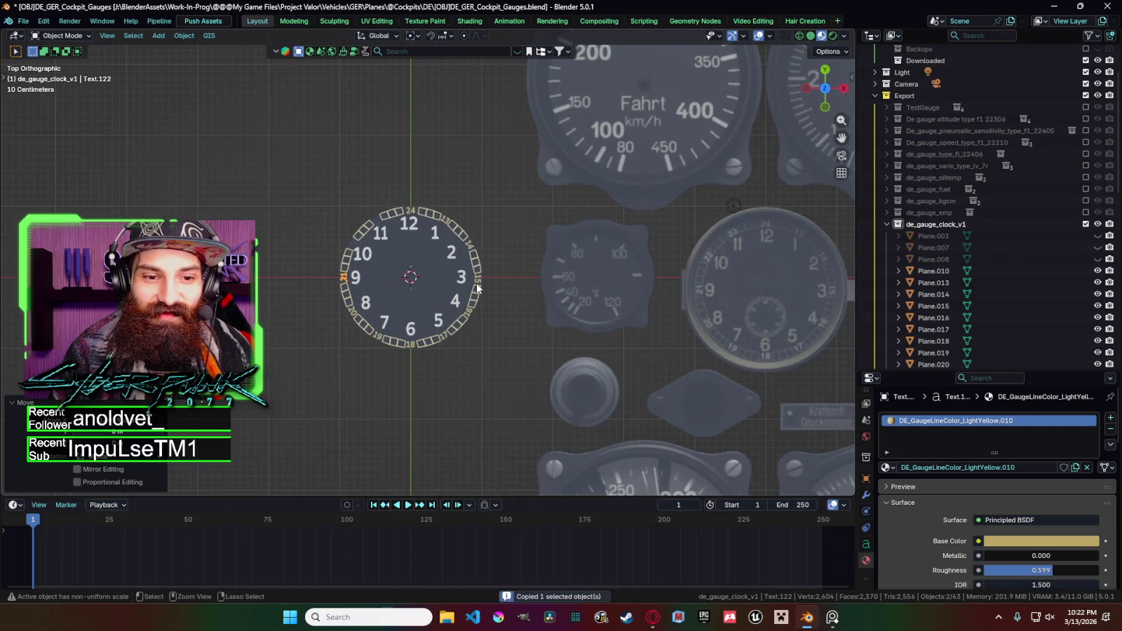
{"action": "key", "text": "ctrl+v"}
{"action": "key", "text": "r"}
{"action": "left_click", "coordinate": [475, 338]}
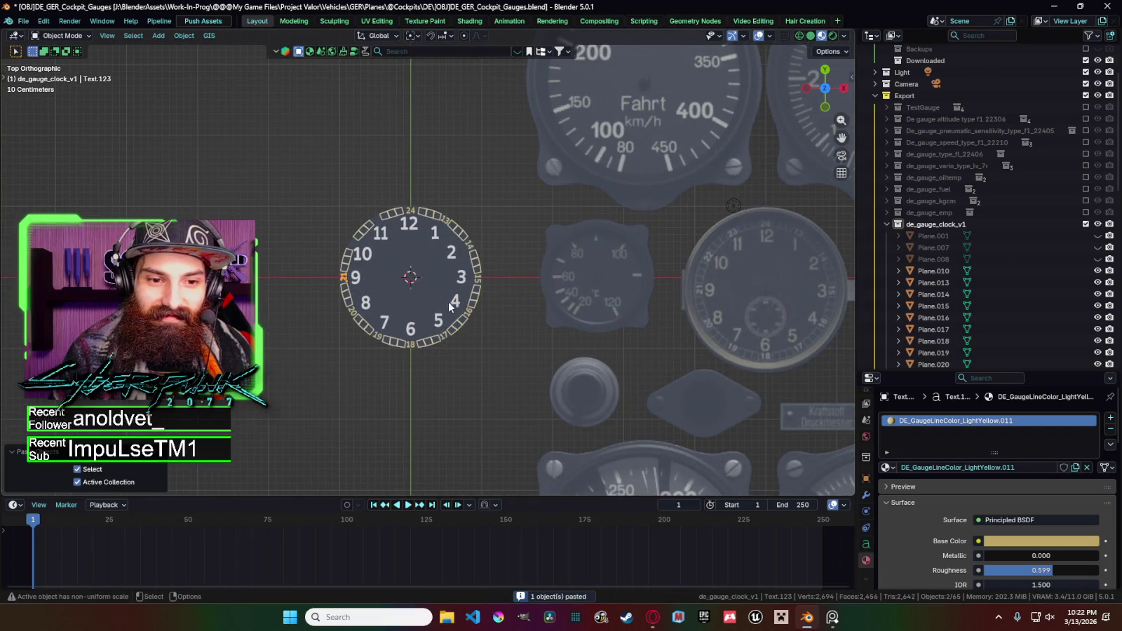
{"action": "left_click", "coordinate": [413, 36]}
{"action": "left_click", "coordinate": [433, 77]}
{"action": "key", "text": "r"}
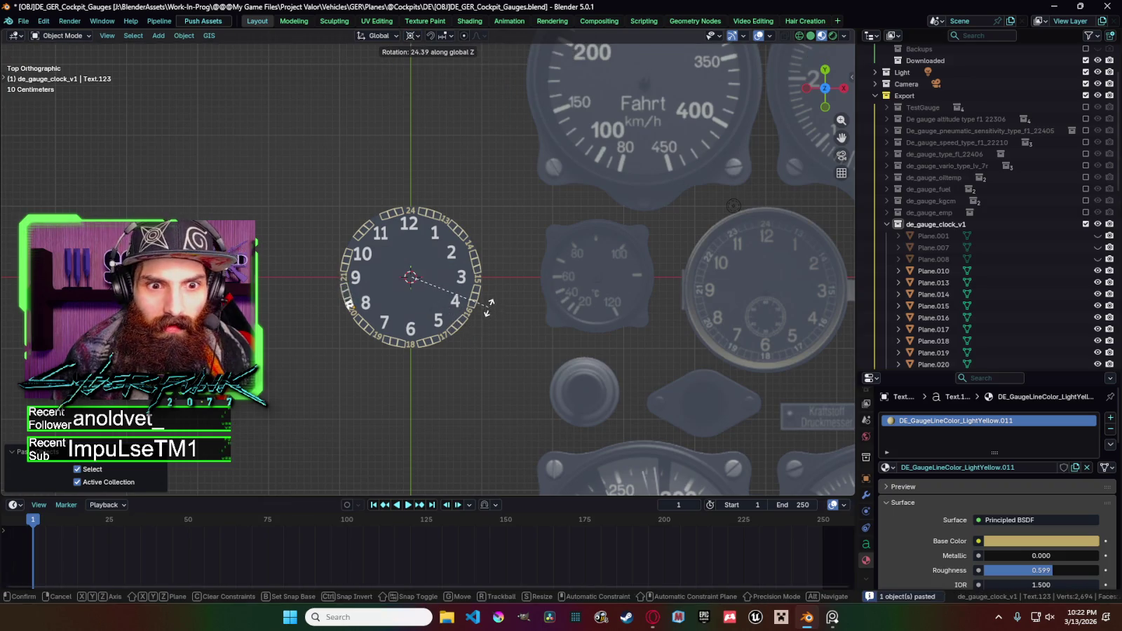
{"action": "left_click", "coordinate": [439, 382]}
Change the numeral to 22, then duplicate it and change the copy to 23.
{"action": "key", "text": "Tab"}
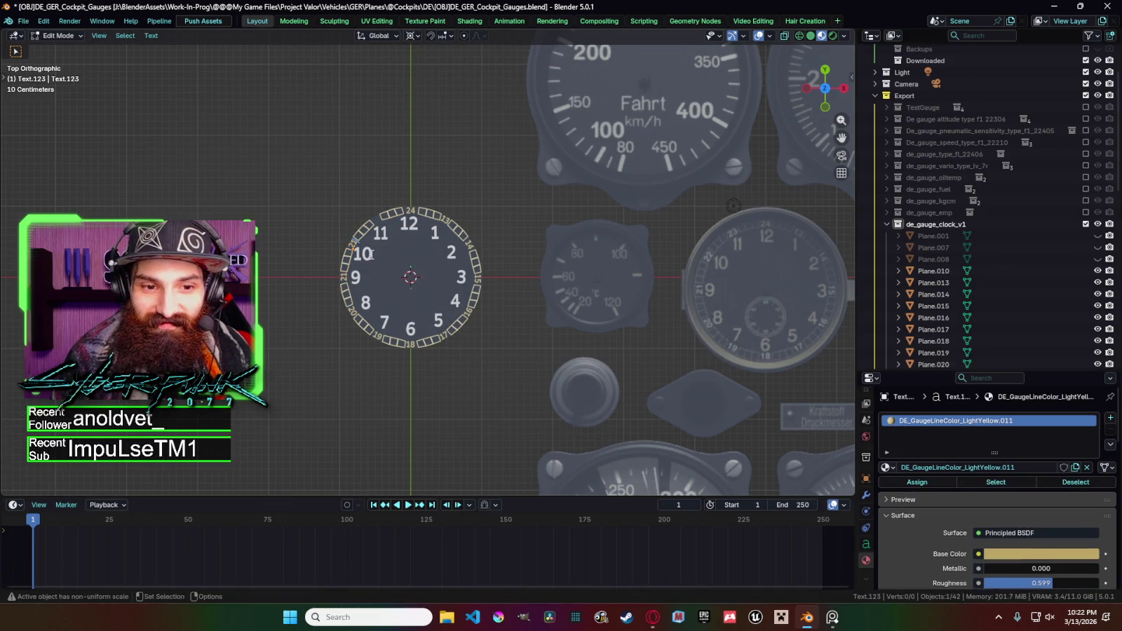
{"action": "key", "text": "Tab"}
{"action": "key", "text": "ctrl+c"}
{"action": "key", "text": "ctrl+v"}
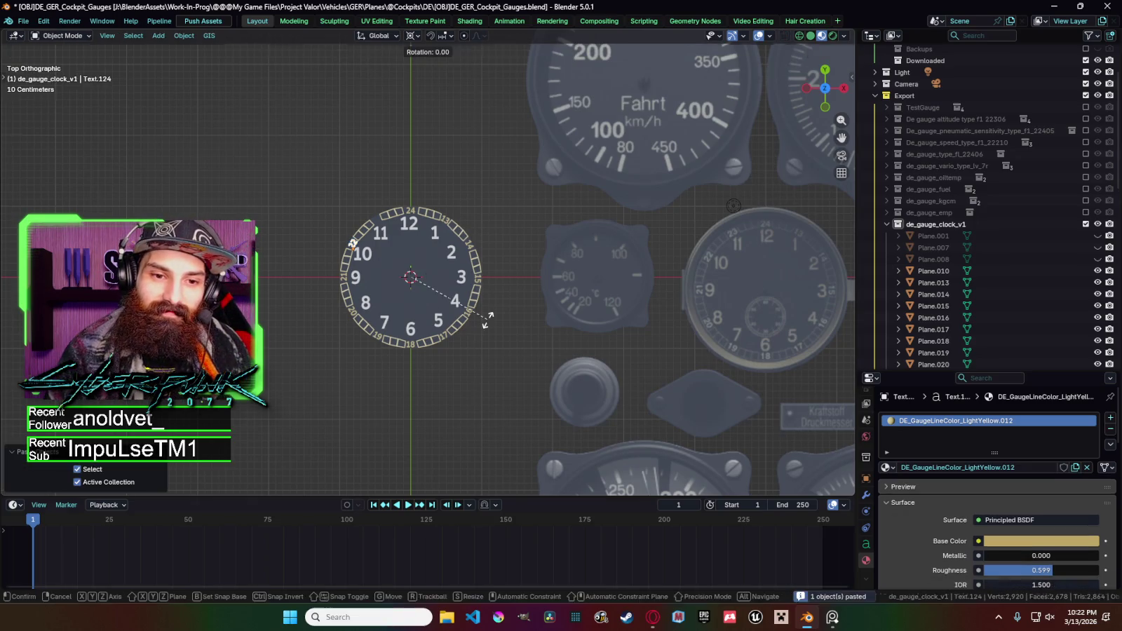
{"action": "key", "text": "Tab"}
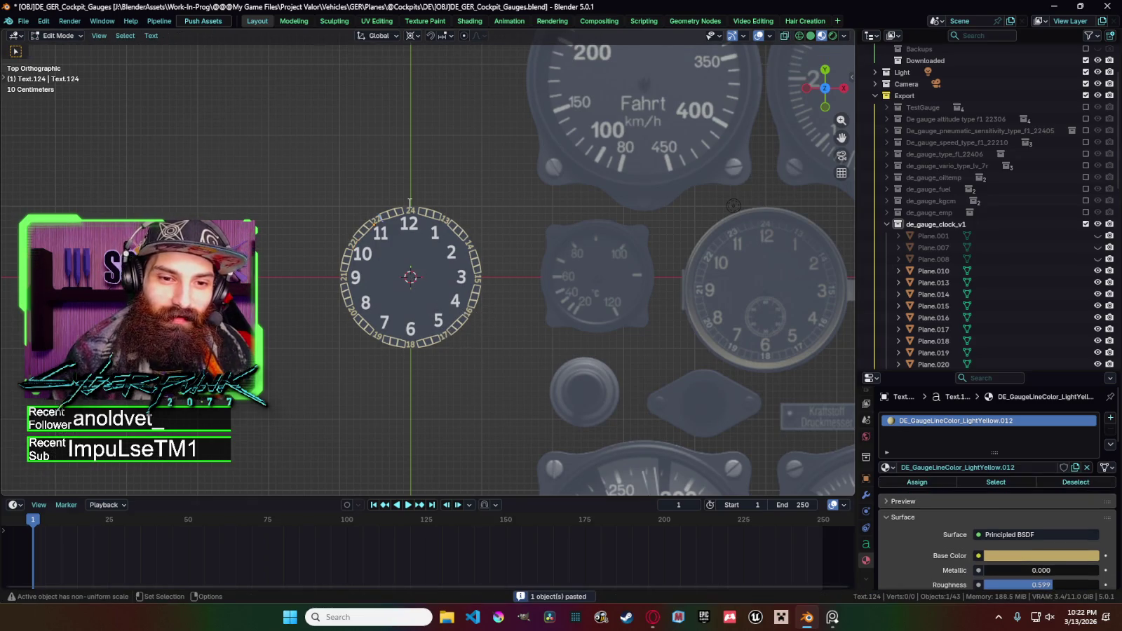
{"action": "key", "text": "Tab"}
Slightly rotate the box next to 24 and rotate the 23 label into place.
{"action": "scroll", "coordinate": [382, 179], "scroll_direction": "up", "scroll_amount": 3}
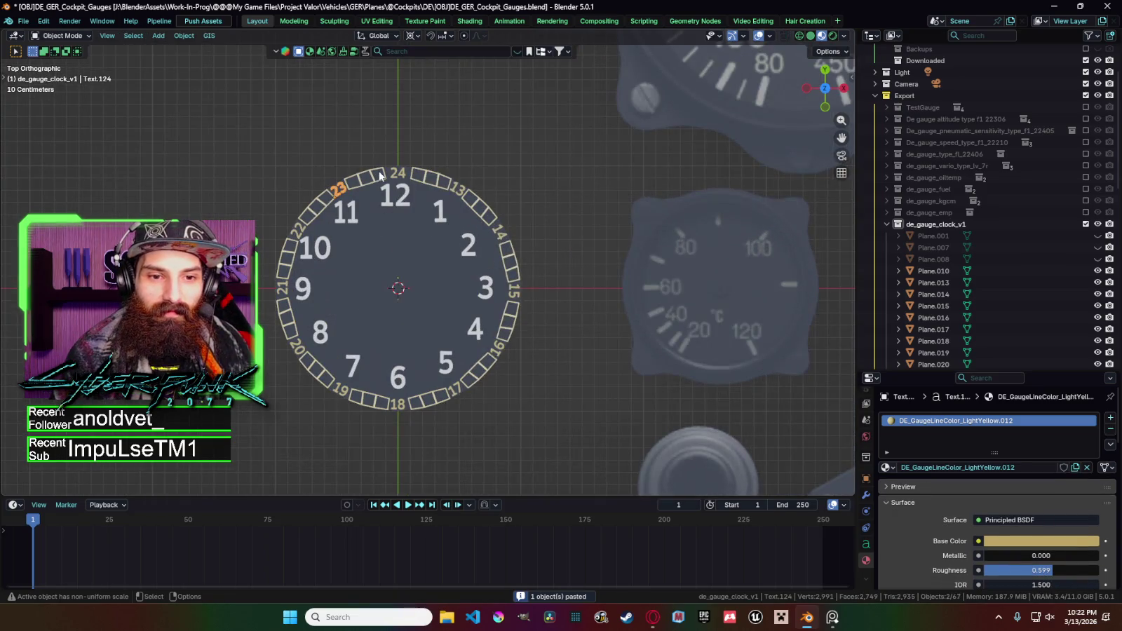
{"action": "left_click", "coordinate": [379, 176]}
{"action": "scroll", "coordinate": [379, 175], "scroll_direction": "up", "scroll_amount": 3}
{"action": "key", "text": "r"}
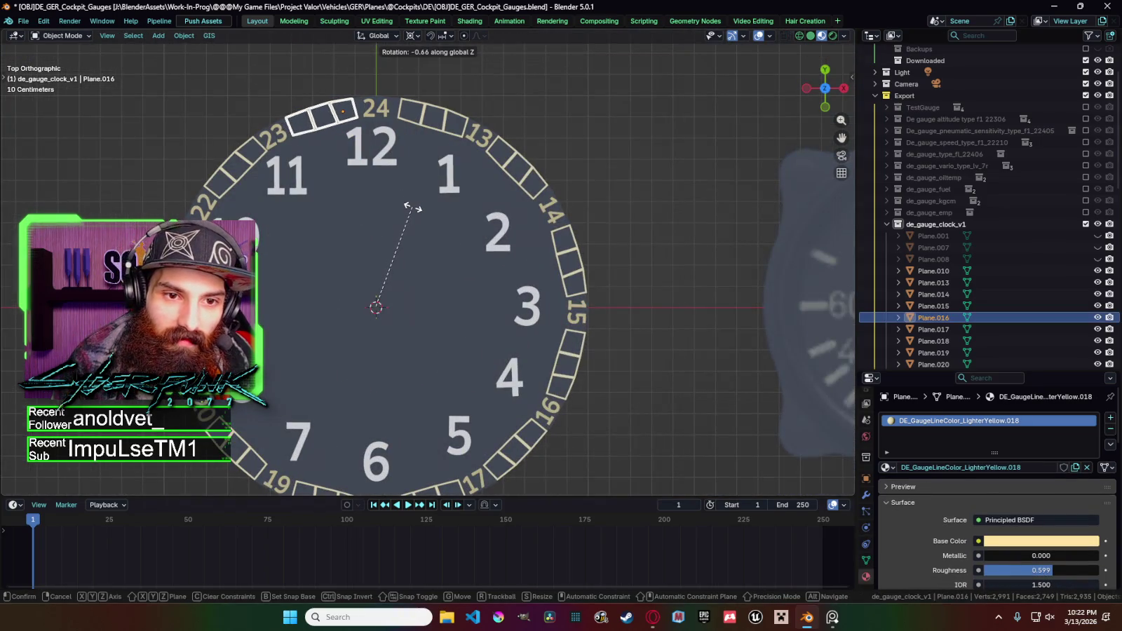
{"action": "left_click", "coordinate": [412, 208]}
{"action": "left_click", "coordinate": [275, 134]}
{"action": "key", "text": "r"}
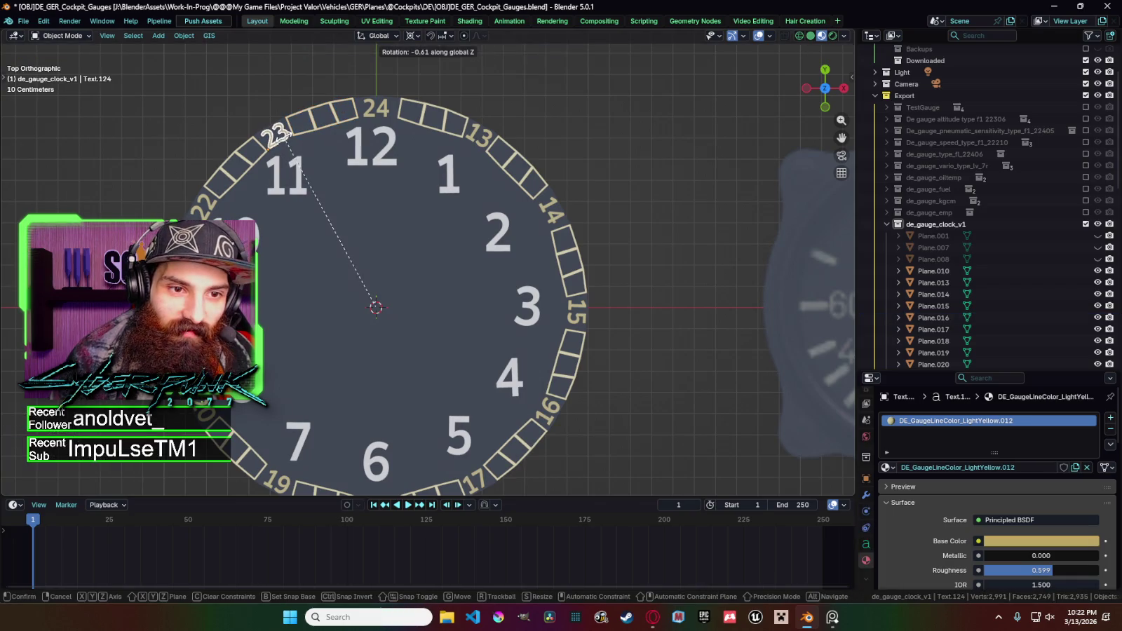
{"action": "left_click", "coordinate": [272, 146]}
Align the box beside 23 and inspect another nearby box's mesh.
{"action": "left_click", "coordinate": [246, 168]}
{"action": "key", "text": "r"}
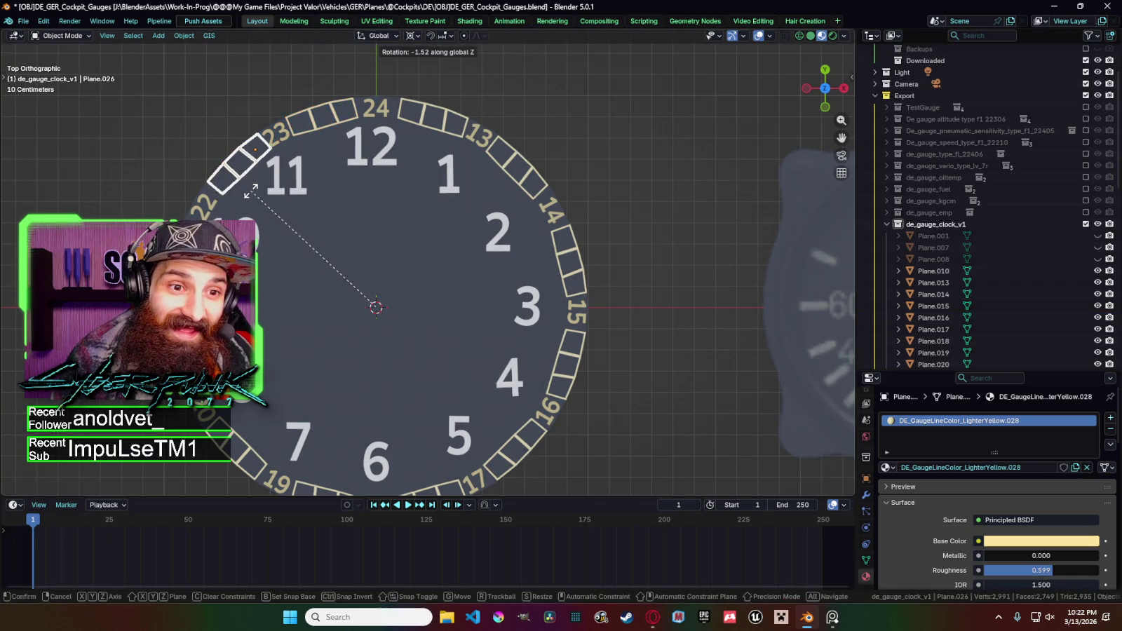
{"action": "left_click", "coordinate": [250, 190]}
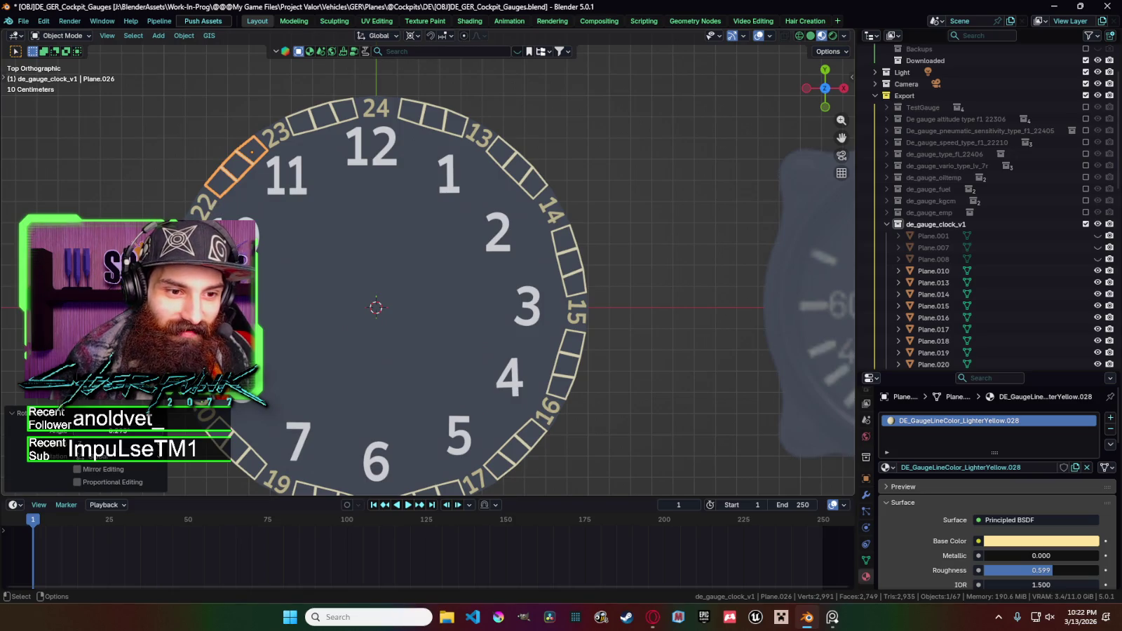
{"action": "left_click", "coordinate": [370, 277]}
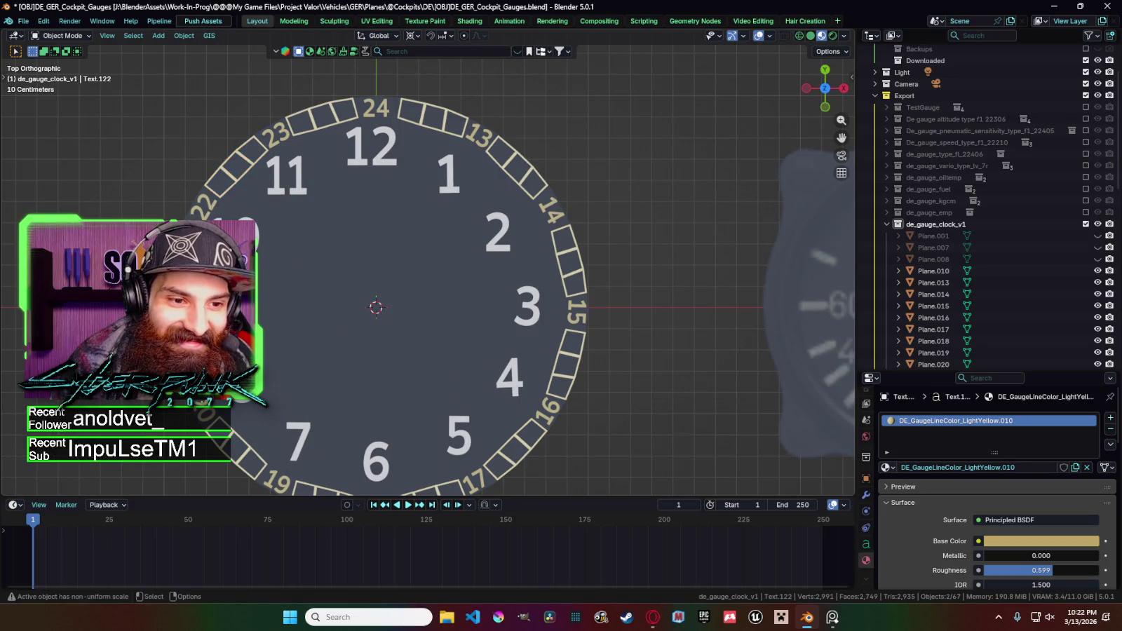
{"action": "scroll", "coordinate": [371, 277], "scroll_direction": "down", "scroll_amount": 3}
{"action": "scroll", "coordinate": [410, 300], "scroll_direction": "down", "scroll_amount": 2}
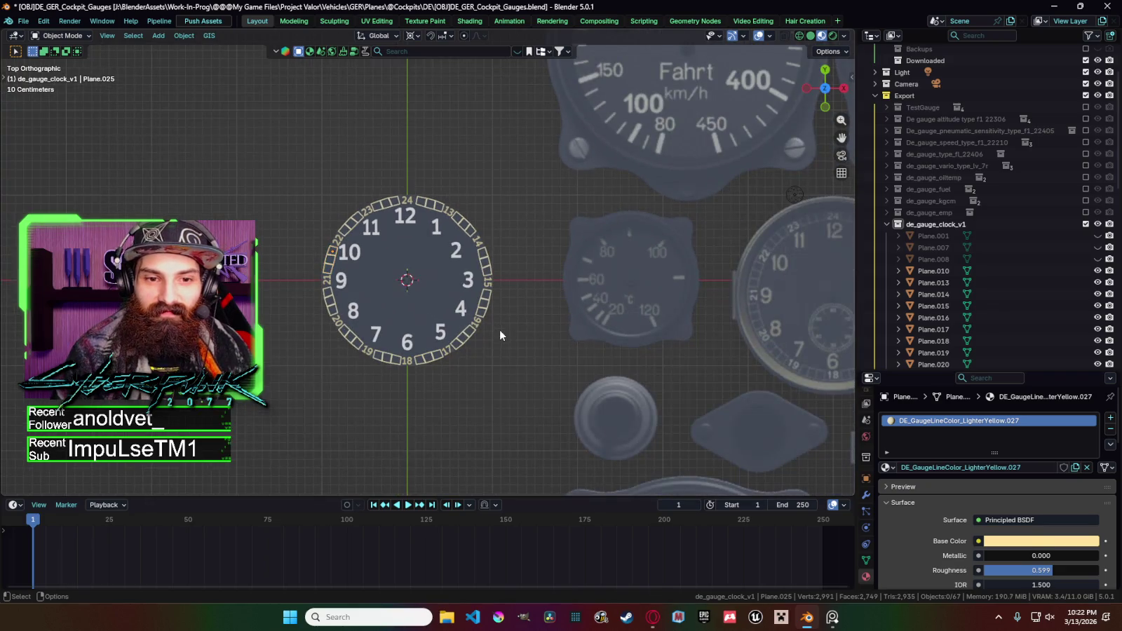
{"action": "key", "text": "Tab"}
{"action": "scroll", "coordinate": [502, 324], "scroll_direction": "down", "scroll_amount": 3}
{"action": "key", "text": "Tab"}
{"action": "scroll", "coordinate": [481, 310], "scroll_direction": "up", "scroll_amount": 1}
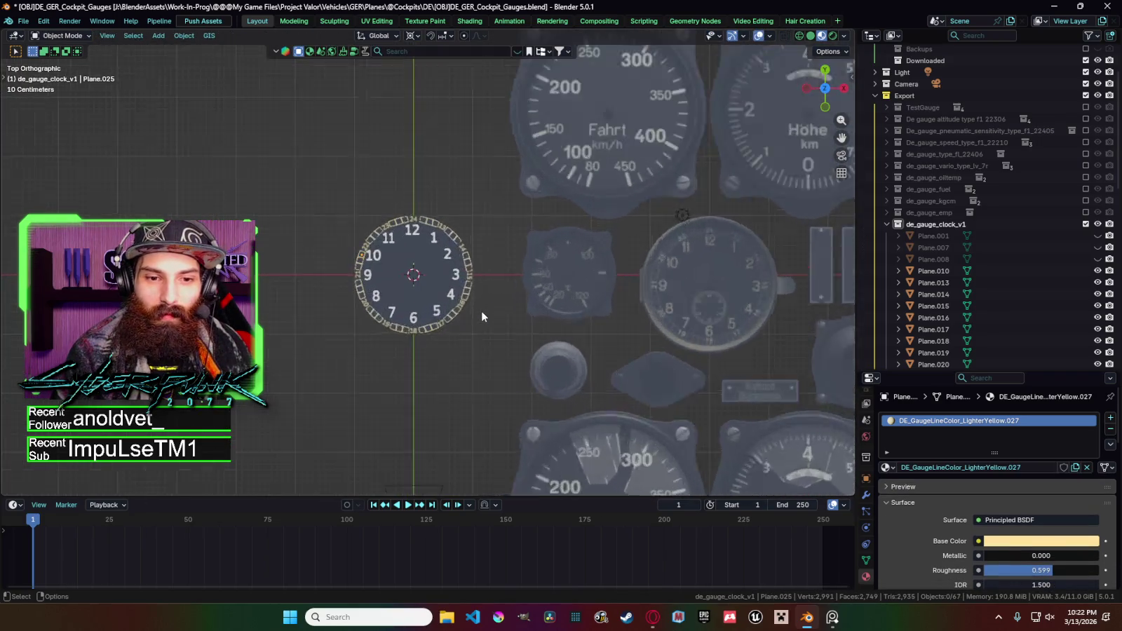
Save the gauge file and scale the dark Circle.001 disc up about 1.08.
{"action": "scroll", "coordinate": [481, 310], "scroll_direction": "up", "scroll_amount": 1}
{"action": "key", "text": "ctrl+s"}
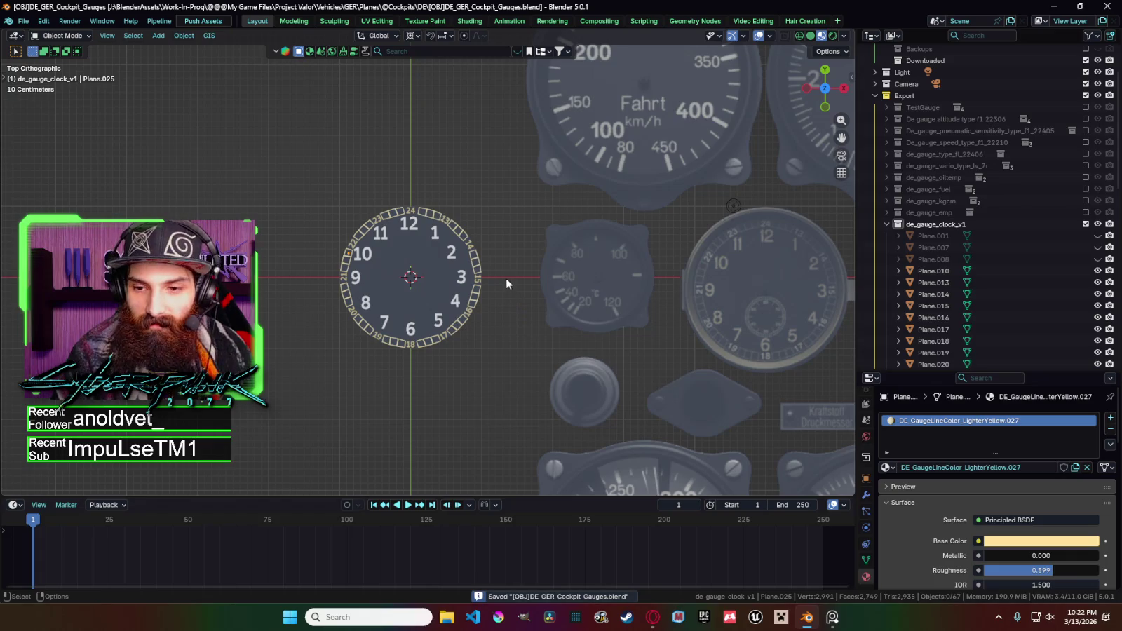
{"action": "left_click", "coordinate": [443, 260]}
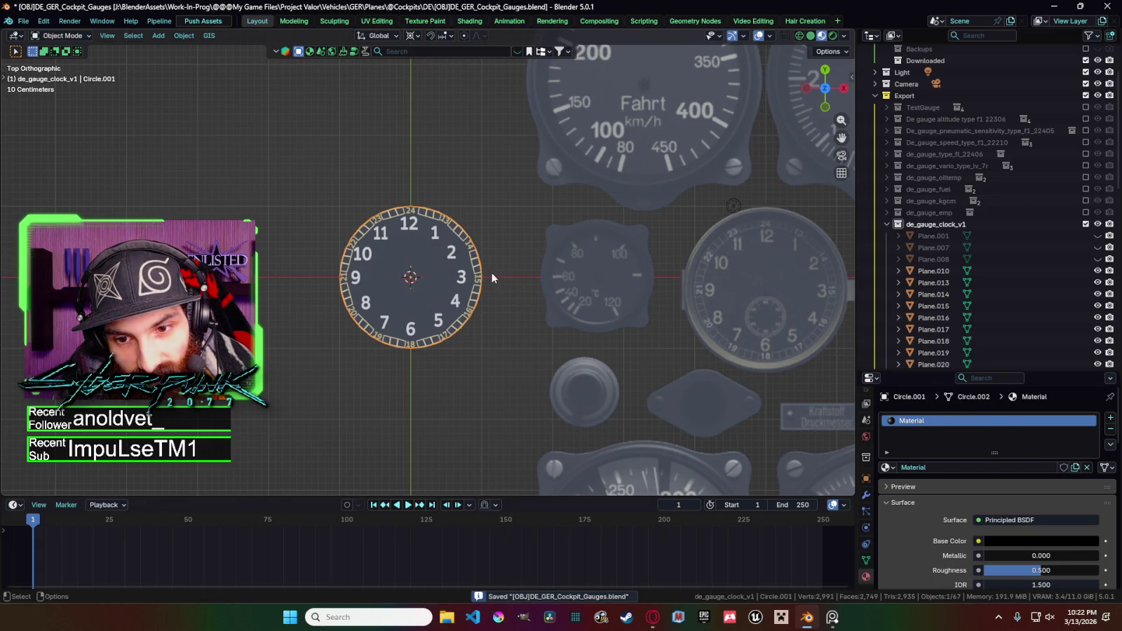
{"action": "key", "text": "s"}
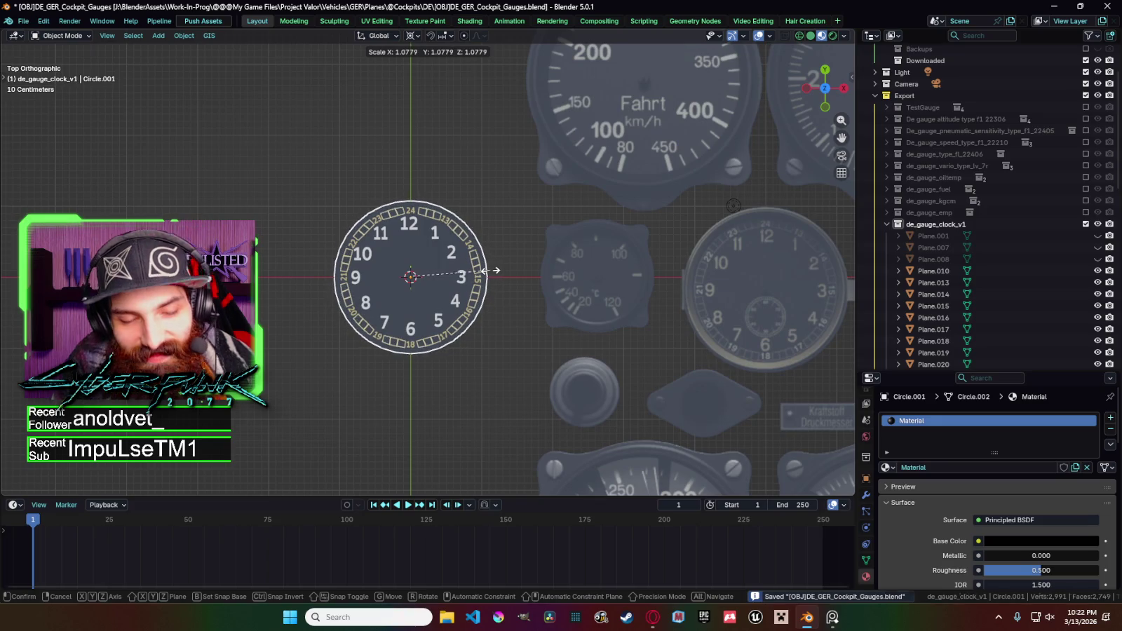
{"action": "left_click", "coordinate": [490, 276]}
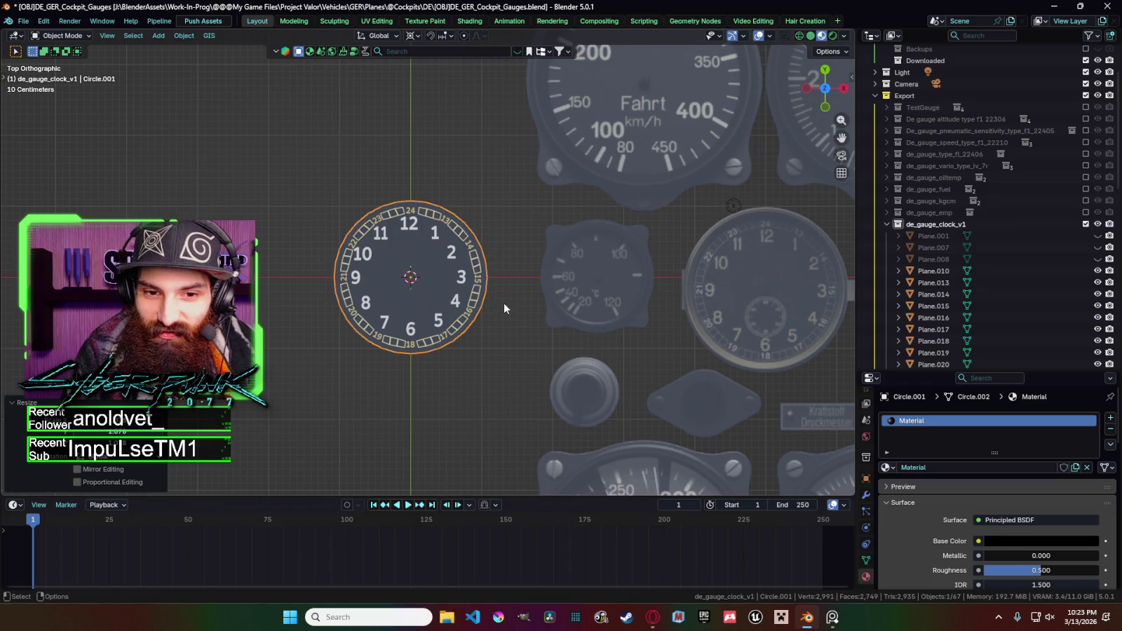
{"action": "key", "text": "Tab"}
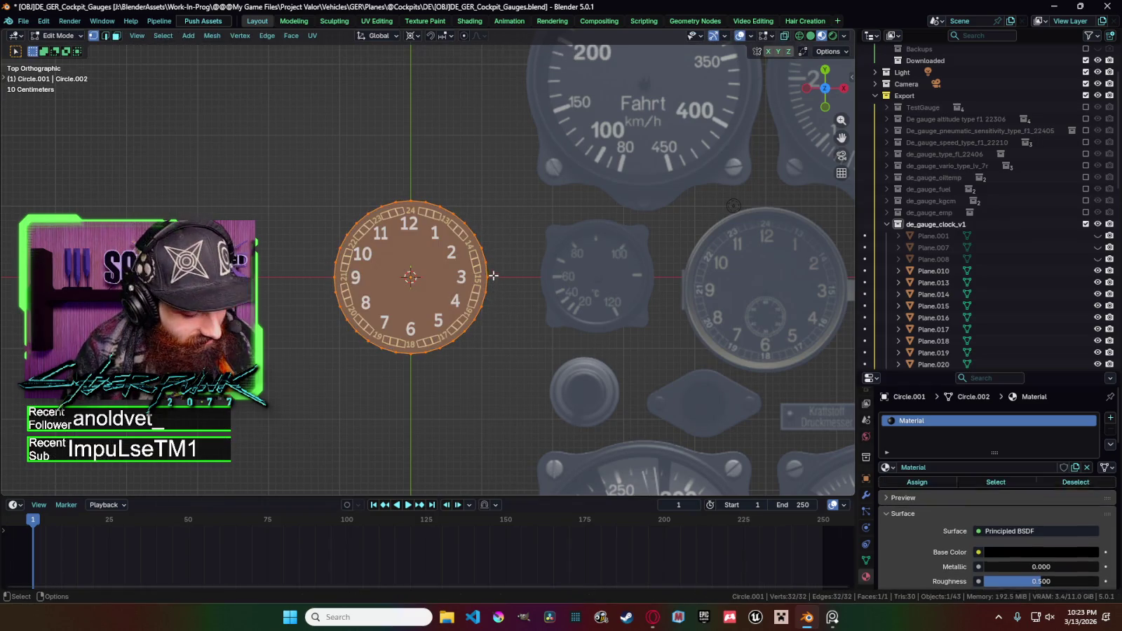
Inset the disc face and scale the inner face down slightly.
{"action": "key", "text": "i"}
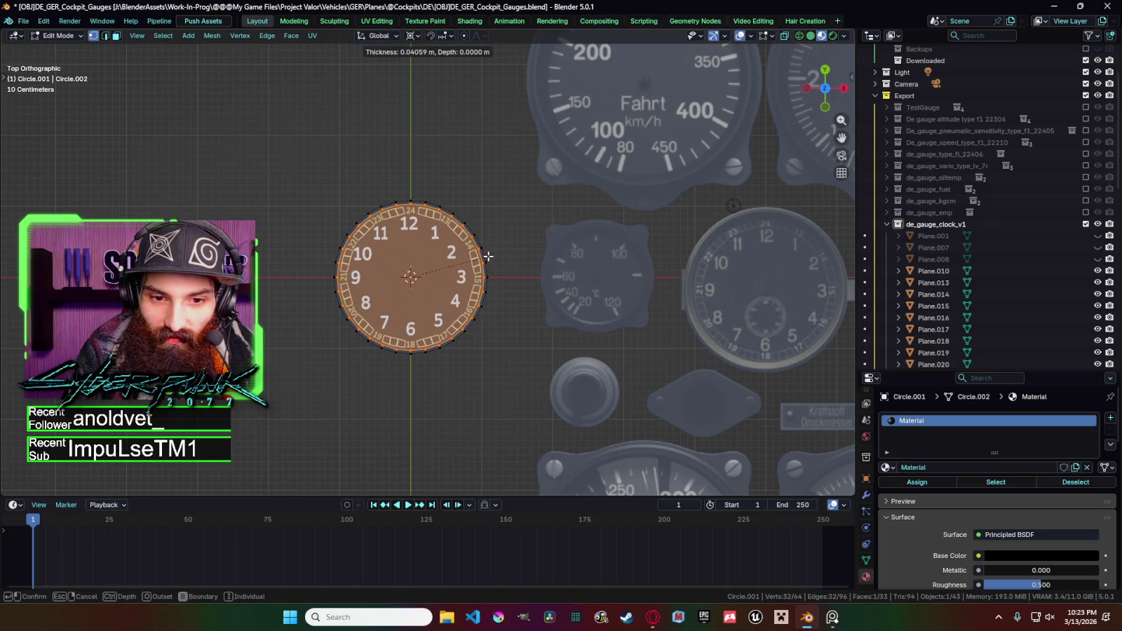
{"action": "left_click", "coordinate": [495, 243]}
{"action": "key", "text": "s"}
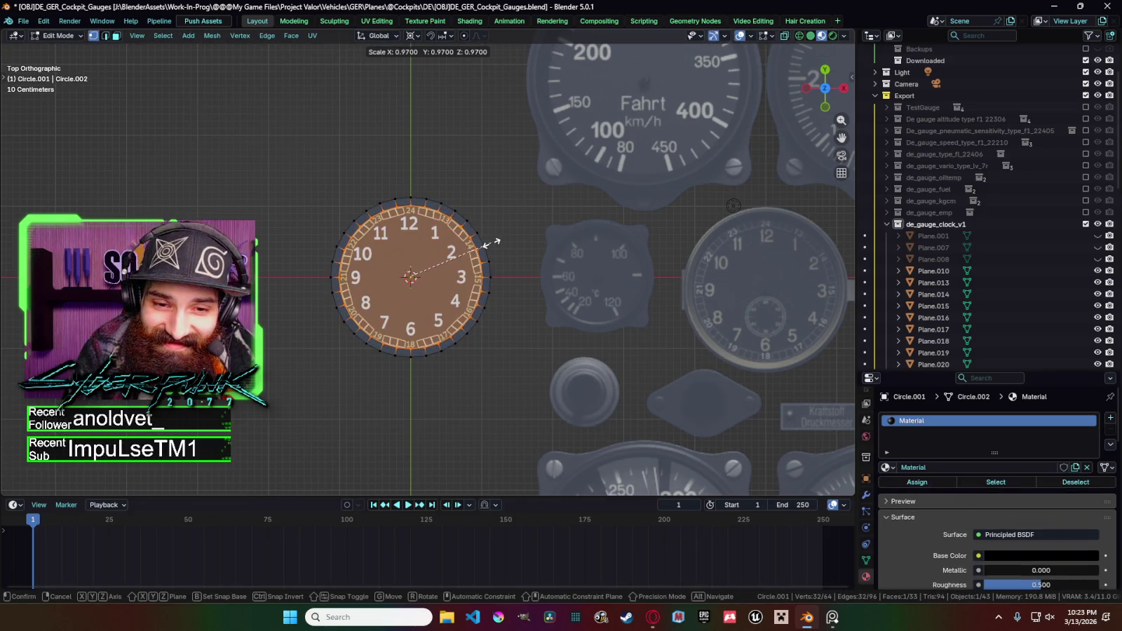
{"action": "left_click", "coordinate": [491, 243]}
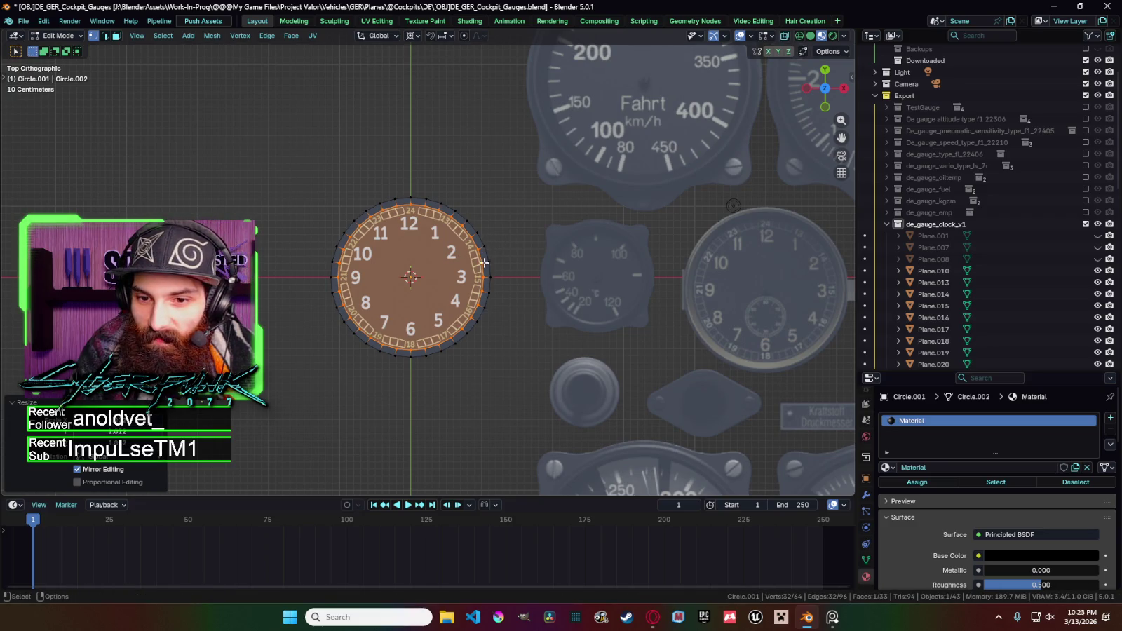
Add two edge loops around the disc rim.
{"action": "key", "text": "ctrl+r"}
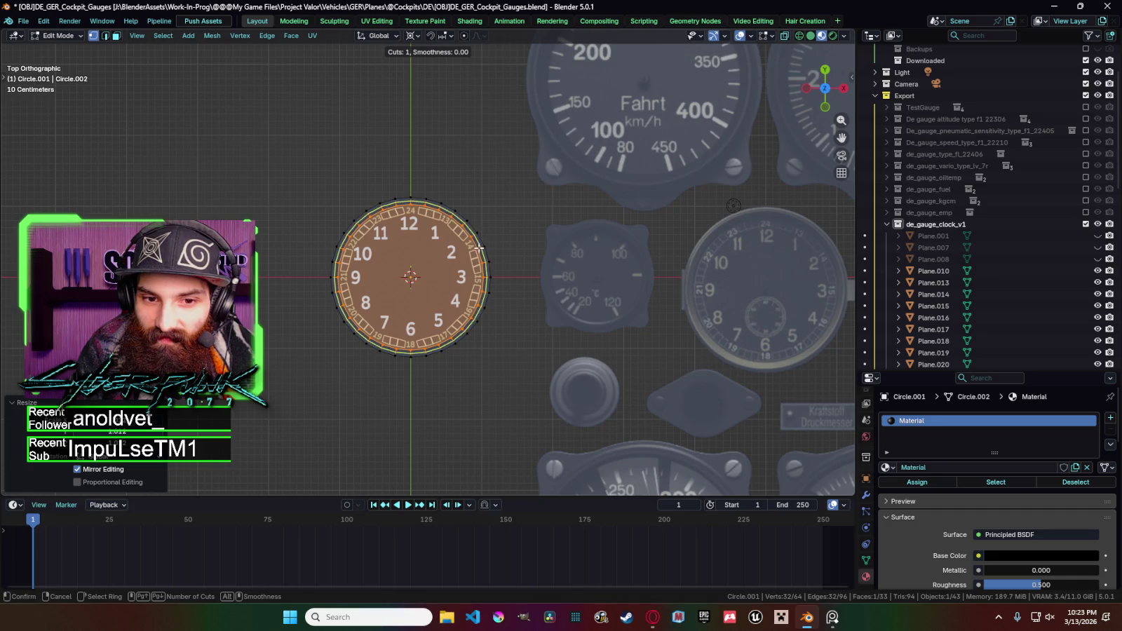
{"action": "left_click", "coordinate": [478, 248]}
{"action": "left_click", "coordinate": [483, 247]}
{"action": "key", "text": "ctrl+r"}
{"action": "left_click", "coordinate": [484, 246]}
{"action": "left_click", "coordinate": [483, 247]}
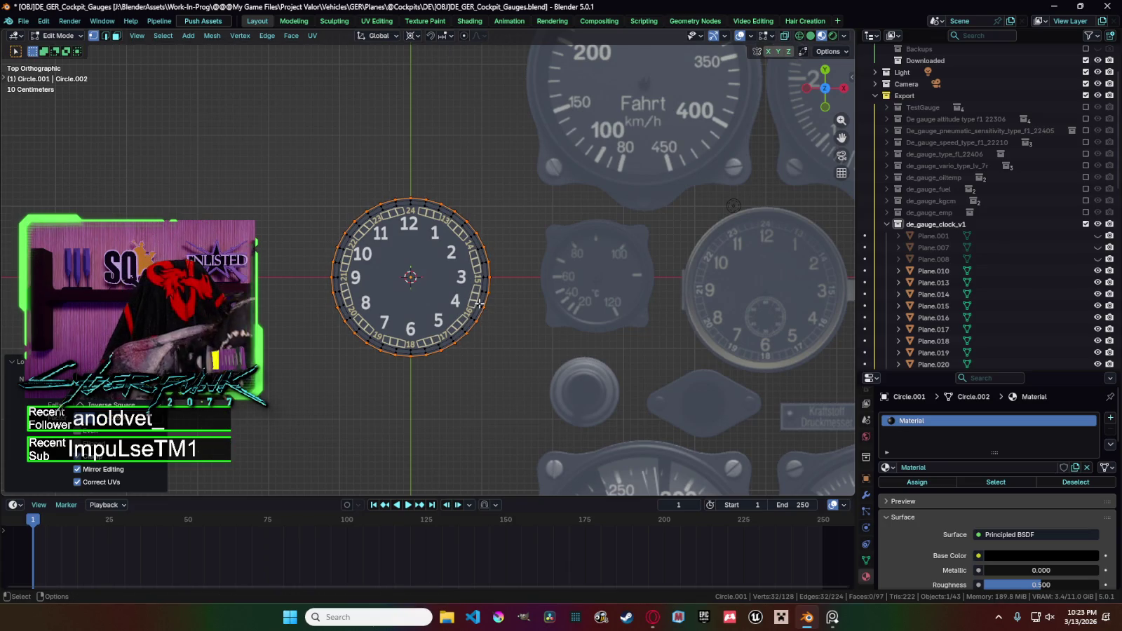
In face select mode, select rings of faces on the disc rim.
{"action": "key", "text": "3"}
{"action": "scroll", "coordinate": [508, 301], "scroll_direction": "up", "scroll_amount": 3}
{"action": "scroll", "coordinate": [515, 296], "scroll_direction": "down", "scroll_amount": 2}
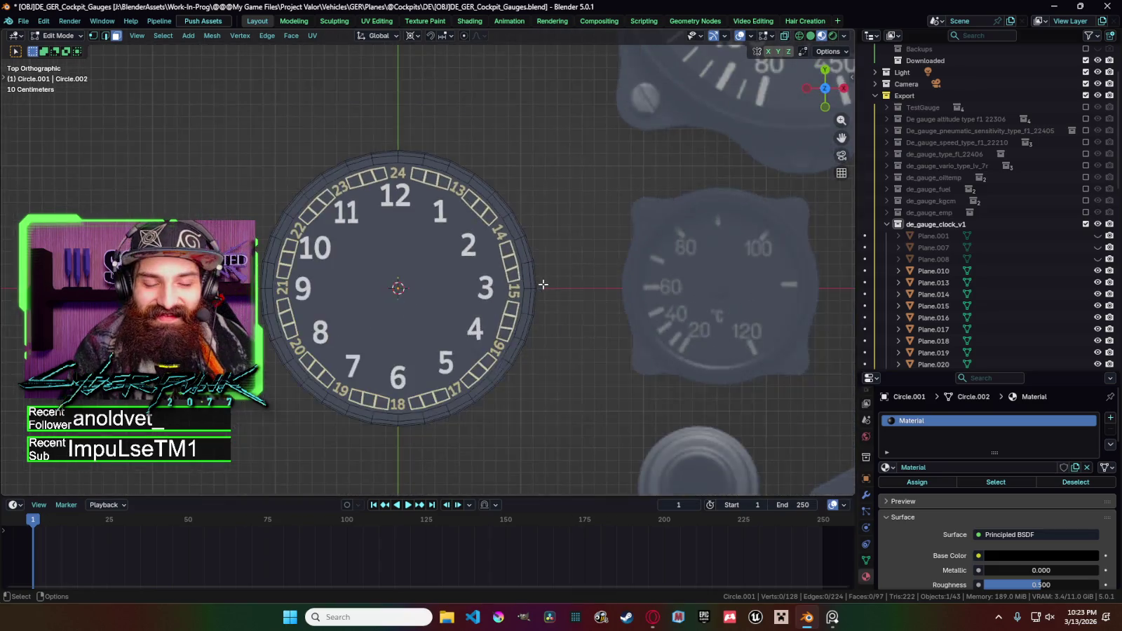
{"action": "scroll", "coordinate": [521, 292], "scroll_direction": "down", "scroll_amount": 1}
{"action": "key", "text": "c"}
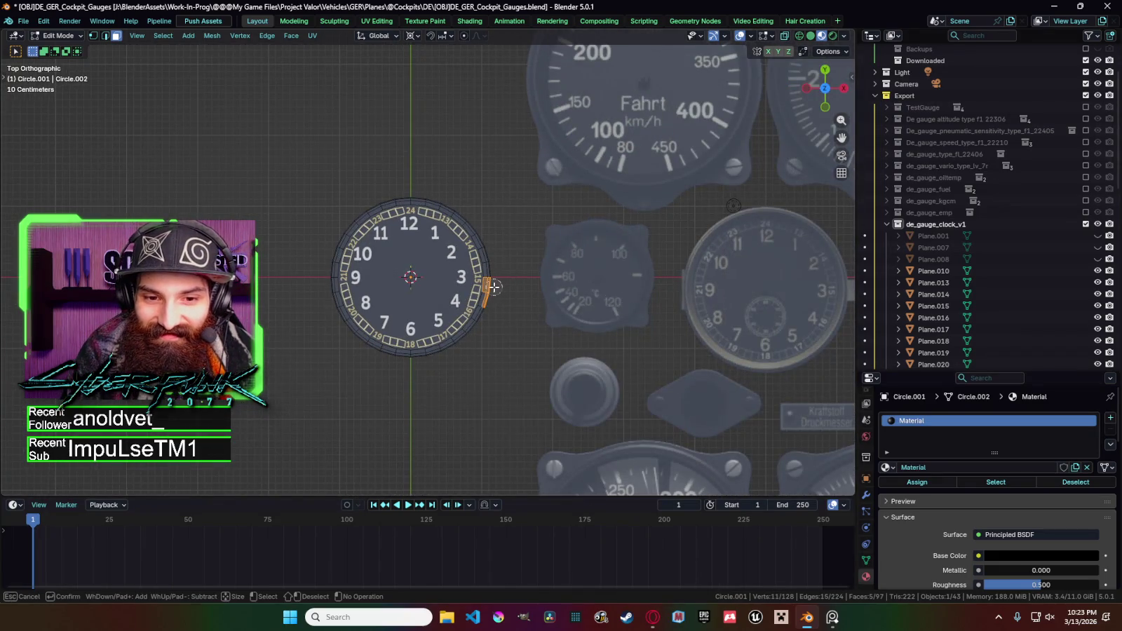
{"action": "right_click", "coordinate": [500, 279]}
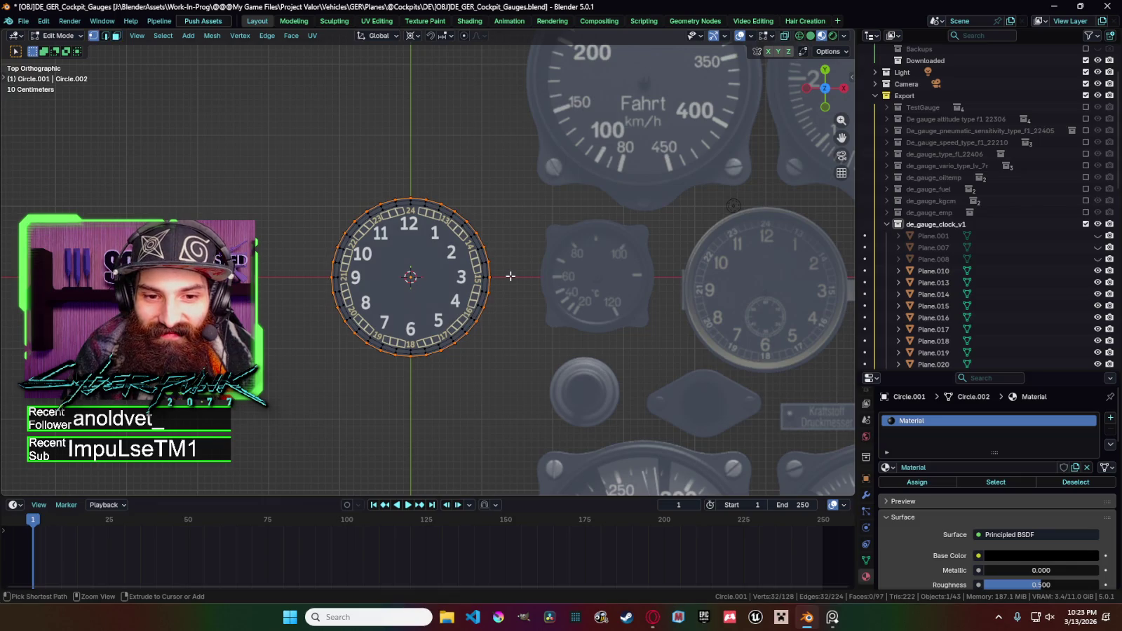
{"action": "scroll", "coordinate": [510, 274], "scroll_direction": "up", "scroll_amount": 1}
{"action": "scroll", "coordinate": [508, 267], "scroll_direction": "up", "scroll_amount": 1}
{"action": "left_click", "coordinate": [507, 262], "text": "alt"}
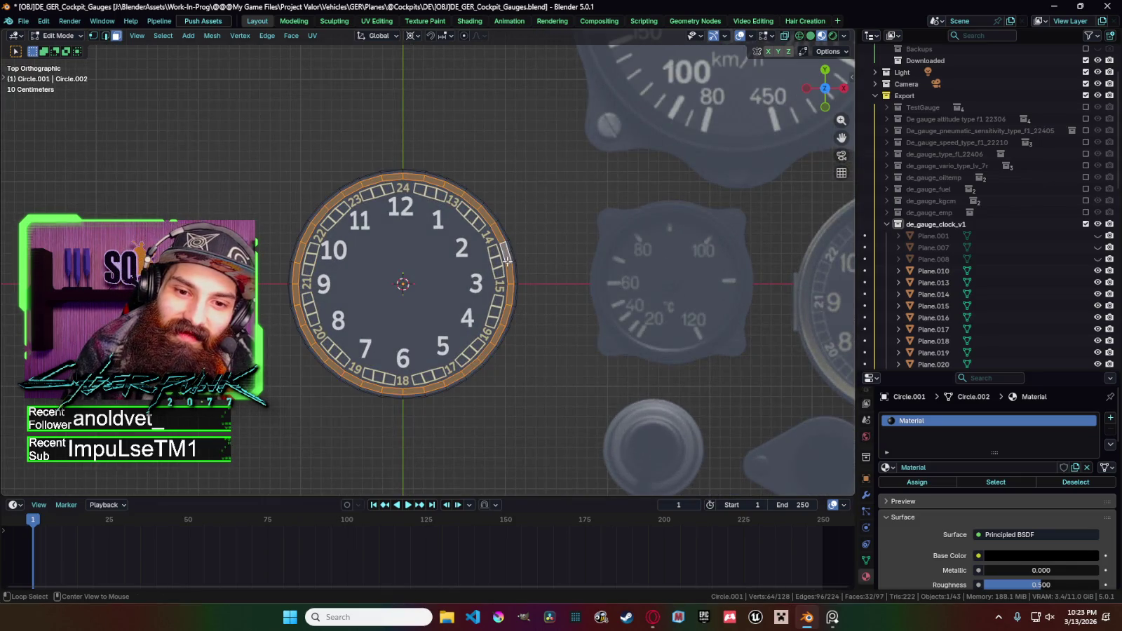
{"action": "left_click", "coordinate": [505, 239], "text": "alt"}
{"action": "left_click", "coordinate": [503, 241], "text": "alt+shift"}
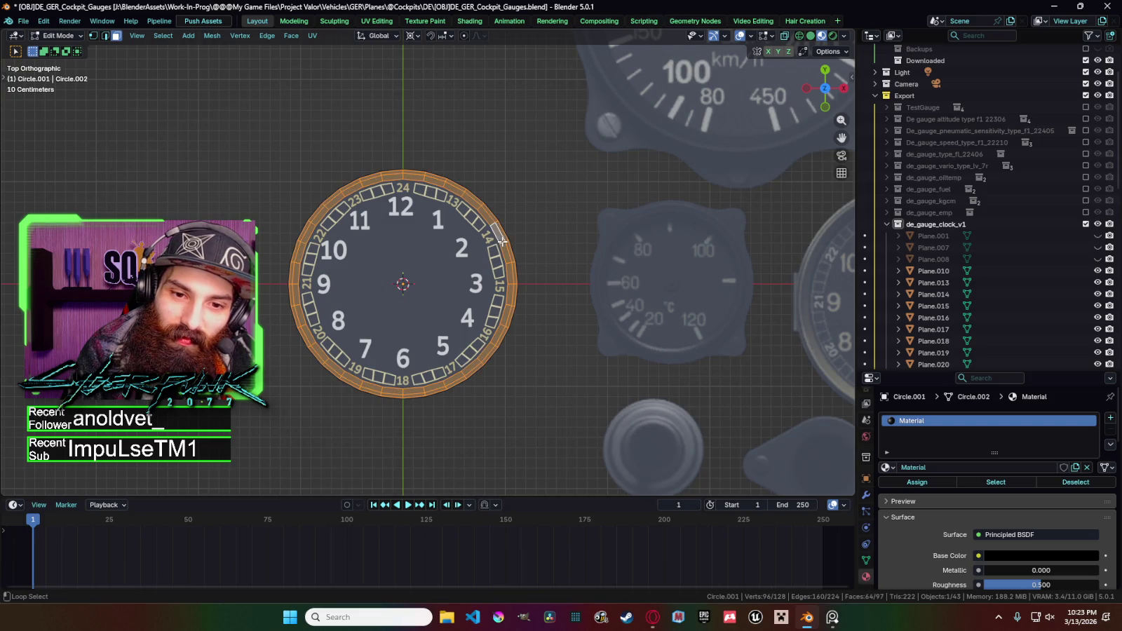
Add the outermost rim loops to the selection and extrude the rim faces.
{"action": "scroll", "coordinate": [504, 239], "scroll_direction": "up", "scroll_amount": 3}
{"action": "scroll", "coordinate": [659, 207], "scroll_direction": "up", "scroll_amount": 4}
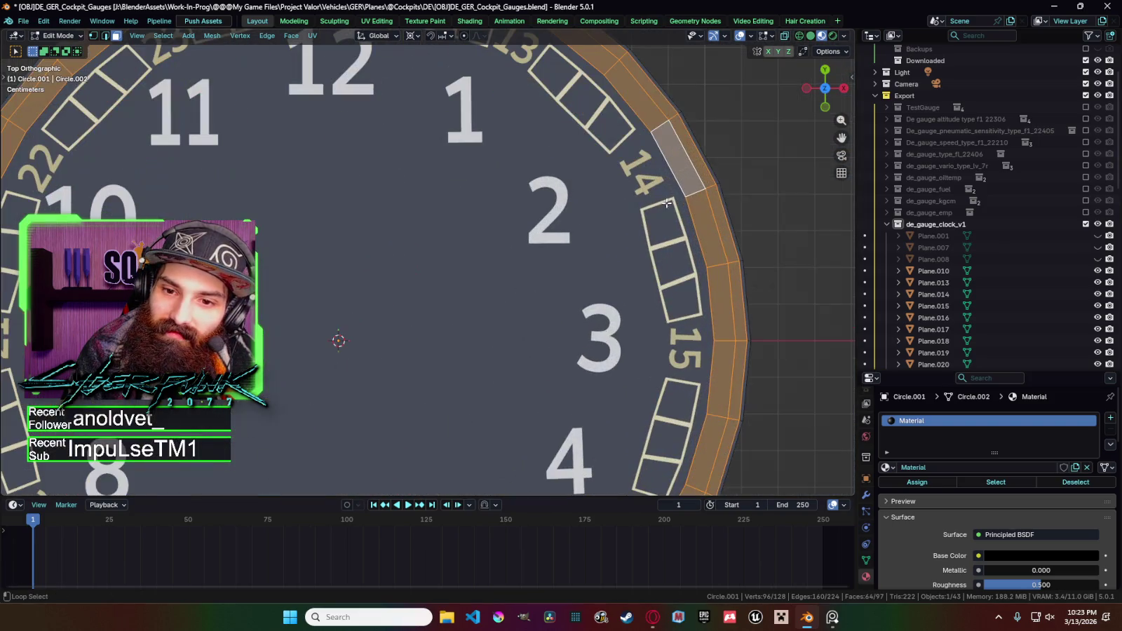
{"action": "left_click", "coordinate": [718, 185], "text": "alt+shift"}
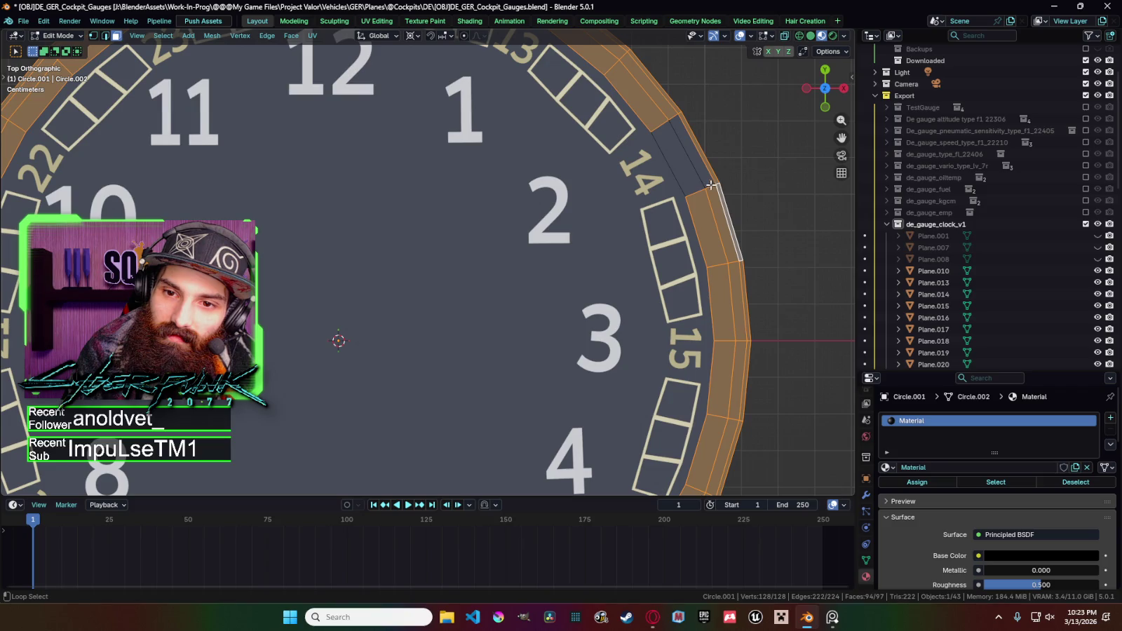
{"action": "left_click", "coordinate": [711, 186], "text": "alt+shift"}
{"action": "scroll", "coordinate": [581, 240], "scroll_direction": "down", "scroll_amount": 4}
{"action": "scroll", "coordinate": [581, 241], "scroll_direction": "down", "scroll_amount": 2}
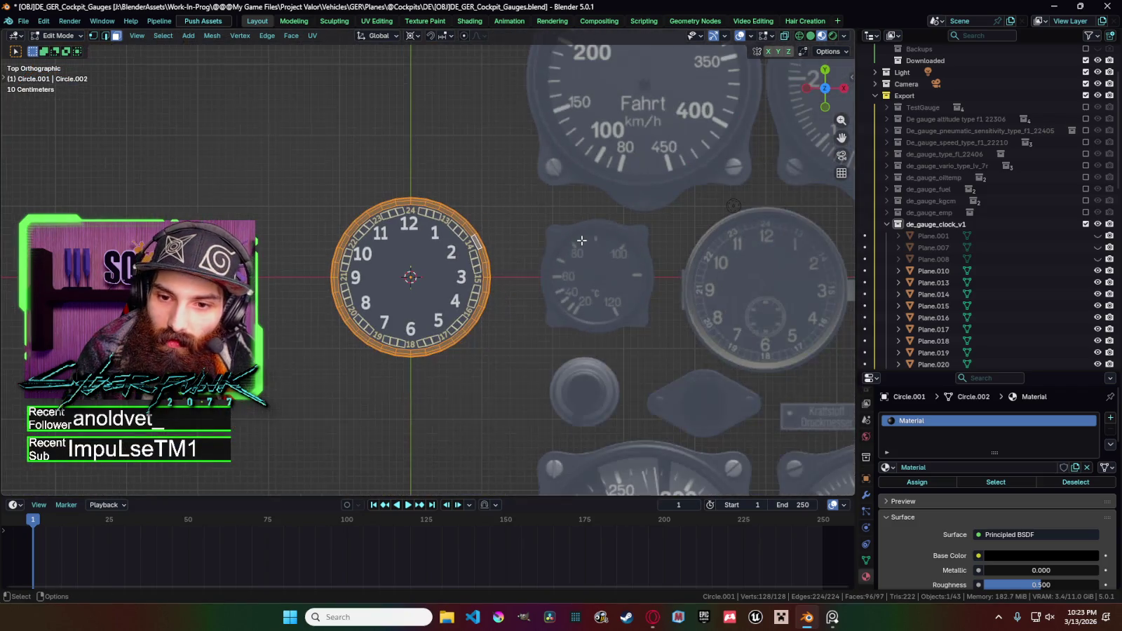
{"action": "key", "text": "e"}
{"action": "left_click", "coordinate": [519, 279]}
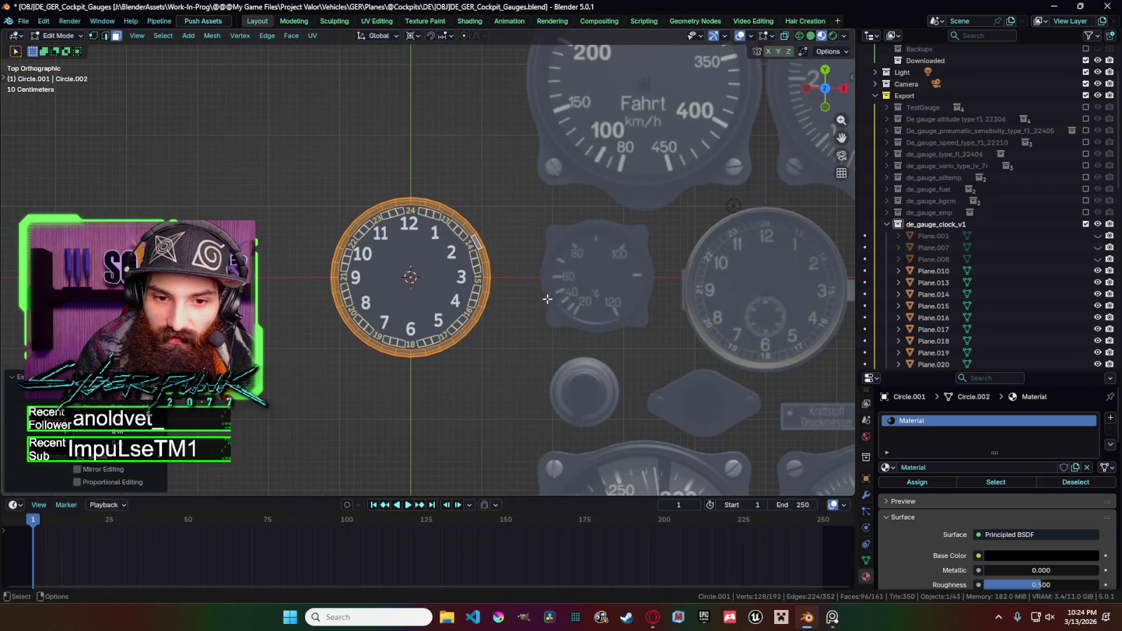
Raise the extruded rim upward along the Z axis.
{"action": "middle_click_drag", "start_coordinate": [546, 303], "coordinate": [543, 232]}
{"action": "key", "text": "g"}
{"action": "key", "text": "z"}
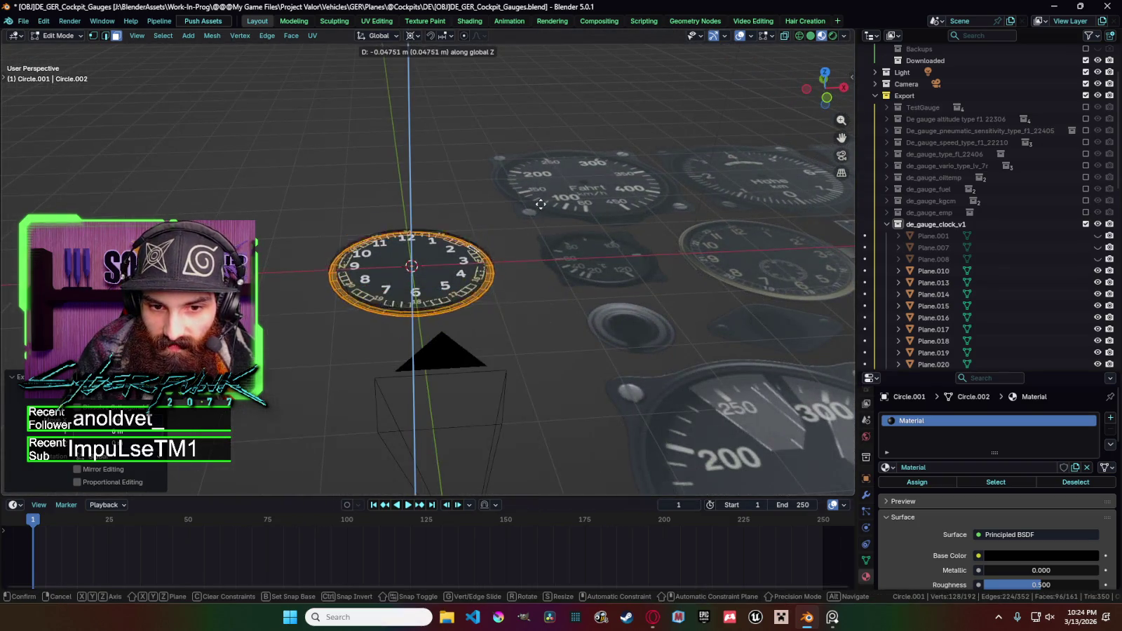
{"action": "left_click", "coordinate": [541, 196]}
{"action": "middle_click_drag", "start_coordinate": [542, 217], "coordinate": [639, 253]}
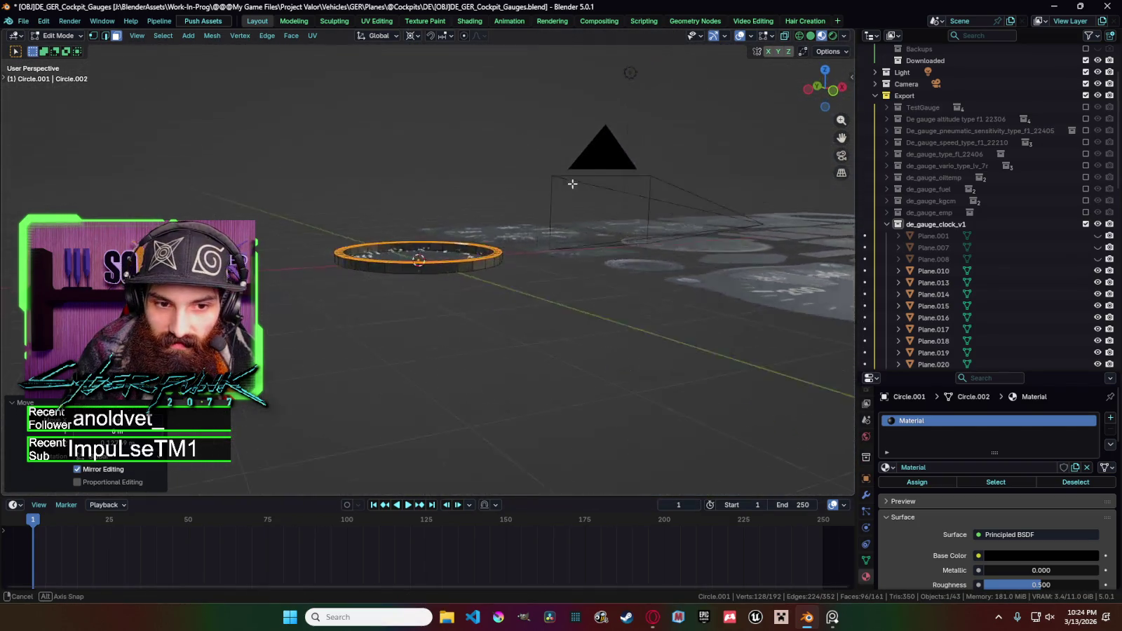
{"action": "scroll", "coordinate": [638, 254], "scroll_direction": "up", "scroll_amount": 2}
{"action": "scroll", "coordinate": [639, 253], "scroll_direction": "up", "scroll_amount": 4}
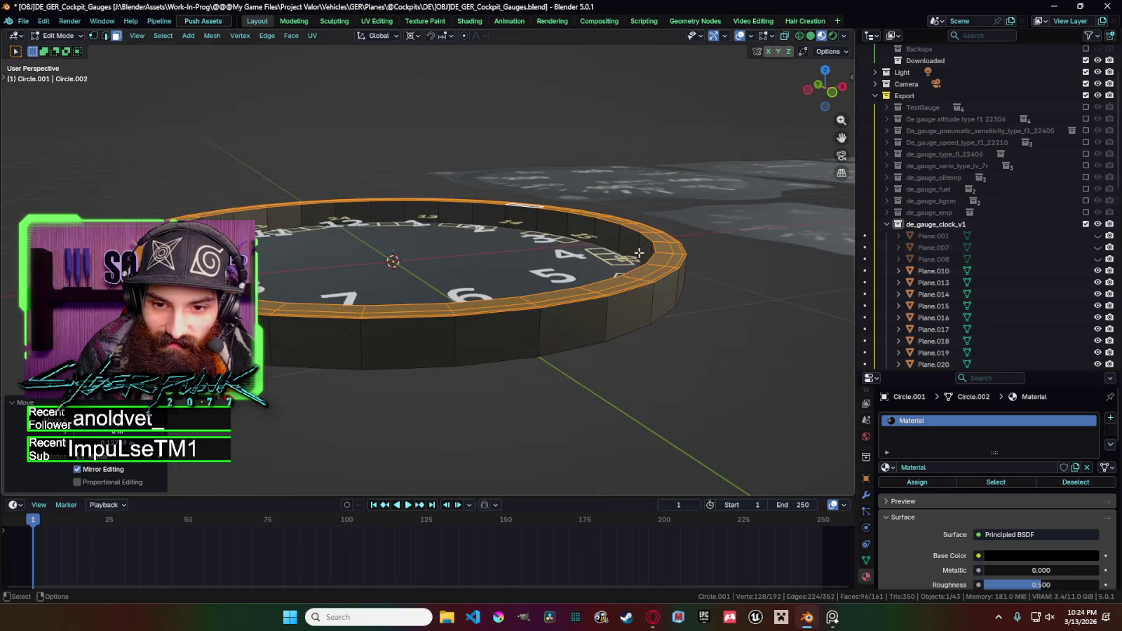
Select the rim's top edge loop and lower it along Z.
{"action": "left_click", "coordinate": [666, 277], "text": "alt"}
{"action": "key", "text": "2"}
{"action": "left_click", "coordinate": [646, 288], "text": "alt"}
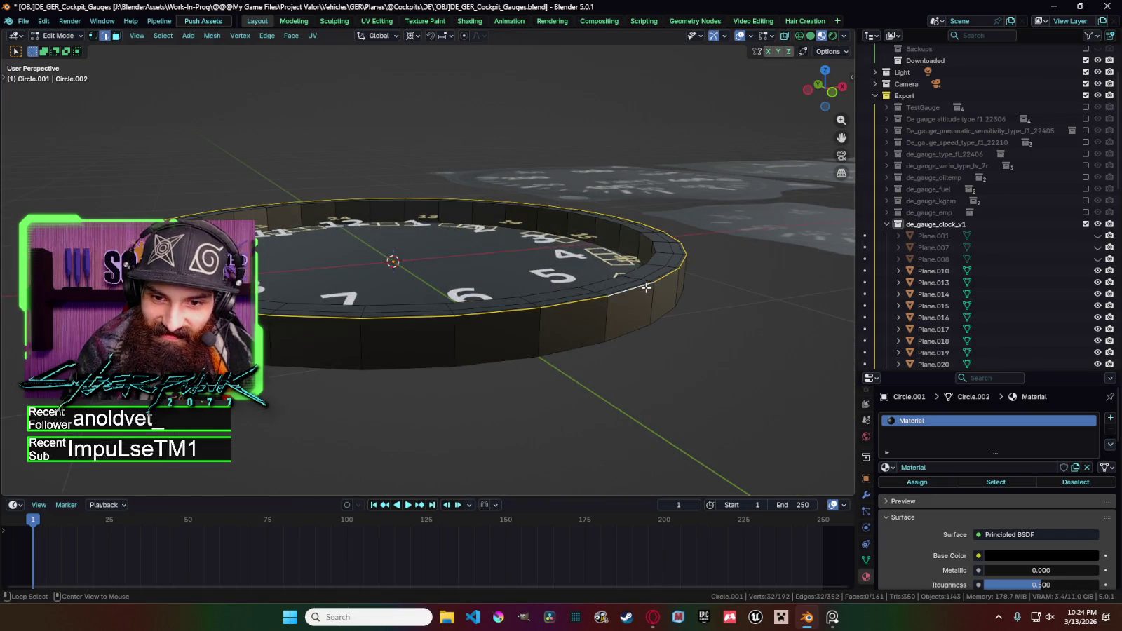
{"action": "key", "text": "g"}
{"action": "key", "text": "z"}
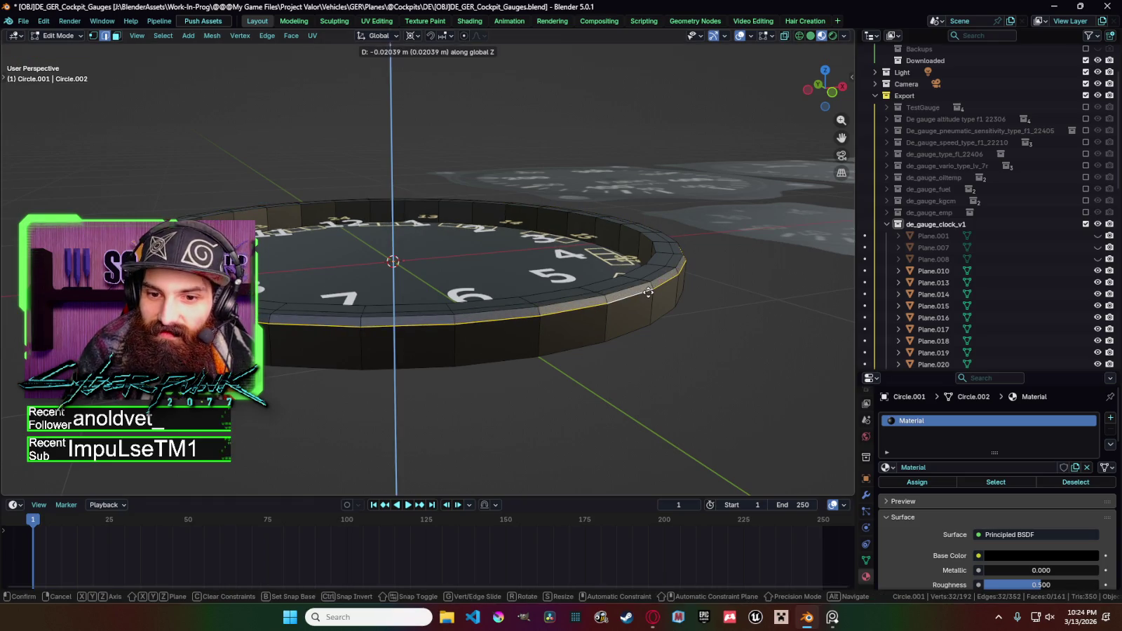
{"action": "left_click", "coordinate": [648, 293]}
From a low view along the rim, nudge the selected edge loop slightly down.
{"action": "middle_click_drag", "start_coordinate": [648, 293], "coordinate": [582, 275]}
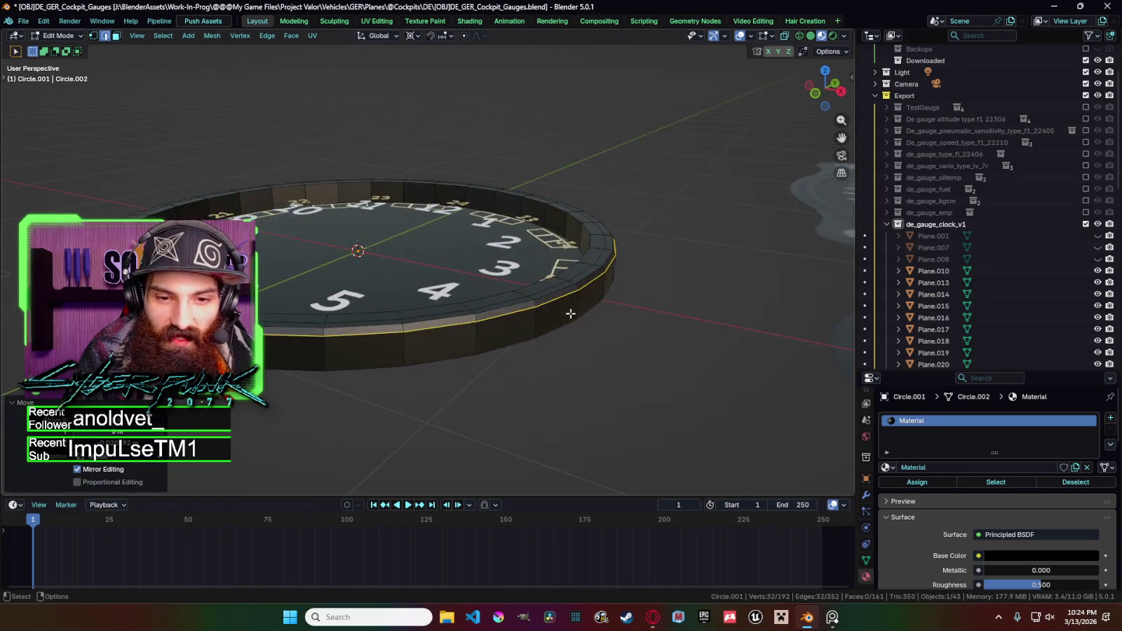
{"action": "key", "text": "KP_7"}
{"action": "scroll", "coordinate": [650, 296], "scroll_direction": "down", "scroll_amount": 4}
{"action": "scroll", "coordinate": [642, 296], "scroll_direction": "down", "scroll_amount": 2}
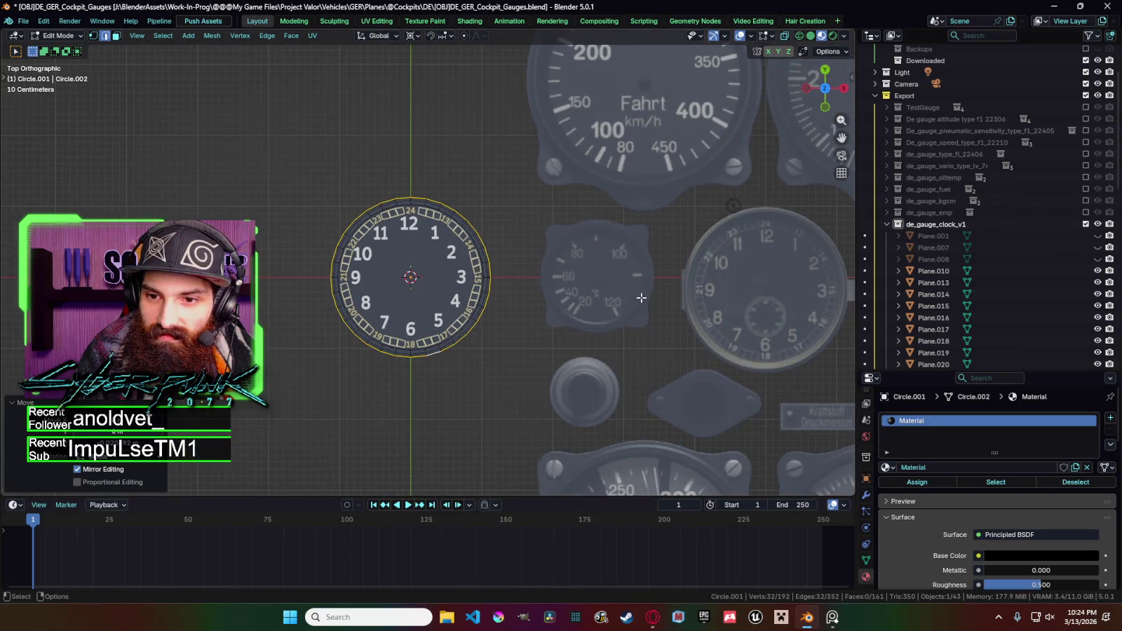
{"action": "middle_click_drag", "start_coordinate": [640, 298], "coordinate": [589, 234]}
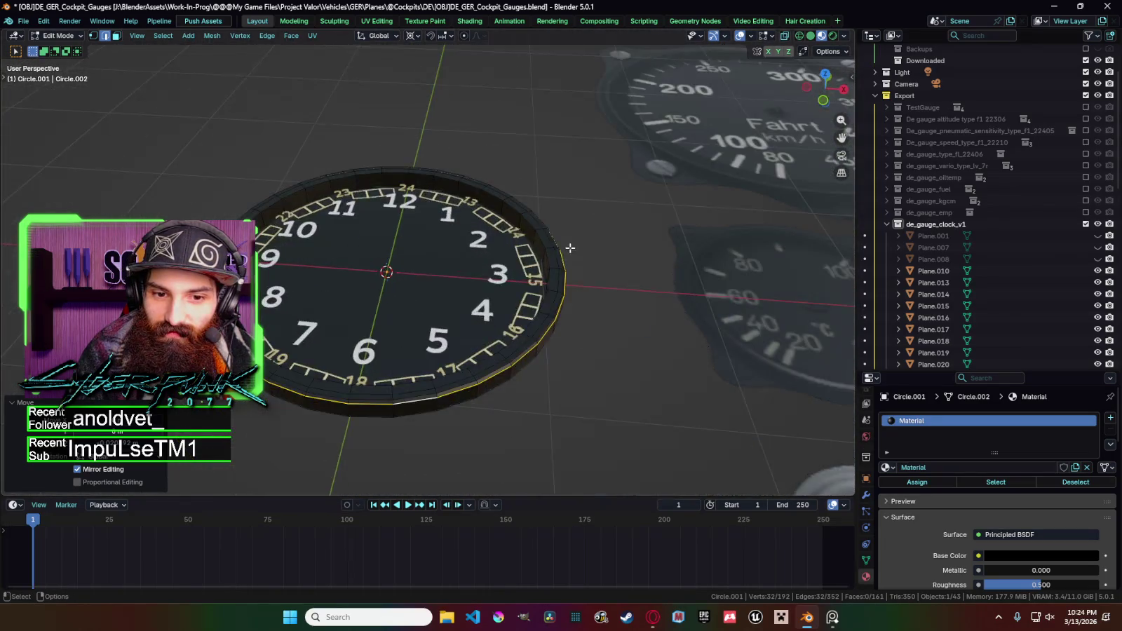
{"action": "scroll", "coordinate": [596, 234], "scroll_direction": "up", "scroll_amount": 5}
{"action": "middle_click_drag", "start_coordinate": [610, 231], "coordinate": [638, 228]}
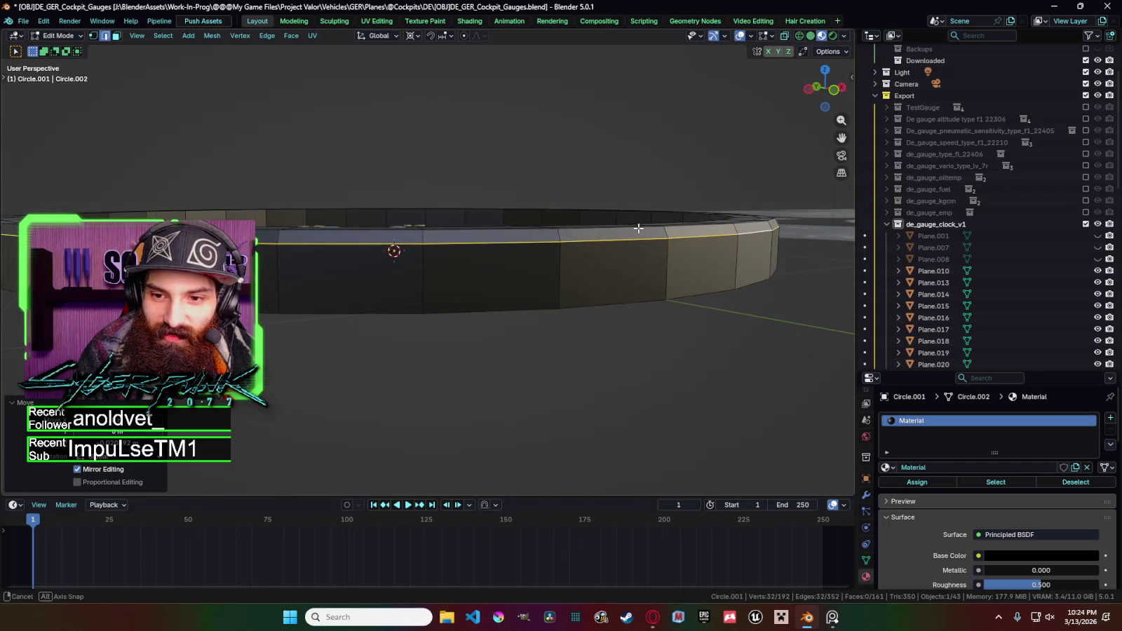
{"action": "key", "text": "g"}
{"action": "left_click", "coordinate": [642, 230]}
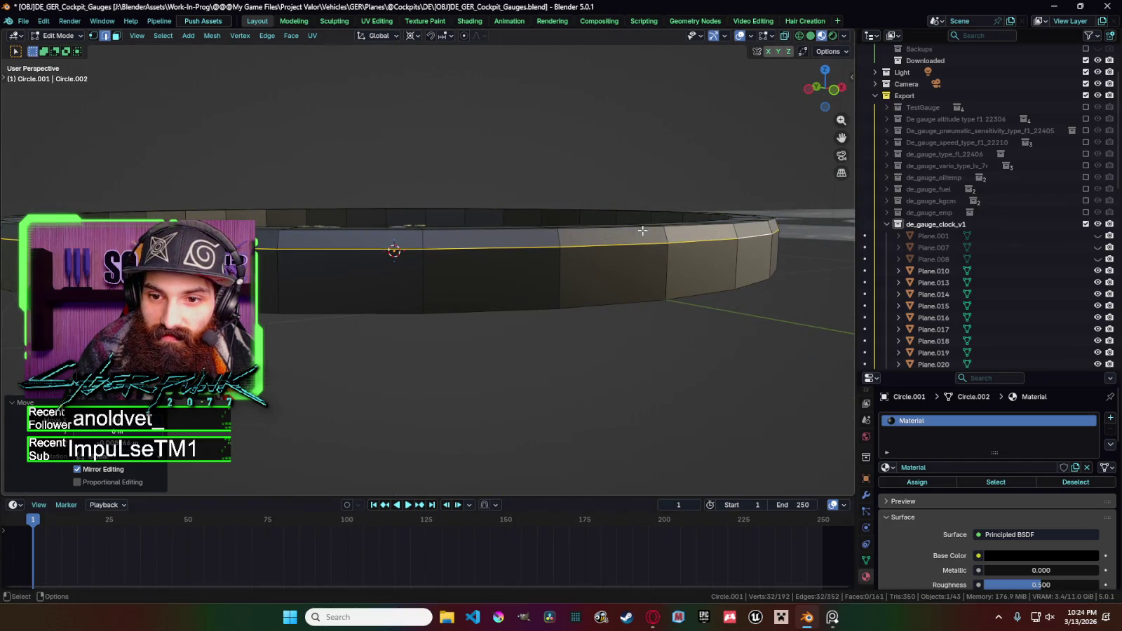
Edge-slide the horizontal rim edge loop and check it in Object Mode.
{"action": "left_click", "coordinate": [767, 221], "text": "alt"}
{"action": "left_click", "coordinate": [772, 221], "text": "alt"}
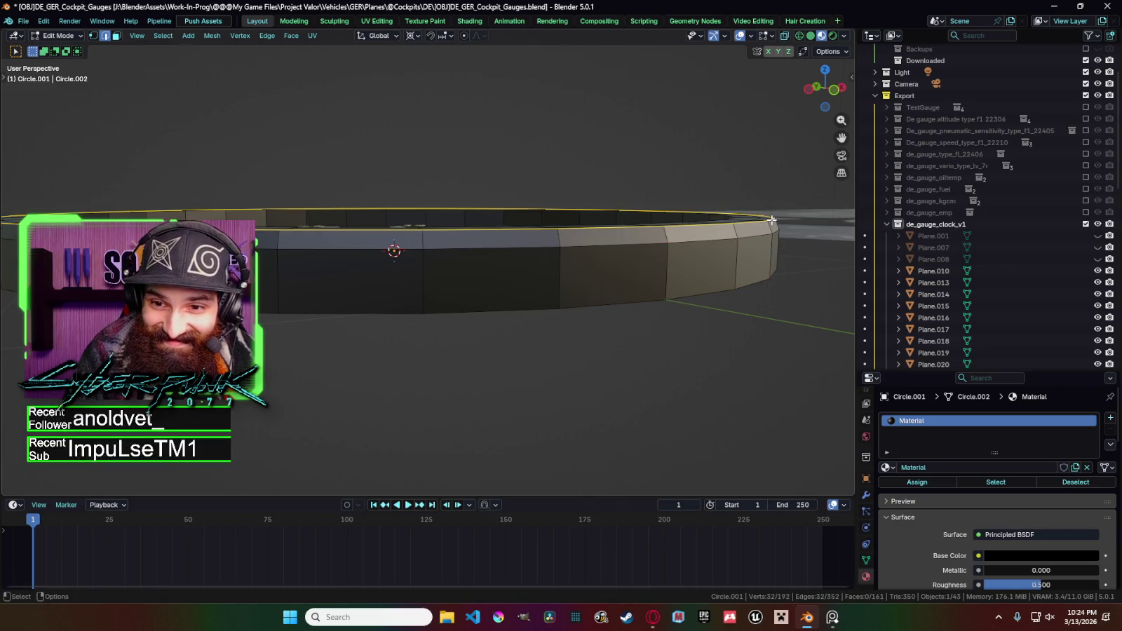
{"action": "key", "text": "g"}
{"action": "key", "text": "g"}
{"action": "left_click", "coordinate": [772, 226]}
{"action": "key", "text": "Tab"}
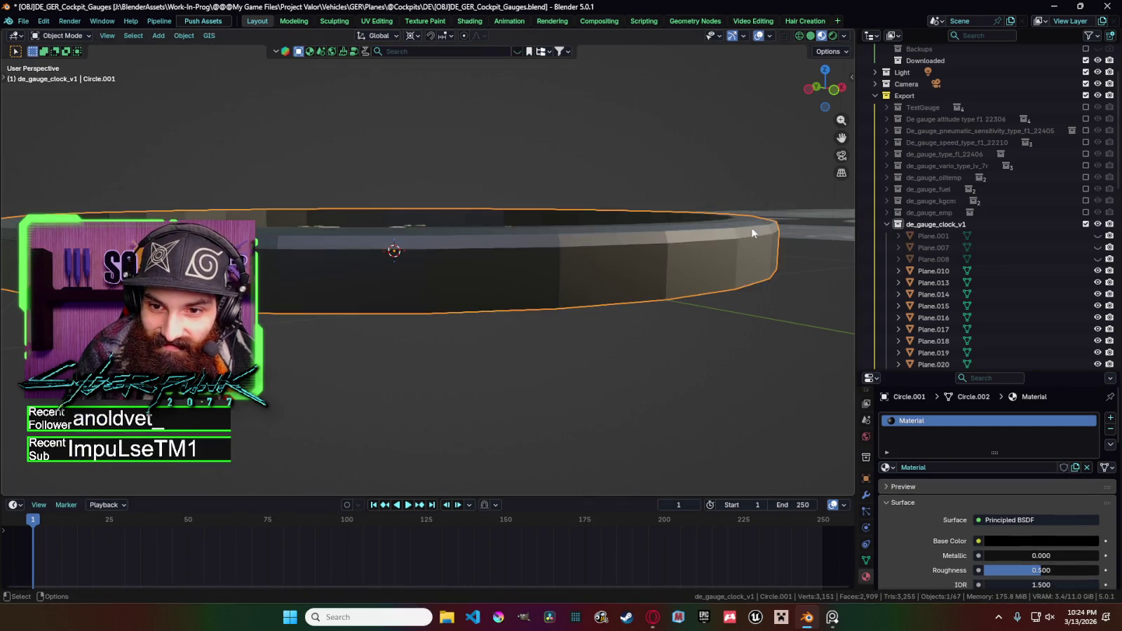
{"action": "mouse_move", "coordinate": [771, 226]}
{"action": "middle_mouse_down"}
{"action": "mouse_move", "coordinate": [691, 338]}
{"action": "mouse_move", "coordinate": [652, 329]}
{"action": "mouse_move", "coordinate": [625, 225]}
{"action": "middle_mouse_up"}
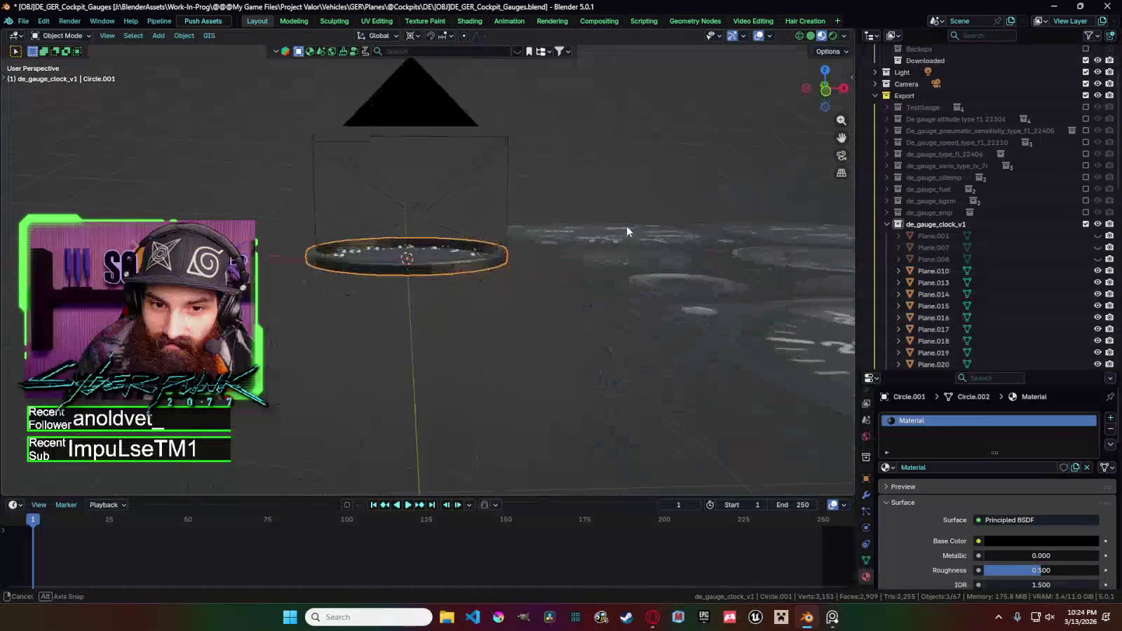
{"action": "scroll", "coordinate": [620, 235], "scroll_direction": "up", "scroll_amount": 3}
Back in Edit Mode, slide the horizontal rim edge loop into its final position.
{"action": "key", "text": "Tab"}
{"action": "left_click", "coordinate": [610, 236], "text": "alt"}
{"action": "left_click", "coordinate": [610, 236], "text": "alt"}
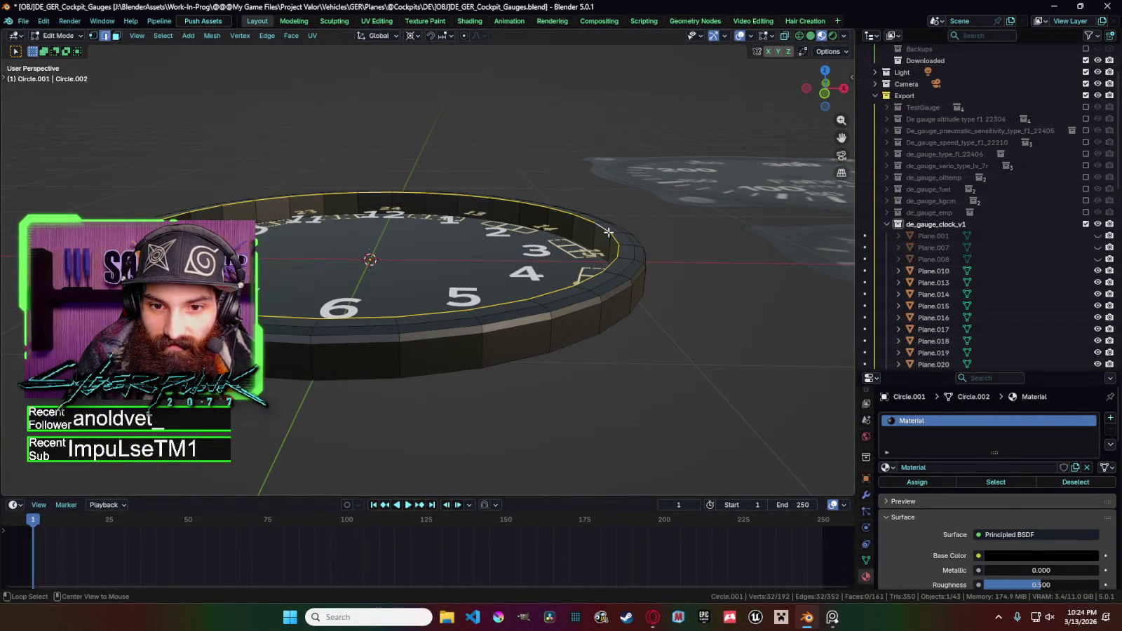
{"action": "key", "text": "g"}
{"action": "key", "text": "g"}
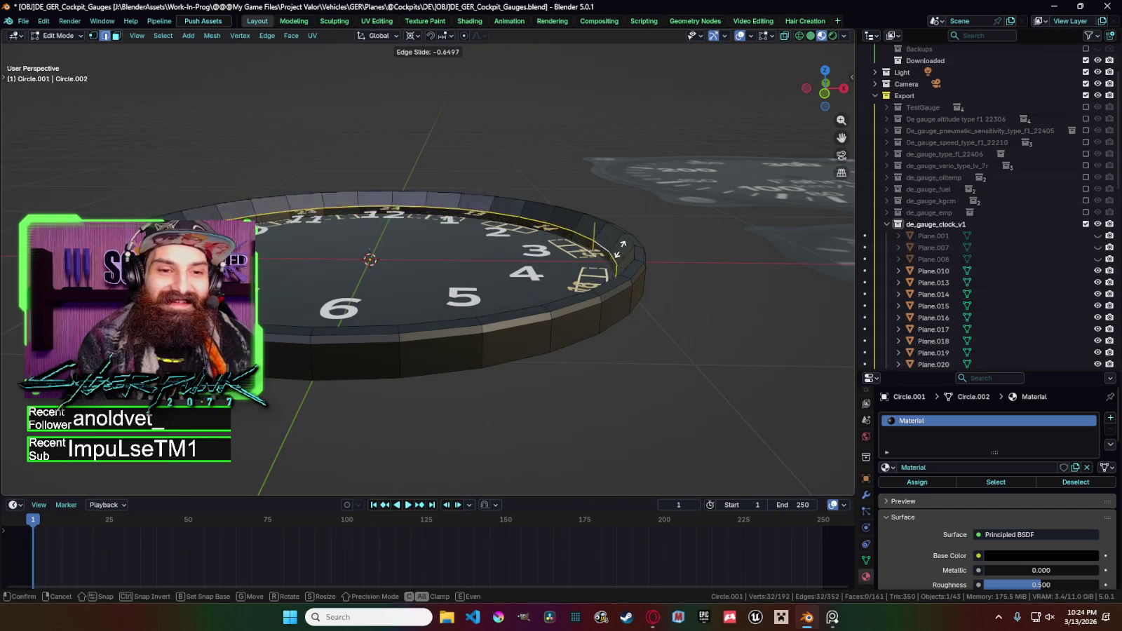
{"action": "left_click", "coordinate": [624, 244]}
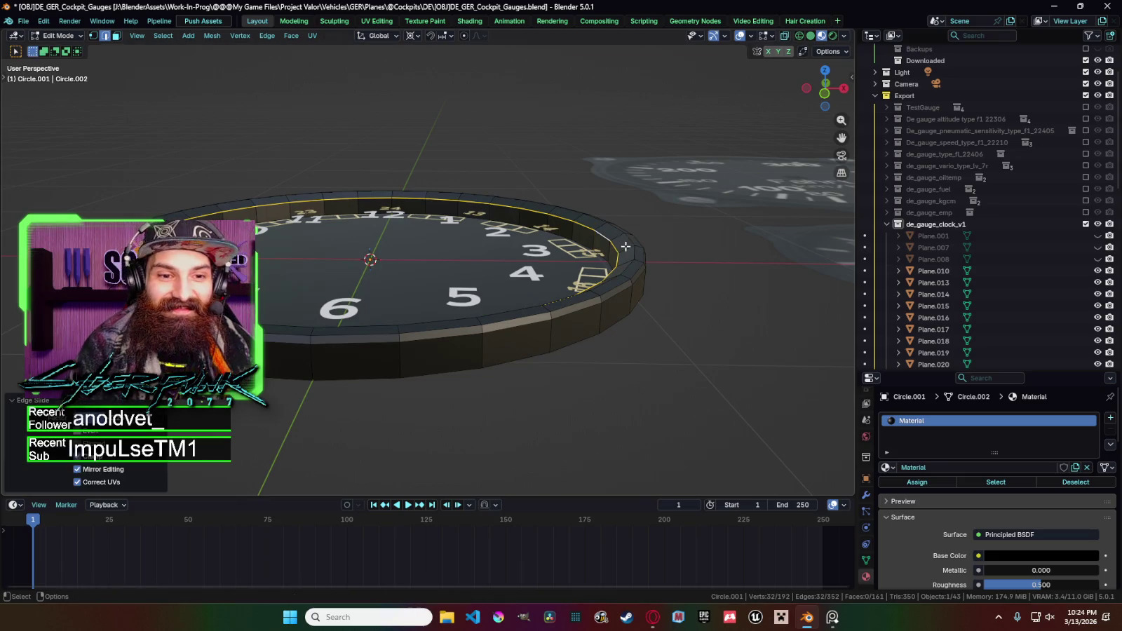
{"action": "scroll", "coordinate": [632, 260], "scroll_direction": "down", "scroll_amount": 3}
{"action": "scroll", "coordinate": [632, 261], "scroll_direction": "down", "scroll_amount": 4}
{"action": "mouse_move", "coordinate": [617, 301]}
{"action": "middle_mouse_down"}
{"action": "mouse_move", "coordinate": [593, 327]}
{"action": "mouse_move", "coordinate": [632, 235]}
{"action": "mouse_move", "coordinate": [648, 293]}
{"action": "mouse_move", "coordinate": [640, 316]}
{"action": "middle_mouse_up"}
{"action": "scroll", "coordinate": [592, 327], "scroll_direction": "up", "scroll_amount": 4}
{"action": "scroll", "coordinate": [591, 313], "scroll_direction": "up", "scroll_amount": 3}
In Object Mode, apply Shade Auto Smooth to the clock at a 30° angle.
{"action": "key", "text": "Tab"}
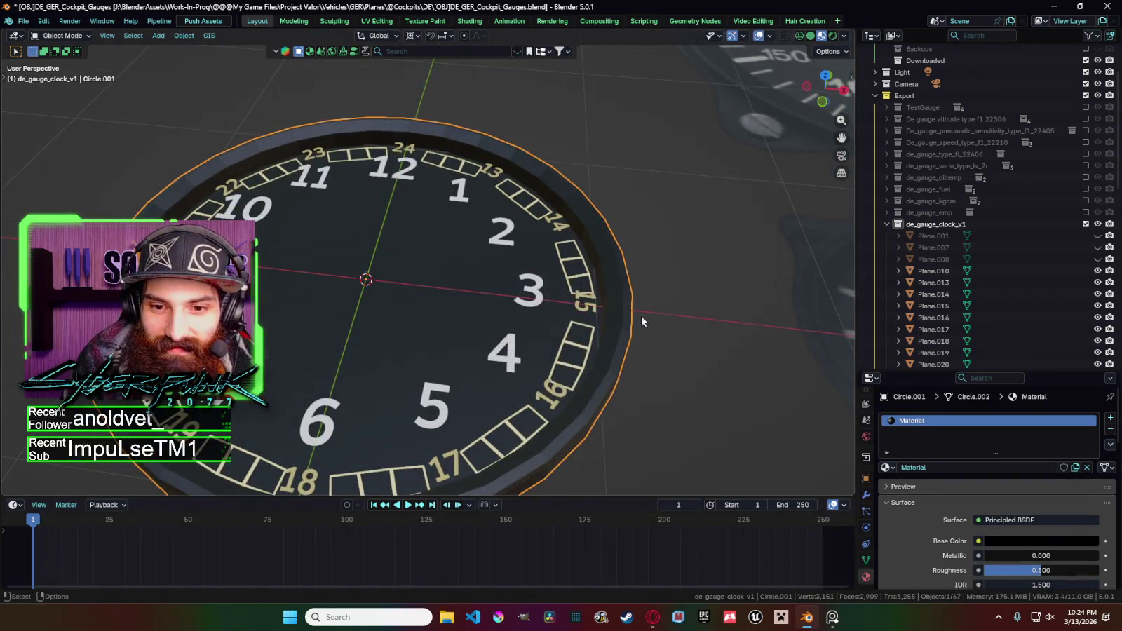
{"action": "right_click", "coordinate": [628, 302]}
{"action": "left_click", "coordinate": [629, 302]}
{"action": "right_click", "coordinate": [628, 306]}
{"action": "left_click", "coordinate": [603, 266]}
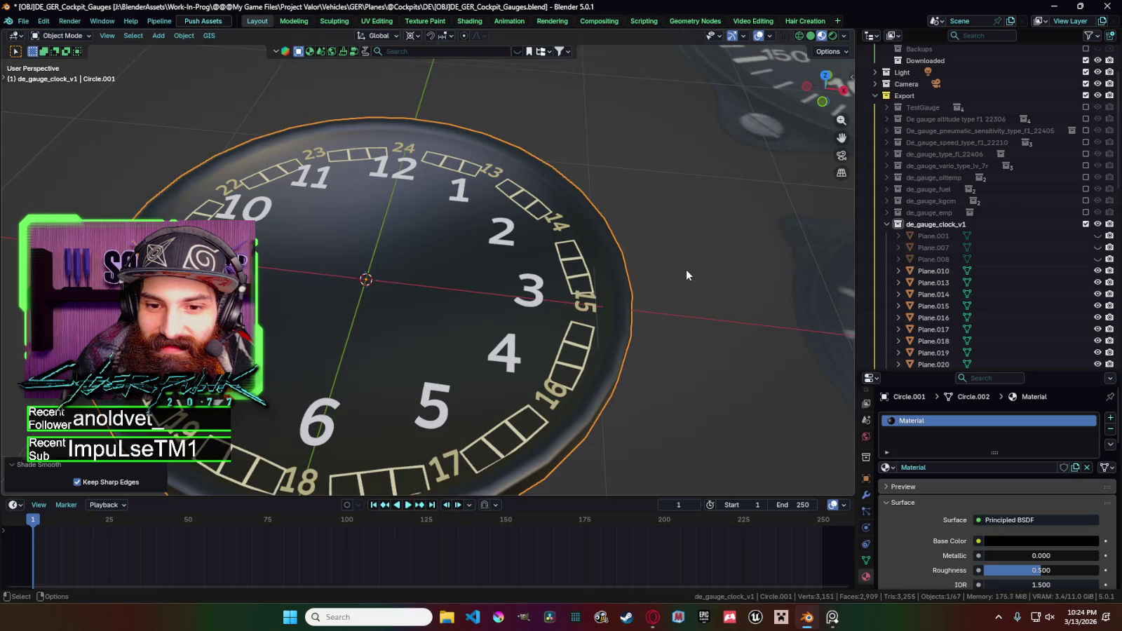
{"action": "scroll", "coordinate": [686, 269], "scroll_direction": "up", "scroll_amount": 2}
{"action": "right_click", "coordinate": [614, 270]}
{"action": "left_click", "coordinate": [614, 270]}
{"action": "right_click", "coordinate": [626, 277]}
{"action": "left_click", "coordinate": [628, 275]}
{"action": "right_click", "coordinate": [627, 274]}
{"action": "left_click", "coordinate": [627, 273]}
{"action": "scroll", "coordinate": [625, 273], "scroll_direction": "down", "scroll_amount": 1}
{"action": "scroll", "coordinate": [626, 273], "scroll_direction": "down", "scroll_amount": 2}
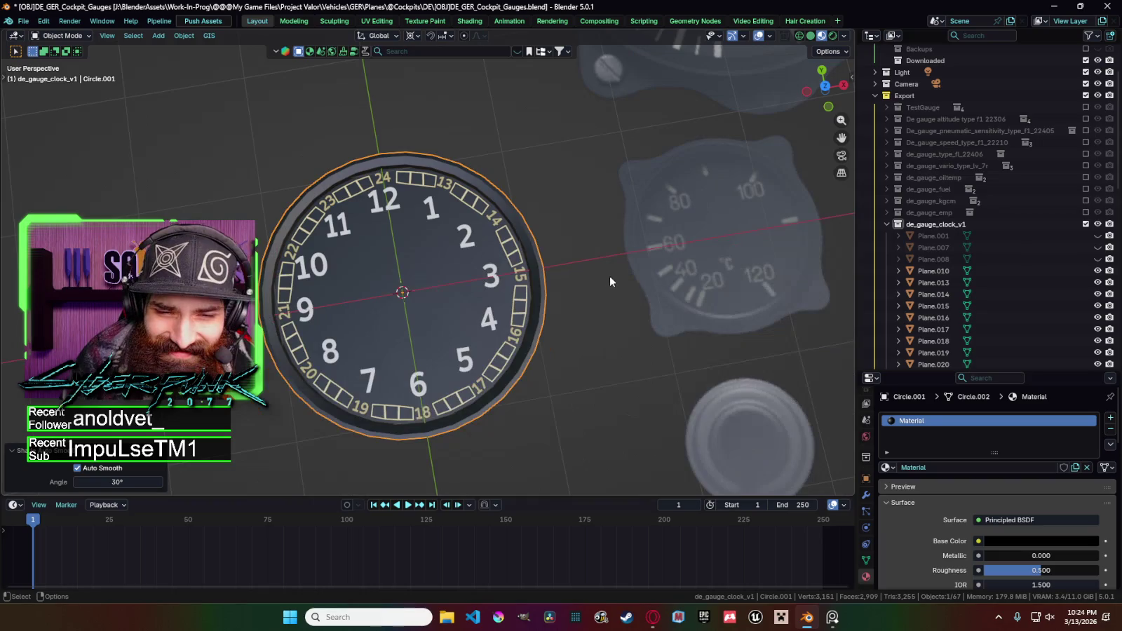
{"action": "scroll", "coordinate": [586, 254], "scroll_direction": "down", "scroll_amount": 2}
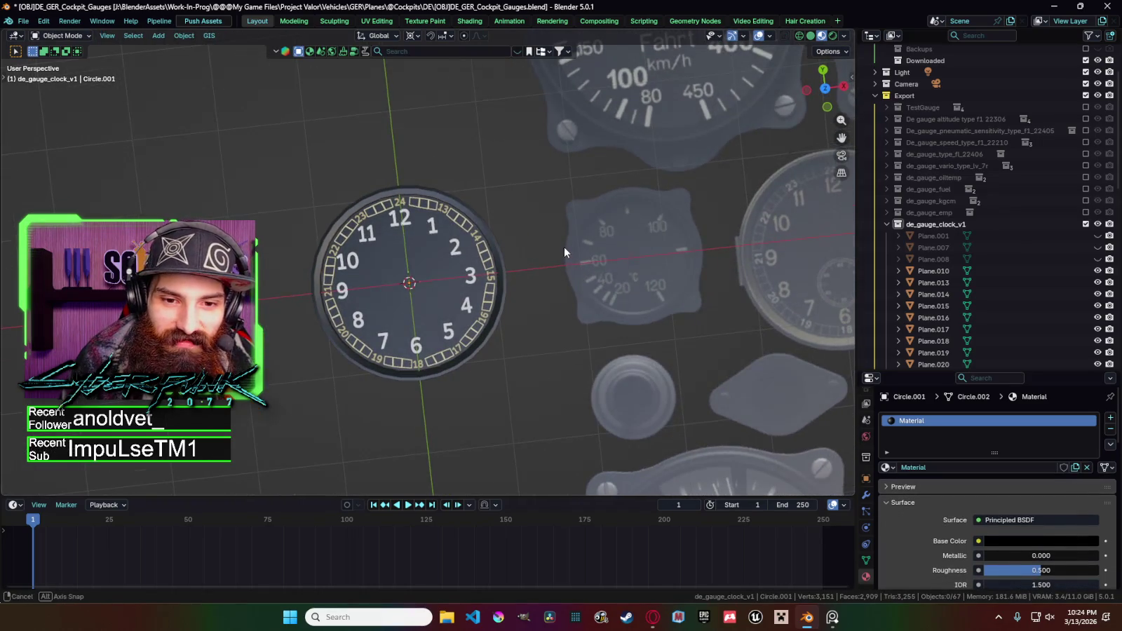
{"action": "left_click", "coordinate": [554, 248]}
Toggle the de_gauge_emp collection on and off to compare, then reselect the clock.
{"action": "middle_click_drag", "start_coordinate": [517, 211], "coordinate": [595, 184]}
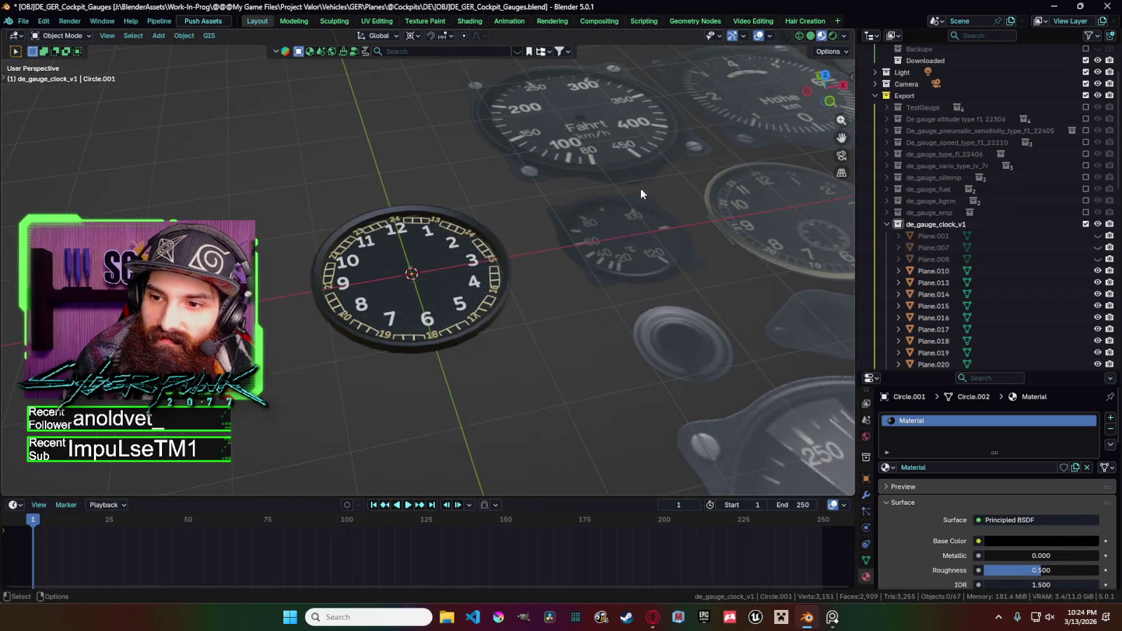
{"action": "left_click", "coordinate": [1085, 212]}
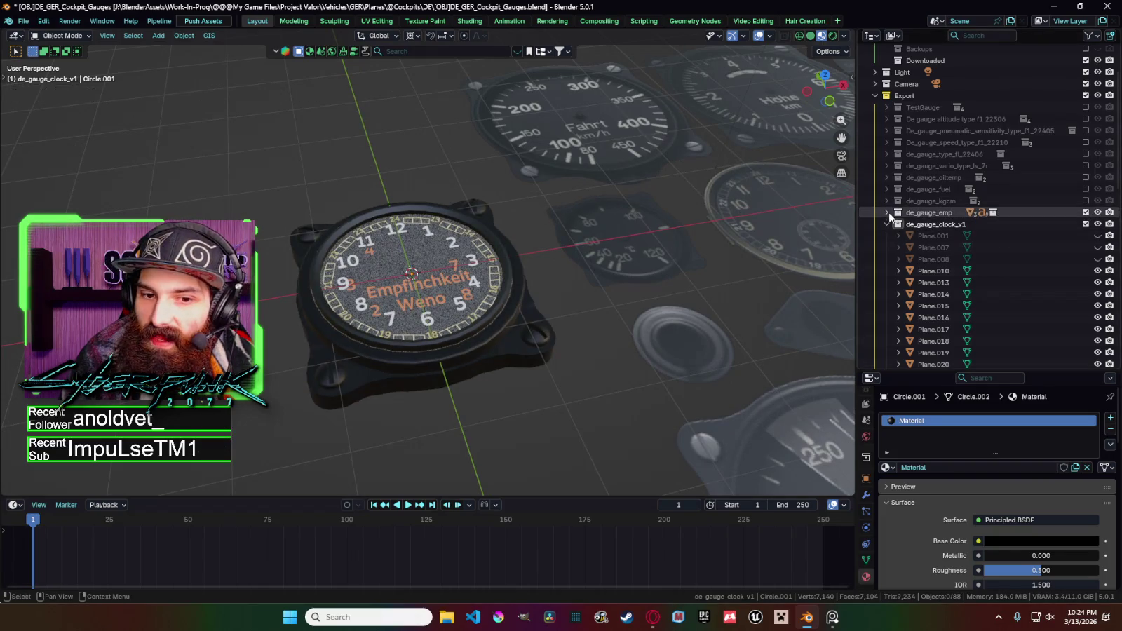
{"action": "left_click", "coordinate": [897, 213]}
{"action": "left_click", "coordinate": [1086, 213]}
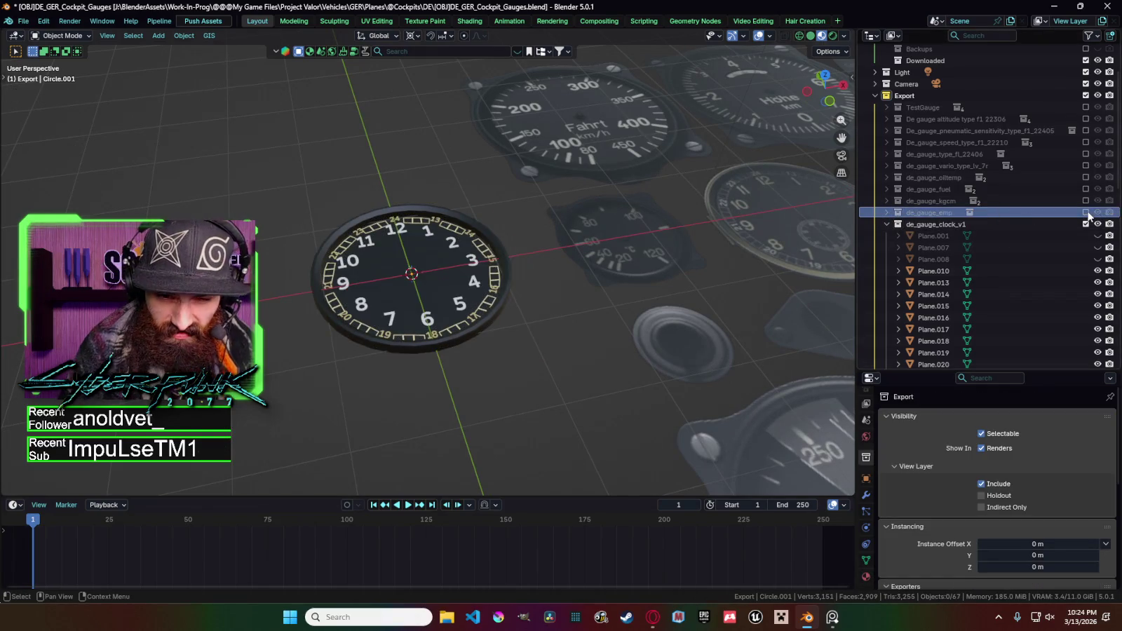
{"action": "left_click", "coordinate": [513, 267]}
{"action": "mouse_move", "coordinate": [514, 272]}
{"action": "middle_mouse_down"}
{"action": "mouse_move", "coordinate": [649, 325]}
{"action": "mouse_move", "coordinate": [589, 371]}
{"action": "middle_mouse_up"}
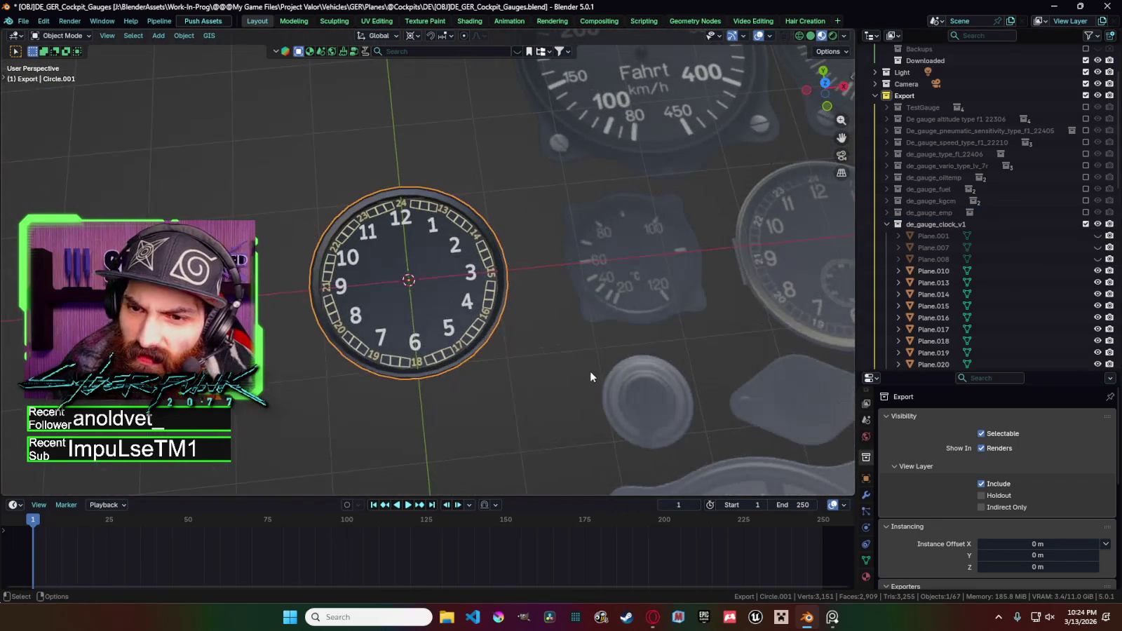
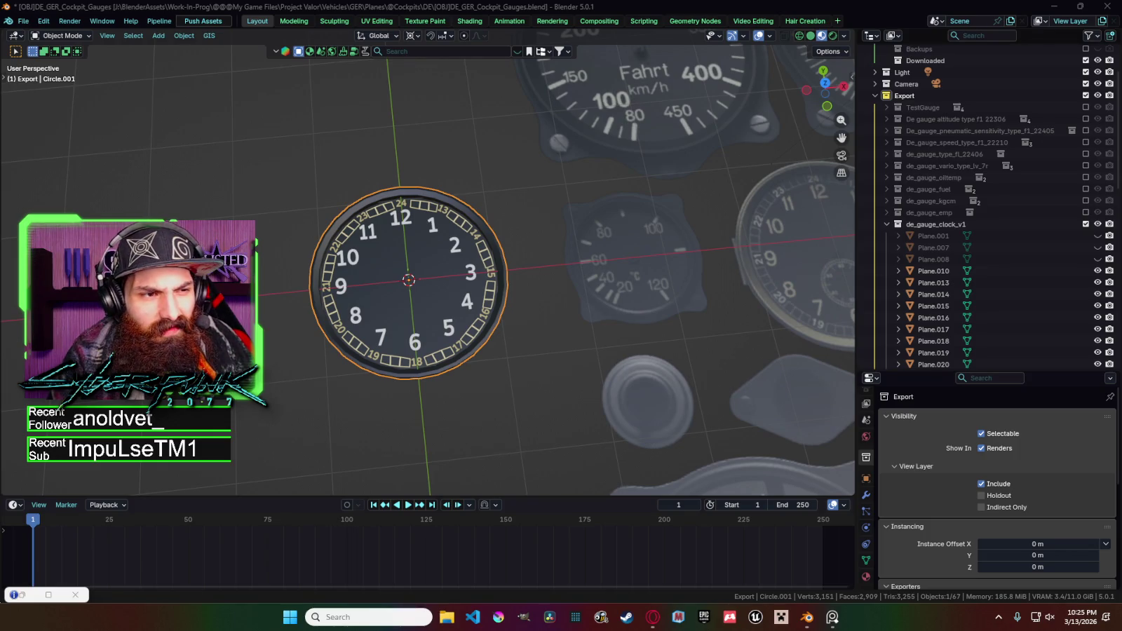
Select the gauge reference plane and orbit and zoom around the whole gauge sheet.
{"action": "left_click", "coordinate": [577, 291]}
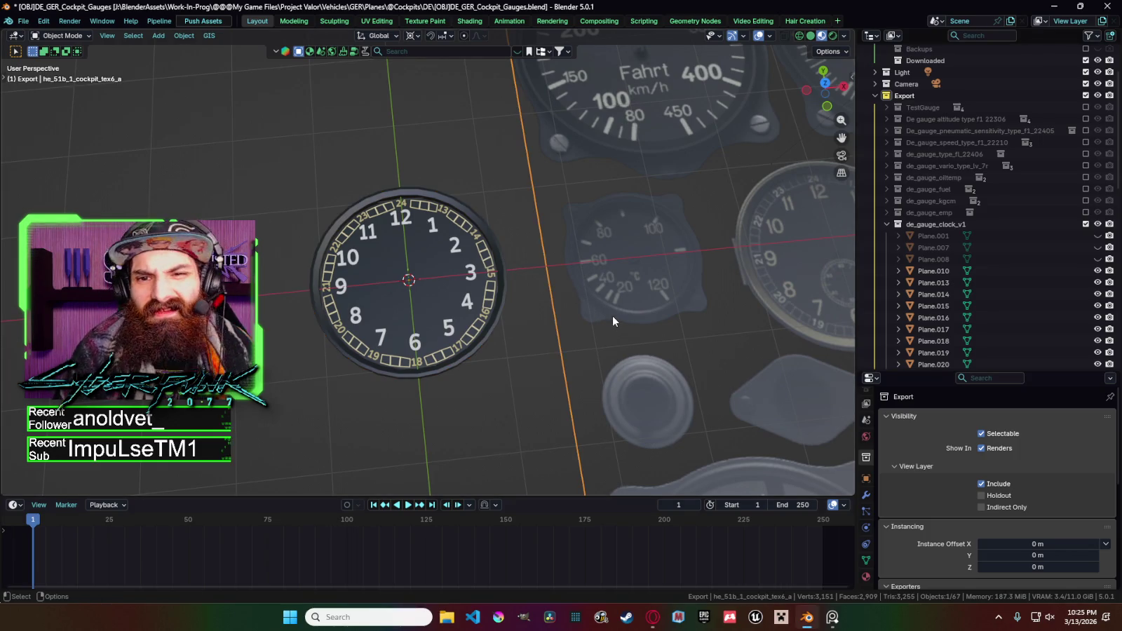
{"action": "scroll", "coordinate": [607, 337], "scroll_direction": "down", "scroll_amount": 2}
{"action": "scroll", "coordinate": [607, 337], "scroll_direction": "down", "scroll_amount": 1}
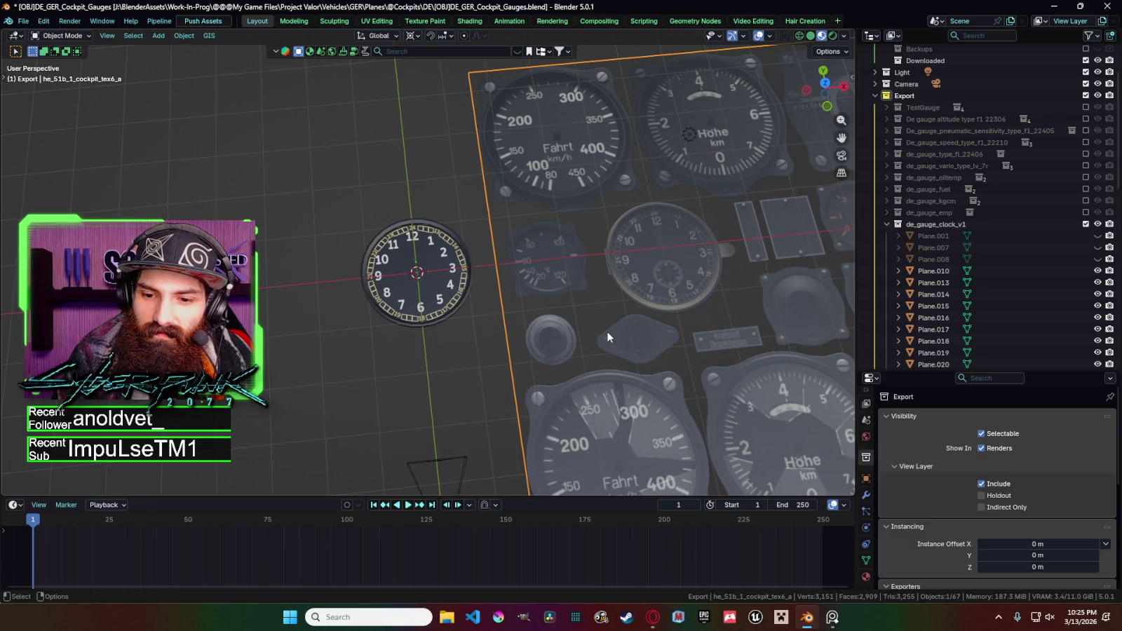
{"action": "middle_click_drag", "start_coordinate": [607, 337], "coordinate": [646, 340]}
{"action": "scroll", "coordinate": [646, 338], "scroll_direction": "down", "scroll_amount": 5}
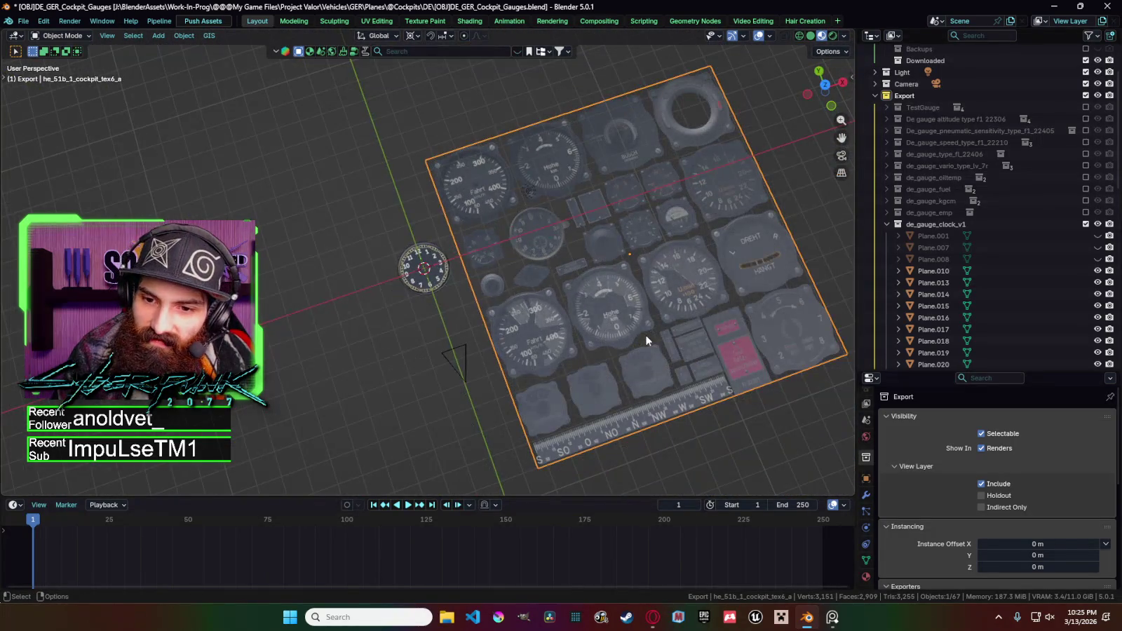
{"action": "middle_click_drag", "start_coordinate": [652, 334], "coordinate": [632, 340]}
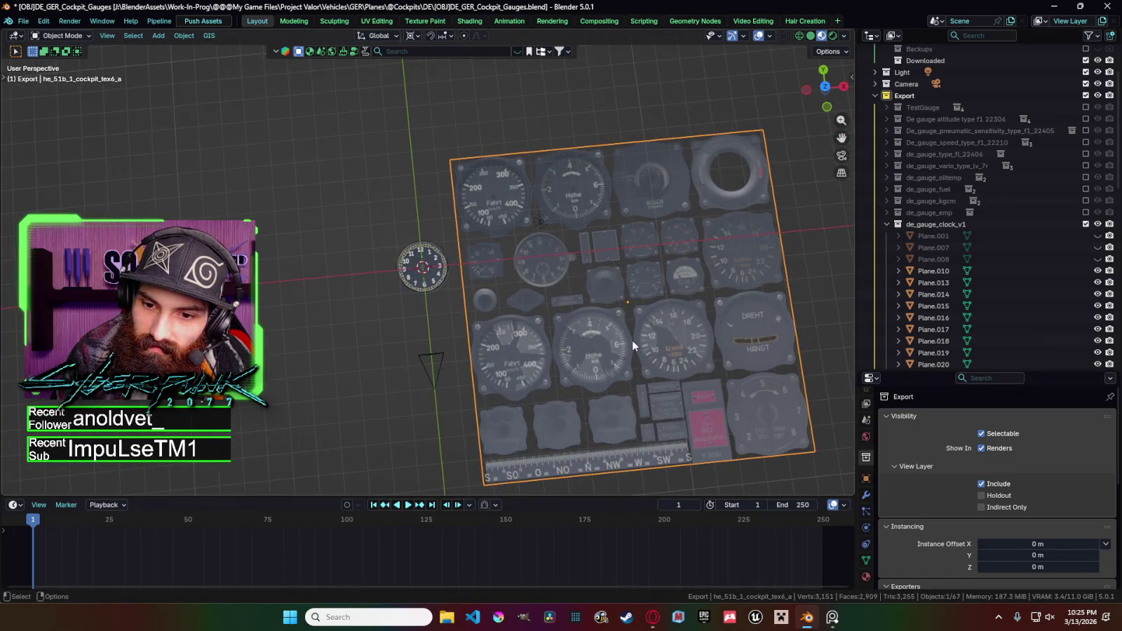
{"action": "scroll", "coordinate": [630, 309], "scroll_direction": "up", "scroll_amount": 2}
{"action": "scroll", "coordinate": [664, 324], "scroll_direction": "up", "scroll_amount": 3}
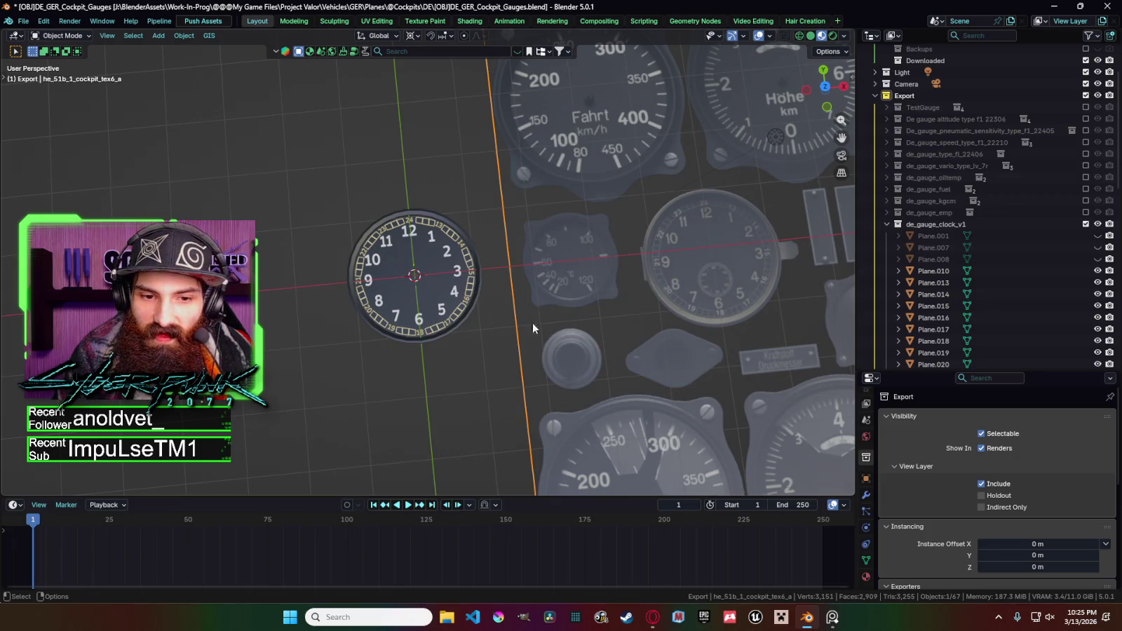
{"action": "scroll", "coordinate": [435, 275], "scroll_direction": "up", "scroll_amount": 2}
Switch to Top orthographic view, deselect the reference plane, and bring up the Add menu.
{"action": "key", "text": "grave"}
{"action": "left_click", "coordinate": [444, 247]}
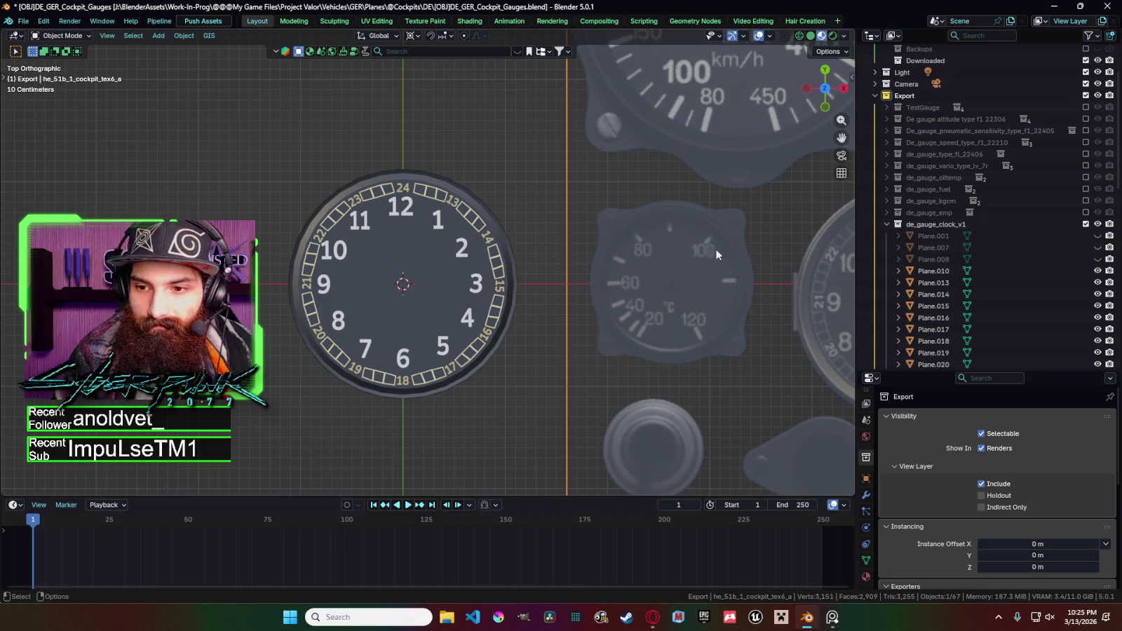
{"action": "scroll", "coordinate": [509, 273], "scroll_direction": "down", "scroll_amount": 1}
{"action": "scroll", "coordinate": [509, 273], "scroll_direction": "down", "scroll_amount": 1}
{"action": "scroll", "coordinate": [509, 273], "scroll_direction": "down", "scroll_amount": 1}
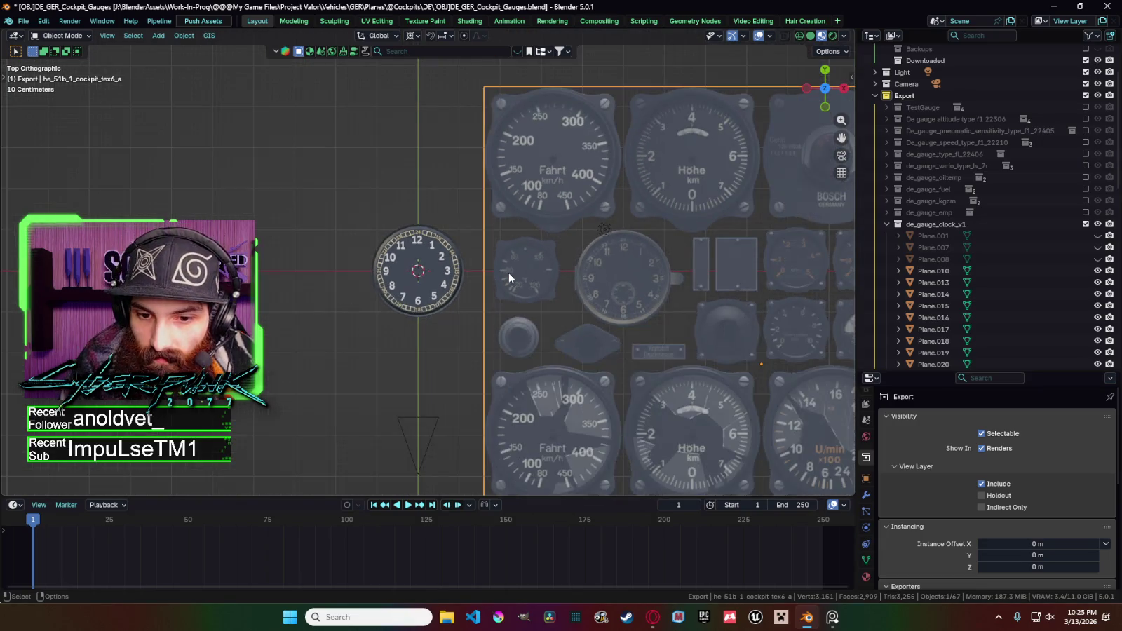
{"action": "scroll", "coordinate": [509, 273], "scroll_direction": "up", "scroll_amount": 2}
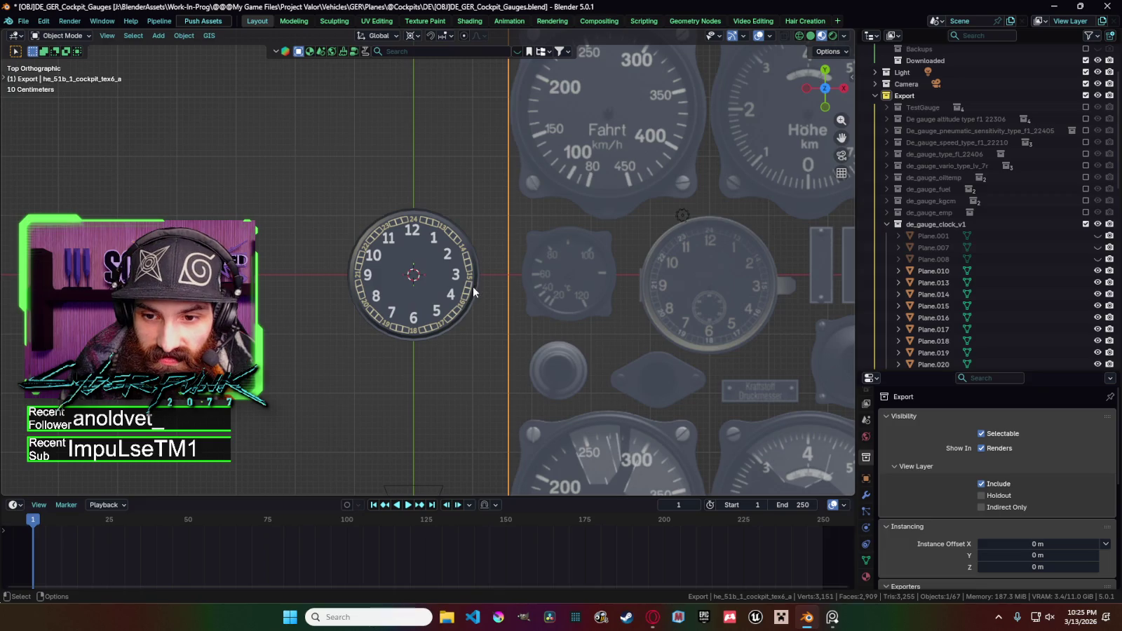
{"action": "left_click", "coordinate": [495, 323]}
{"action": "key", "text": "shift+a"}
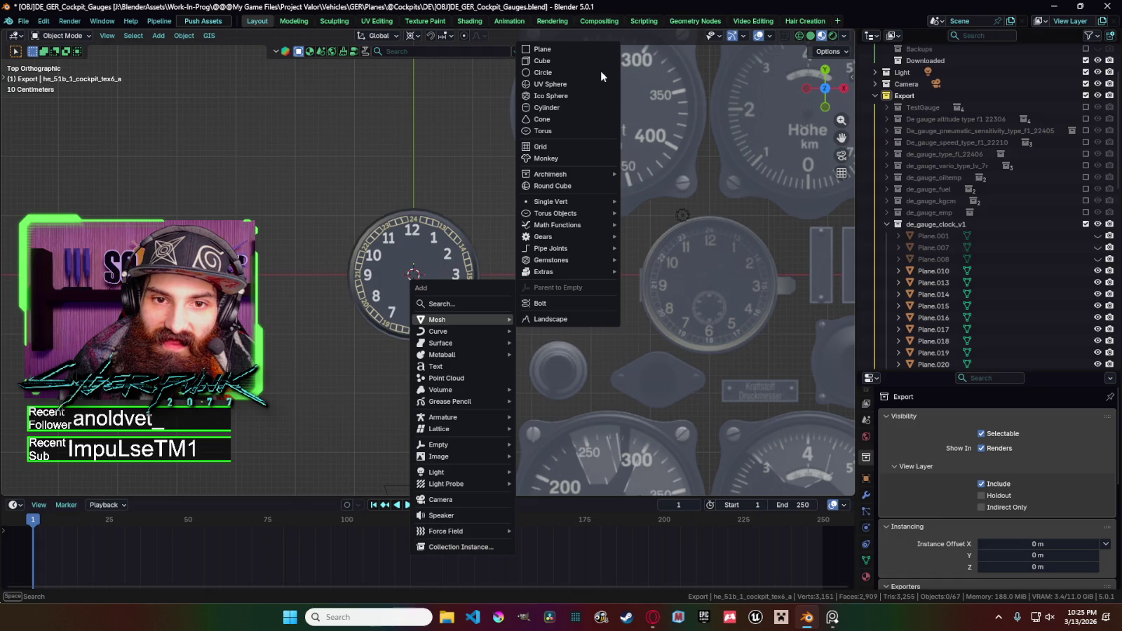
Add a mesh circle at the clock centre and scale it down, keeping it centred.
{"action": "left_click", "coordinate": [600, 71]}
{"action": "key", "text": "s"}
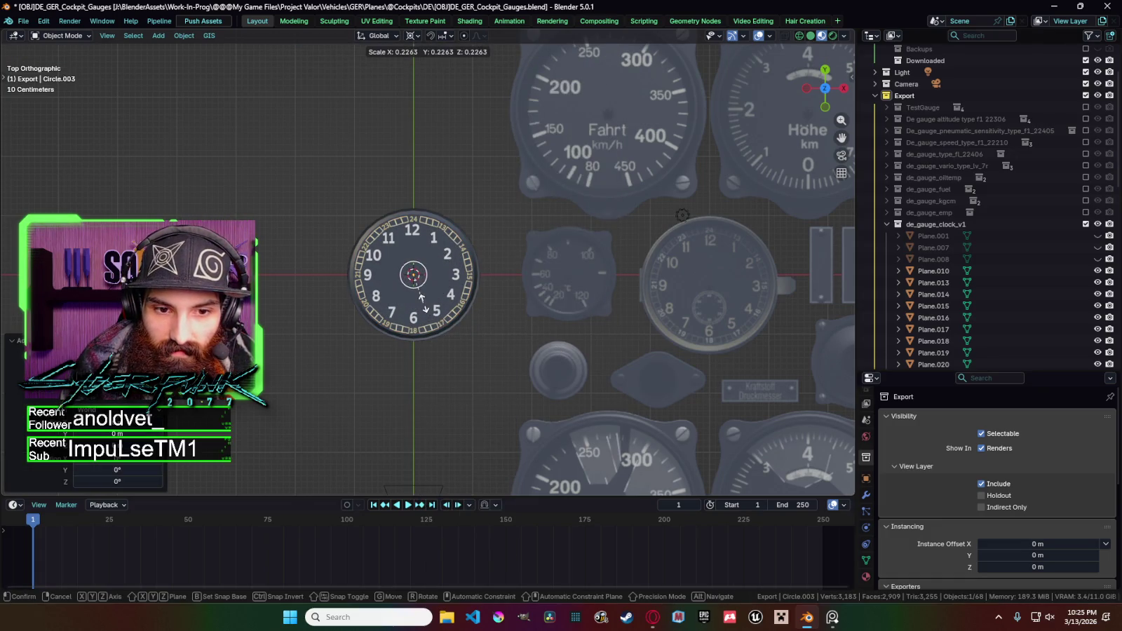
{"action": "left_click", "coordinate": [424, 303]}
{"action": "key", "text": "g"}
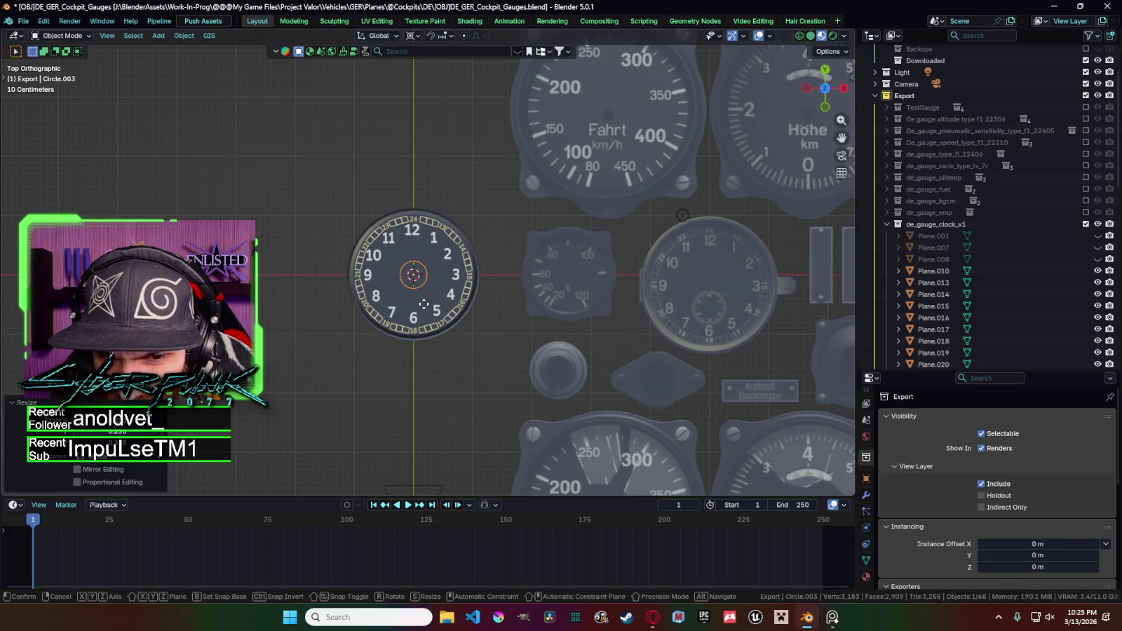
{"action": "key", "text": "y"}
{"action": "key", "text": "Escape"}
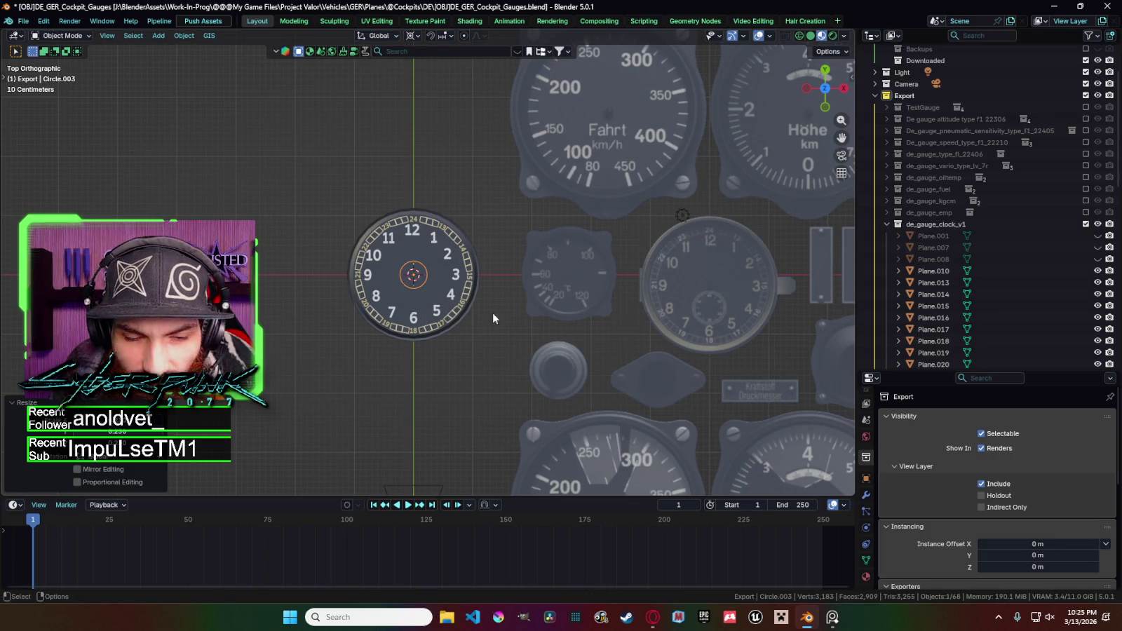
In Edit Mode, extrude and scale the circle's edge into a flat ring.
{"action": "key", "text": "Tab"}
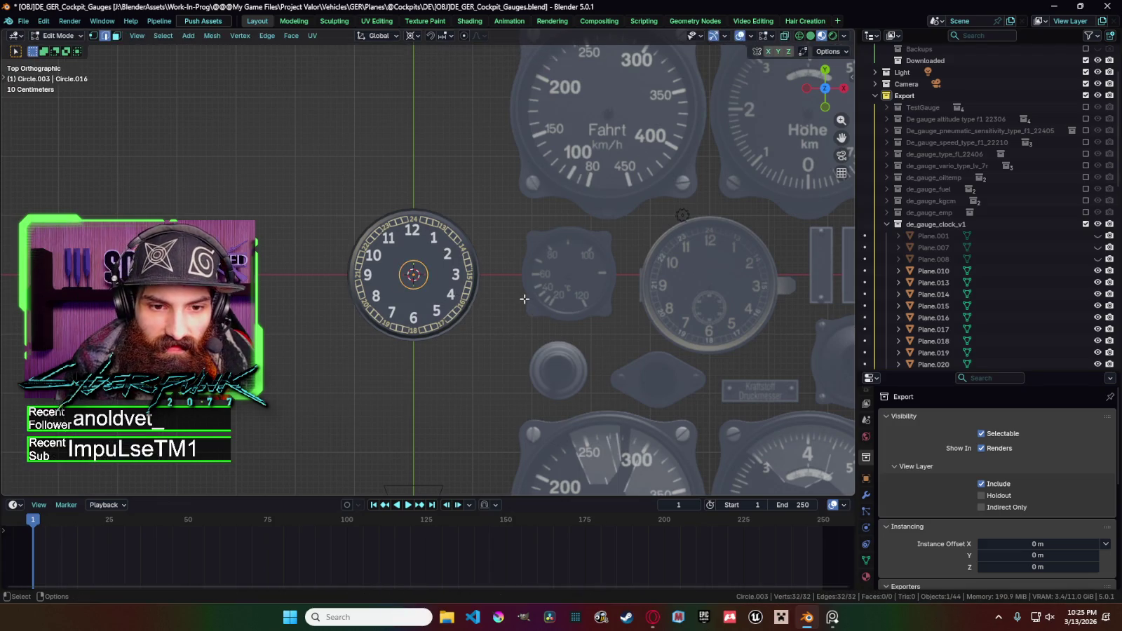
{"action": "scroll", "coordinate": [517, 307], "scroll_direction": "up", "scroll_amount": 4}
{"action": "scroll", "coordinate": [532, 335], "scroll_direction": "up", "scroll_amount": 2}
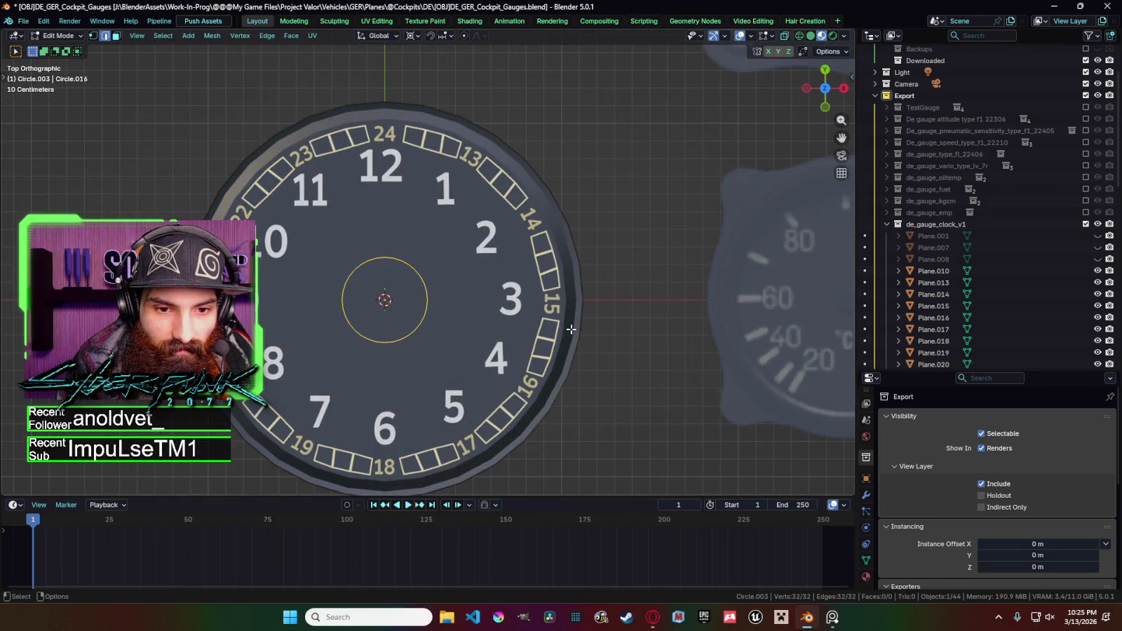
{"action": "key", "text": "Tab"}
{"action": "key", "text": "Tab"}
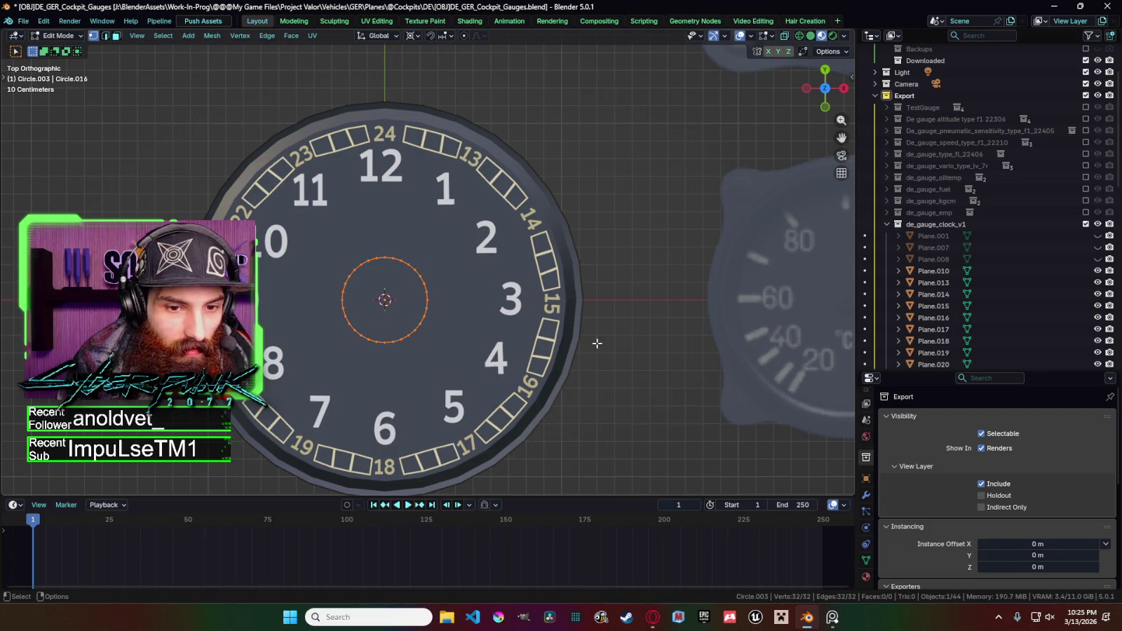
{"action": "key", "text": "e"}
{"action": "key", "text": "s"}
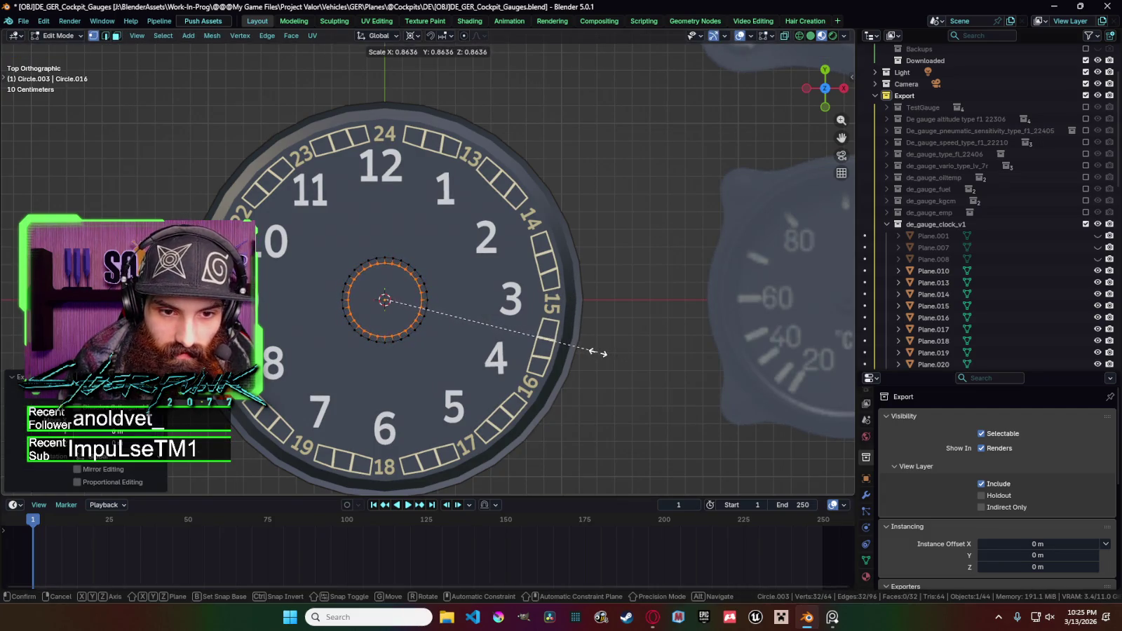
{"action": "left_click", "coordinate": [602, 352]}
{"action": "key", "text": "Tab"}
Raise the ring along Z so it sits just above the clock face.
{"action": "scroll", "coordinate": [599, 351], "scroll_direction": "down", "scroll_amount": 2}
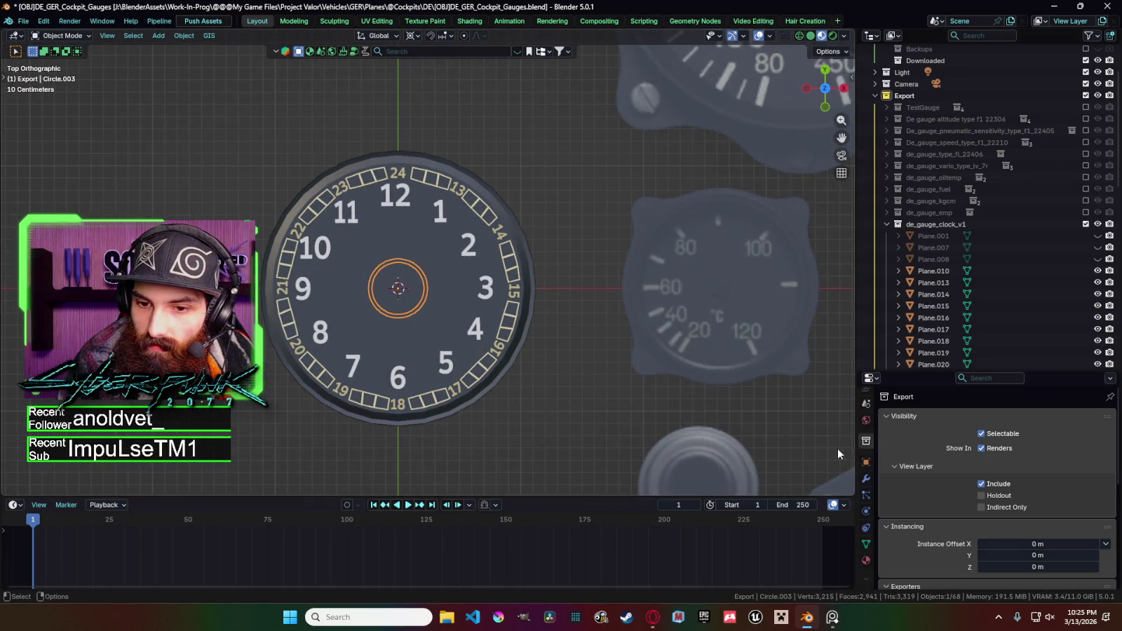
{"action": "key", "text": "Tab"}
{"action": "key", "text": "Tab"}
{"action": "key", "text": "z"}
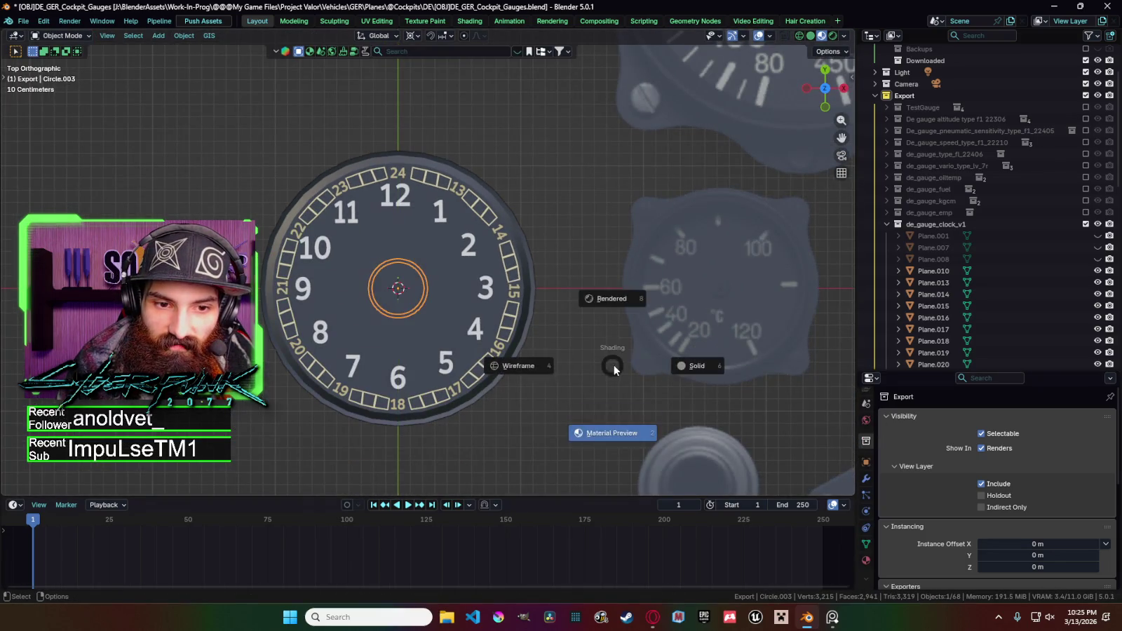
{"action": "mouse_move", "coordinate": [617, 362]}
{"action": "middle_mouse_down"}
{"action": "mouse_move", "coordinate": [560, 303]}
{"action": "mouse_move", "coordinate": [560, 274]}
{"action": "middle_mouse_up"}
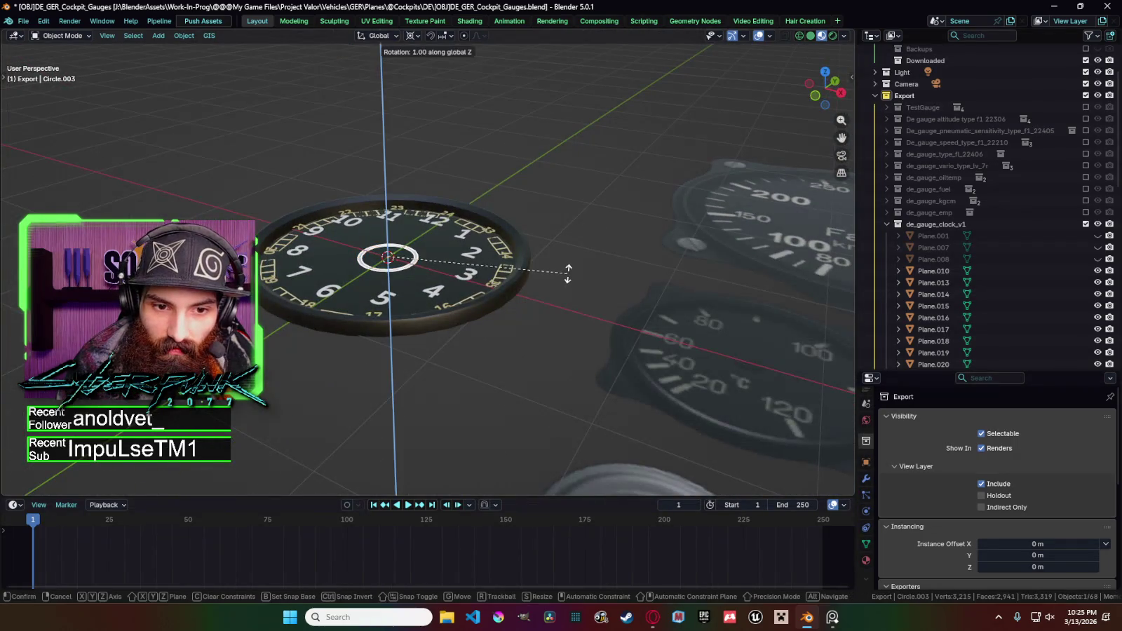
{"action": "key", "text": "g"}
{"action": "key", "text": "z"}
{"action": "left_click", "coordinate": [569, 233]}
Back in top view, enlarge the ring's edge slightly in Edit Mode.
{"action": "key", "text": "KP_7"}
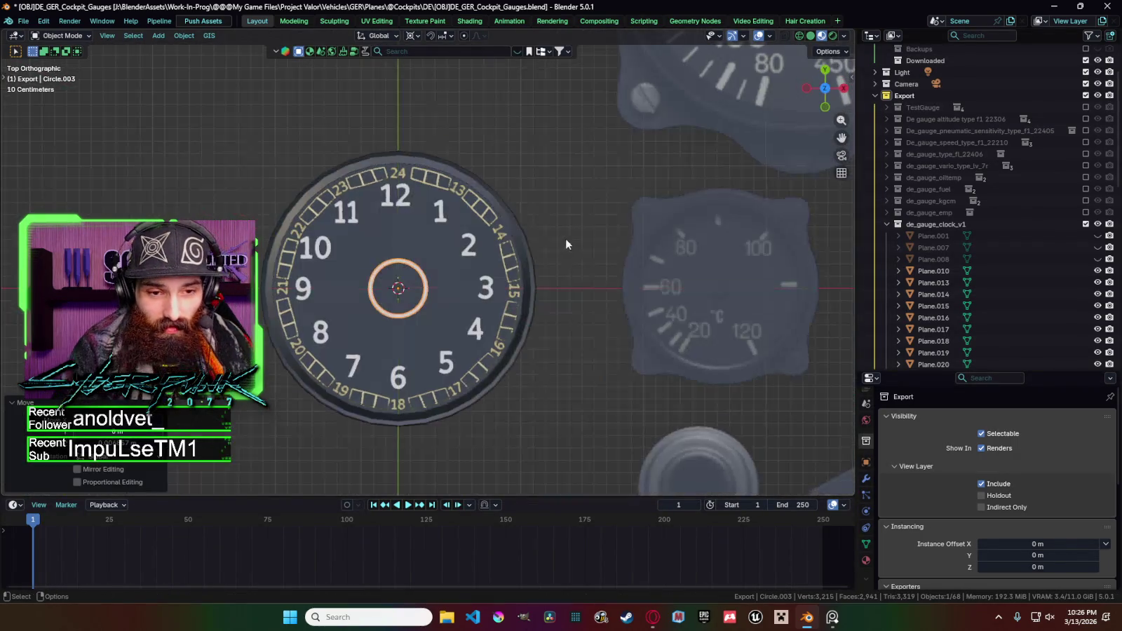
{"action": "scroll", "coordinate": [593, 329], "scroll_direction": "down", "scroll_amount": 2}
{"action": "scroll", "coordinate": [631, 340], "scroll_direction": "down", "scroll_amount": 3}
{"action": "scroll", "coordinate": [653, 347], "scroll_direction": "up", "scroll_amount": 2}
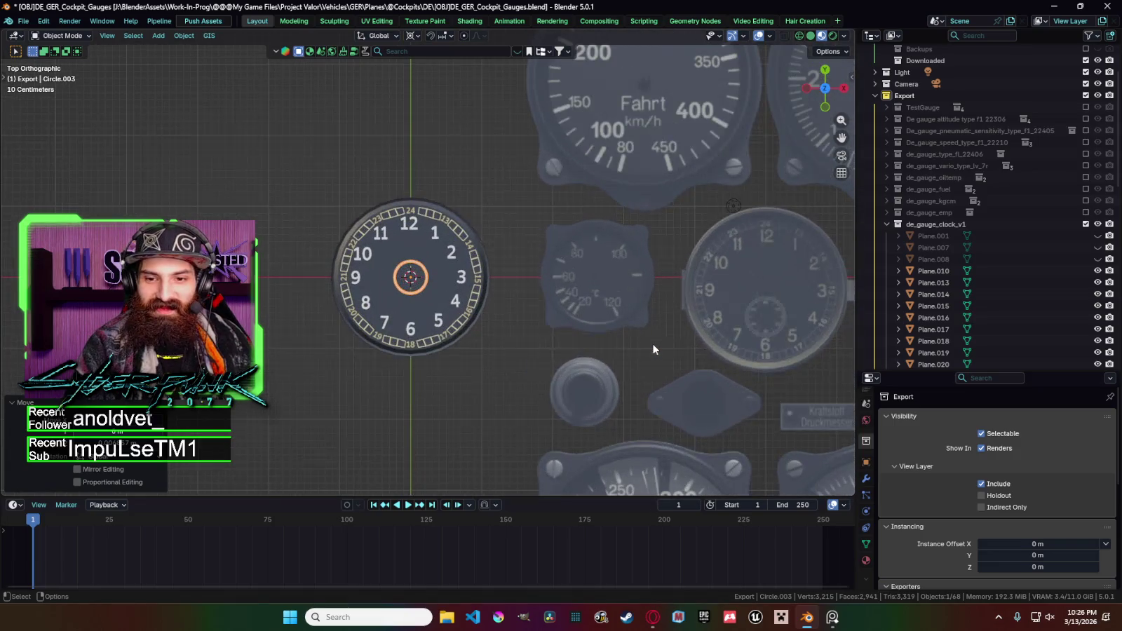
{"action": "scroll", "coordinate": [581, 333], "scroll_direction": "up", "scroll_amount": 3}
{"action": "key", "text": "Tab"}
{"action": "key", "text": "s"}
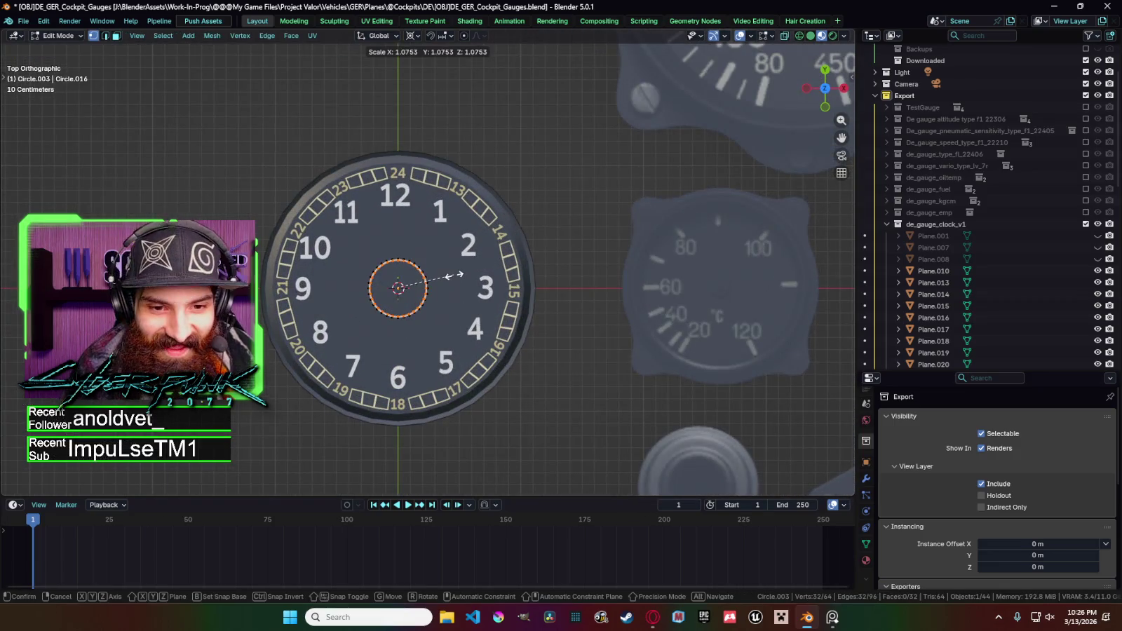
{"action": "left_click", "coordinate": [464, 275]}
{"action": "key", "text": "Tab"}
Show the ring's Material properties and browse the existing materials.
{"action": "scroll", "coordinate": [568, 321], "scroll_direction": "down", "scroll_amount": 3}
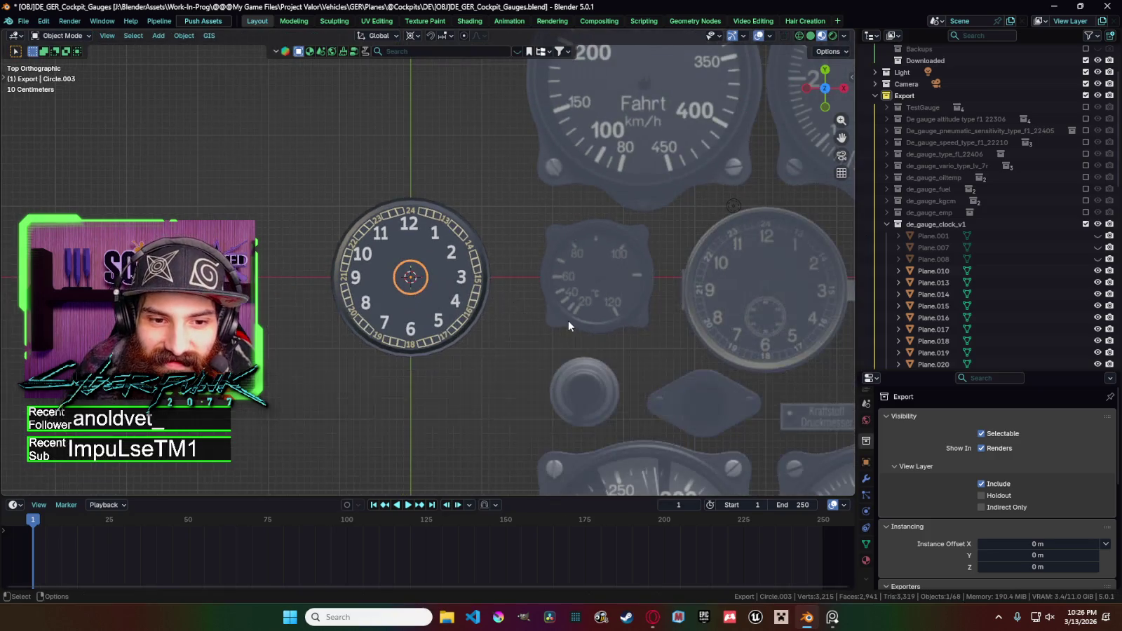
{"action": "scroll", "coordinate": [568, 321], "scroll_direction": "up", "scroll_amount": 3}
{"action": "scroll", "coordinate": [540, 324], "scroll_direction": "up", "scroll_amount": 2}
{"action": "scroll", "coordinate": [541, 325], "scroll_direction": "down", "scroll_amount": 1}
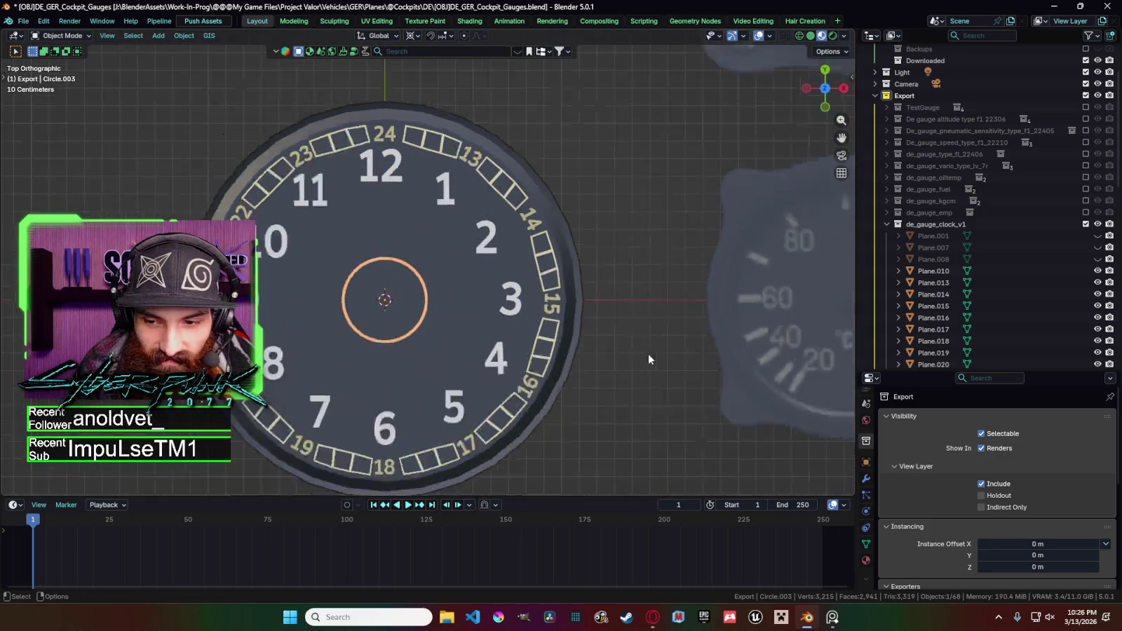
{"action": "scroll", "coordinate": [541, 325], "scroll_direction": "down", "scroll_amount": 2}
{"action": "left_click", "coordinate": [866, 561]}
{"action": "left_click", "coordinate": [888, 467]}
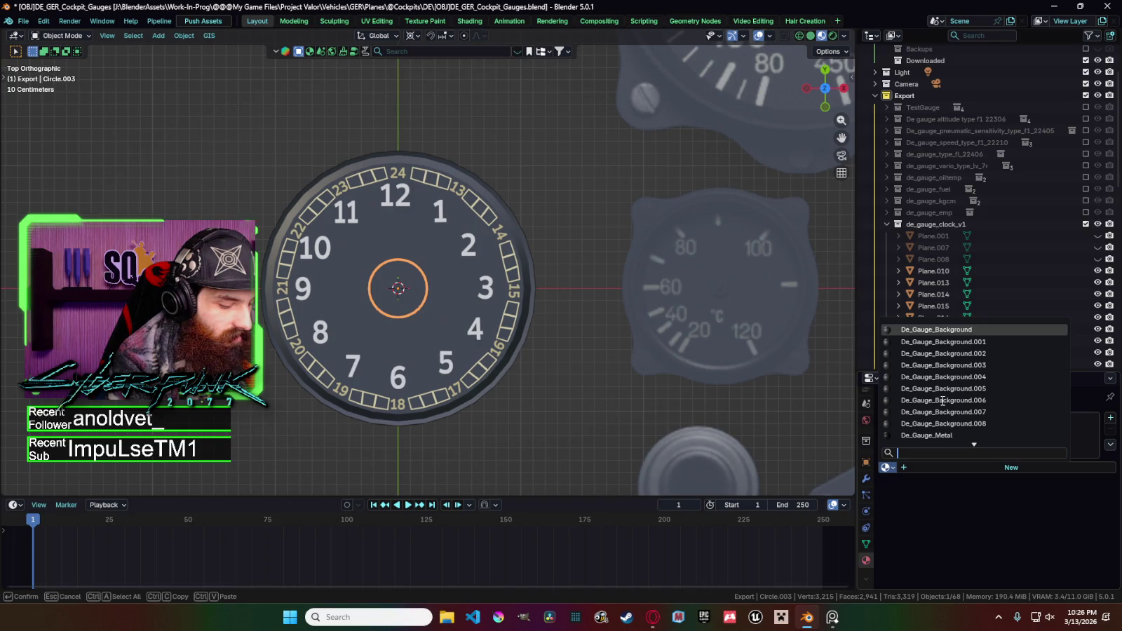
Assign DE_GaugeLineColor_LightYellow to the ring and check its colour.
{"action": "scroll", "coordinate": [942, 400], "scroll_direction": "down", "scroll_amount": 5}
{"action": "left_click", "coordinate": [933, 330]}
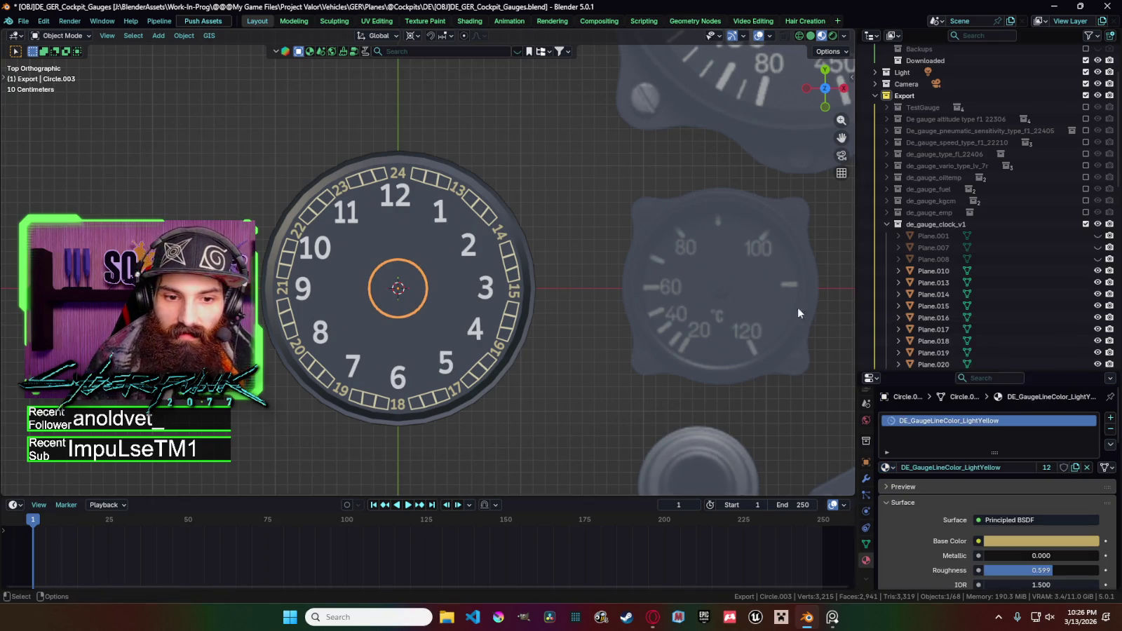
{"action": "key", "text": "alt+a"}
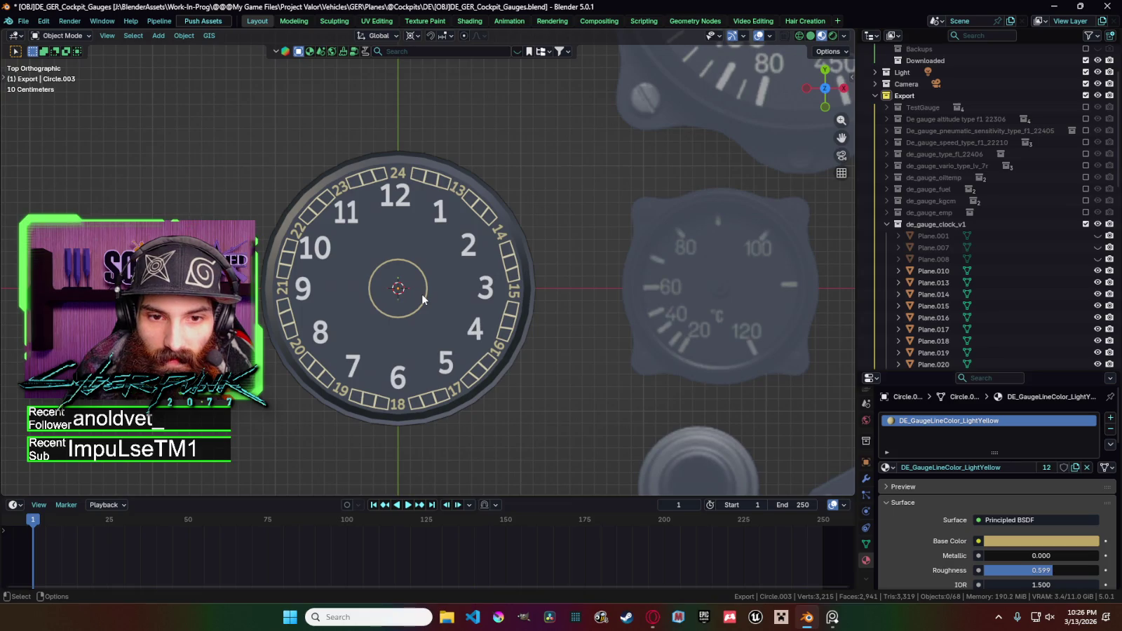
{"action": "left_click", "coordinate": [423, 300]}
Copy and paste the small centre ring.
{"action": "scroll", "coordinate": [597, 301], "scroll_direction": "down", "scroll_amount": 2}
{"action": "scroll", "coordinate": [597, 302], "scroll_direction": "down", "scroll_amount": 2}
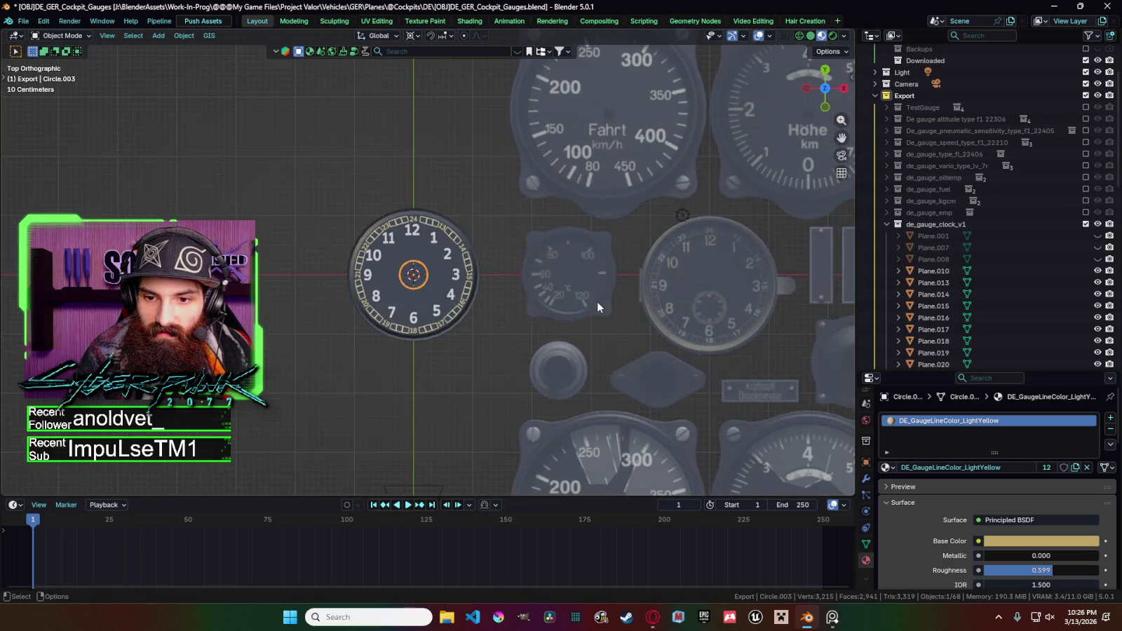
{"action": "scroll", "coordinate": [603, 302], "scroll_direction": "up", "scroll_amount": 1}
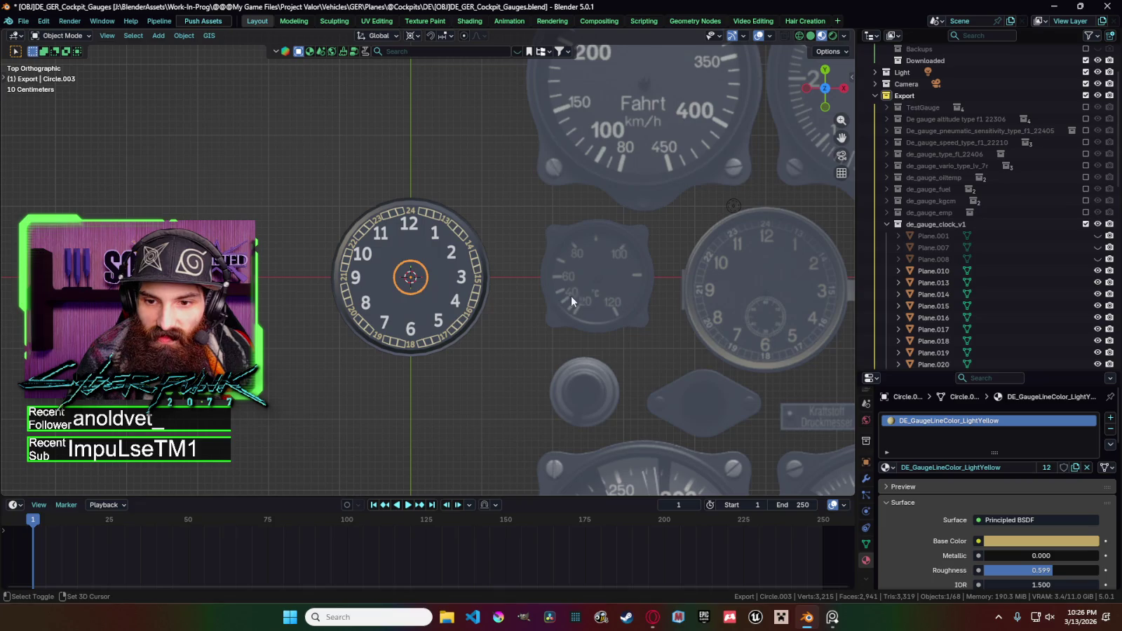
{"action": "scroll", "coordinate": [652, 323], "scroll_direction": "up", "scroll_amount": 2}
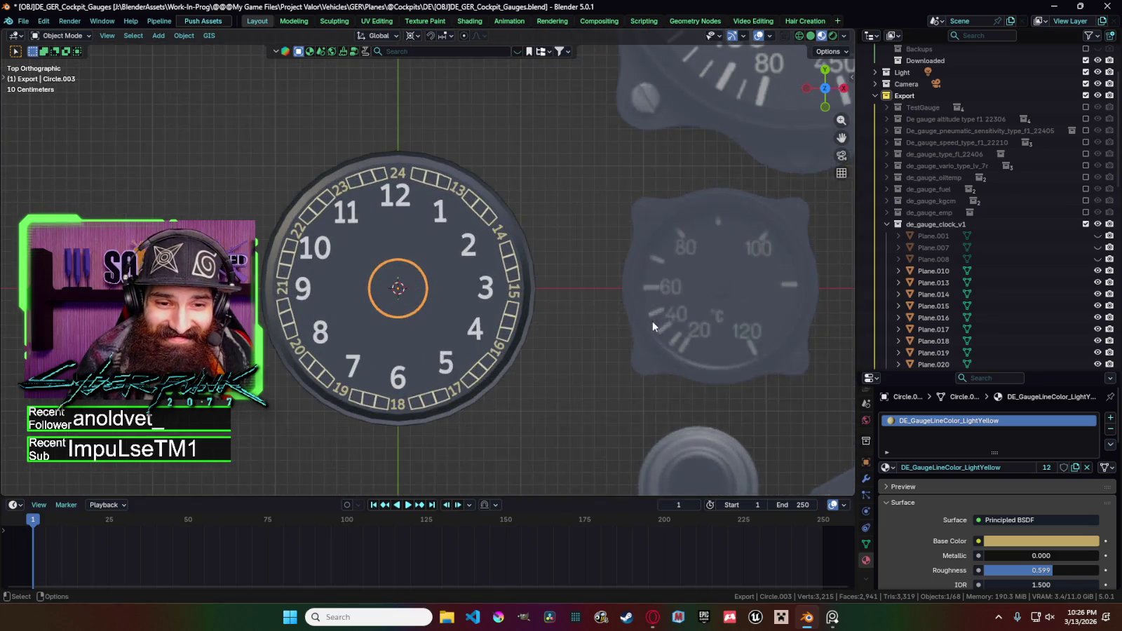
{"action": "scroll", "coordinate": [615, 317], "scroll_direction": "up", "scroll_amount": 4}
{"action": "key", "text": "ctrl+c"}
{"action": "key", "text": "ctrl+v"}
Shrink the pasted ring over two resize passes.
{"action": "scroll", "coordinate": [623, 321], "scroll_direction": "down", "scroll_amount": 5}
{"action": "key", "text": "s"}
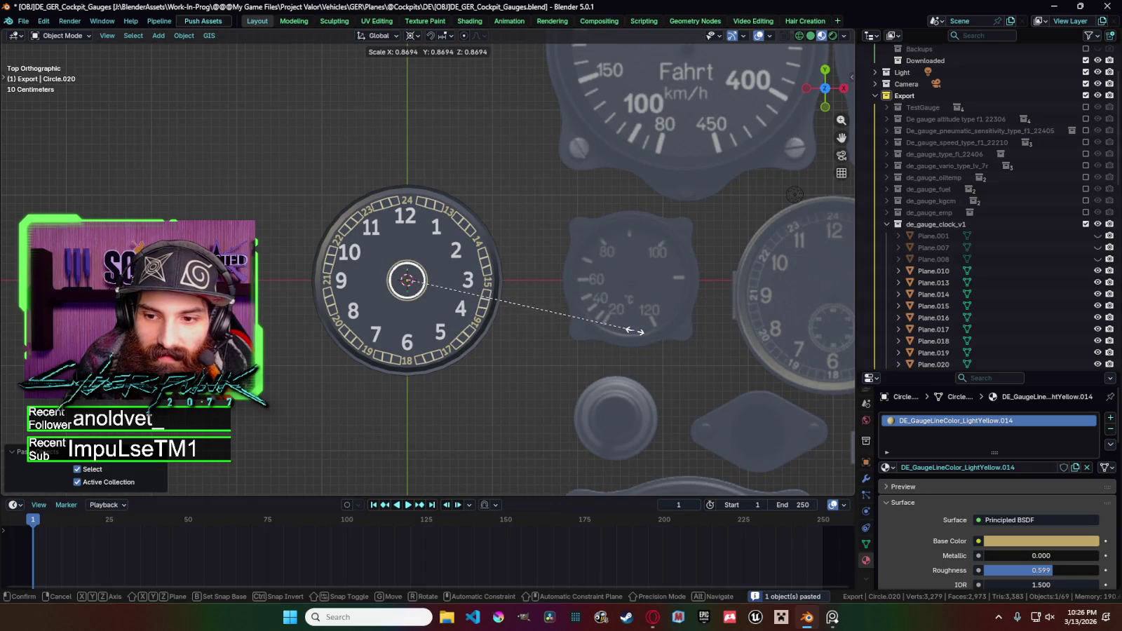
{"action": "left_click", "coordinate": [635, 331]}
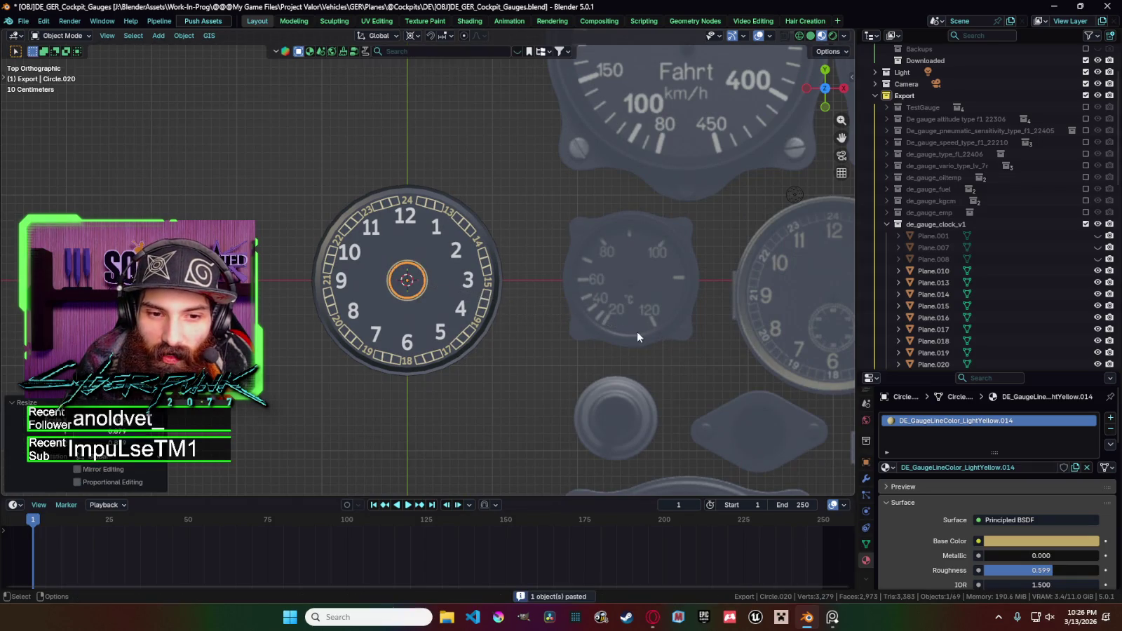
{"action": "left_click", "coordinate": [529, 342]}
{"action": "scroll", "coordinate": [535, 370], "scroll_direction": "down", "scroll_amount": 2}
{"action": "scroll", "coordinate": [535, 370], "scroll_direction": "up", "scroll_amount": 4}
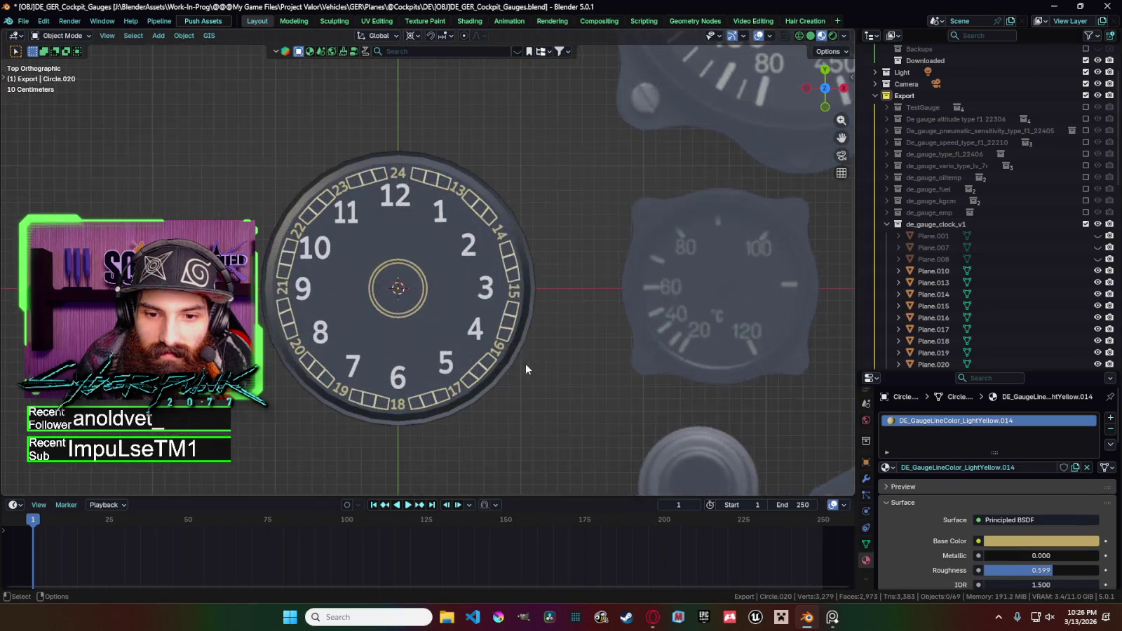
{"action": "key", "text": "s"}
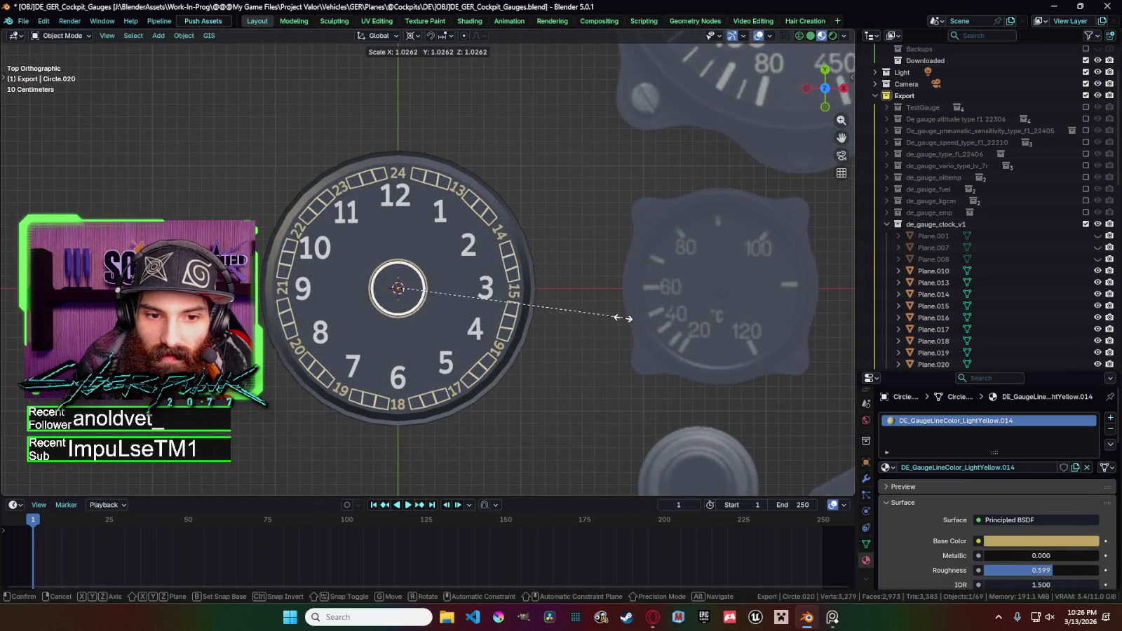
{"action": "left_click", "coordinate": [577, 332]}
{"action": "left_click", "coordinate": [577, 332]}
{"action": "scroll", "coordinate": [426, 306], "scroll_direction": "down", "scroll_amount": 3}
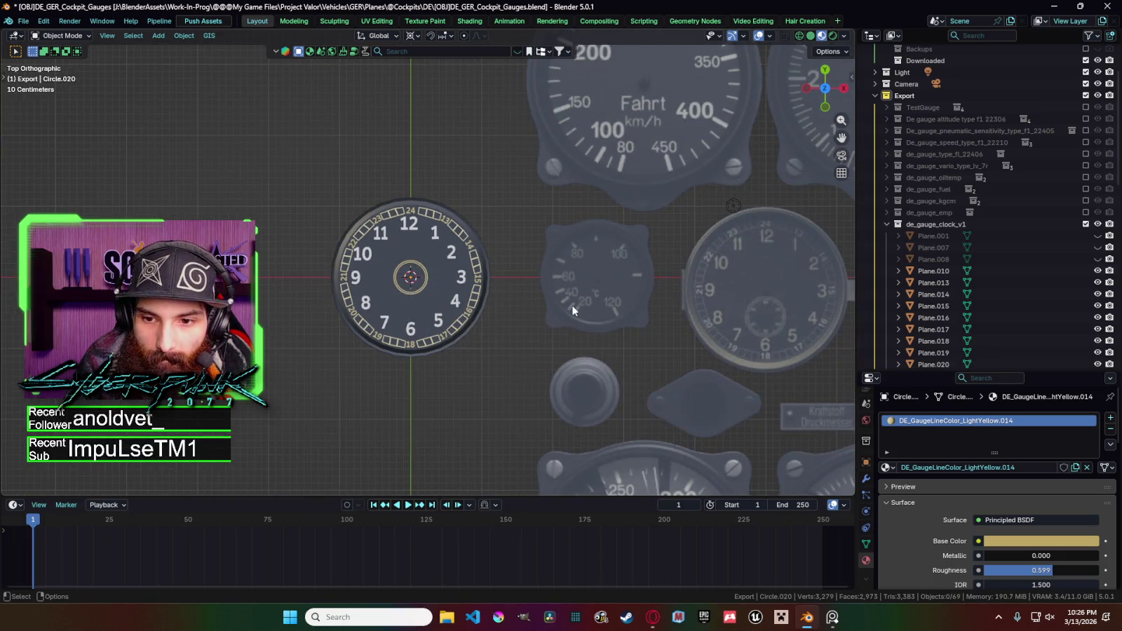
{"action": "scroll", "coordinate": [452, 291], "scroll_direction": "up", "scroll_amount": 1}
{"action": "scroll", "coordinate": [452, 291], "scroll_direction": "up", "scroll_amount": 3}
{"action": "scroll", "coordinate": [491, 308], "scroll_direction": "down", "scroll_amount": 1}
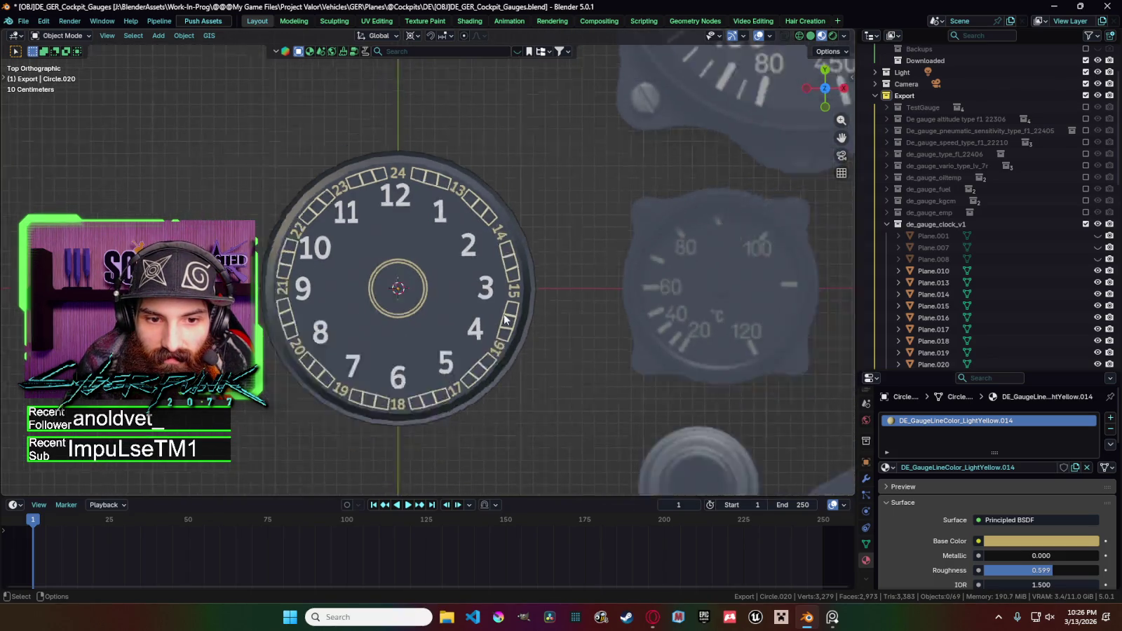
{"action": "scroll", "coordinate": [550, 321], "scroll_direction": "down", "scroll_amount": 4}
{"action": "scroll", "coordinate": [533, 313], "scroll_direction": "up", "scroll_amount": 1}
{"action": "scroll", "coordinate": [537, 313], "scroll_direction": "down", "scroll_amount": 1}
Move the pasted ring along Y to below the clock centre, toward the 6.
{"action": "left_click", "coordinate": [425, 289]}
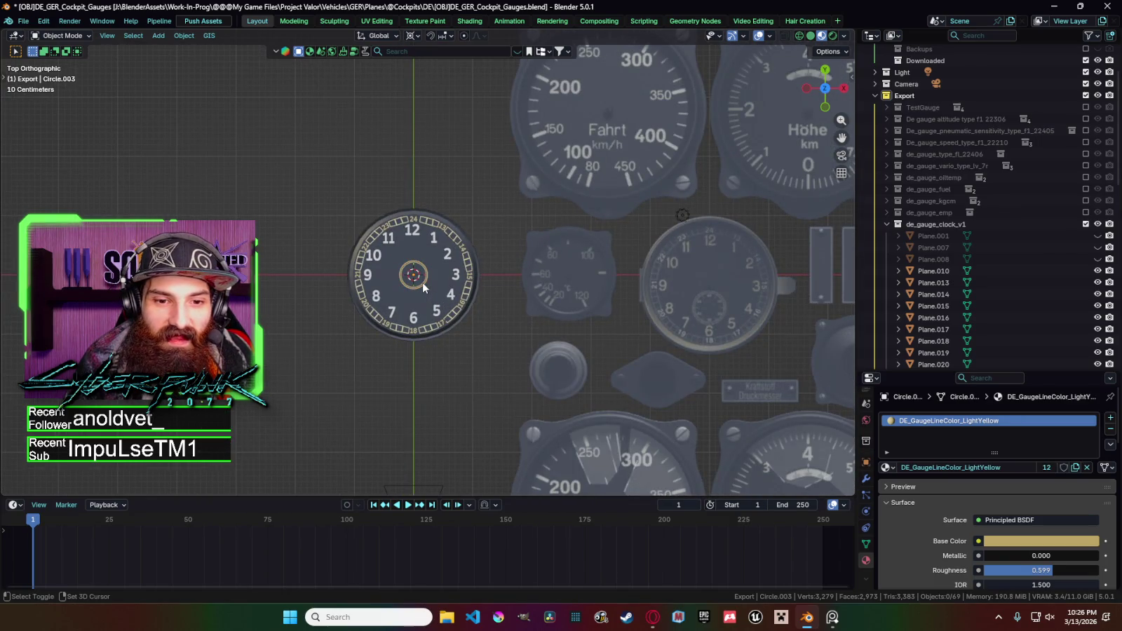
{"action": "left_click", "coordinate": [424, 289], "text": "shift"}
{"action": "scroll", "coordinate": [422, 288], "scroll_direction": "up", "scroll_amount": 8}
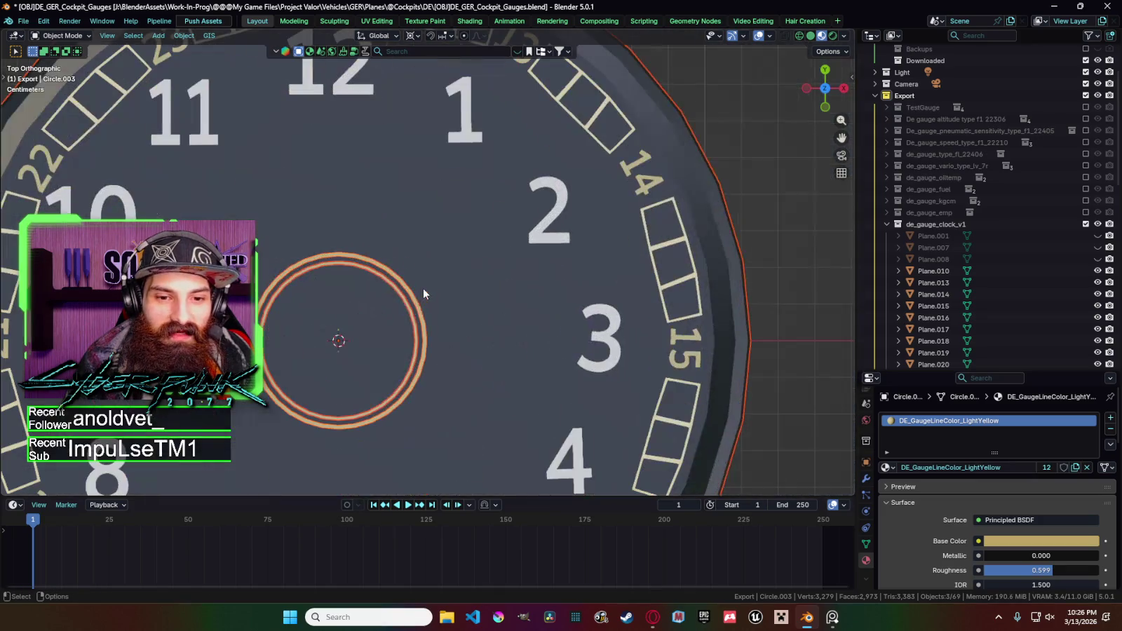
{"action": "left_click", "coordinate": [421, 323]}
{"action": "scroll", "coordinate": [448, 321], "scroll_direction": "down", "scroll_amount": 6}
{"action": "scroll", "coordinate": [525, 316], "scroll_direction": "down", "scroll_amount": 2}
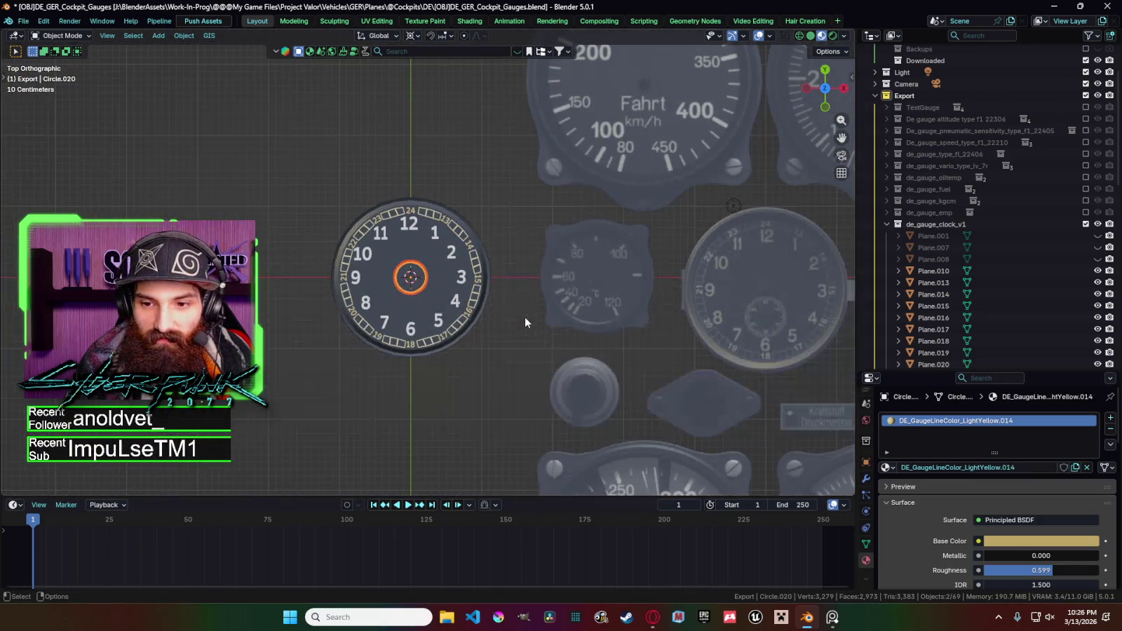
{"action": "key", "text": "g"}
{"action": "key", "text": "y"}
{"action": "left_click", "coordinate": [530, 347]}
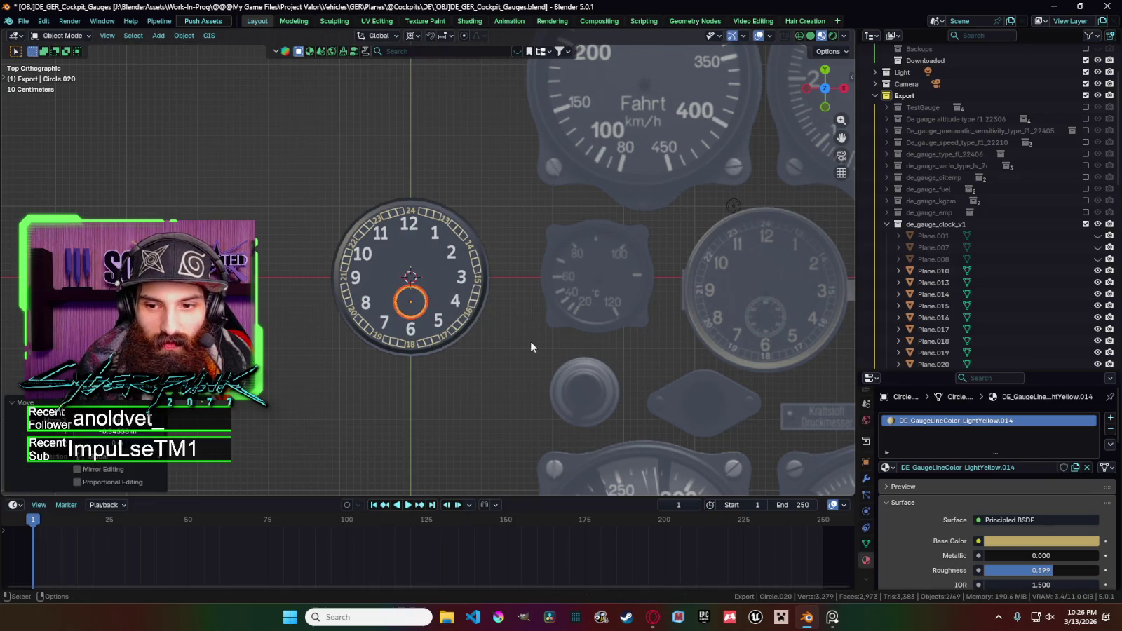
Select the numerals 6, 2, 11 and 9.
{"action": "left_click", "coordinate": [422, 333]}
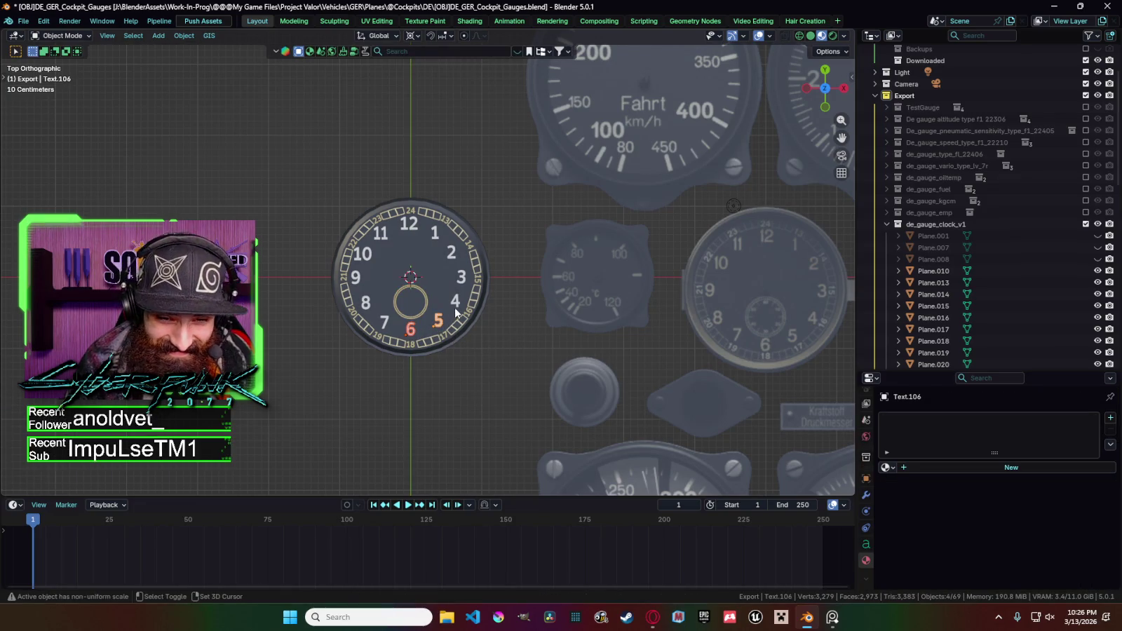
{"action": "left_click", "coordinate": [451, 254], "text": "shift"}
{"action": "left_click", "coordinate": [384, 236], "text": "shift"}
{"action": "left_click", "coordinate": [355, 276], "text": "shift"}
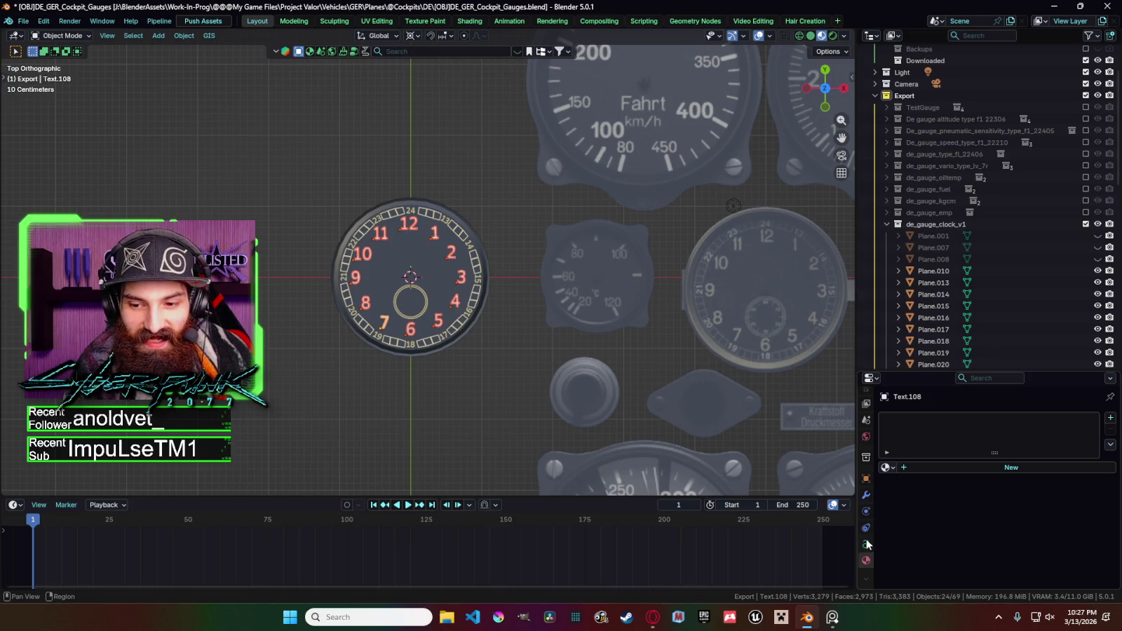
Give numeral 7 the DE_GaugeLineColor_LightYellow material.
{"action": "left_click", "coordinate": [889, 467]}
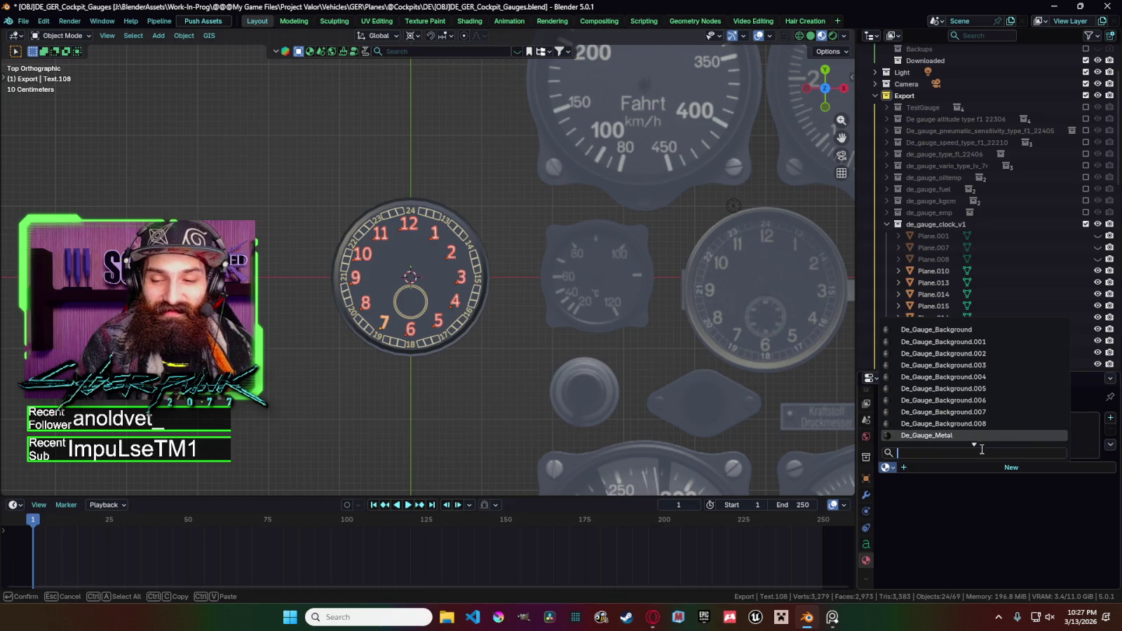
{"action": "type", "text": "yellow"}
{"action": "left_click", "coordinate": [931, 413]}
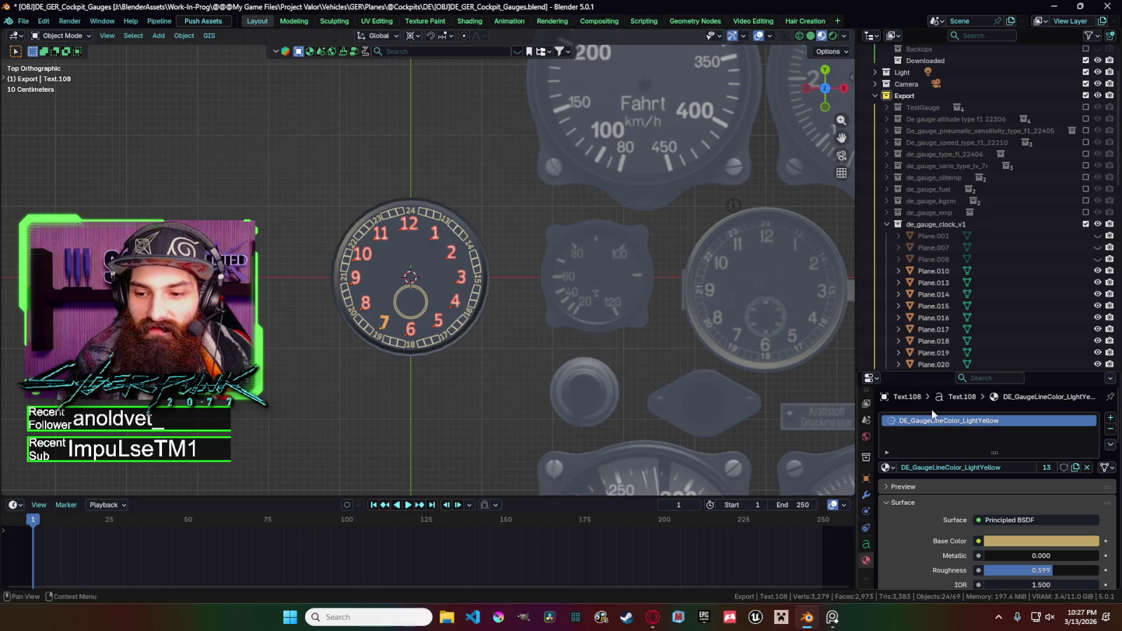
Select the numerals 6, 5, 4, 2, 12, 11 and 9.
{"action": "left_click", "coordinate": [400, 335]}
{"action": "scroll", "coordinate": [393, 334], "scroll_direction": "up", "scroll_amount": 3}
{"action": "left_click", "coordinate": [443, 366], "text": "shift"}
{"action": "left_click", "coordinate": [475, 329], "text": "shift"}
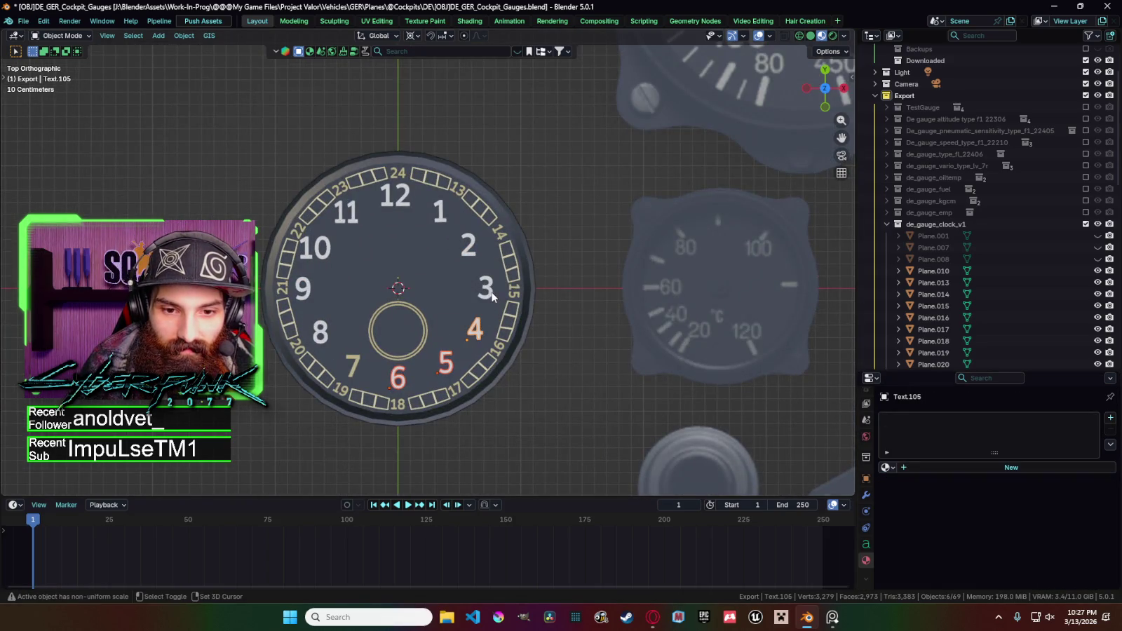
{"action": "left_click", "coordinate": [469, 254], "text": "shift"}
{"action": "left_click", "coordinate": [397, 197], "text": "shift"}
{"action": "left_click", "coordinate": [347, 214], "text": "shift"}
{"action": "left_click", "coordinate": [310, 291], "text": "shift"}
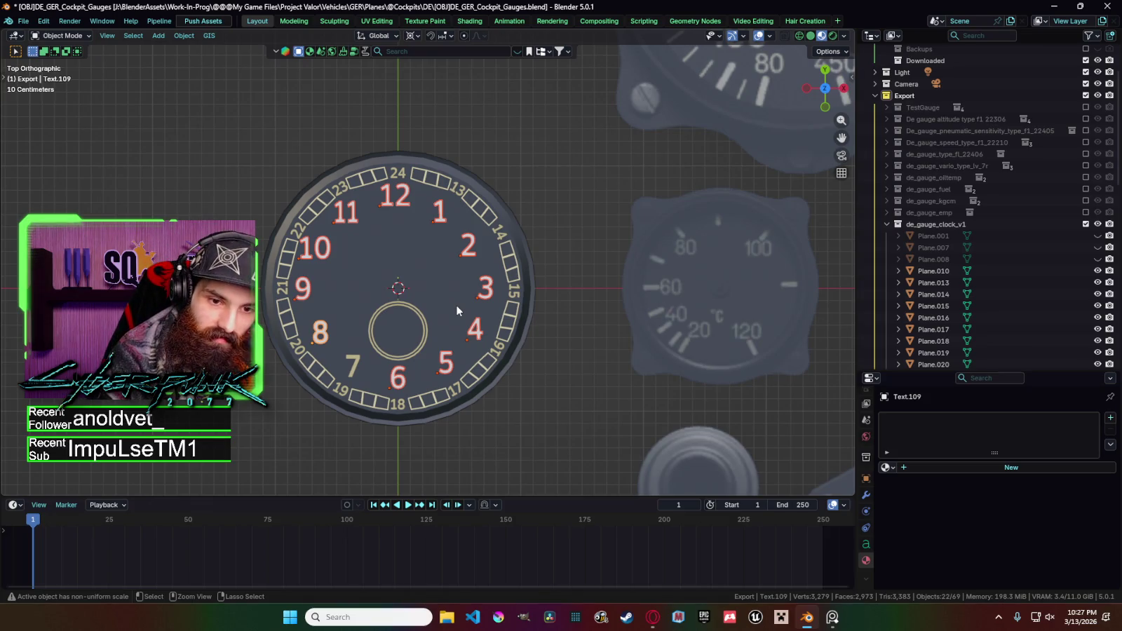
Make yellow numeral 7 active and link its material to all selected numerals.
{"action": "left_click", "coordinate": [357, 359]}
{"action": "key", "text": "ctrl+l"}
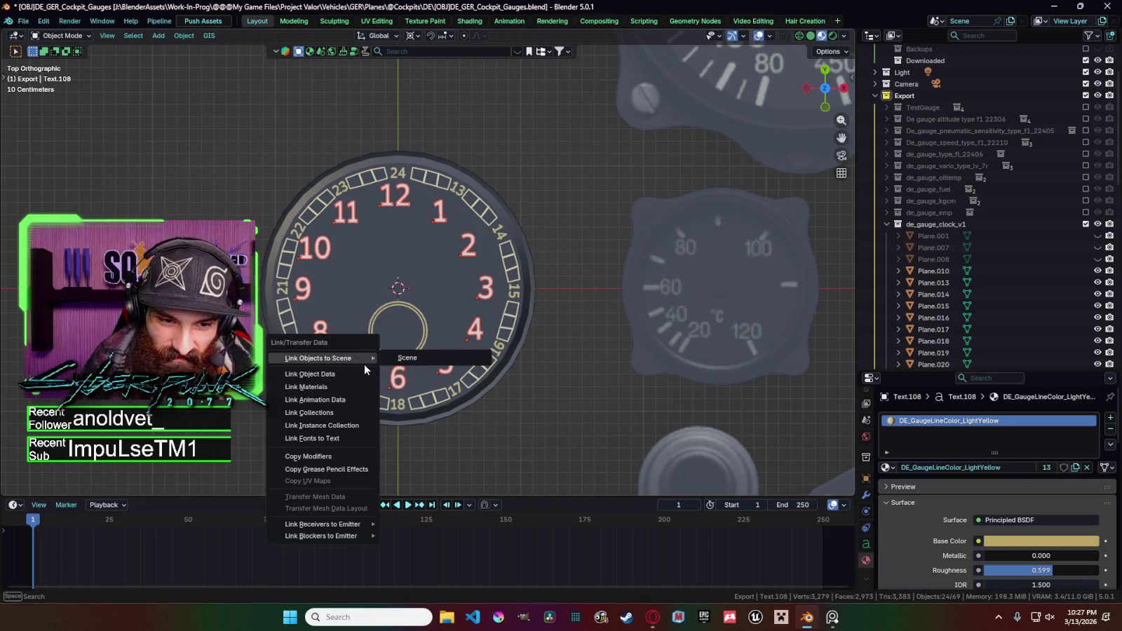
{"action": "left_click", "coordinate": [353, 387]}
{"action": "left_click", "coordinate": [515, 345]}
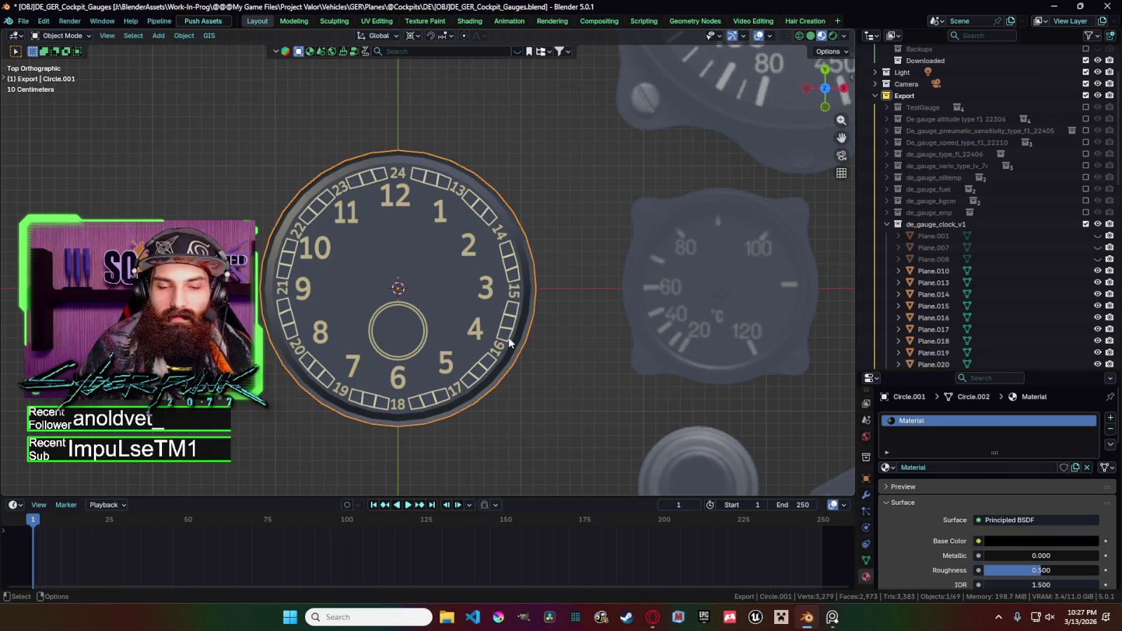
Duplicate the small inner ring in place, cancelling the accidental transform.
{"action": "left_click", "coordinate": [420, 339]}
{"action": "scroll", "coordinate": [427, 330], "scroll_direction": "down", "scroll_amount": 4}
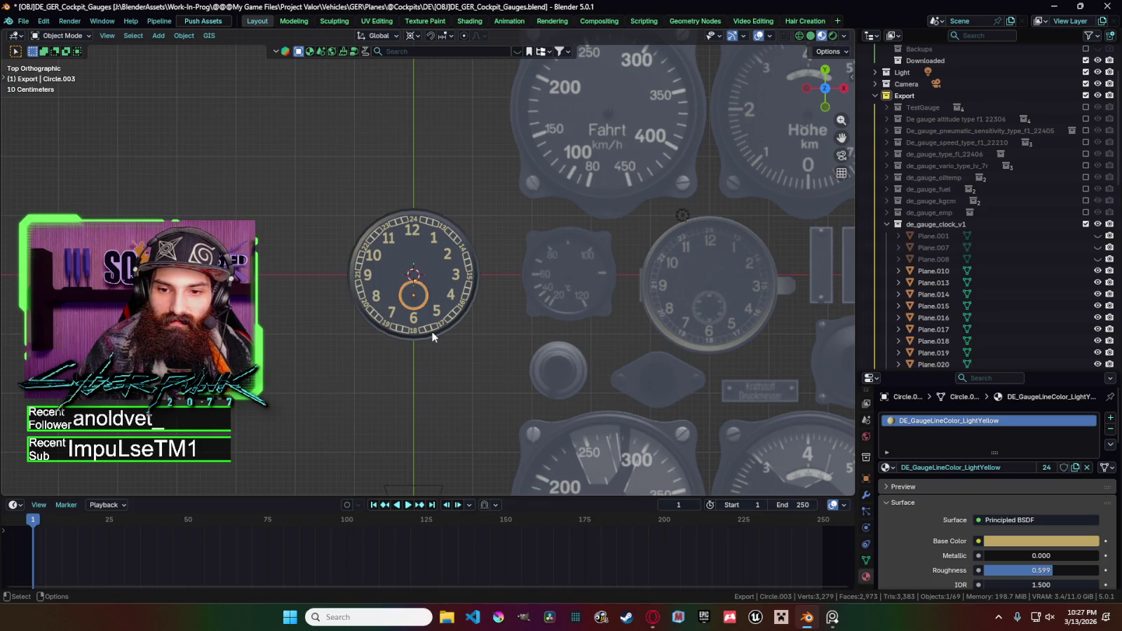
{"action": "scroll", "coordinate": [432, 337], "scroll_direction": "up", "scroll_amount": 2}
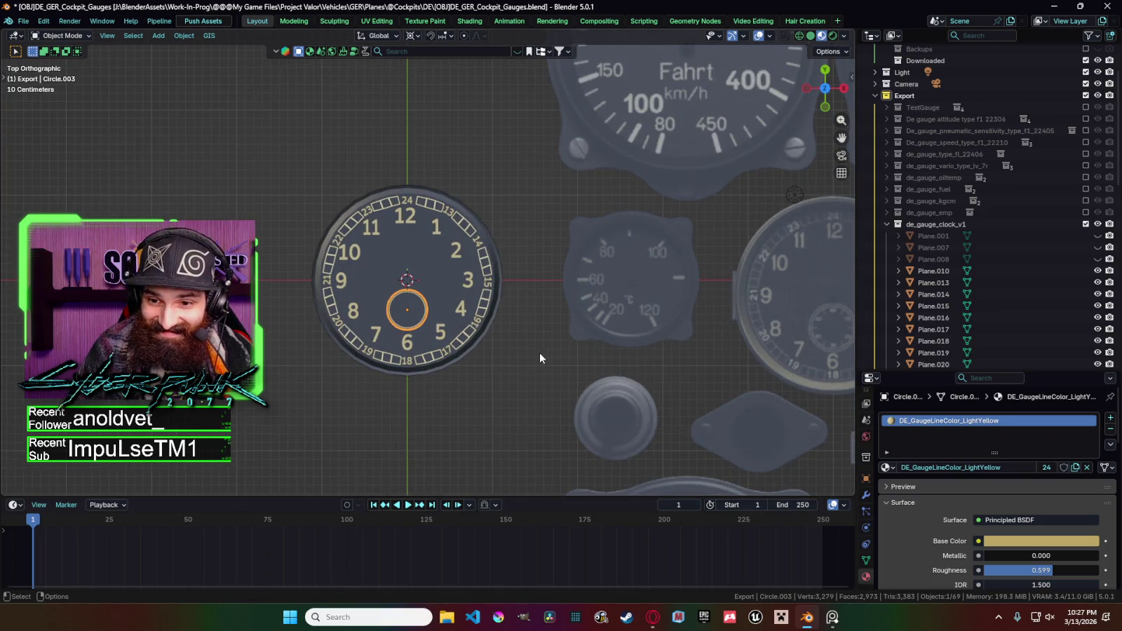
{"action": "right_click", "coordinate": [540, 352]}
{"action": "left_click", "coordinate": [484, 349]}
{"action": "right_click", "coordinate": [558, 331]}
{"action": "key", "text": "s"}
{"action": "right_click", "coordinate": [558, 328]}
{"action": "left_click", "coordinate": [561, 333]}
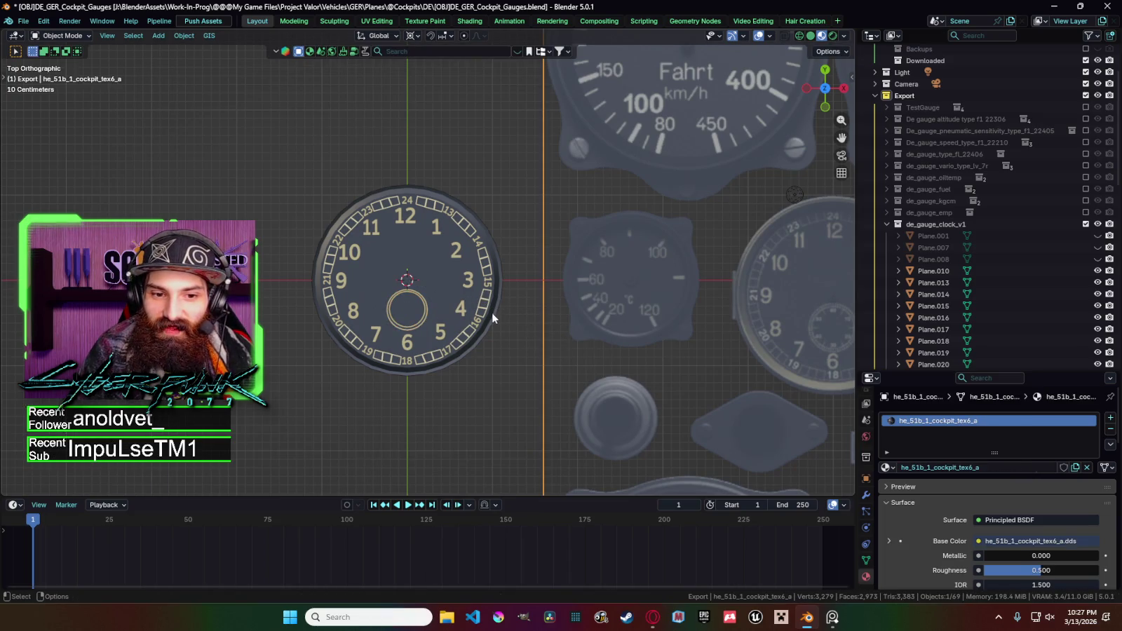
Resize the small dial ring and place a copy, moved along Y, below the centre.
{"action": "left_click", "coordinate": [429, 321]}
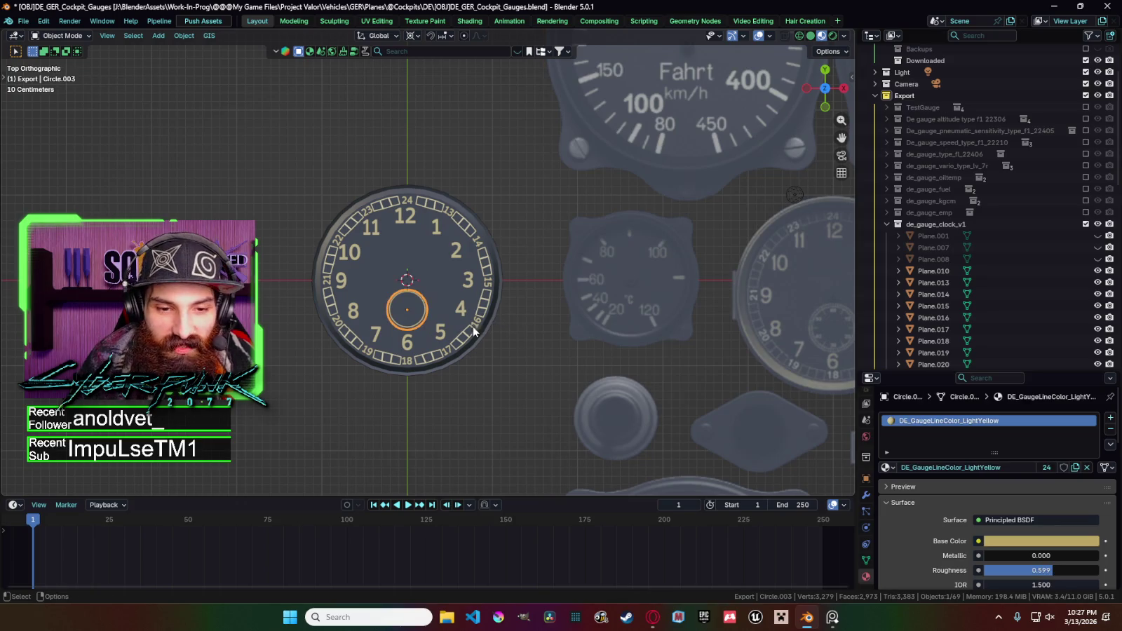
{"action": "key", "text": "s"}
{"action": "left_click", "coordinate": [513, 321]}
{"action": "key", "text": "shift+d"}
{"action": "key", "text": "y"}
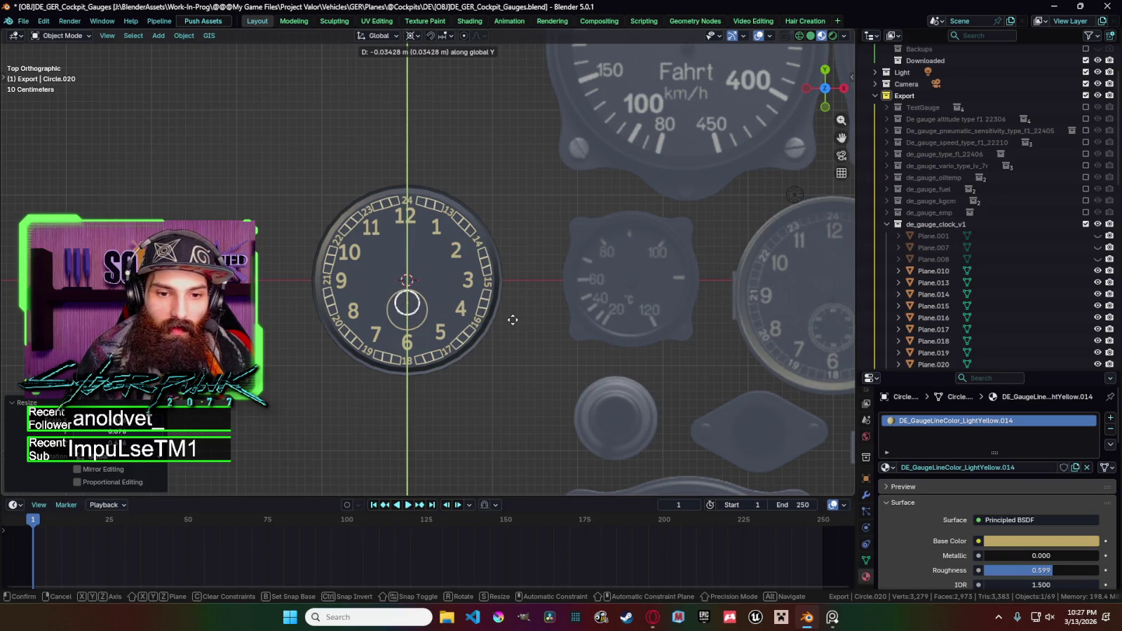
{"action": "left_click", "coordinate": [456, 360]}
Try resizing another selected ring, then undo the change.
{"action": "left_click", "coordinate": [504, 386]}
{"action": "scroll", "coordinate": [504, 386], "scroll_direction": "down", "scroll_amount": 3}
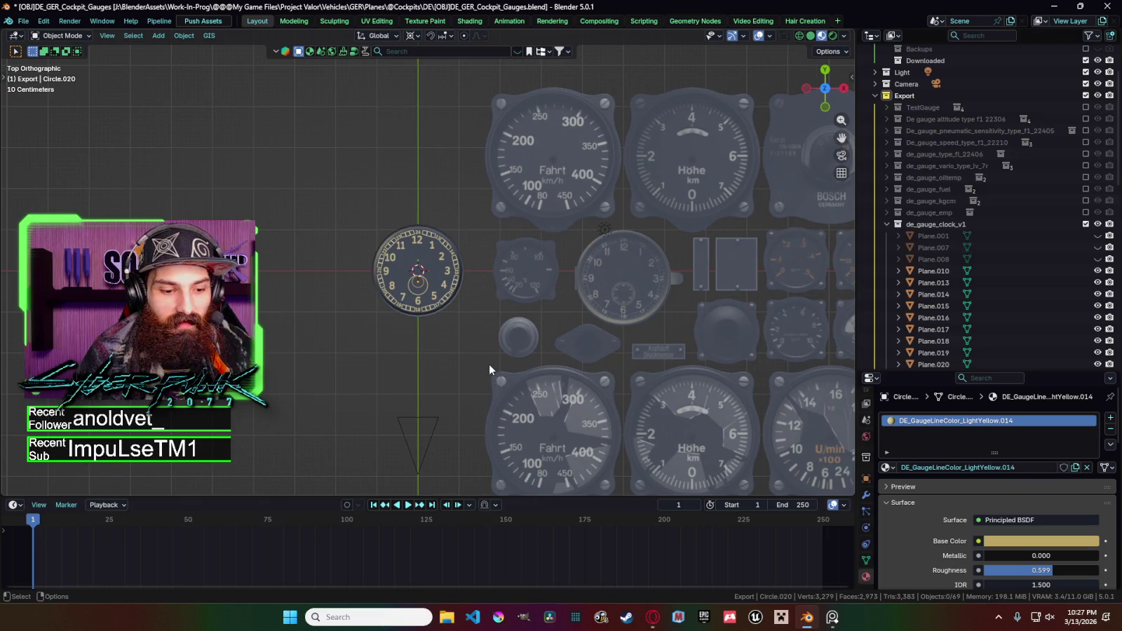
{"action": "scroll", "coordinate": [434, 336], "scroll_direction": "up", "scroll_amount": 4}
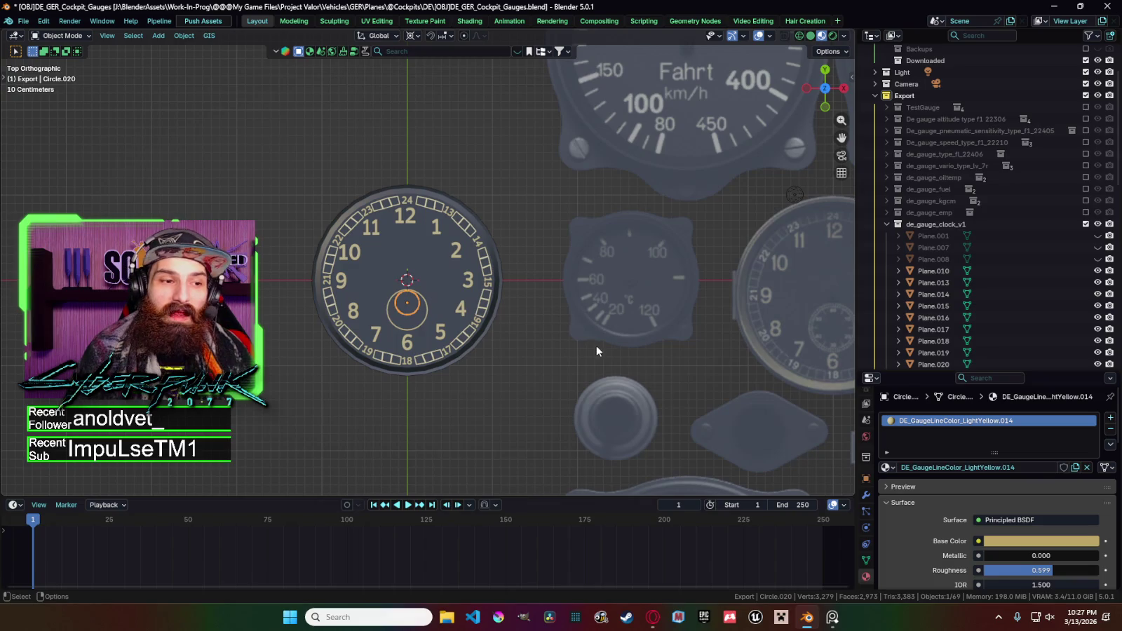
{"action": "key", "text": "s"}
{"action": "left_click", "coordinate": [481, 341]}
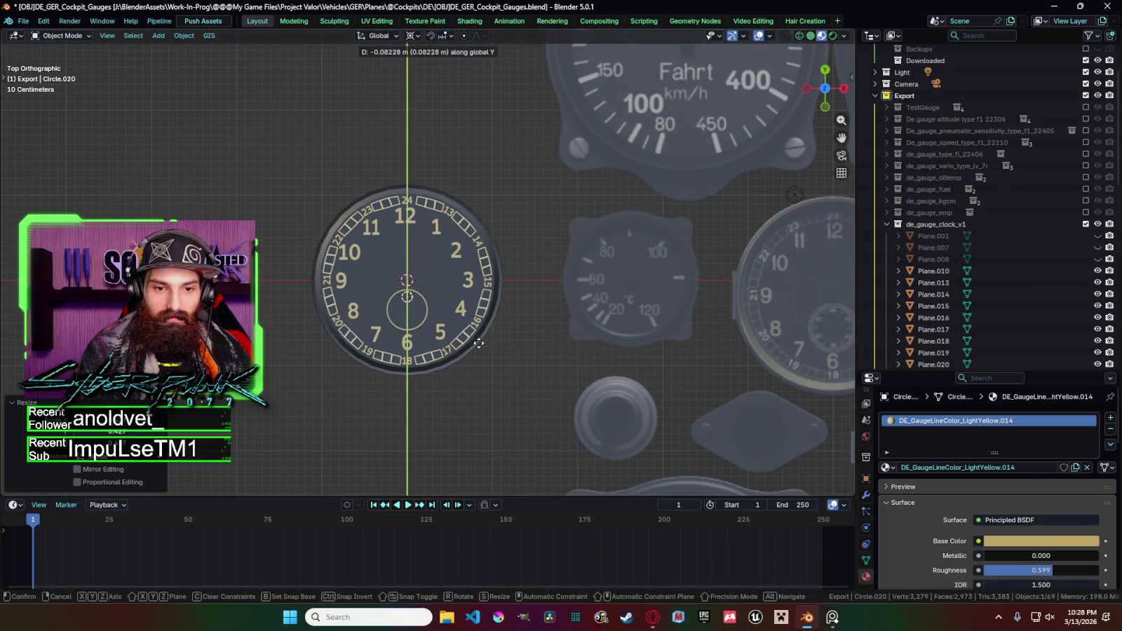
{"action": "key", "text": "ctrl+z"}
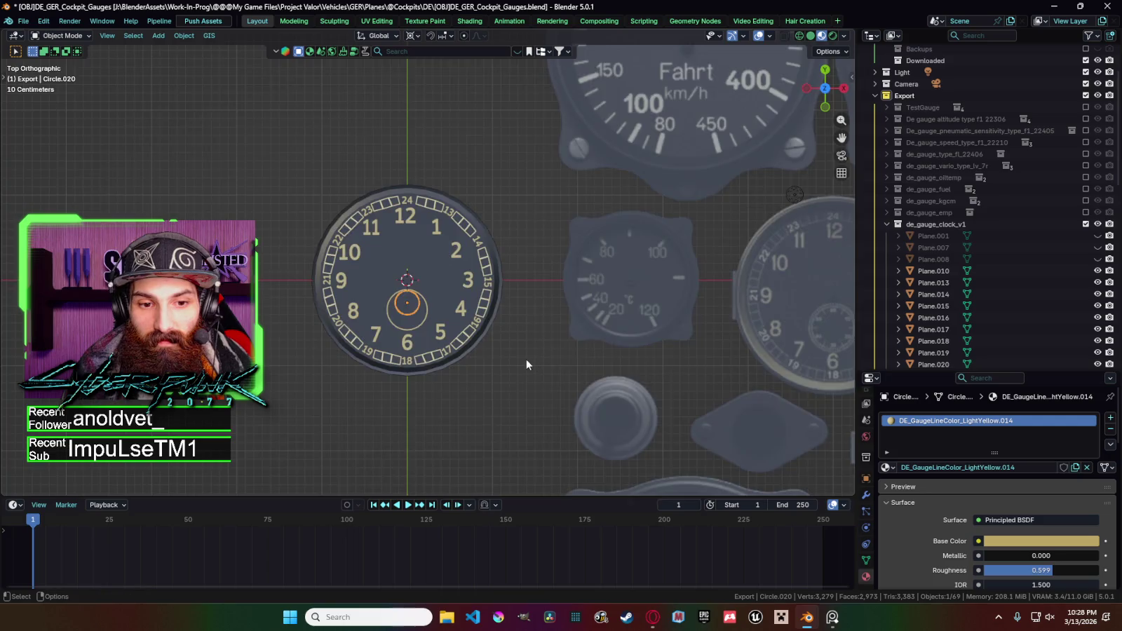
Undo and redo edits until the small inner sub-dial ring is selected again.
{"action": "scroll", "coordinate": [524, 359], "scroll_direction": "down", "scroll_amount": 5}
{"action": "scroll", "coordinate": [518, 345], "scroll_direction": "up", "scroll_amount": 3}
{"action": "key", "text": "ctrl+z"}
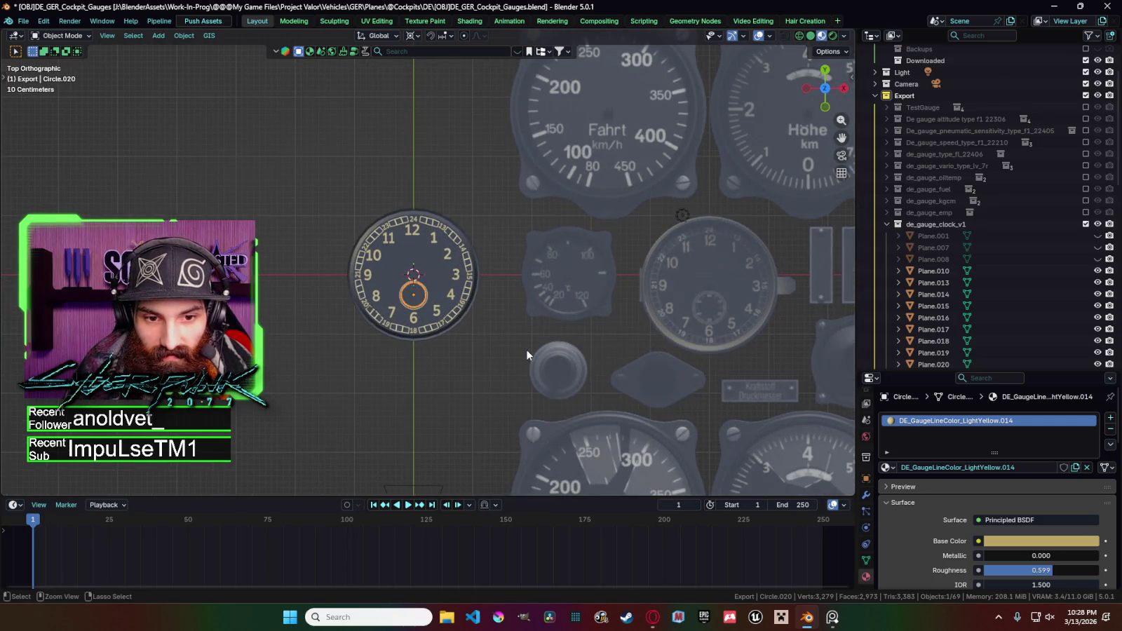
{"action": "scroll", "coordinate": [419, 312], "scroll_direction": "up", "scroll_amount": 2}
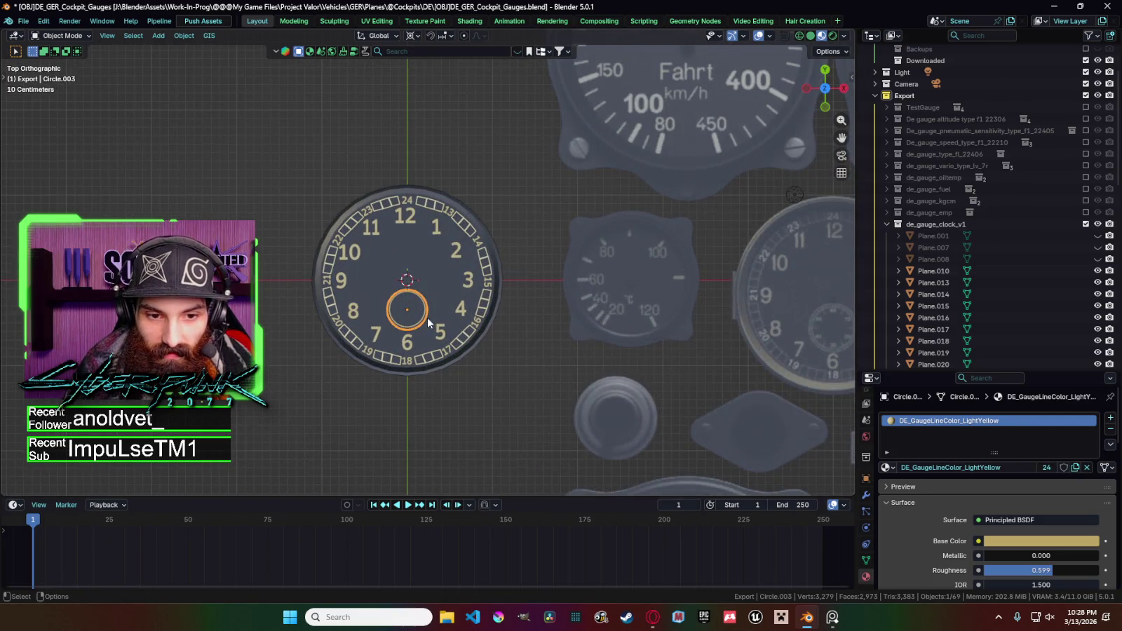
{"action": "left_click", "coordinate": [422, 323]}
{"action": "left_click", "coordinate": [424, 322]}
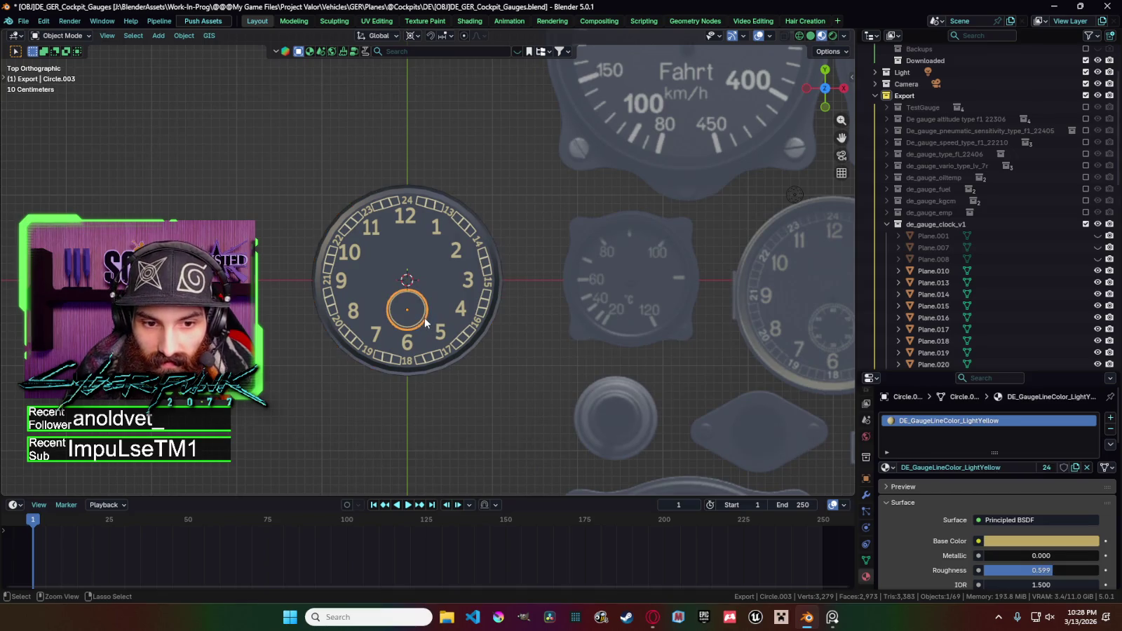
{"action": "key", "text": "ctrl+shift+z"}
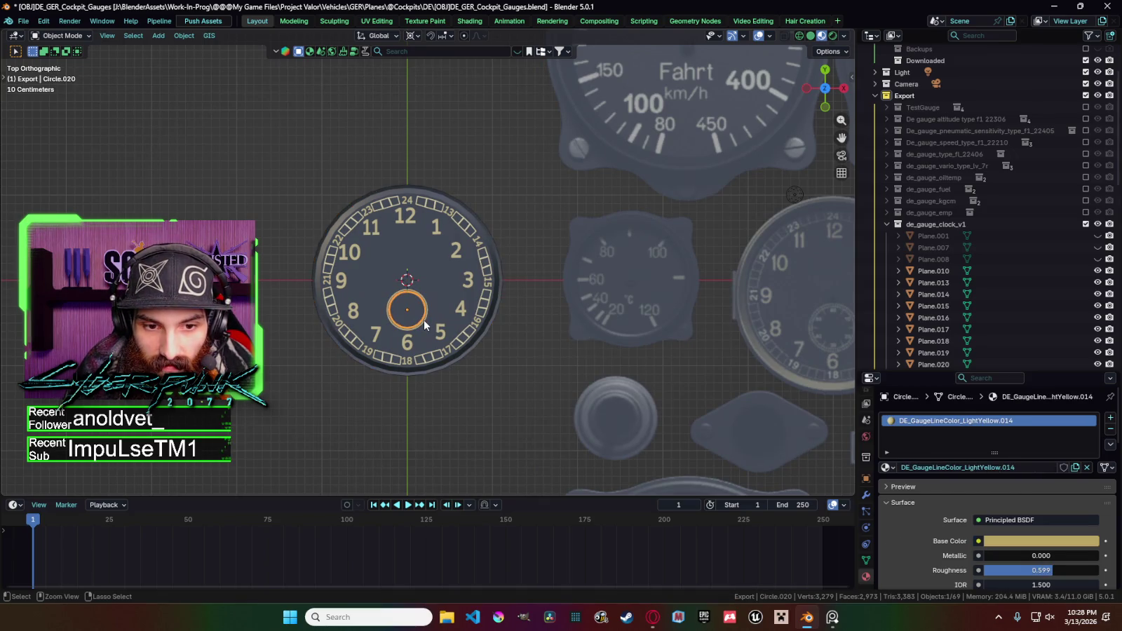
{"action": "left_click", "coordinate": [424, 319]}
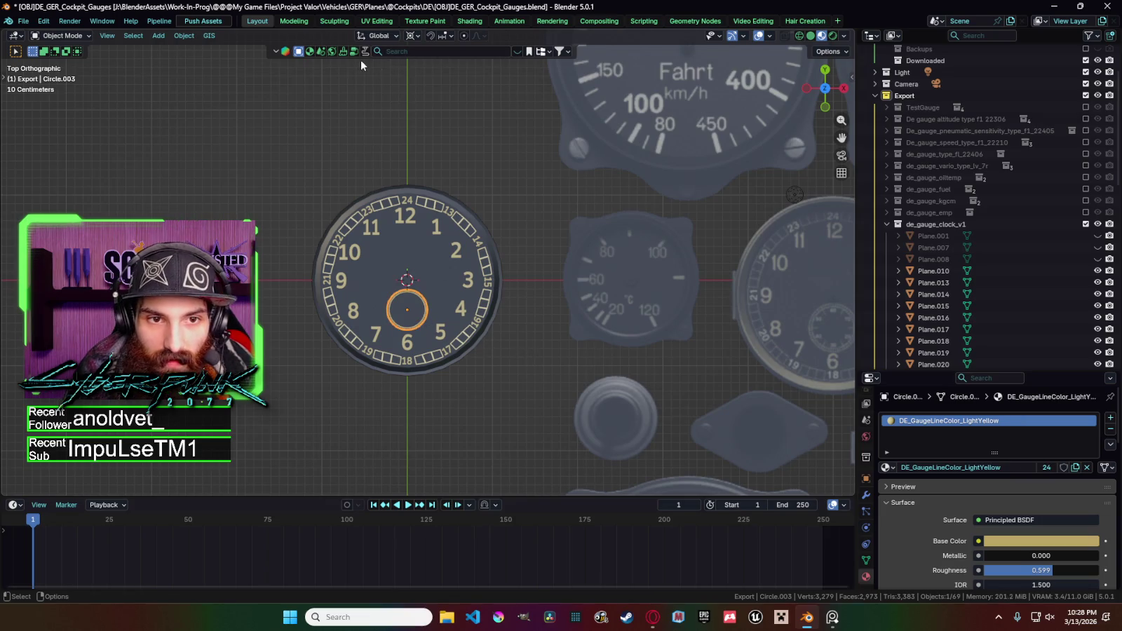
With Pivot Point set to Bounding Box Center, rescale the sub-dial ring twice.
{"action": "left_click", "coordinate": [419, 36]}
{"action": "left_click", "coordinate": [438, 75]}
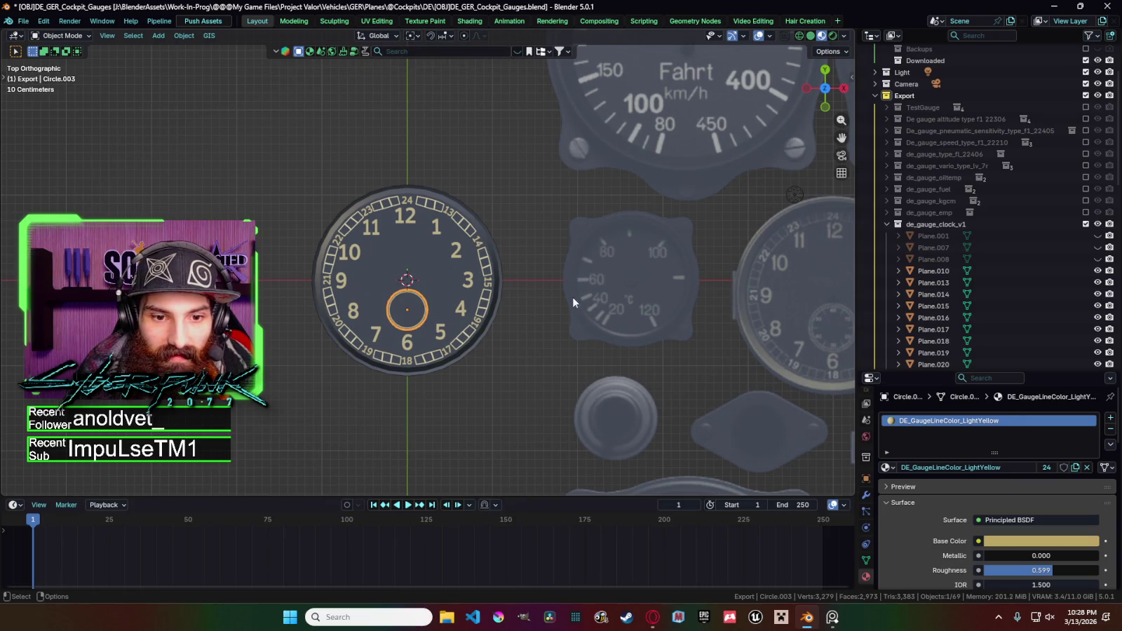
{"action": "left_click", "coordinate": [426, 315]}
{"action": "key", "text": "s"}
{"action": "left_click", "coordinate": [540, 318]}
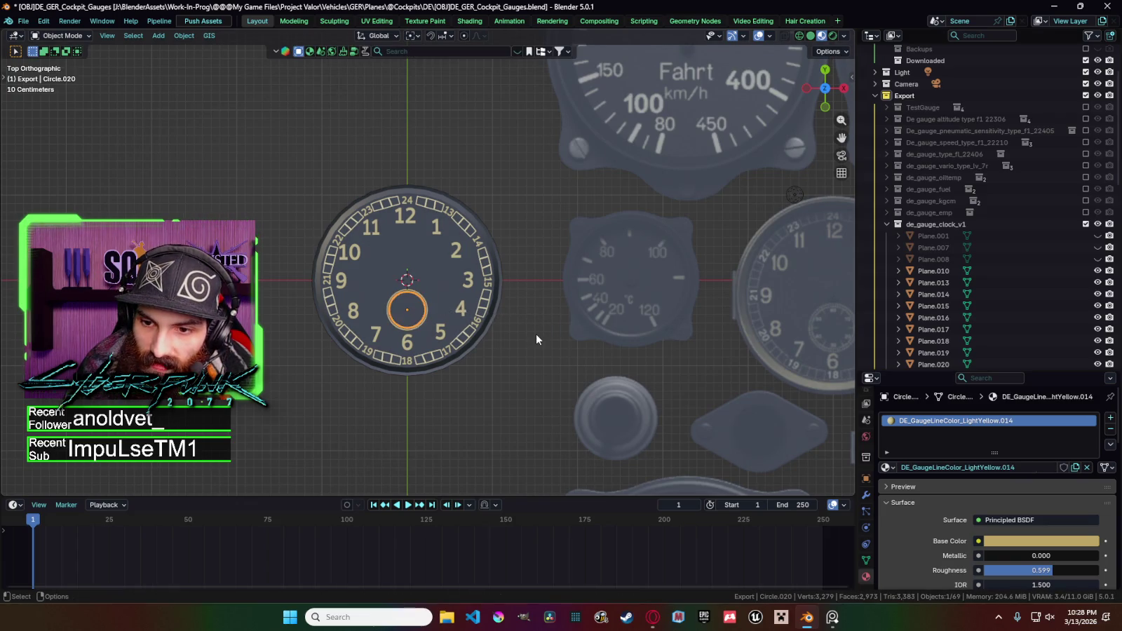
{"action": "key", "text": "s"}
{"action": "left_click", "coordinate": [535, 339]}
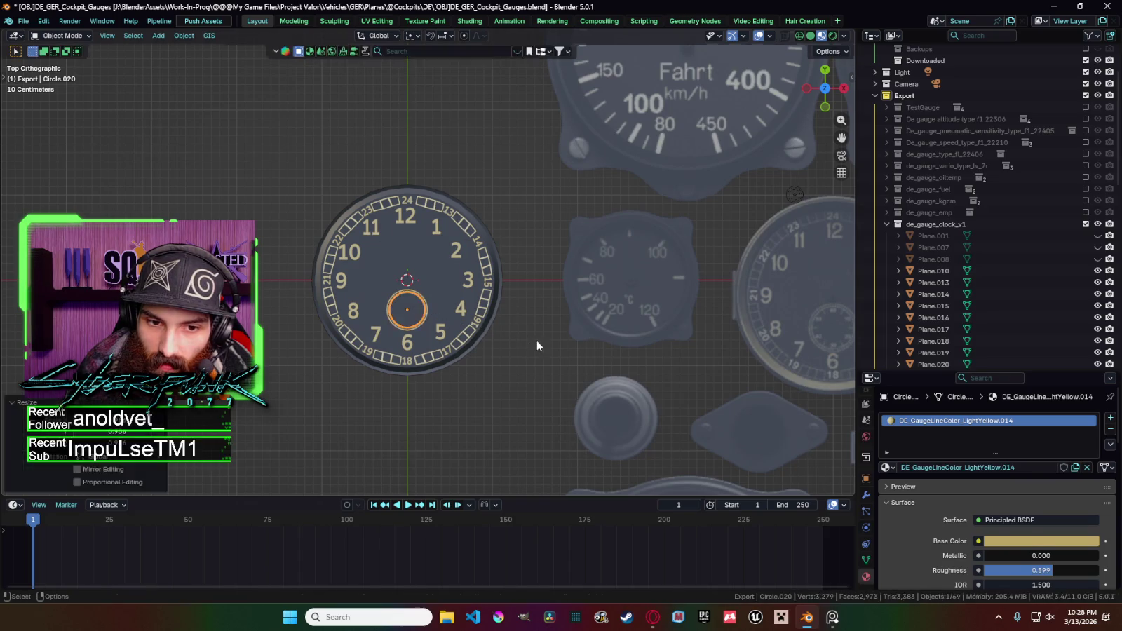
{"action": "left_click", "coordinate": [541, 362]}
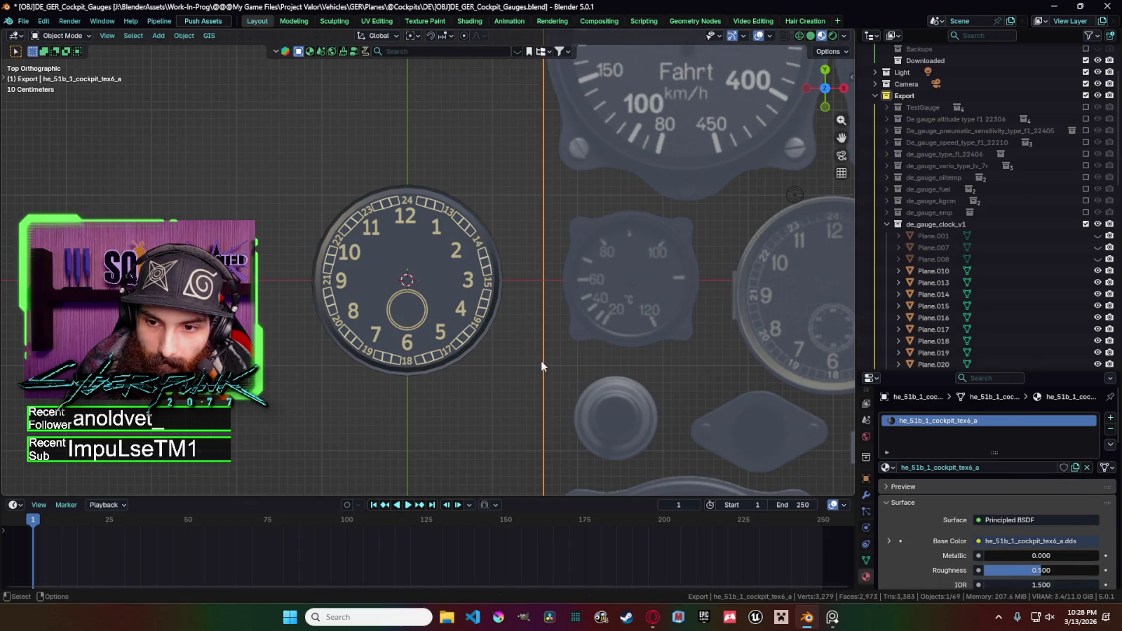
Rescale the sub-dial ring once more, undo it, deselect everything, and bring up the Add menu.
{"action": "left_click", "coordinate": [424, 303]}
{"action": "scroll", "coordinate": [428, 312], "scroll_direction": "up", "scroll_amount": 4}
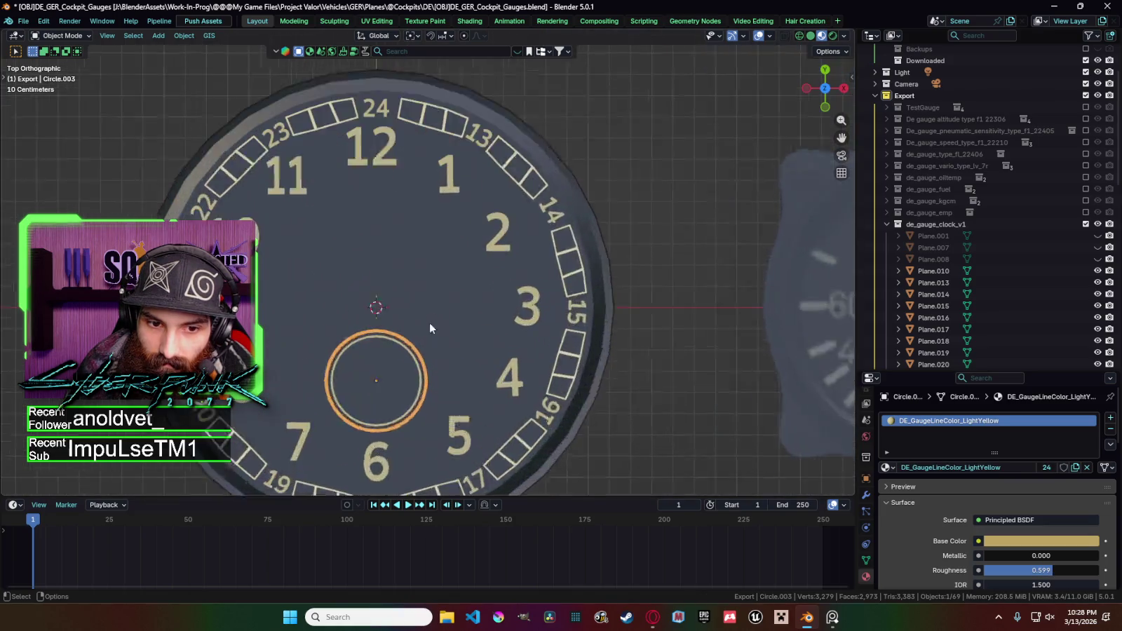
{"action": "scroll", "coordinate": [406, 365], "scroll_direction": "up", "scroll_amount": 2}
{"action": "key", "text": "s"}
{"action": "left_click", "coordinate": [412, 397]}
{"action": "scroll", "coordinate": [411, 392], "scroll_direction": "down", "scroll_amount": 6}
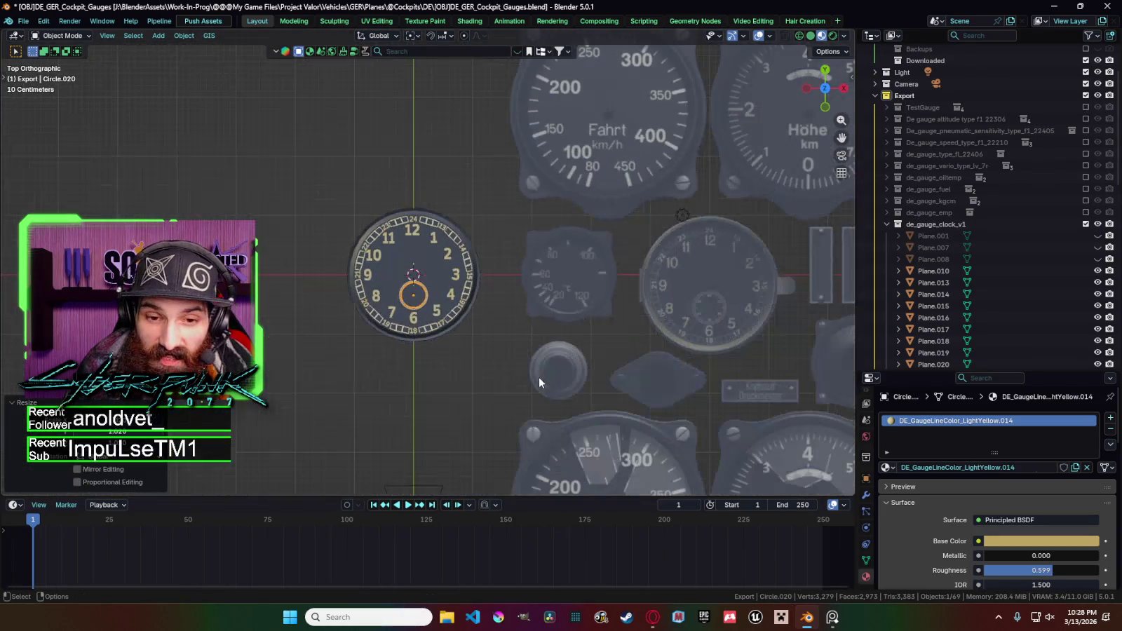
{"action": "key", "text": "ctrl+z"}
{"action": "key", "text": "ctrl+z"}
{"action": "left_click", "coordinate": [491, 355]}
{"action": "scroll", "coordinate": [489, 354], "scroll_direction": "down", "scroll_amount": 1}
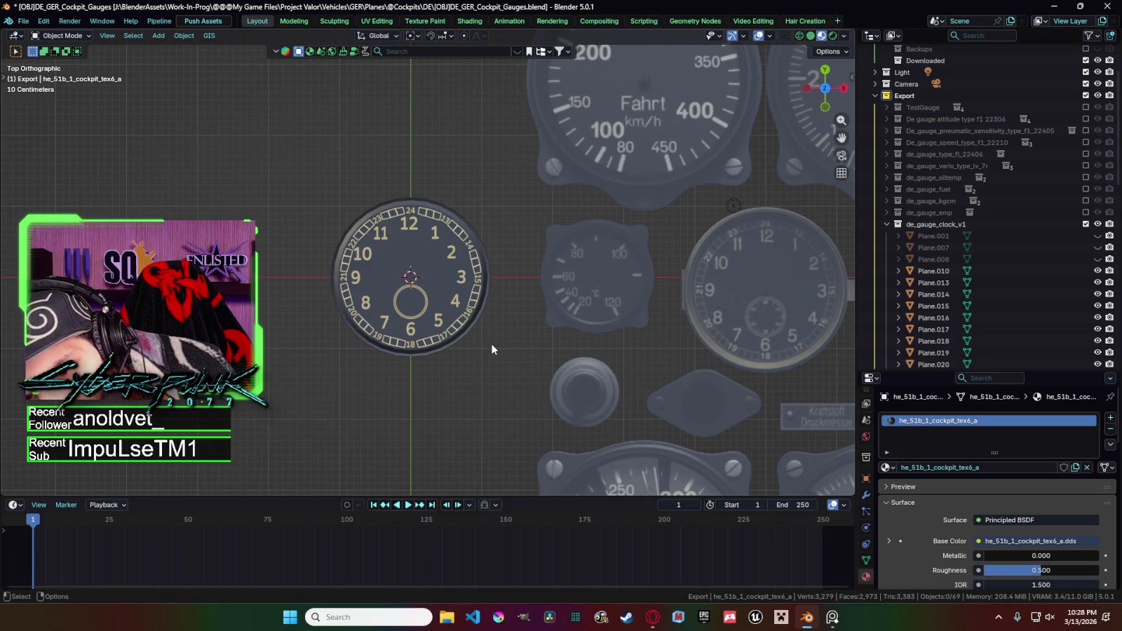
{"action": "key", "text": "shift+a"}
{"action": "mouse_move", "coordinate": [456, 344]}
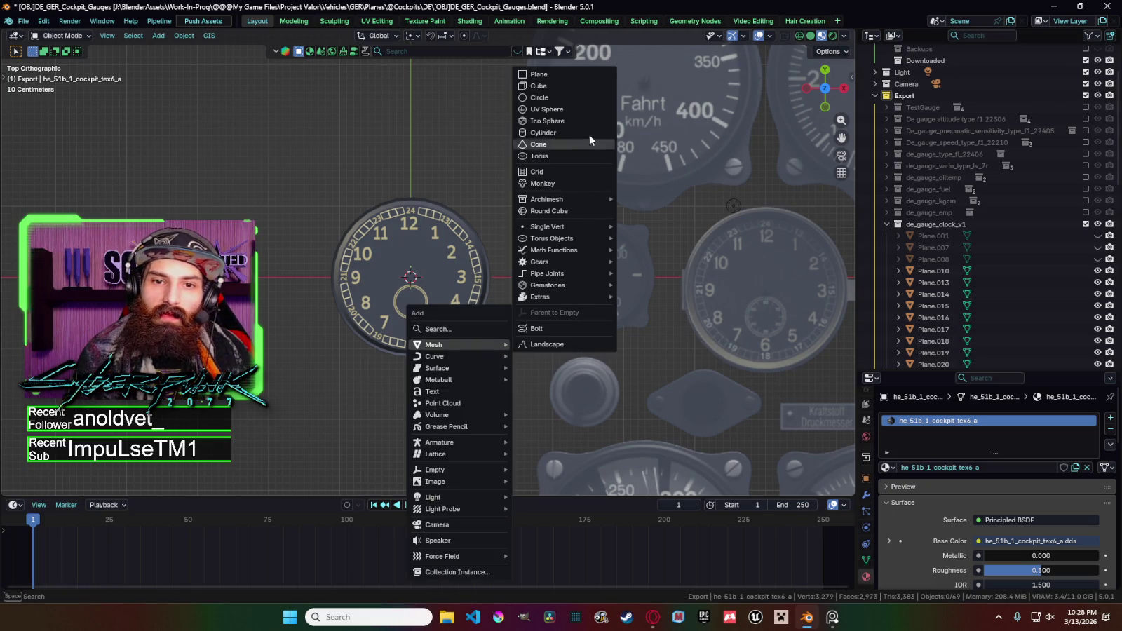
Add a plane at the clock centre and squeeze it thin along X.
{"action": "left_click", "coordinate": [579, 74]}
{"action": "key", "text": "s"}
{"action": "key", "text": "x"}
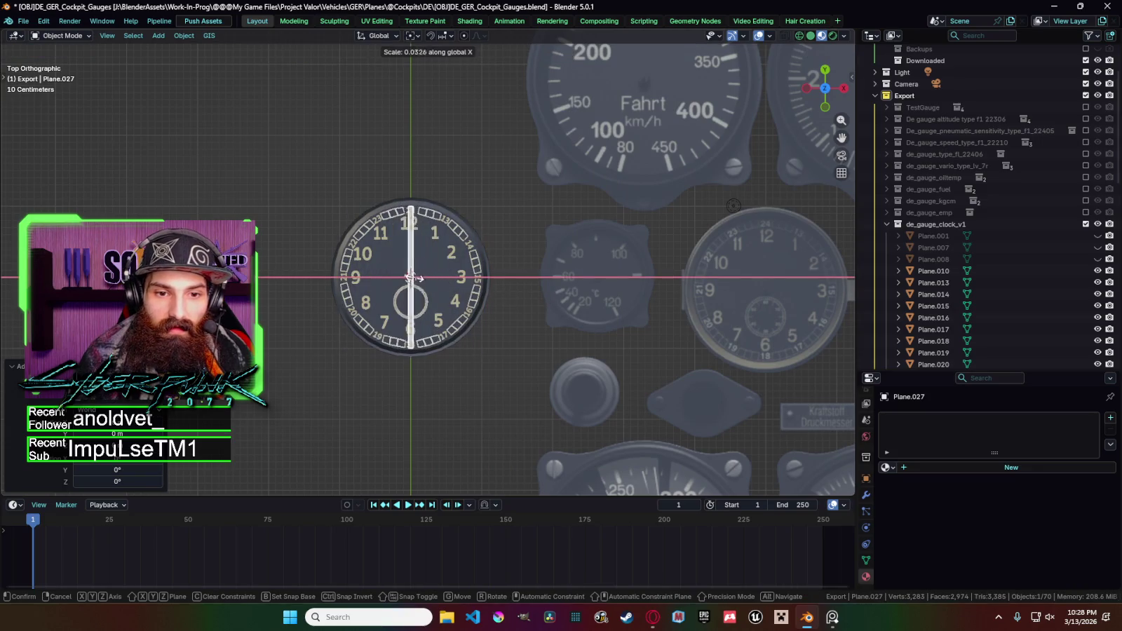
{"action": "left_click", "coordinate": [414, 277]}
Merge the plane's tip vertices into a needle point and resize the needle.
{"action": "key", "text": "Tab"}
{"action": "key", "text": "alt+z"}
{"action": "key", "text": "z"}
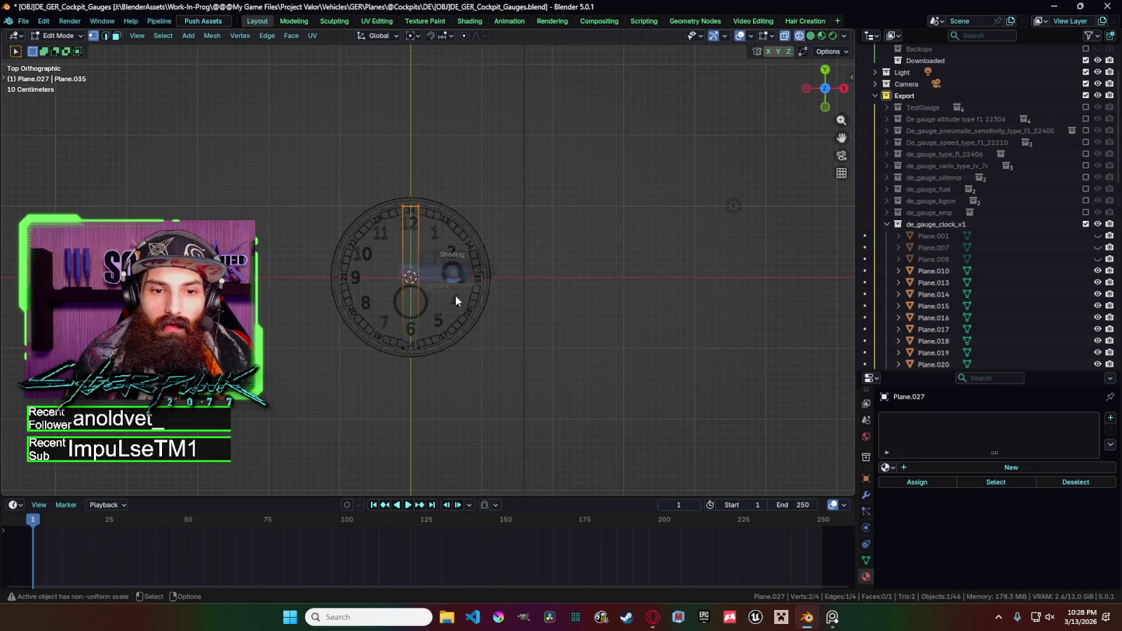
{"action": "left_click", "coordinate": [455, 295]}
{"action": "key", "text": "m"}
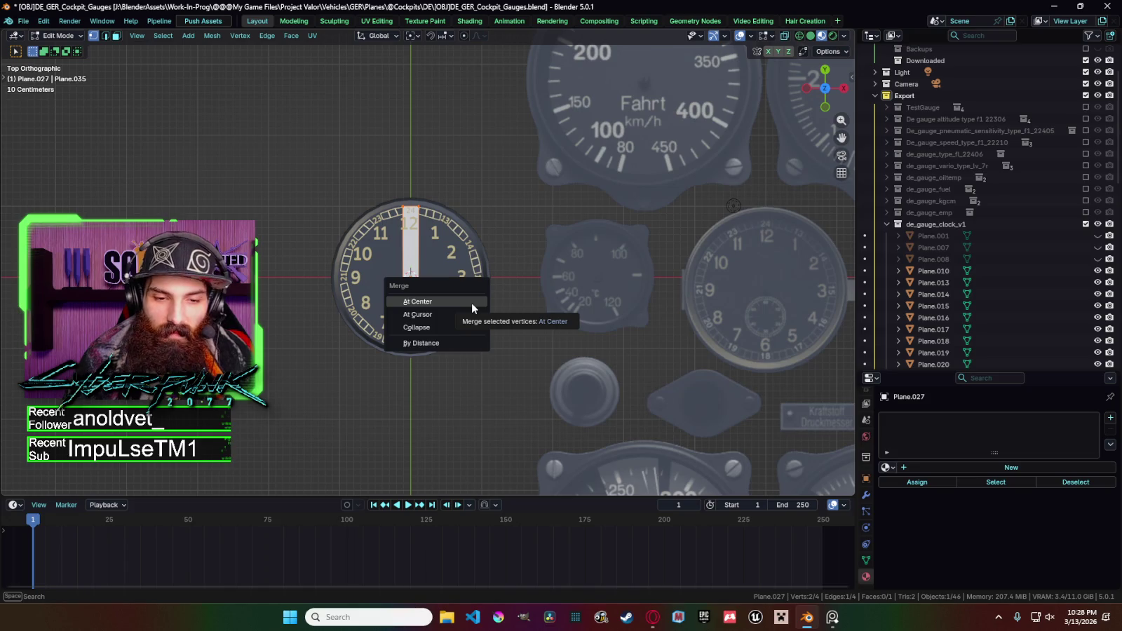
{"action": "left_click", "coordinate": [471, 303]}
{"action": "key", "text": "Tab"}
{"action": "key", "text": "s"}
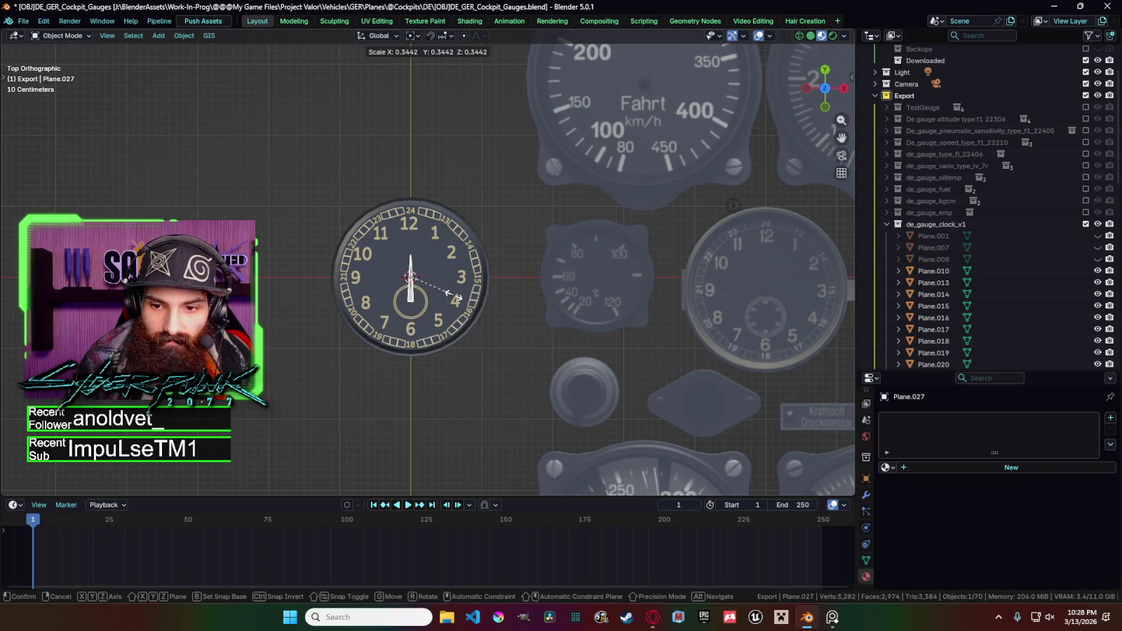
{"action": "left_click", "coordinate": [454, 296]}
{"action": "scroll", "coordinate": [509, 322], "scroll_direction": "up", "scroll_amount": 1}
{"action": "scroll", "coordinate": [509, 322], "scroll_direction": "up", "scroll_amount": 1}
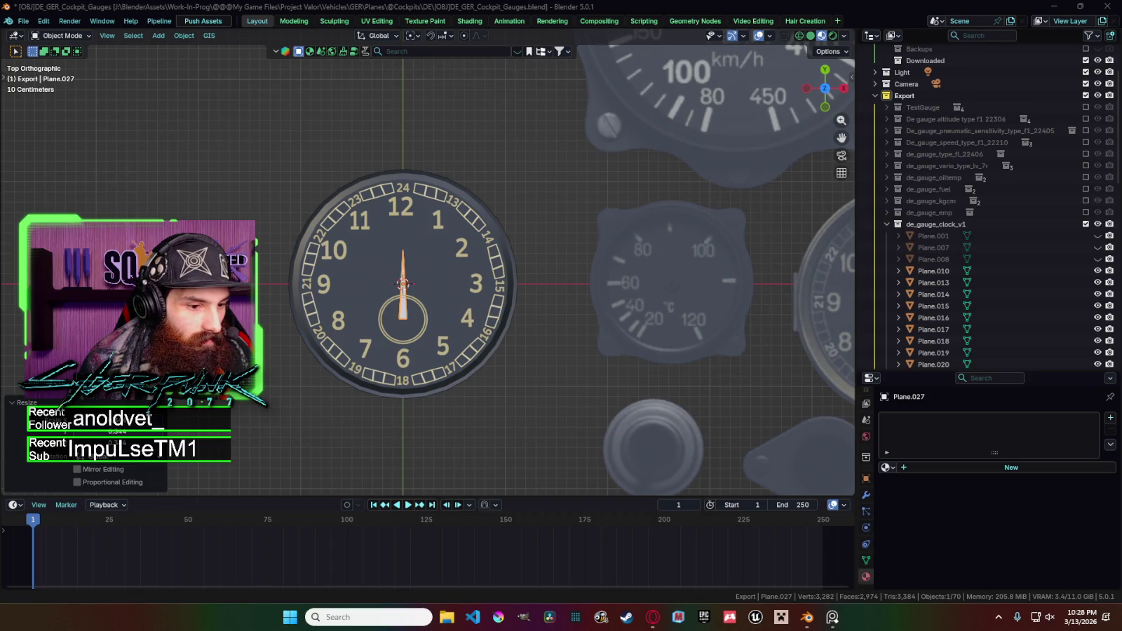
Select the disc, sub-dial rings and needle in turn, then return to top view.
{"action": "left_click", "coordinate": [412, 309]}
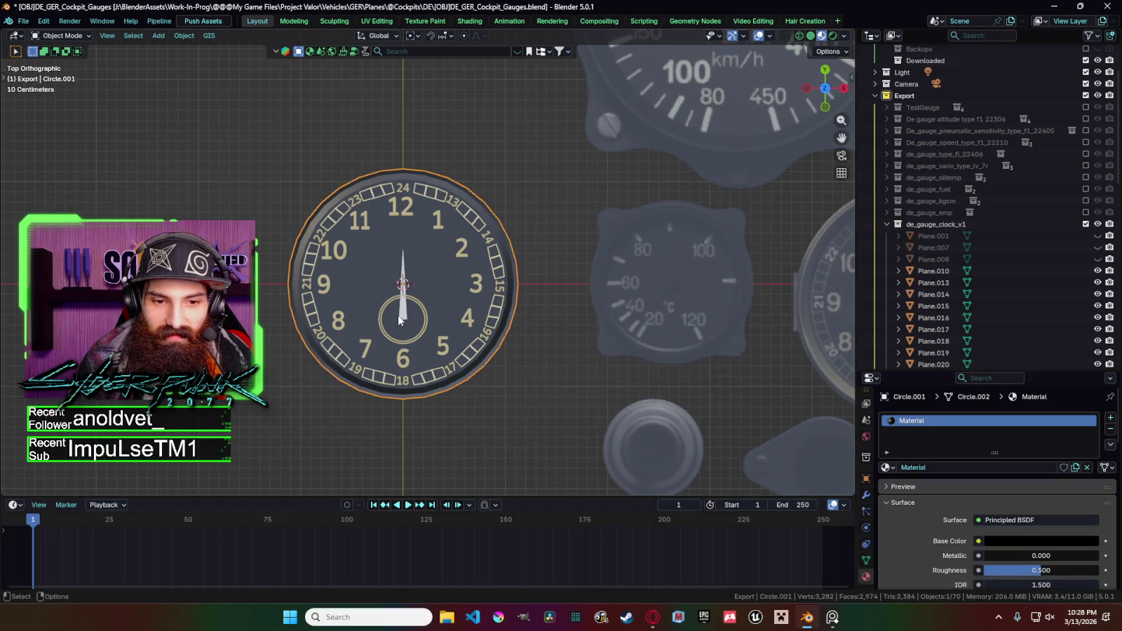
{"action": "scroll", "coordinate": [421, 321], "scroll_direction": "down", "scroll_amount": 1}
{"action": "scroll", "coordinate": [421, 321], "scroll_direction": "down", "scroll_amount": 1}
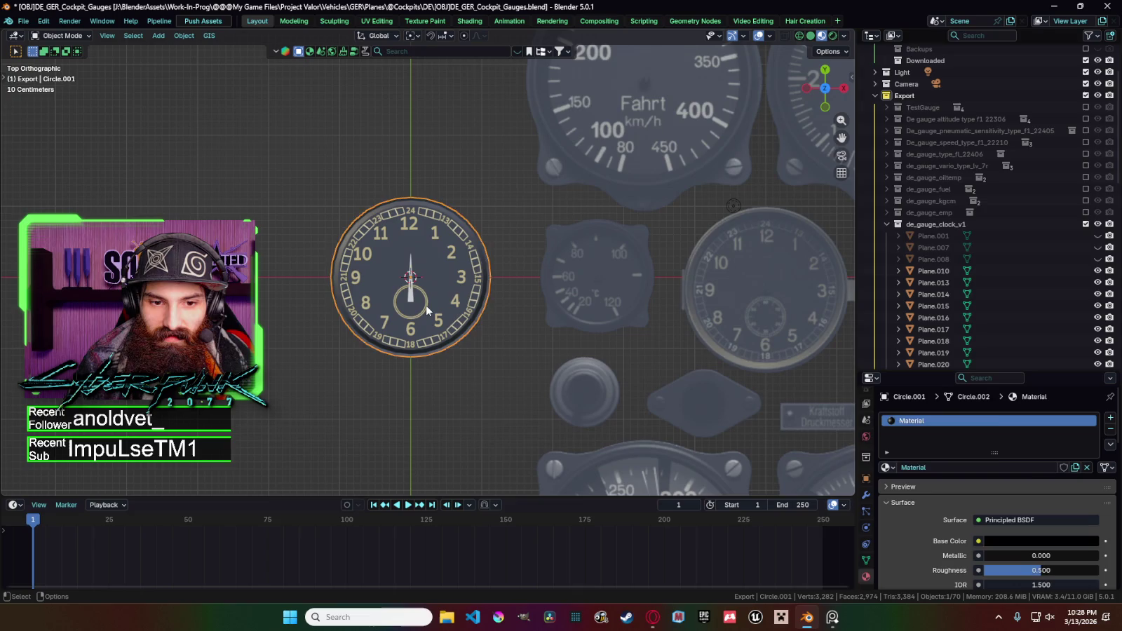
{"action": "left_click", "coordinate": [411, 302]}
{"action": "scroll", "coordinate": [425, 305], "scroll_direction": "up", "scroll_amount": 3}
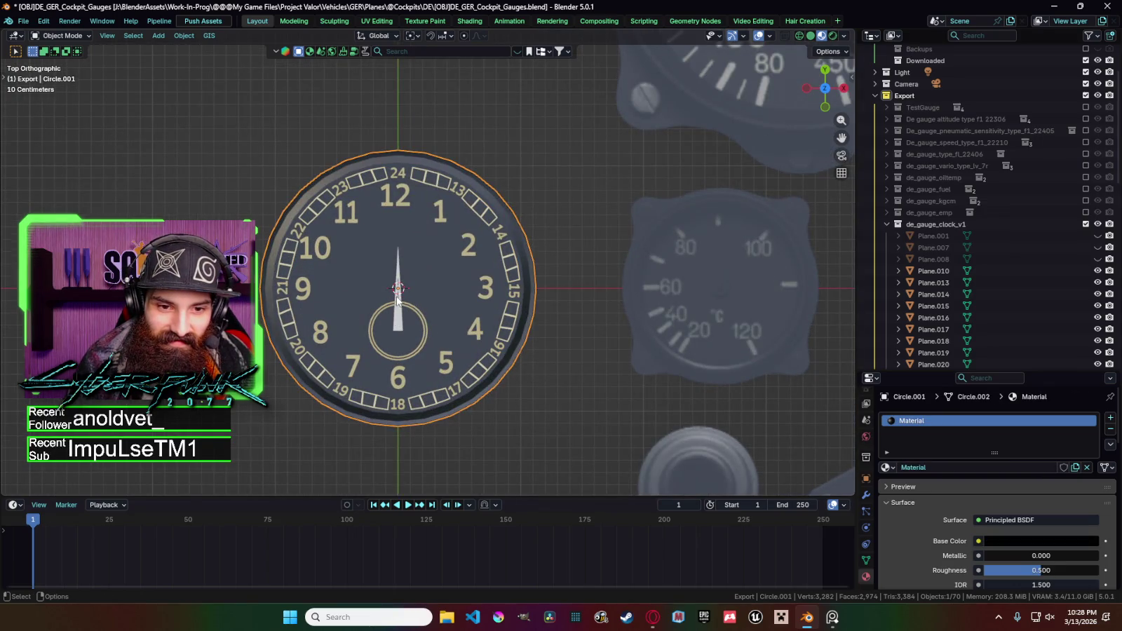
{"action": "left_click", "coordinate": [397, 301], "text": "shift"}
{"action": "left_click", "coordinate": [407, 333], "text": "shift"}
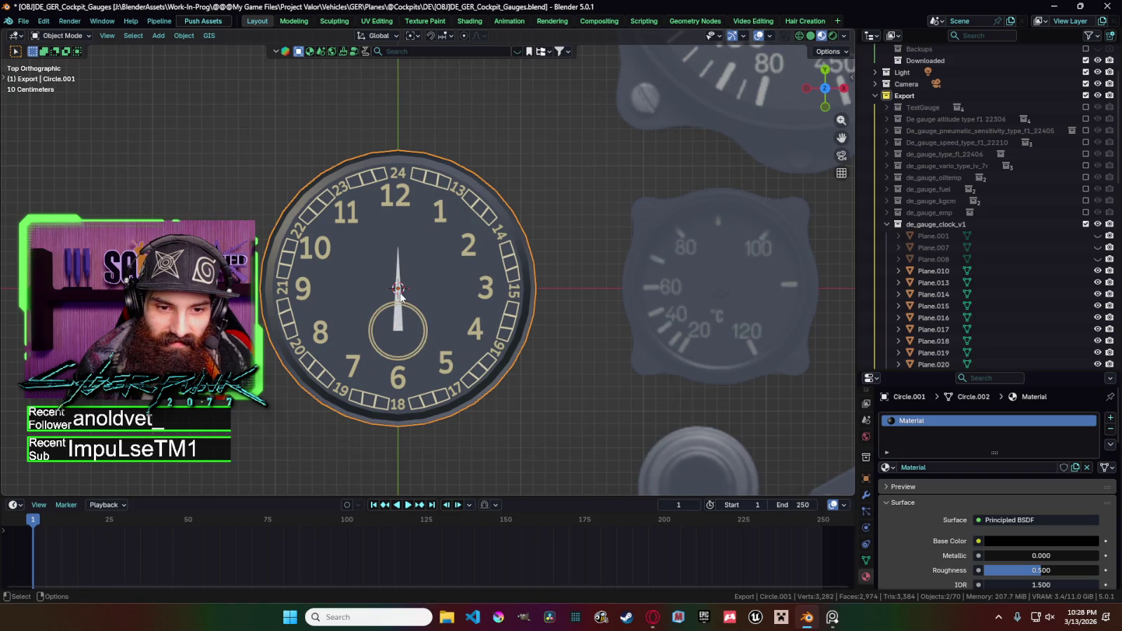
{"action": "left_click", "coordinate": [400, 296]}
{"action": "mouse_move", "coordinate": [490, 316]}
{"action": "middle_mouse_down"}
{"action": "mouse_move", "coordinate": [476, 200]}
{"action": "mouse_move", "coordinate": [472, 268]}
{"action": "middle_mouse_up"}
{"action": "key", "text": "grave"}
{"action": "left_click", "coordinate": [472, 240]}
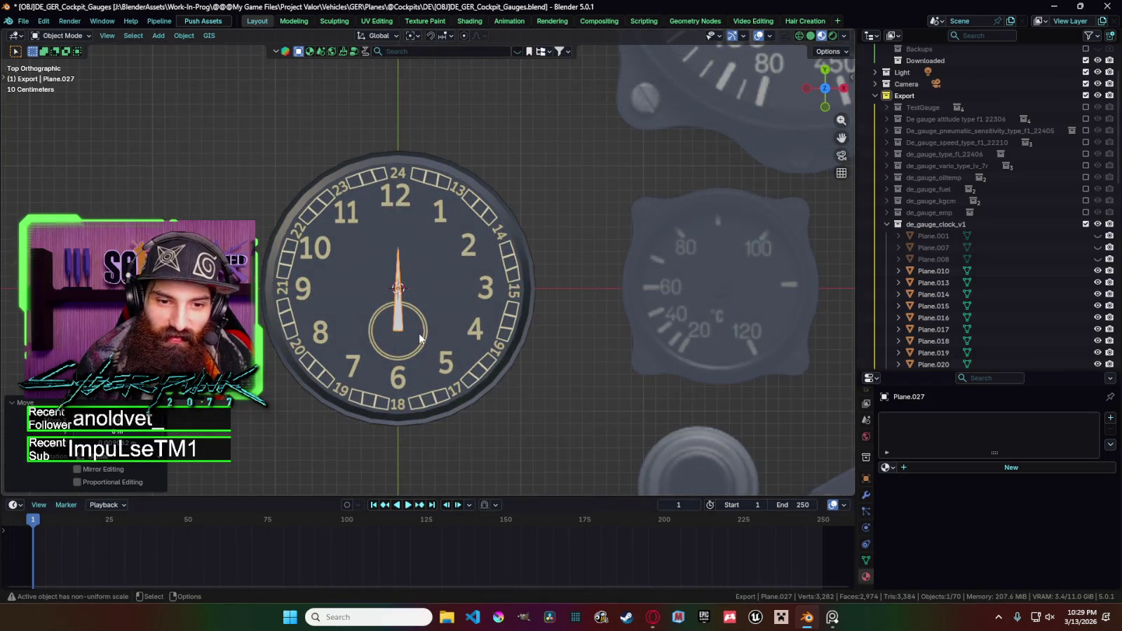
Link the yellow sub-dial ring's material to the needle.
{"action": "left_click", "coordinate": [427, 334]}
{"action": "left_click", "coordinate": [401, 322]}
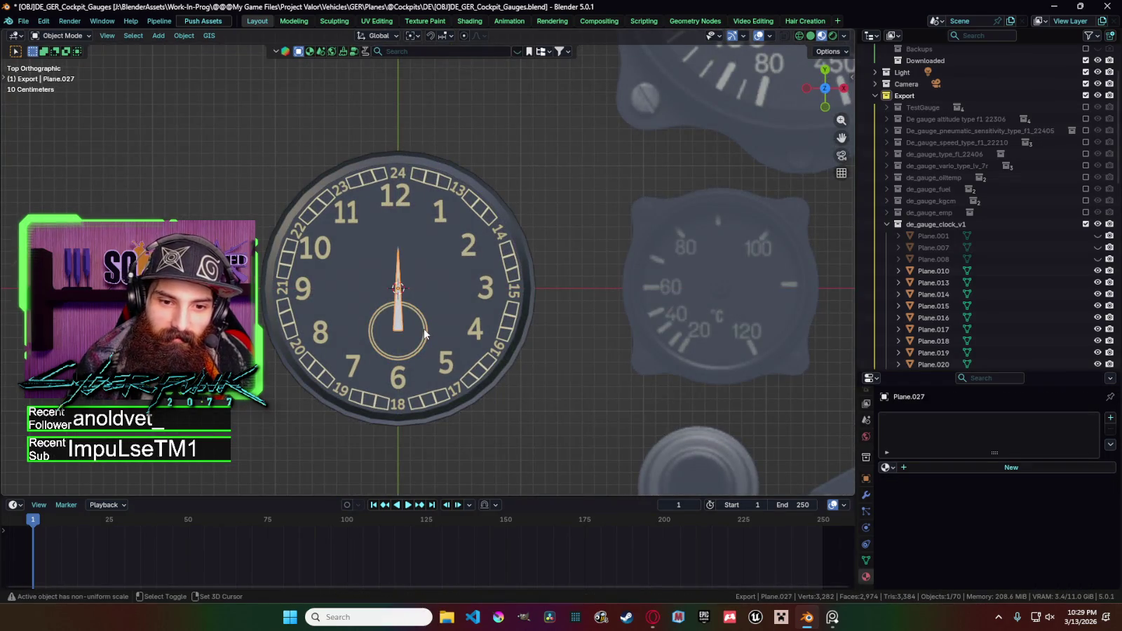
{"action": "left_click", "coordinate": [424, 332], "text": "shift"}
{"action": "key", "text": "ctrl+l"}
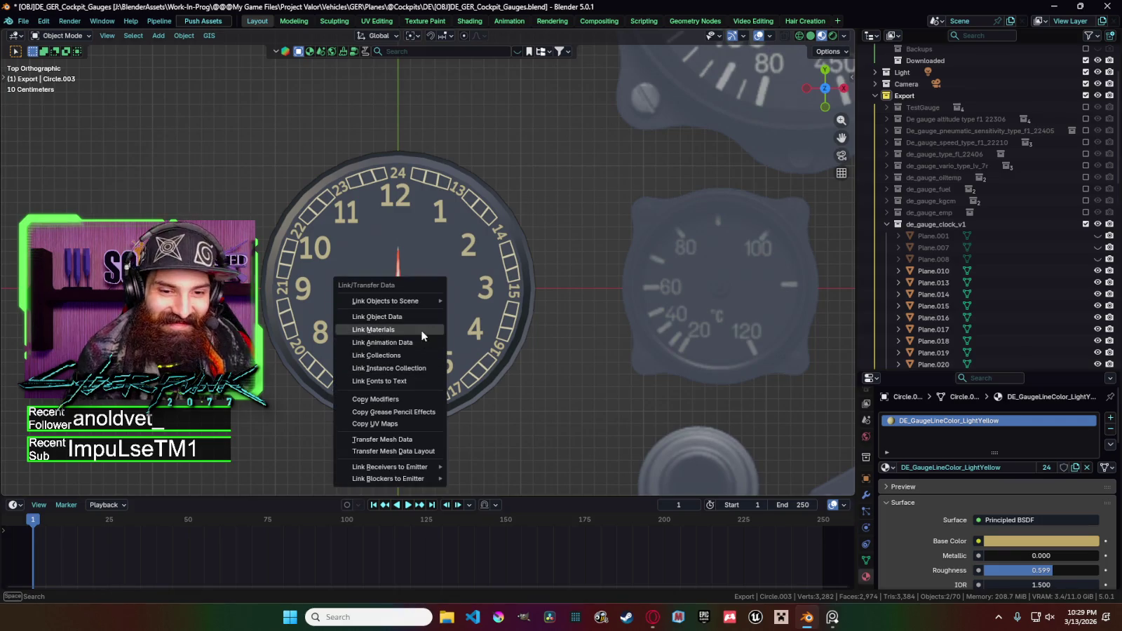
{"action": "left_click", "coordinate": [378, 329]}
{"action": "left_click", "coordinate": [383, 312]}
{"action": "scroll", "coordinate": [460, 359], "scroll_direction": "down", "scroll_amount": 3}
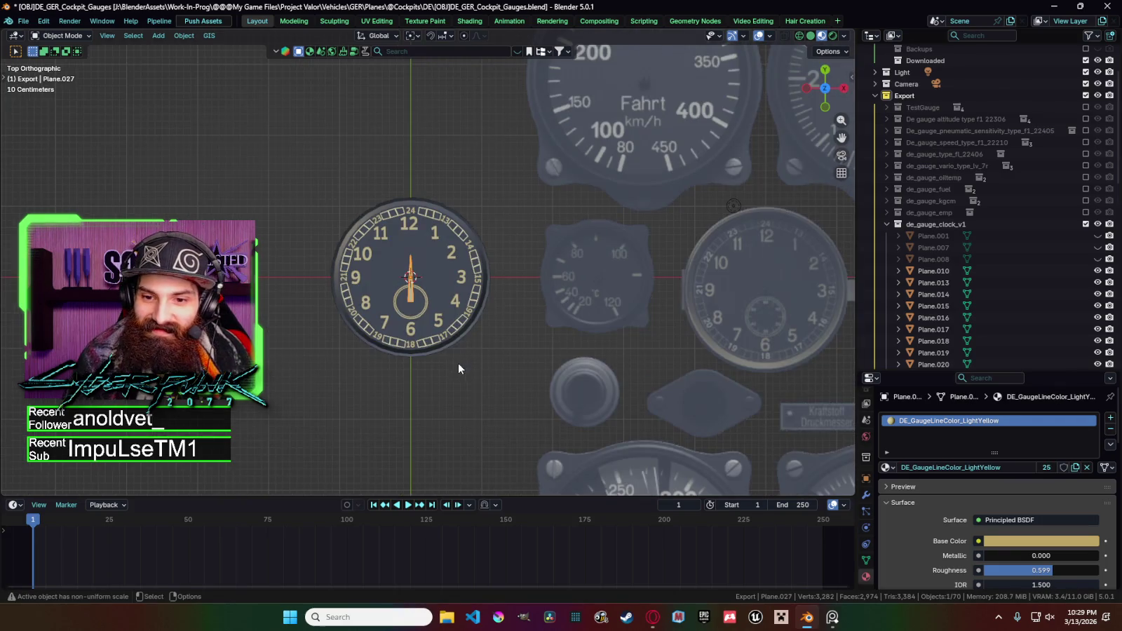
Shrink the needle, move it along Y into the sub-dial, and shorten it along Y.
{"action": "key", "text": "s"}
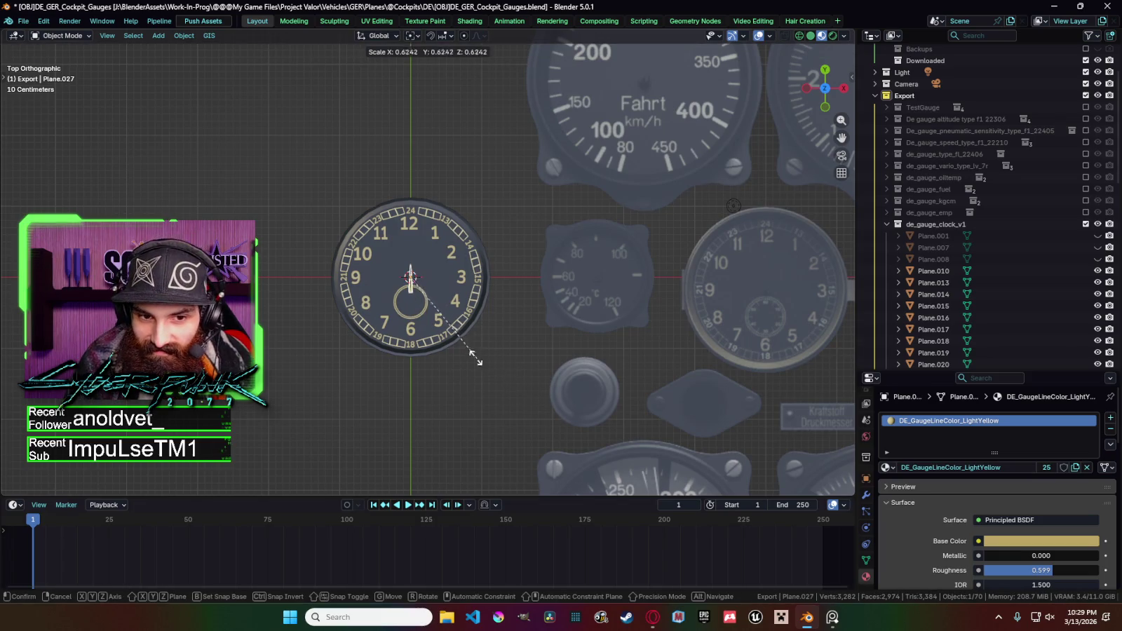
{"action": "left_click", "coordinate": [453, 338]}
{"action": "key", "text": "g"}
{"action": "key", "text": "y"}
{"action": "left_click", "coordinate": [457, 369]}
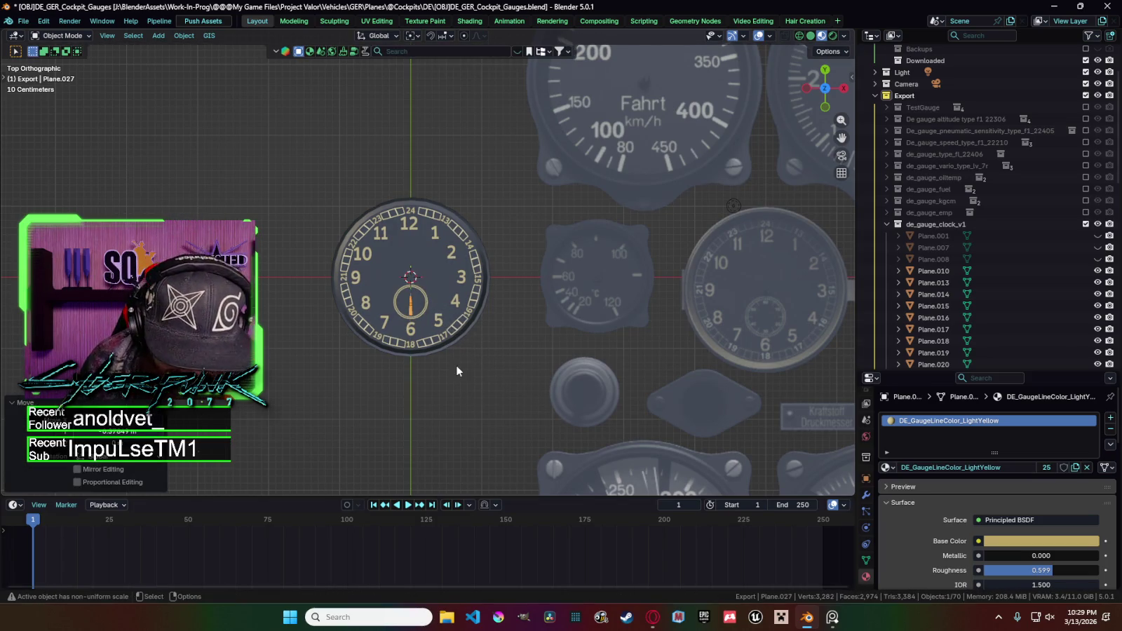
{"action": "key", "text": "s"}
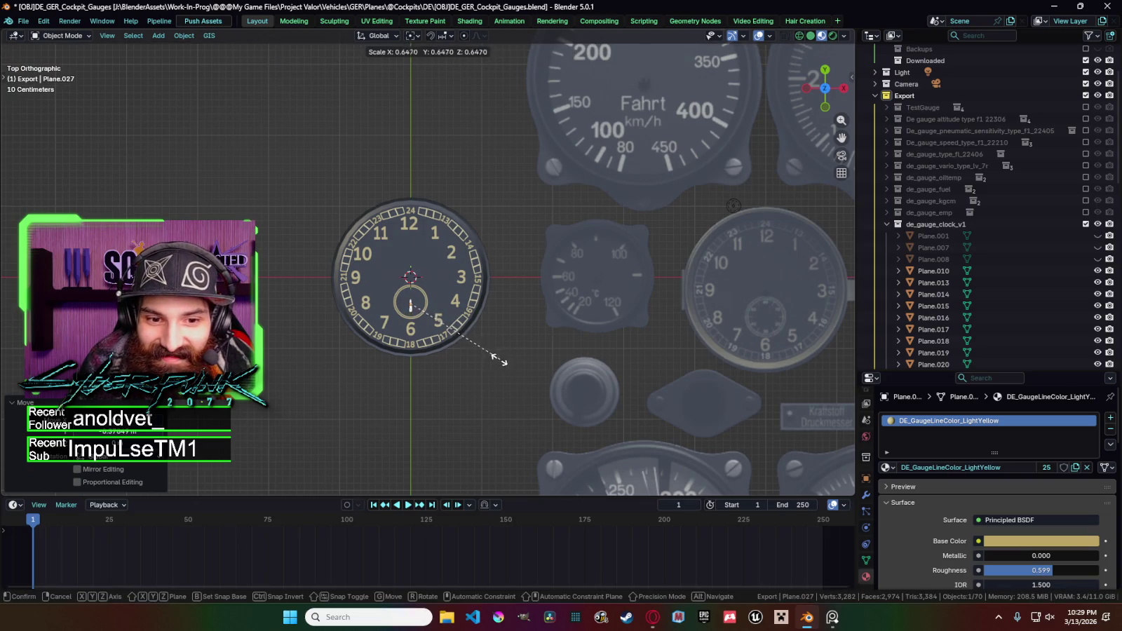
{"action": "key", "text": "y"}
{"action": "left_click", "coordinate": [450, 351]}
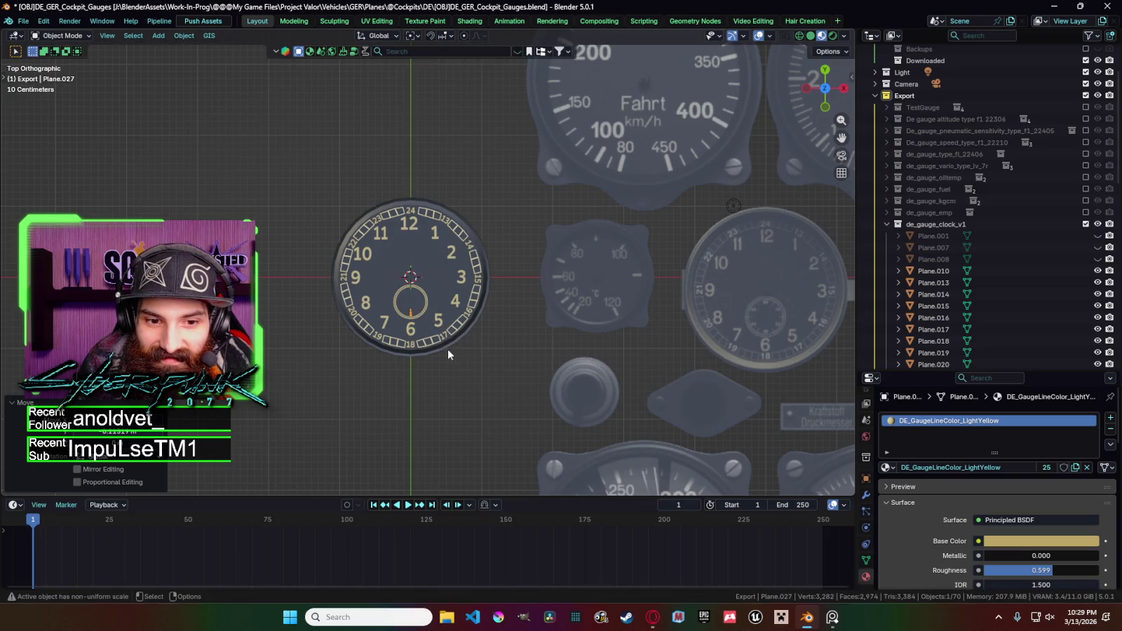
Reselect the needle and reposition it further along Y.
{"action": "scroll", "coordinate": [416, 430], "scroll_direction": "up", "scroll_amount": 3}
{"action": "scroll", "coordinate": [416, 431], "scroll_direction": "up", "scroll_amount": 2}
{"action": "scroll", "coordinate": [433, 368], "scroll_direction": "up", "scroll_amount": 2}
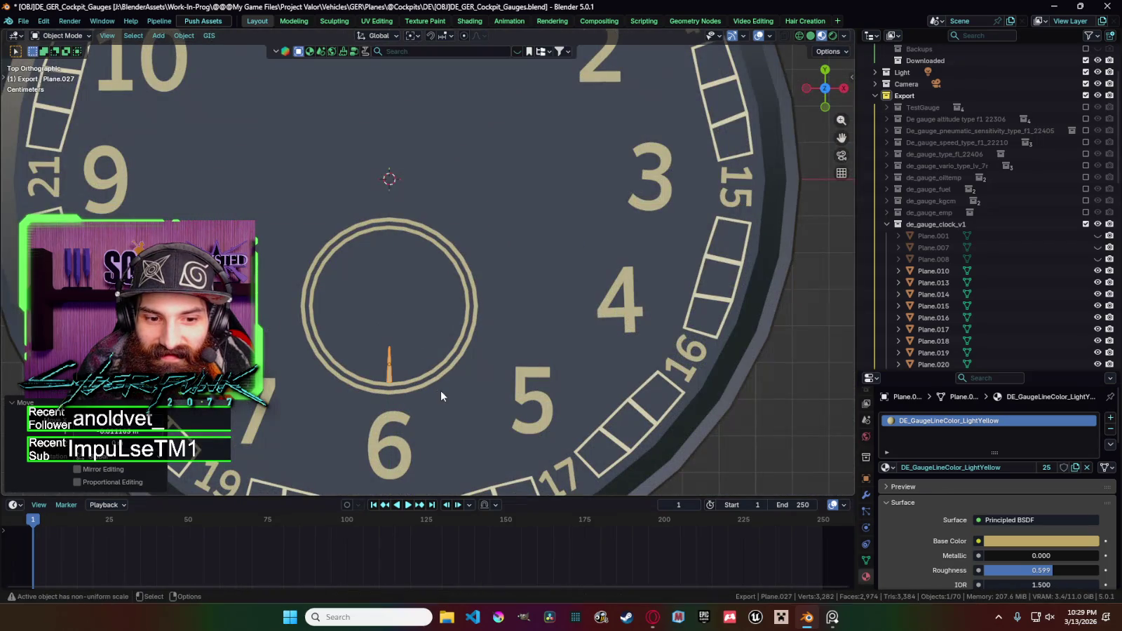
{"action": "left_click", "coordinate": [392, 377]}
{"action": "left_click", "coordinate": [390, 371]}
{"action": "scroll", "coordinate": [437, 386], "scroll_direction": "down", "scroll_amount": 3}
{"action": "scroll", "coordinate": [436, 386], "scroll_direction": "up", "scroll_amount": 3}
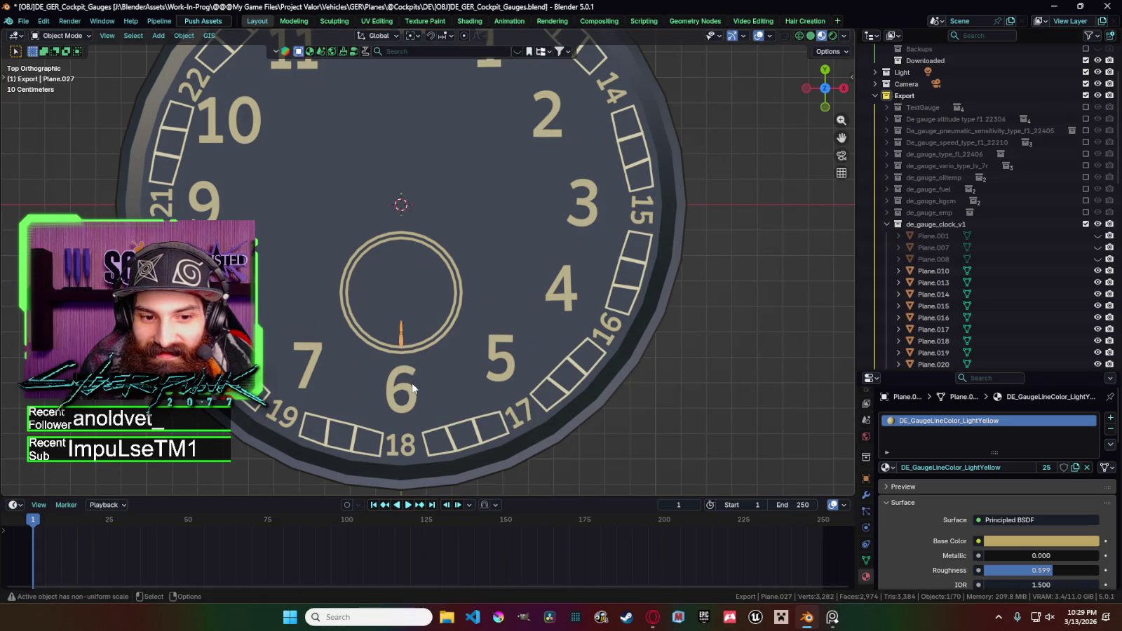
{"action": "scroll", "coordinate": [414, 387], "scroll_direction": "up", "scroll_amount": 3}
{"action": "key", "text": "g"}
{"action": "key", "text": "y"}
{"action": "left_click", "coordinate": [605, 411]}
Set the Transform Pivot Point to 3D Cursor, trying and cancelling needle rotations.
{"action": "scroll", "coordinate": [605, 414], "scroll_direction": "down", "scroll_amount": 4}
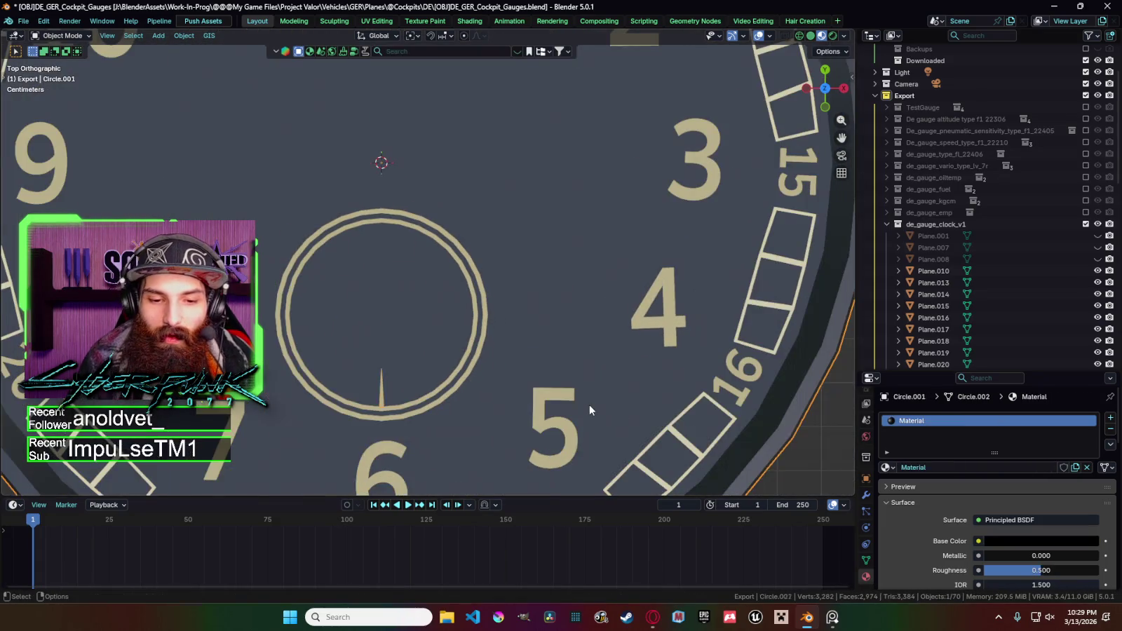
{"action": "scroll", "coordinate": [506, 405], "scroll_direction": "down", "scroll_amount": 3}
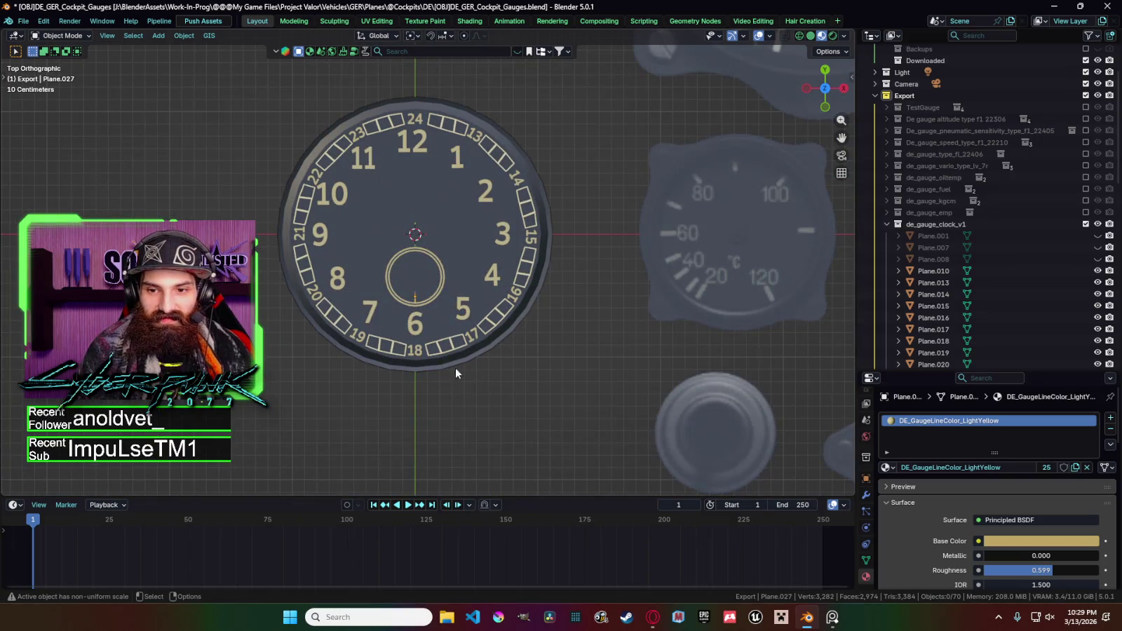
{"action": "scroll", "coordinate": [438, 354], "scroll_direction": "down", "scroll_amount": 3}
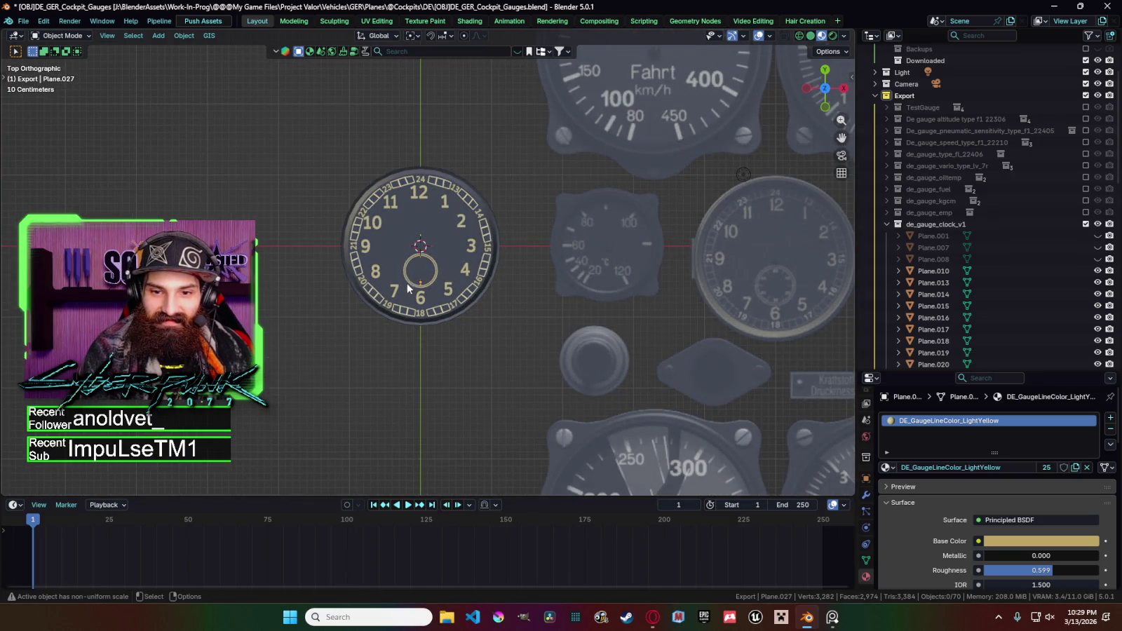
{"action": "scroll", "coordinate": [423, 289], "scroll_direction": "up", "scroll_amount": 1}
{"action": "key", "text": "r"}
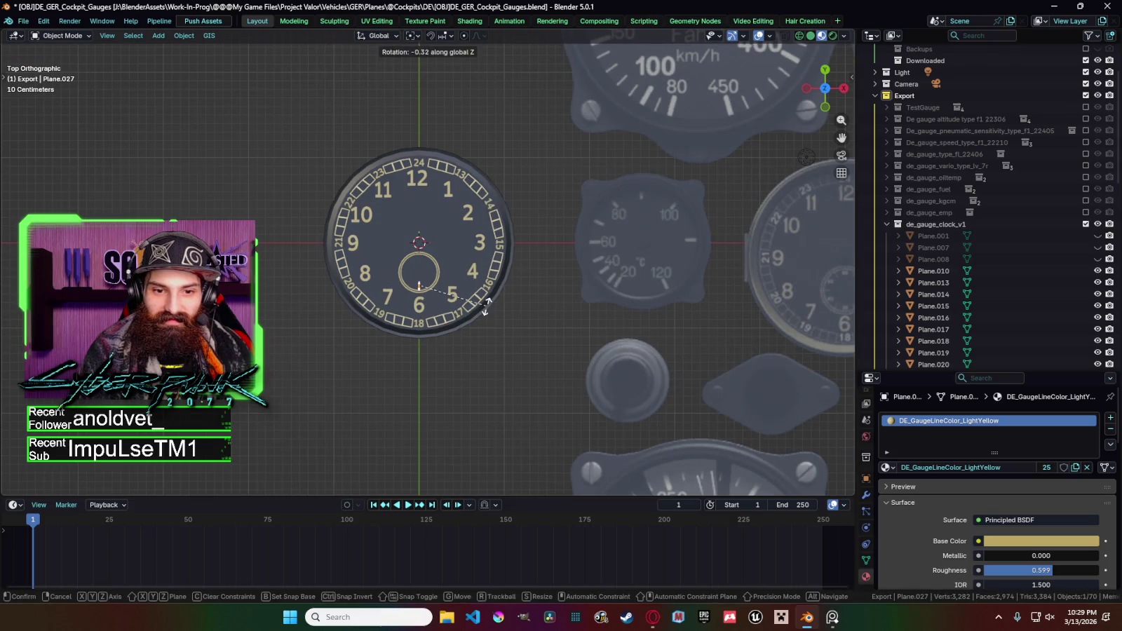
{"action": "right_click", "coordinate": [486, 306]}
{"action": "left_click", "coordinate": [413, 36]}
{"action": "left_click", "coordinate": [436, 77]}
{"action": "key", "text": "r"}
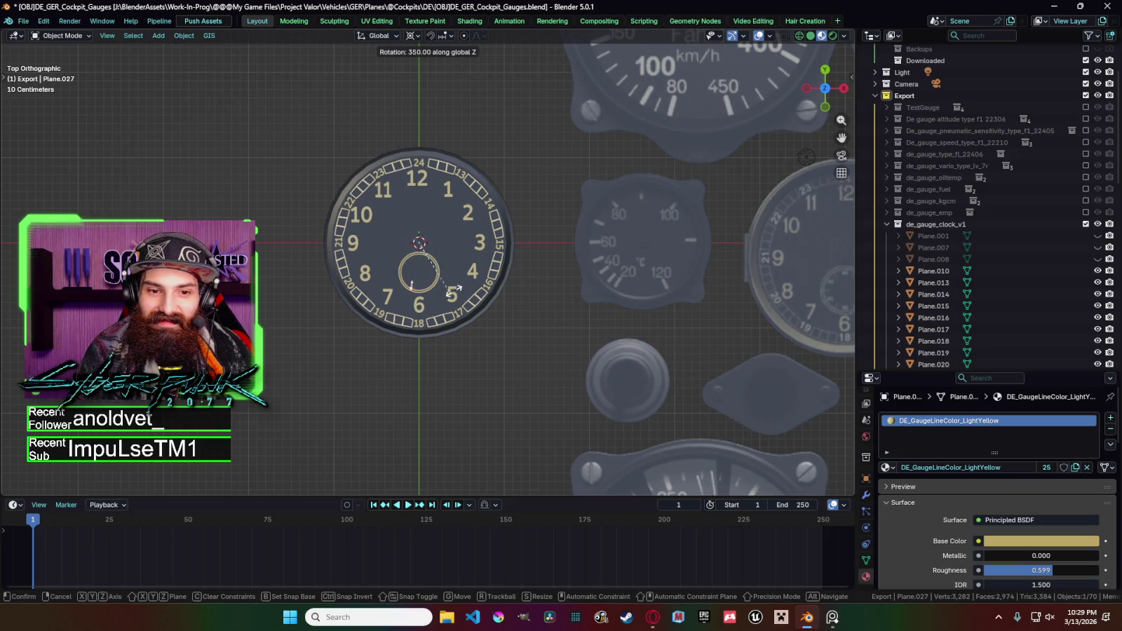
{"action": "right_click", "coordinate": [396, 199]}
Select both coincident lower sub-dial rings together.
{"action": "left_click", "coordinate": [441, 273]}
{"action": "left_click", "coordinate": [435, 271]}
{"action": "left_click", "coordinate": [439, 271], "text": "shift"}
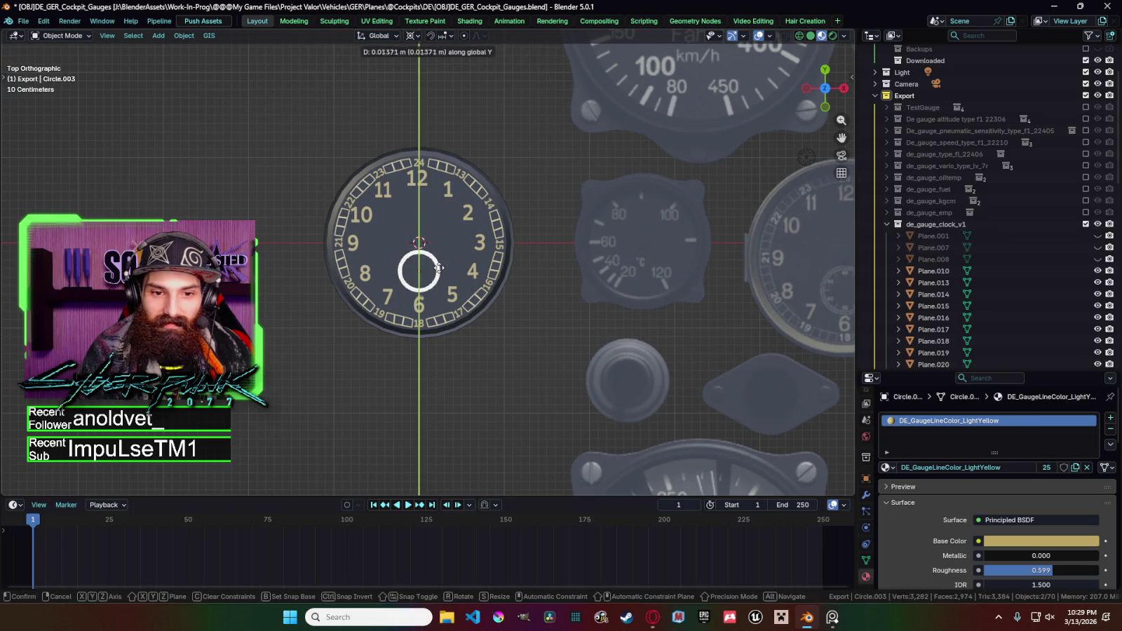
In the N panel, zero the first ring's Location Y and Z; undo the second ring's change.
{"action": "key", "text": "n"}
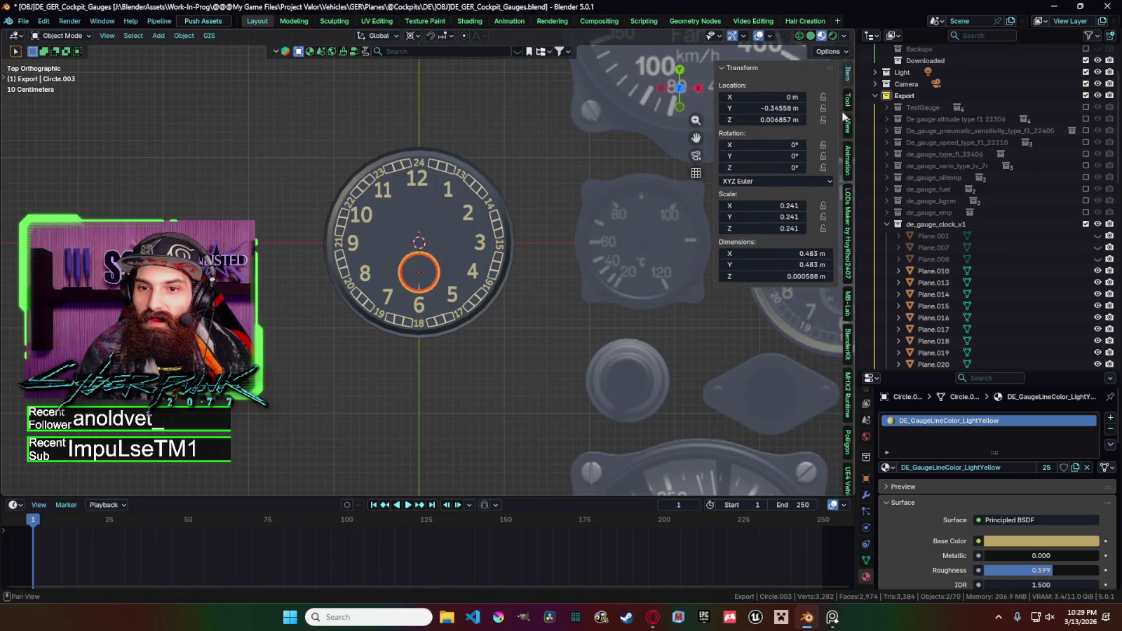
{"action": "left_click_drag", "start_coordinate": [765, 108], "coordinate": [765, 120]}
{"action": "type", "text": "0"}
{"action": "key", "text": "Return"}
{"action": "left_click", "coordinate": [414, 287]}
{"action": "left_click_drag", "start_coordinate": [764, 107], "coordinate": [764, 120]}
{"action": "type", "text": "0"}
{"action": "key", "text": "Return"}
{"action": "key", "text": "ctrl+z"}
{"action": "key", "text": "ctrl+z"}
Set Location Y to 0 for each of the two rings, Circle.003 and Circle.020.
{"action": "left_click", "coordinate": [436, 280]}
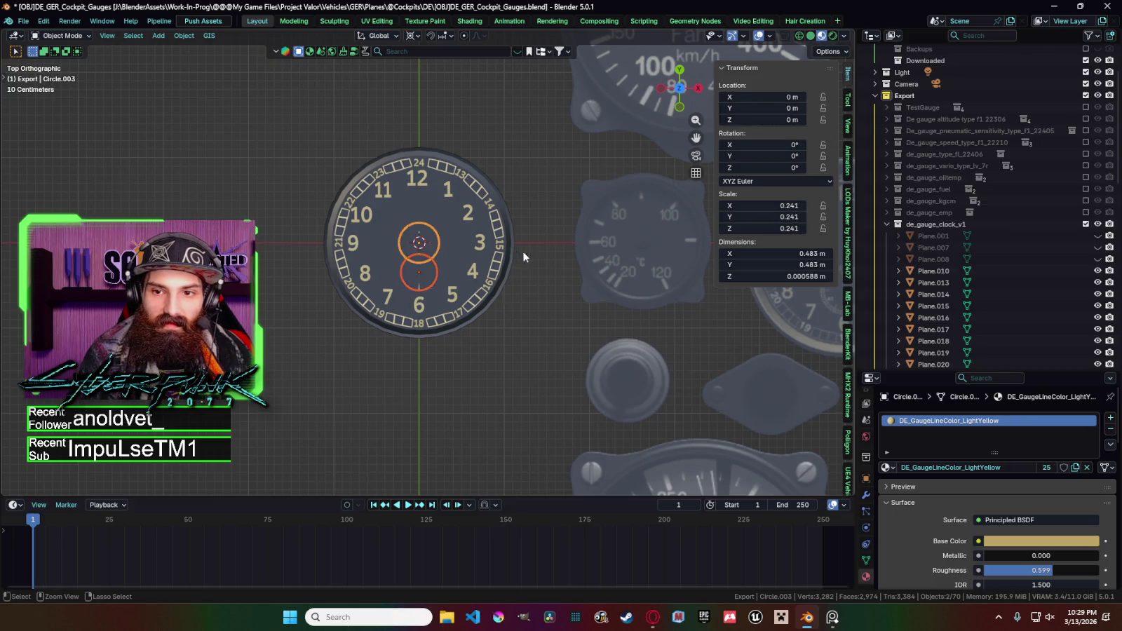
{"action": "left_click", "coordinate": [436, 265]}
{"action": "double_click", "coordinate": [771, 108]}
{"action": "type", "text": "0"}
{"action": "key", "text": "Return"}
{"action": "left_click", "coordinate": [435, 270]}
{"action": "double_click", "coordinate": [771, 108]}
{"action": "type", "text": "0"}
{"action": "key", "text": "Return"}
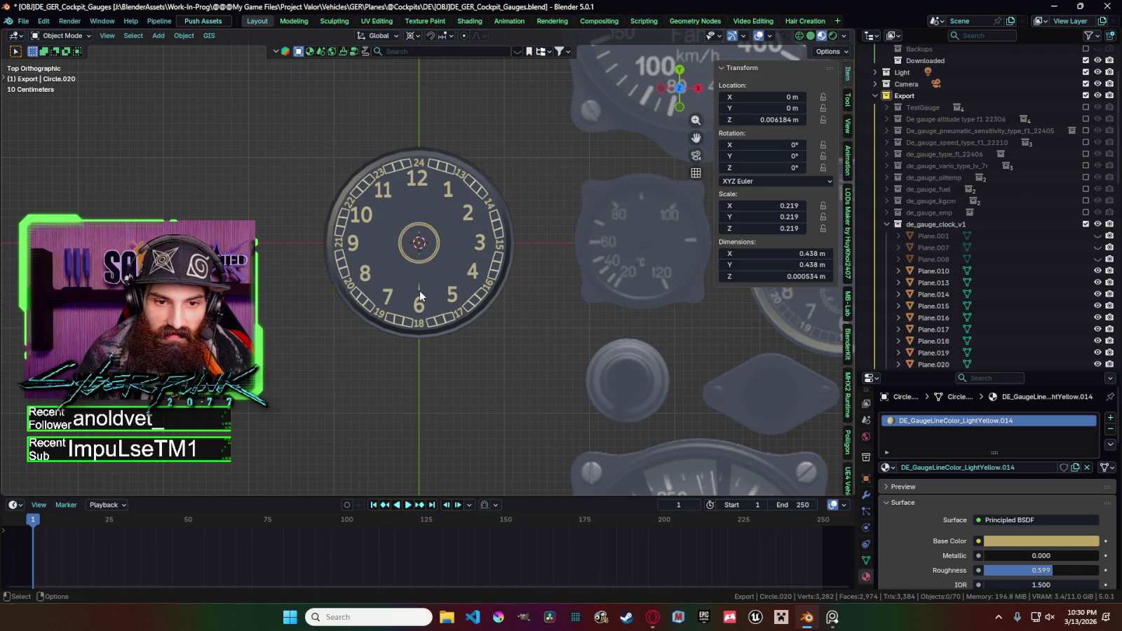
Start moving the needle Plane.027 along global Y.
{"action": "left_click", "coordinate": [420, 291]}
{"action": "key", "text": "g"}
{"action": "key", "text": "y"}
{"action": "scroll", "coordinate": [435, 274], "scroll_direction": "up", "scroll_amount": 5, "text": "alt"}
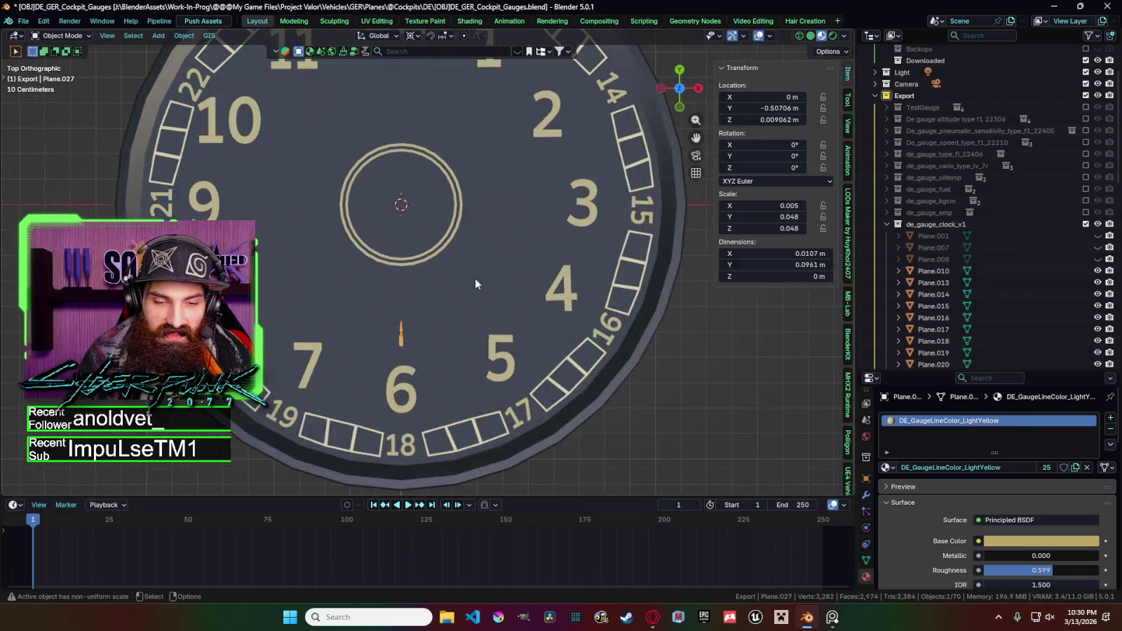
Drop the needle inside the sub-dial ring, abandoning a first rotation attempt.
{"action": "left_click", "coordinate": [490, 197]}
{"action": "key", "text": "r"}
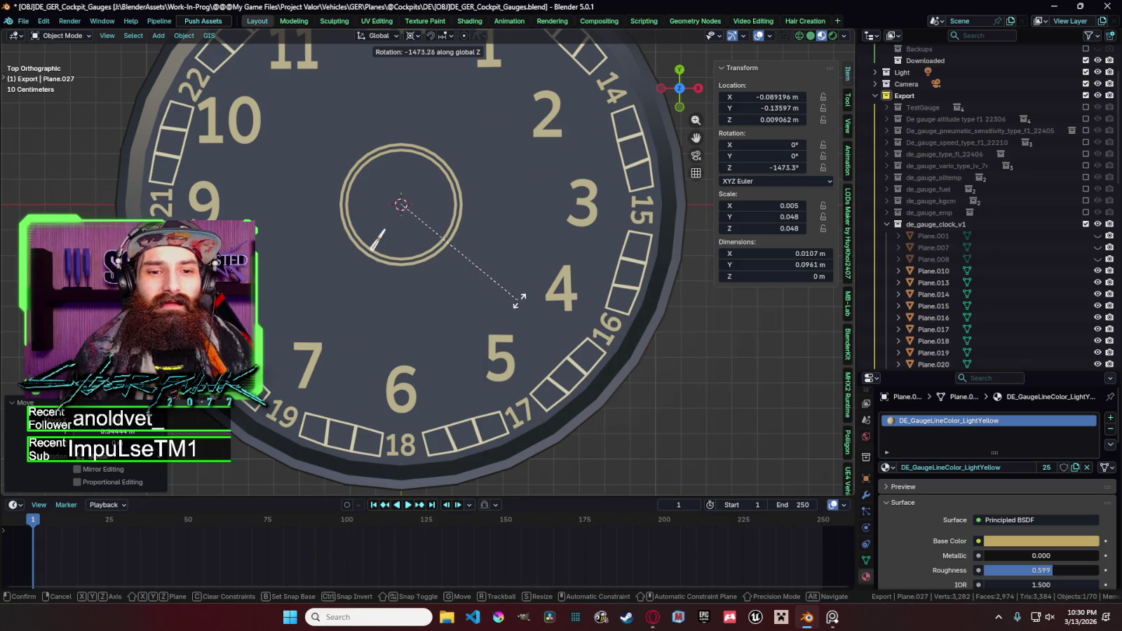
{"action": "right_click", "coordinate": [519, 300]}
{"action": "scroll", "coordinate": [533, 330], "scroll_direction": "down", "scroll_amount": 4}
{"action": "scroll", "coordinate": [544, 341], "scroll_direction": "down", "scroll_amount": 5}
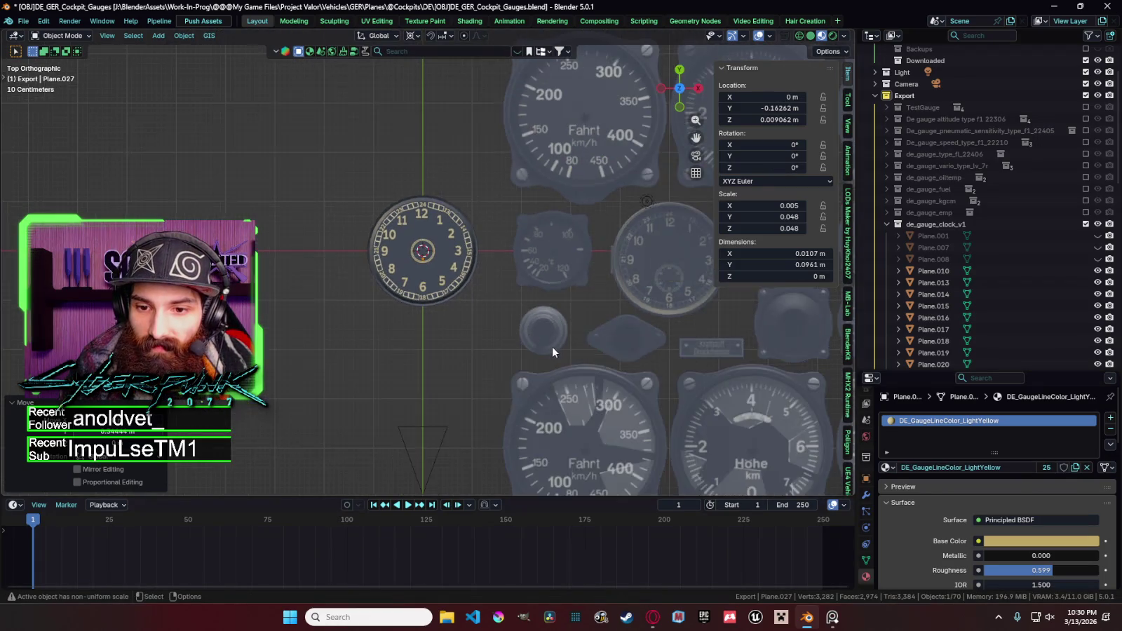
{"action": "scroll", "coordinate": [553, 347], "scroll_direction": "up", "scroll_amount": 1}
{"action": "scroll", "coordinate": [517, 347], "scroll_direction": "up", "scroll_amount": 1}
Rotate the needle 90° about the clock centre to form the first tick.
{"action": "key", "text": "r"}
{"action": "key", "text": "z"}
{"action": "key", "text": "z"}
{"action": "type", "text": "35"}
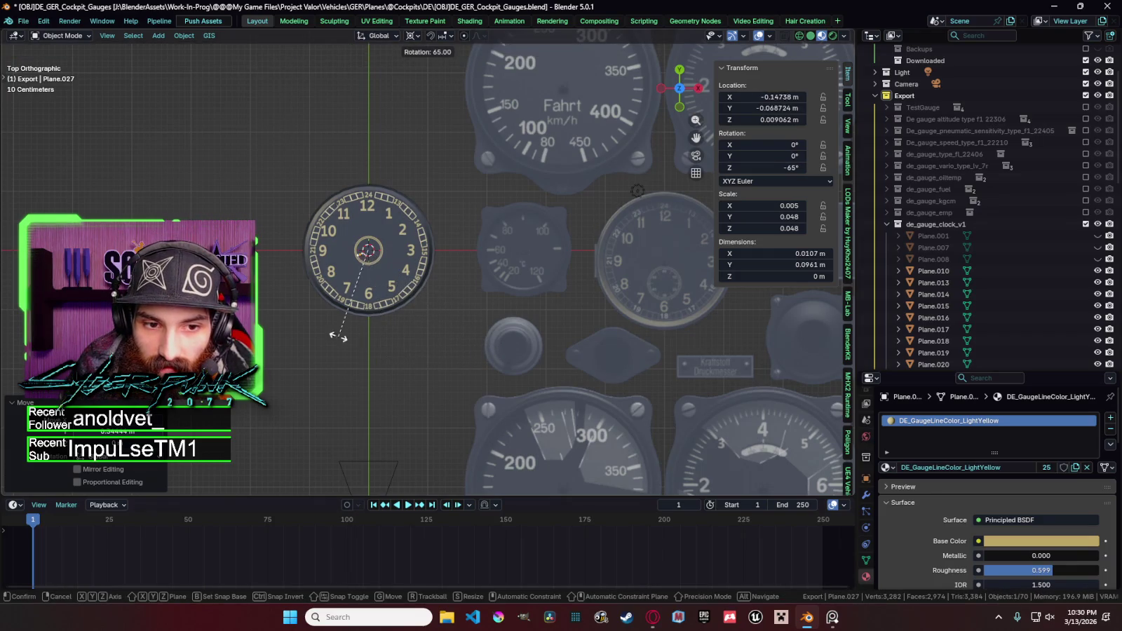
{"action": "left_click", "coordinate": [309, 304]}
{"action": "scroll", "coordinate": [424, 348], "scroll_direction": "up", "scroll_amount": 5}
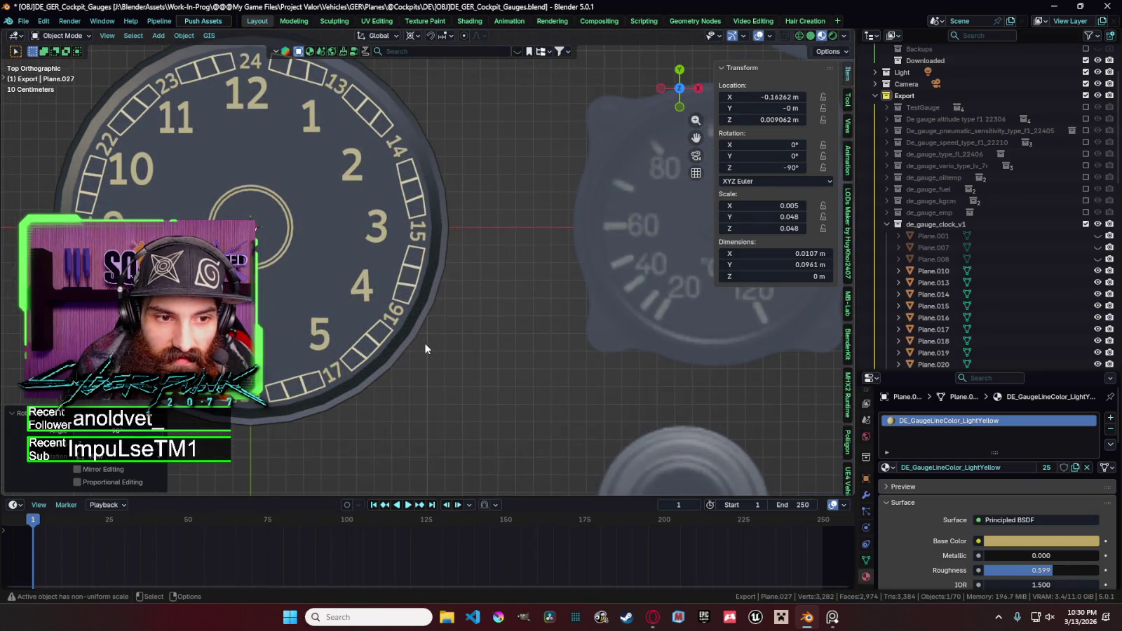
Copy the tick and rotate the copy to -270° so it sits opposite.
{"action": "key", "text": "ctrl+c"}
{"action": "key", "text": "ctrl+v"}
{"action": "key", "text": "r"}
{"action": "key", "text": "z"}
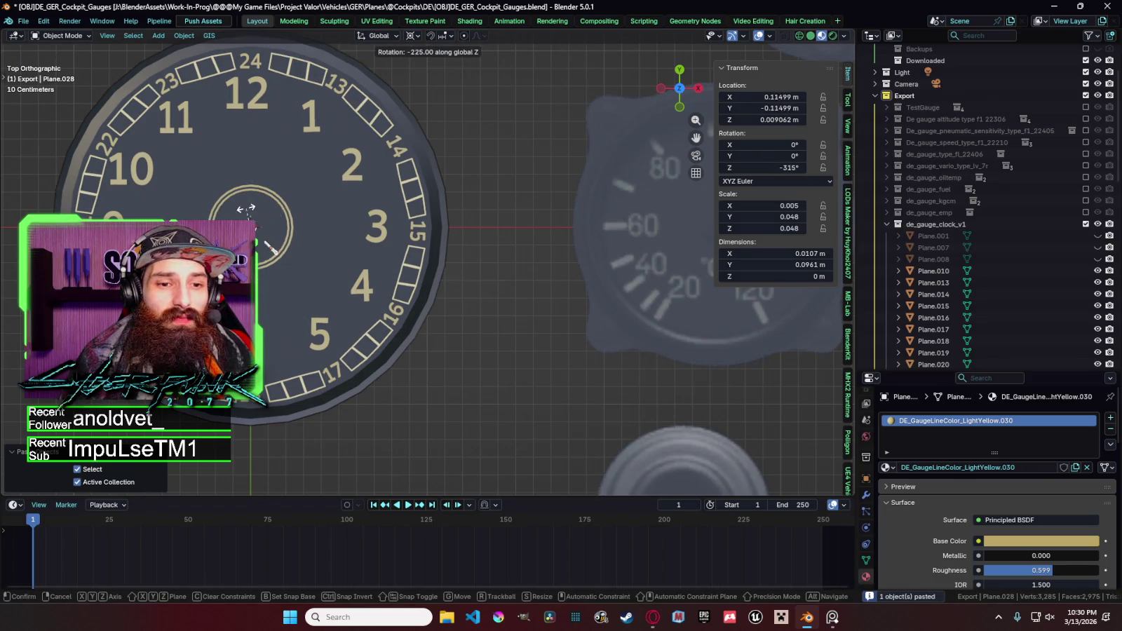
{"action": "left_click", "coordinate": [187, 184]}
{"action": "scroll", "coordinate": [421, 175], "scroll_direction": "down", "scroll_amount": 5}
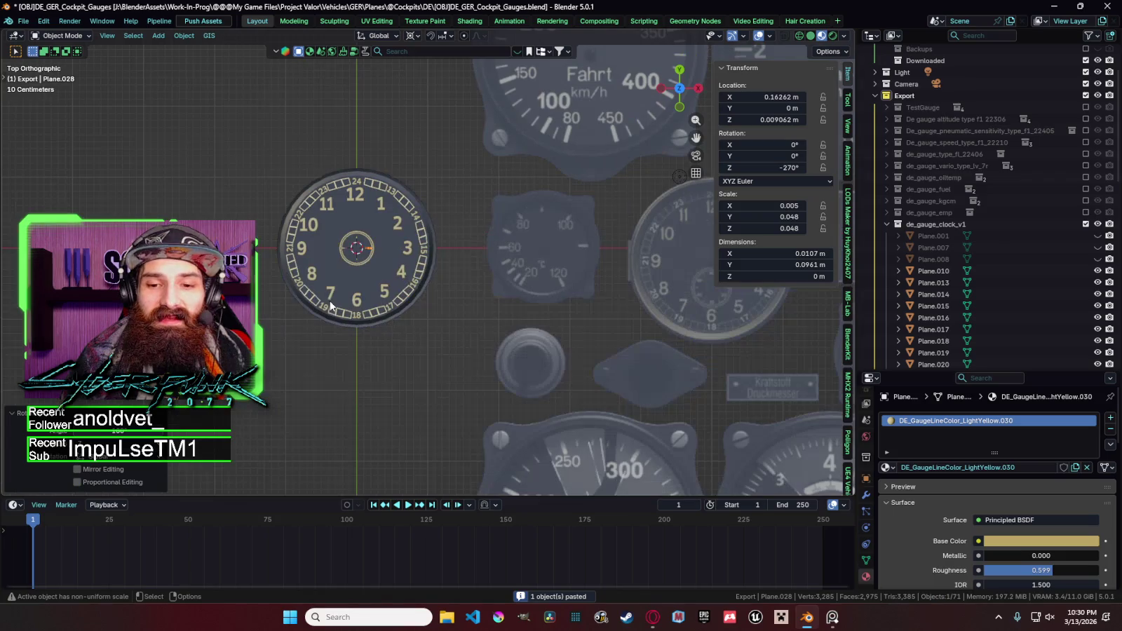
{"action": "scroll", "coordinate": [373, 328], "scroll_direction": "down", "scroll_amount": 2}
{"action": "scroll", "coordinate": [436, 336], "scroll_direction": "up", "scroll_amount": 1}
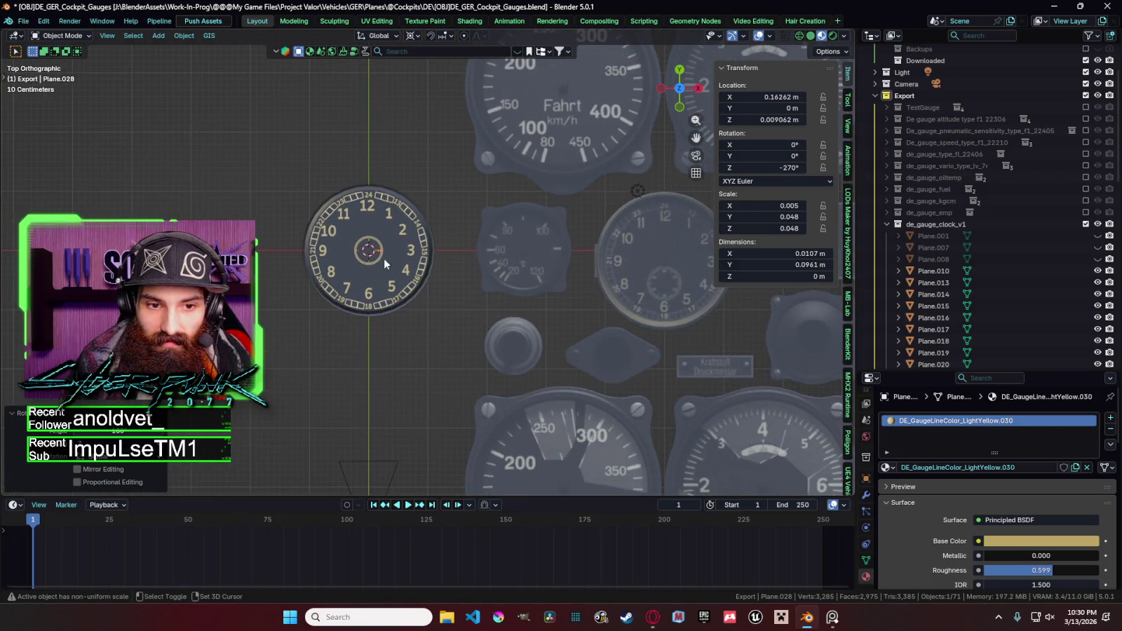
{"action": "scroll", "coordinate": [380, 260], "scroll_direction": "up", "scroll_amount": 3}
Delete the extra pasted tick Plane.029, keeping Plane.027 and Plane.028 at X ±0.16262 m.
{"action": "left_click", "coordinate": [315, 245], "text": "shift"}
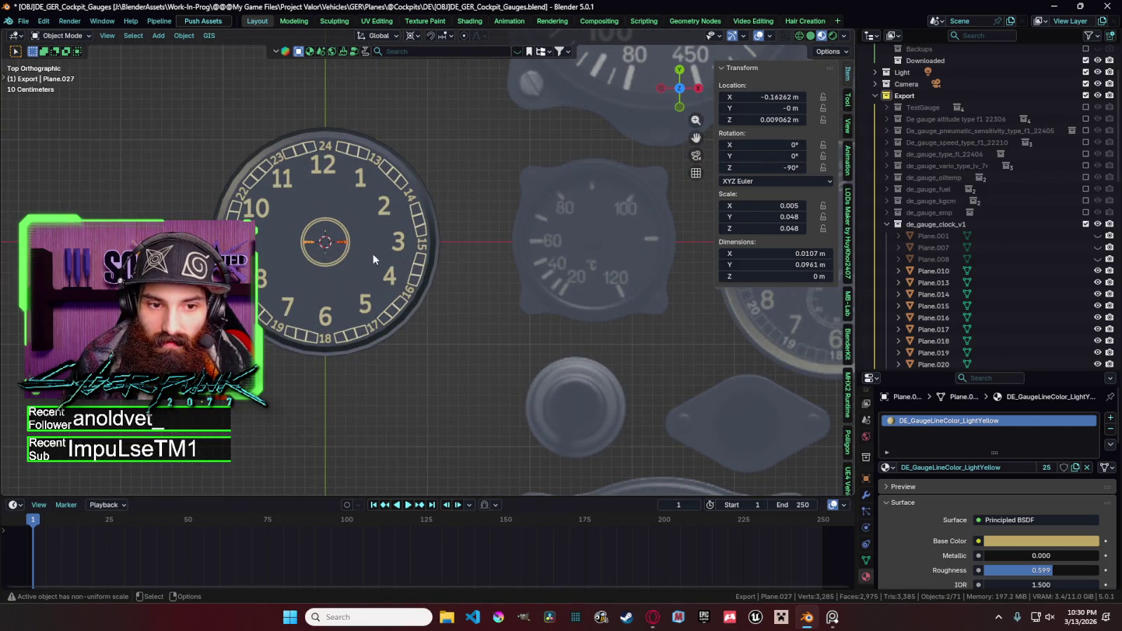
{"action": "scroll", "coordinate": [413, 271], "scroll_direction": "down", "scroll_amount": 1}
{"action": "key", "text": "ctrl+v"}
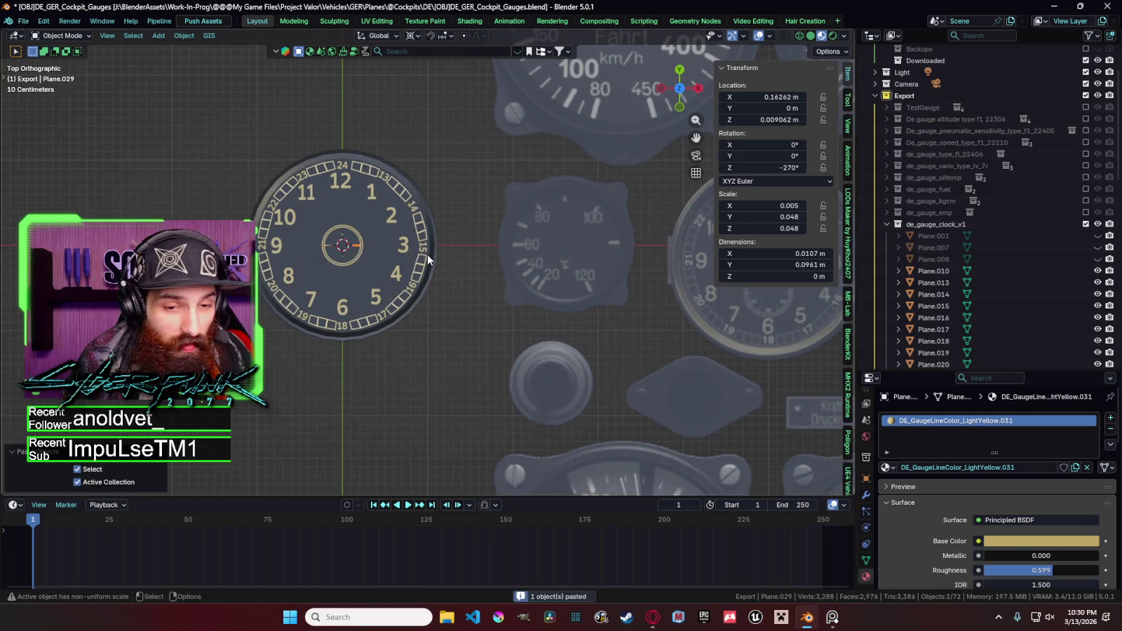
{"action": "key", "text": "r"}
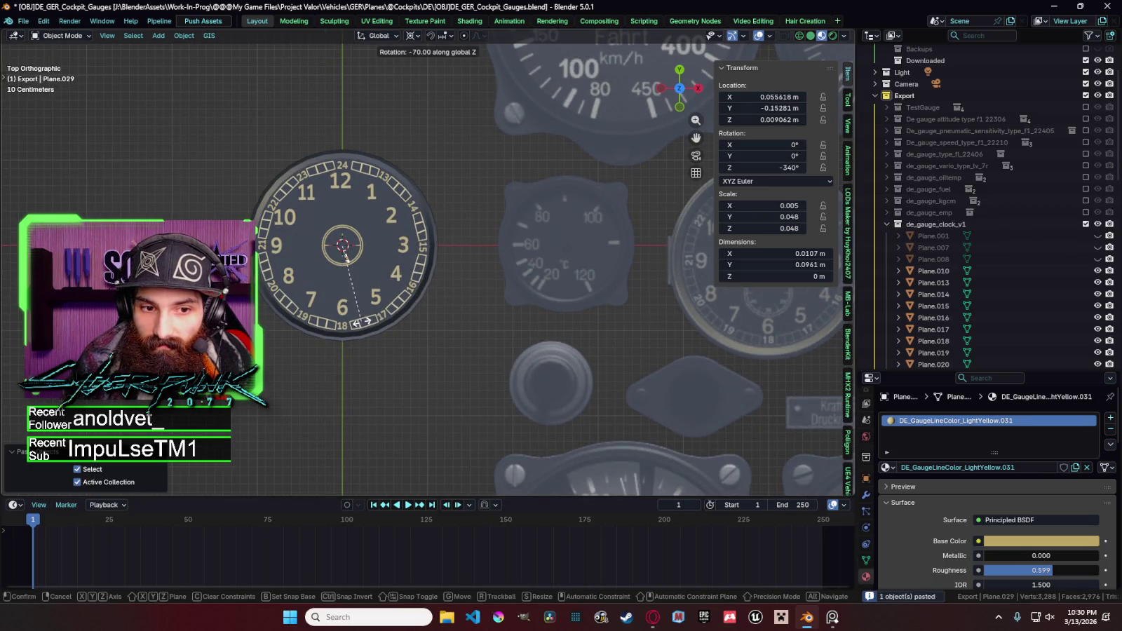
{"action": "left_click", "coordinate": [370, 325]}
{"action": "scroll", "coordinate": [375, 280], "scroll_direction": "up", "scroll_amount": 5}
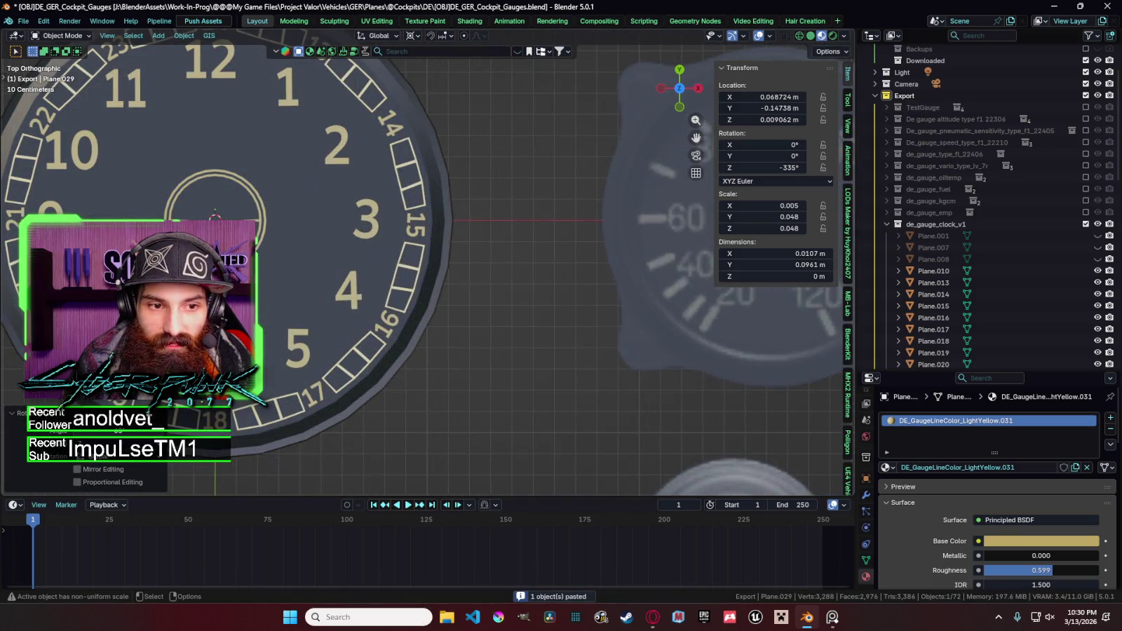
{"action": "key", "text": "Delete"}
{"action": "key", "text": "ctrl+z"}
{"action": "key", "text": "Delete"}
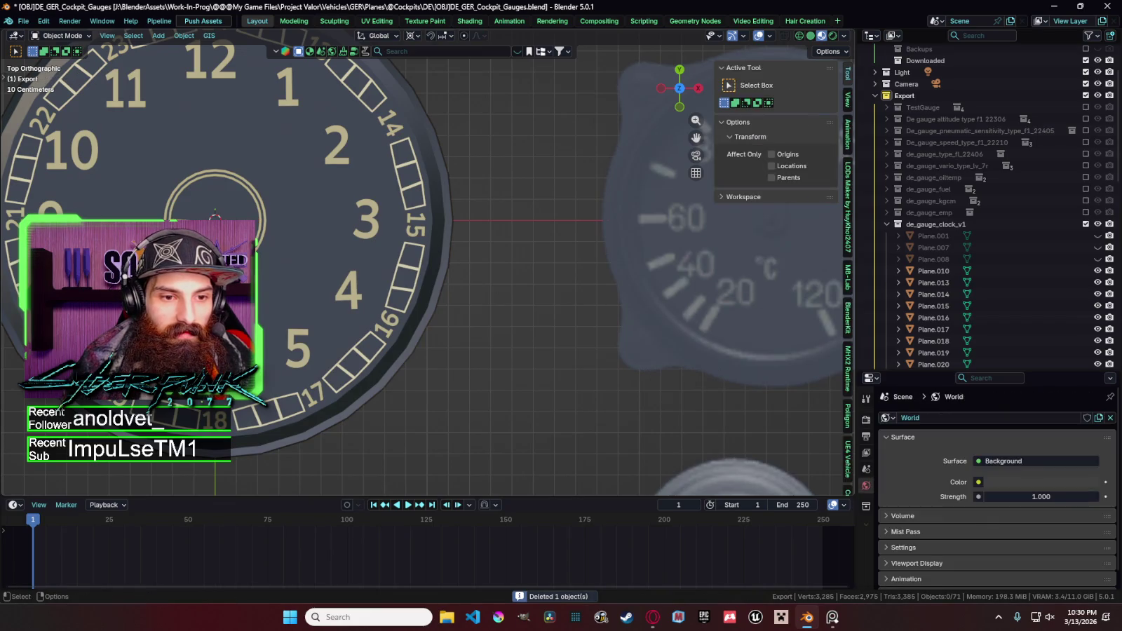
Reshape left tick Plane.027 into a short 0.0107 × 0.0667 m mark by moving its vertex.
{"action": "key", "text": "ctrl+z"}
{"action": "key", "text": "ctrl+z"}
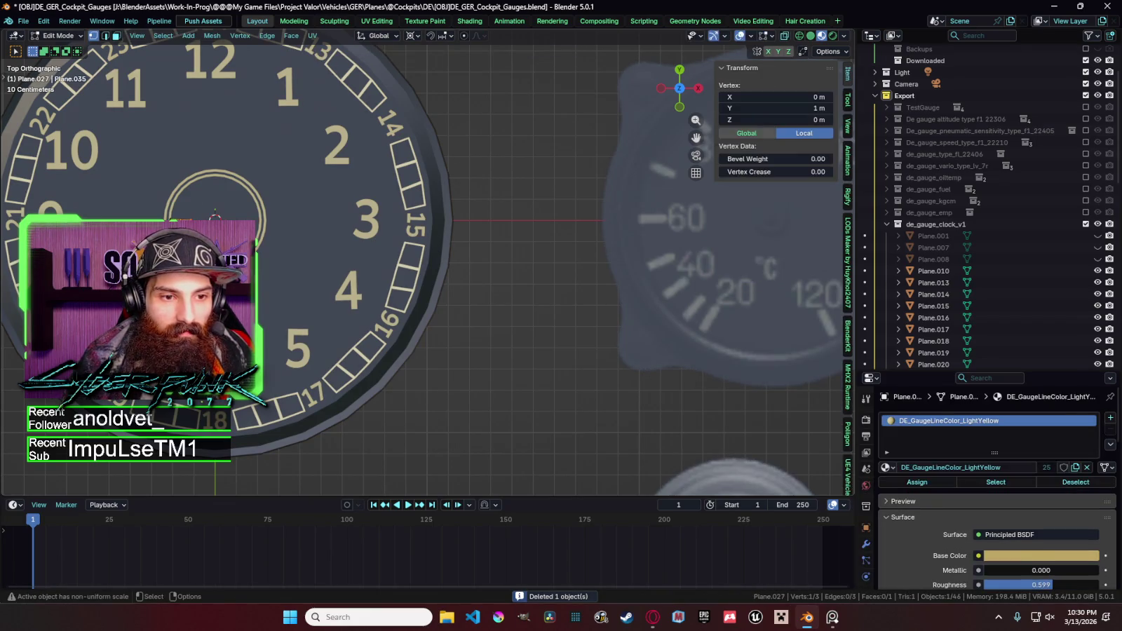
{"action": "key", "text": "KP_Decimal"}
{"action": "key", "text": "shift+v"}
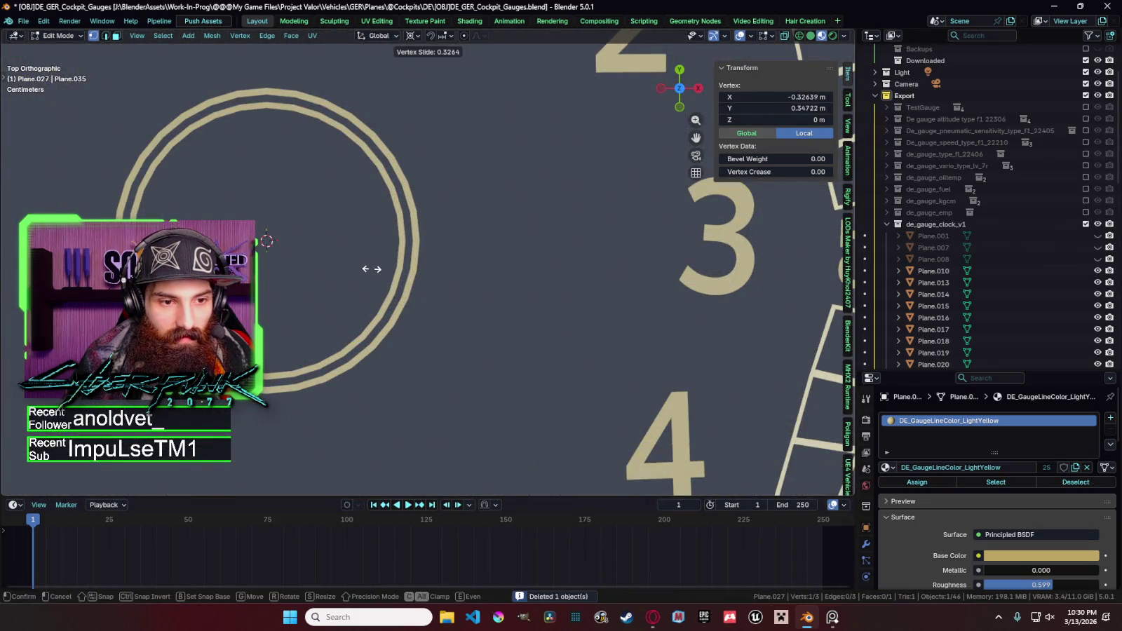
{"action": "key", "text": "g"}
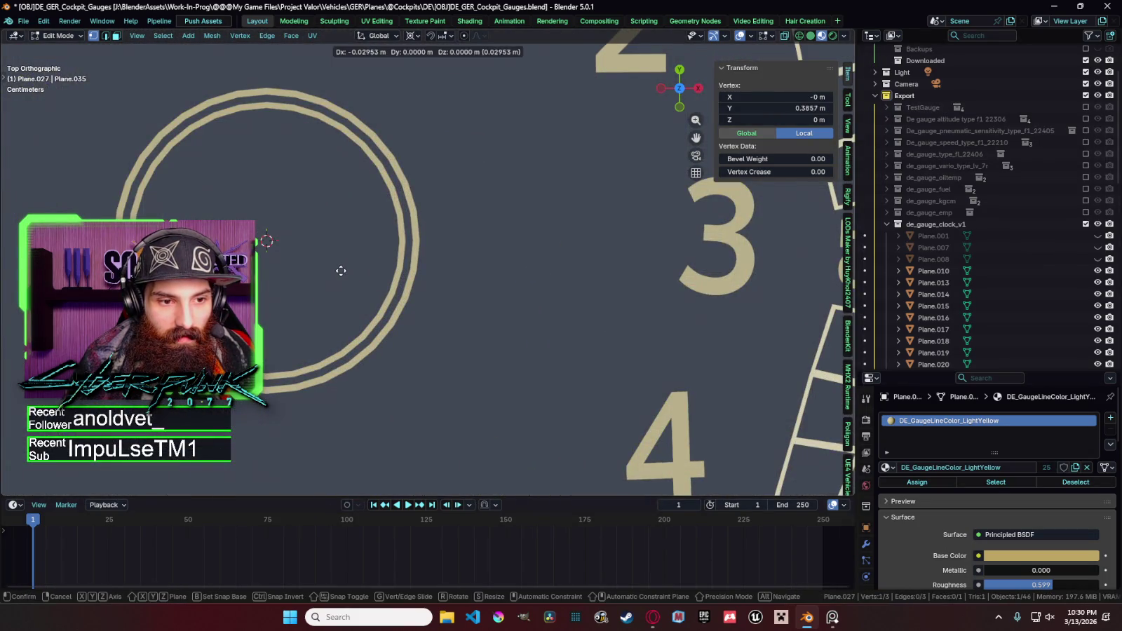
{"action": "left_click", "coordinate": [335, 271]}
{"action": "scroll", "coordinate": [342, 282], "scroll_direction": "down", "scroll_amount": 2}
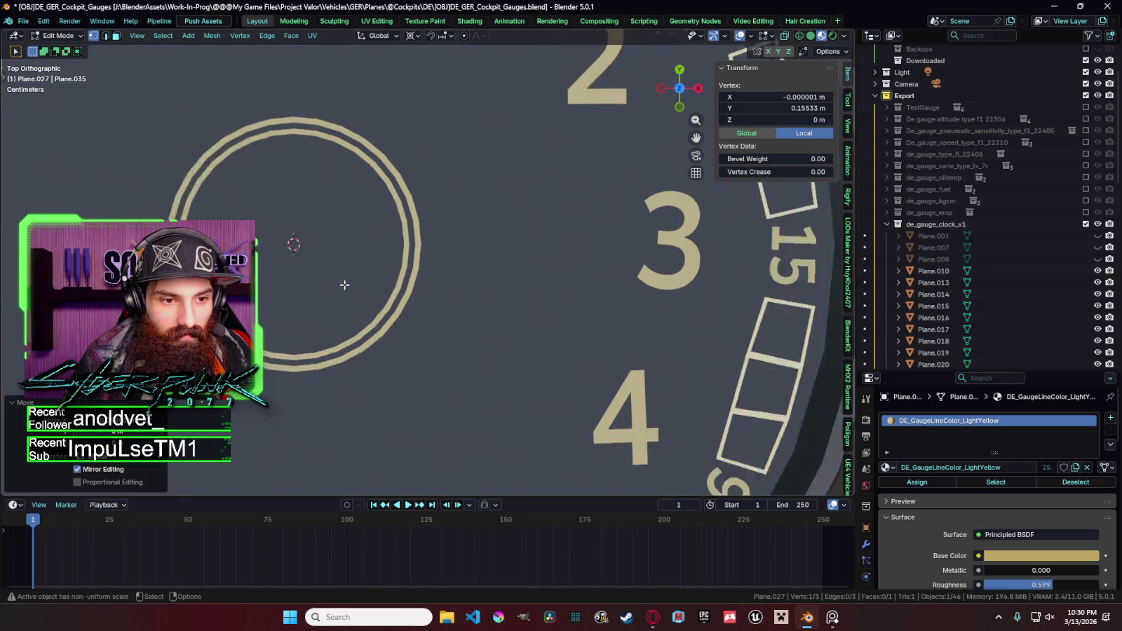
{"action": "scroll", "coordinate": [388, 287], "scroll_direction": "down", "scroll_amount": 1}
Nudge the centre ring point, return to Object Mode and deselect the dial.
{"action": "key", "text": "g"}
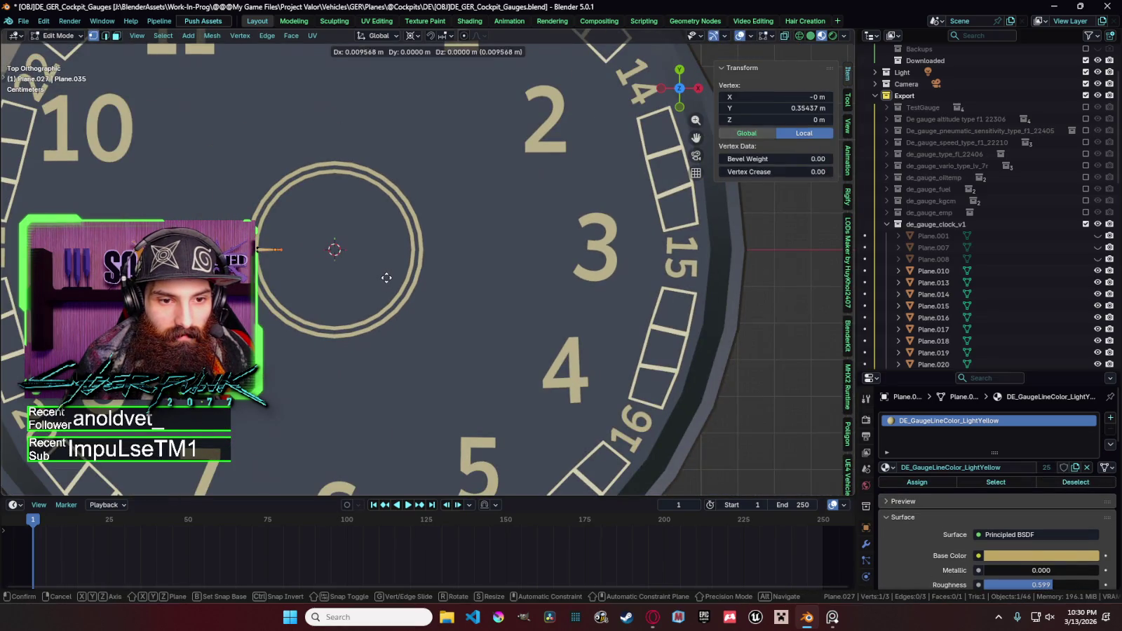
{"action": "left_click", "coordinate": [387, 278]}
{"action": "key", "text": "Tab"}
{"action": "scroll", "coordinate": [407, 284], "scroll_direction": "down", "scroll_amount": 5}
{"action": "scroll", "coordinate": [474, 307], "scroll_direction": "down", "scroll_amount": 2}
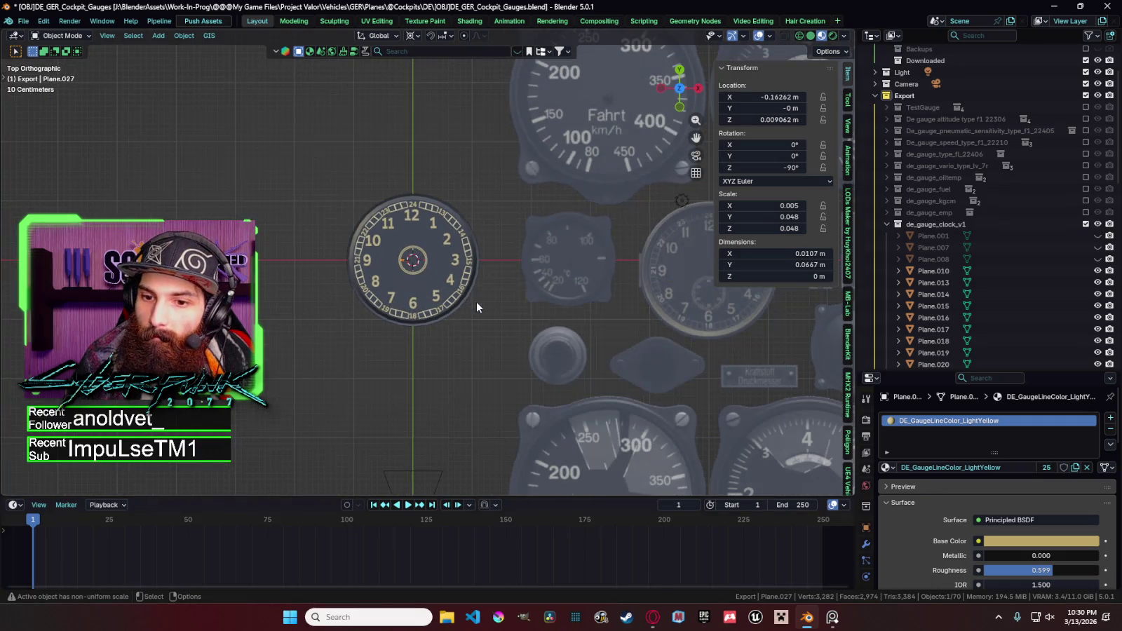
{"action": "scroll", "coordinate": [476, 303], "scroll_direction": "up", "scroll_amount": 2}
{"action": "scroll", "coordinate": [476, 303], "scroll_direction": "up", "scroll_amount": 2}
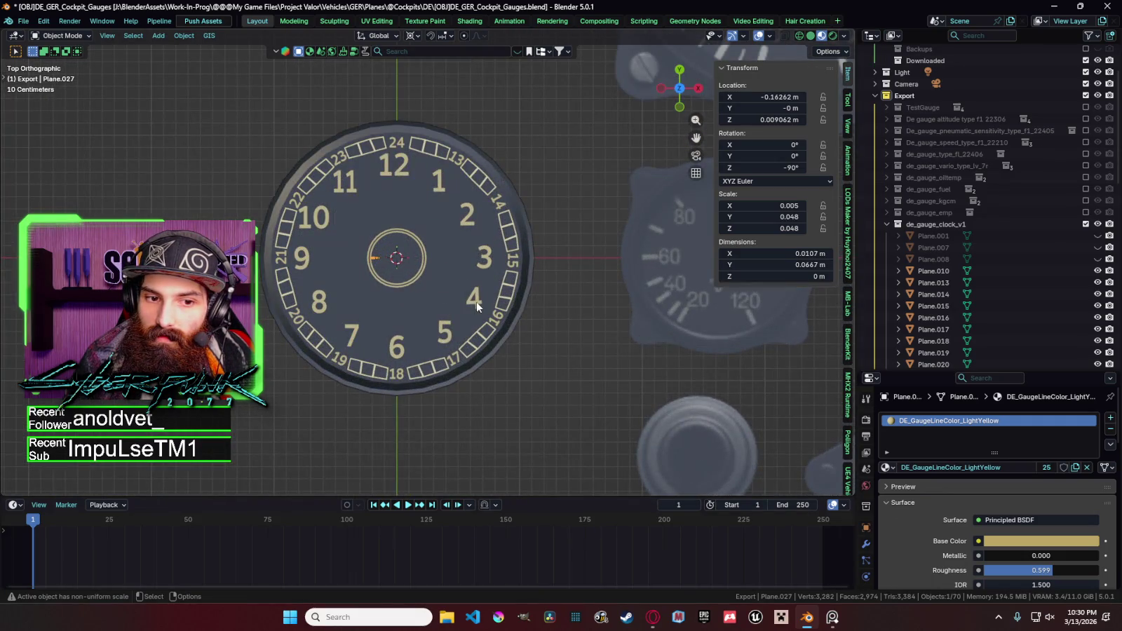
{"action": "left_click", "coordinate": [530, 314]}
{"action": "scroll", "coordinate": [533, 317], "scroll_direction": "down", "scroll_amount": 4}
{"action": "left_click", "coordinate": [534, 320]}
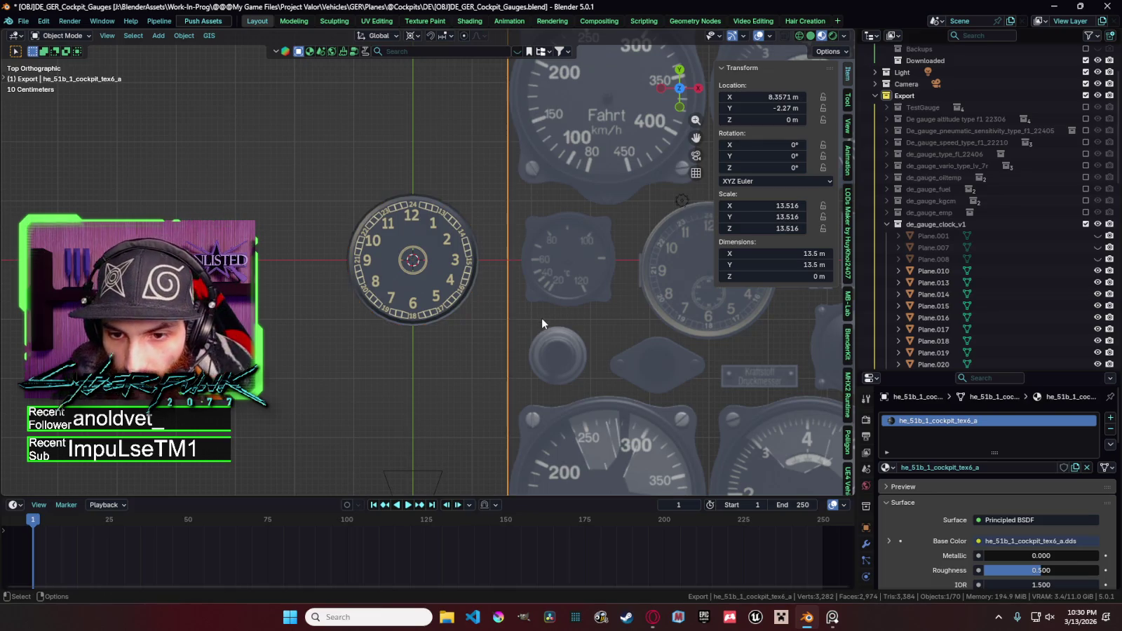
Duplicate the 12 numeral into the centre ring and scale it down to 0.9406.
{"action": "scroll", "coordinate": [395, 189], "scroll_direction": "up", "scroll_amount": 3}
{"action": "left_click", "coordinate": [396, 188]}
{"action": "key", "text": "shift+d"}
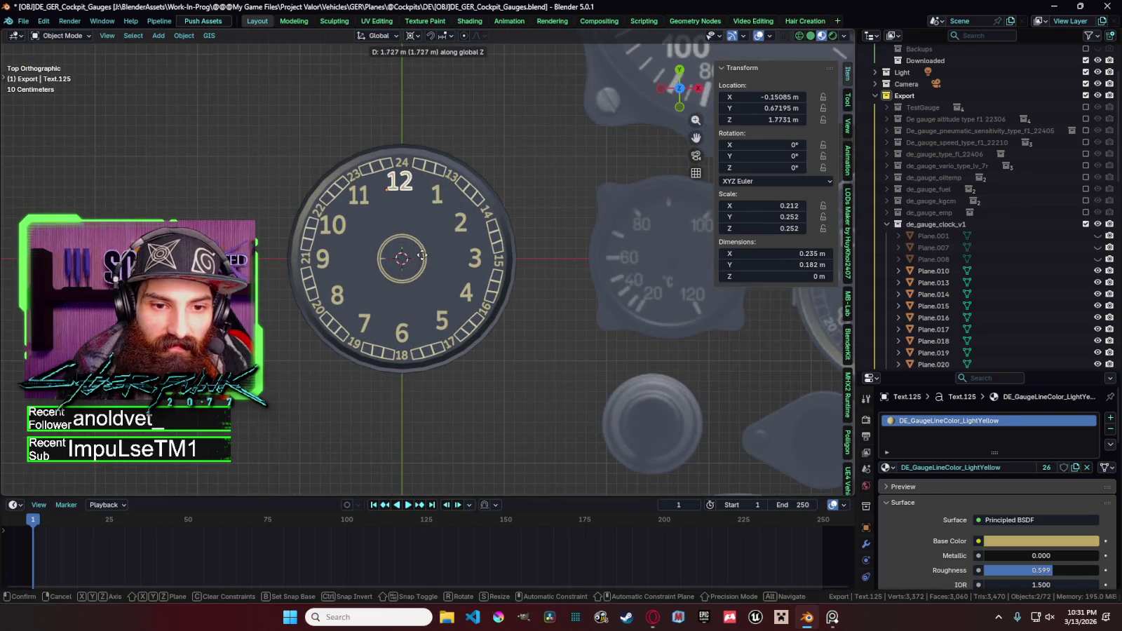
{"action": "key", "text": "y"}
{"action": "left_click", "coordinate": [434, 300]}
{"action": "key", "text": "s"}
{"action": "left_click", "coordinate": [436, 270]}
Hide the sidebar, pan to neighbouring gauges, and restore the two-object selection.
{"action": "key", "text": "n"}
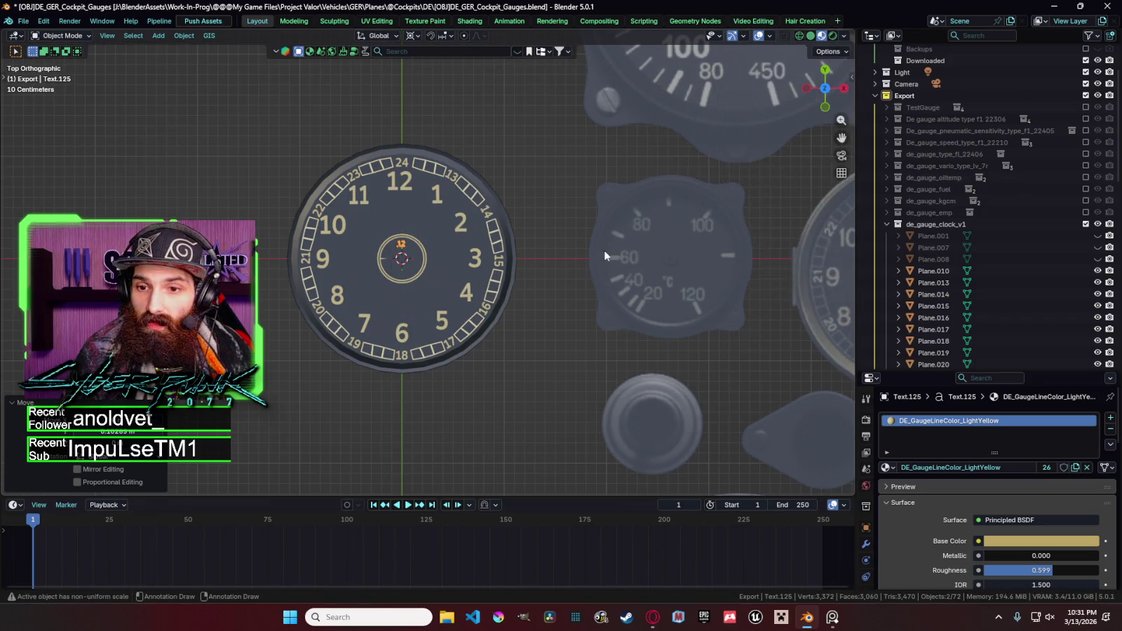
{"action": "middle_click_drag", "start_coordinate": [604, 250], "coordinate": [375, 271], "text": "shift"}
{"action": "key", "text": "Tab"}
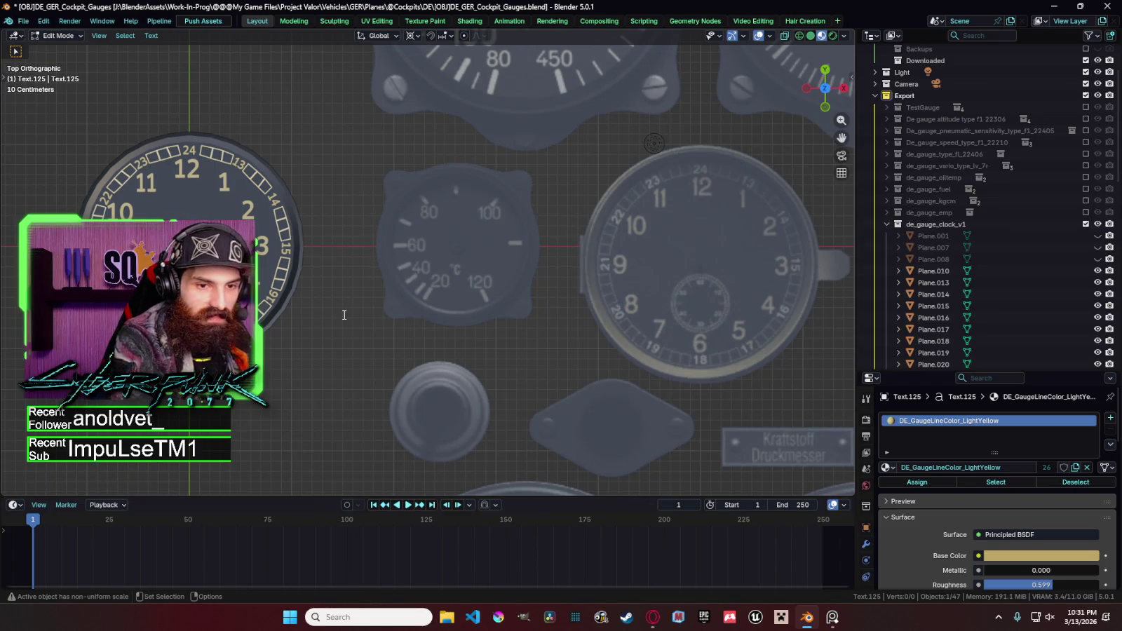
{"action": "key", "text": "Tab"}
{"action": "key", "text": "s"}
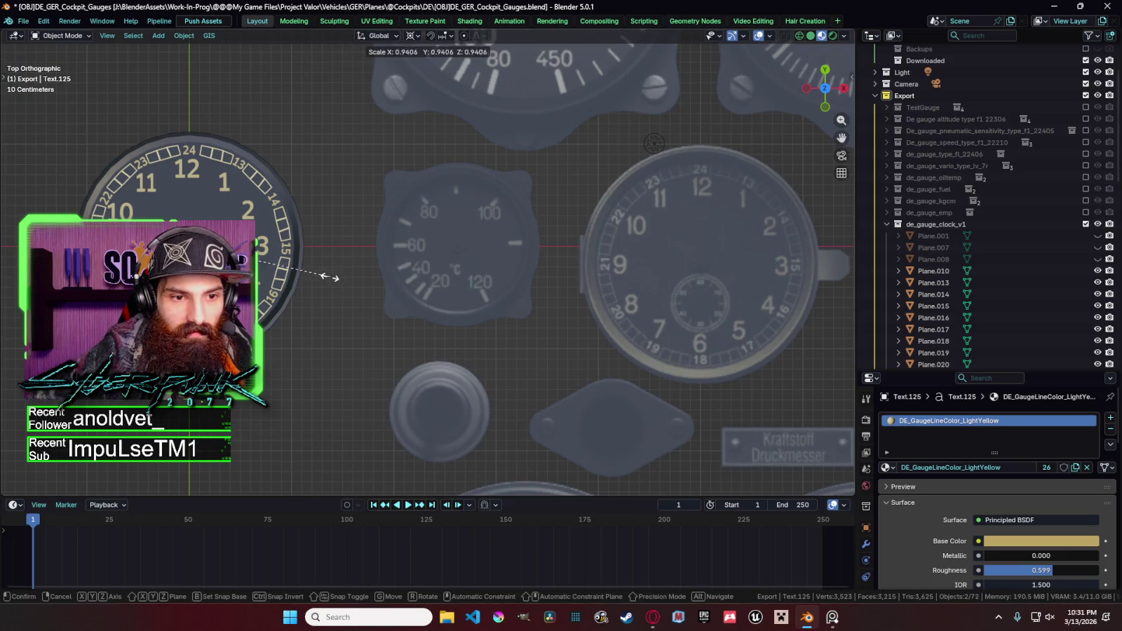
{"action": "key", "text": "g"}
{"action": "left_click", "coordinate": [282, 270]}
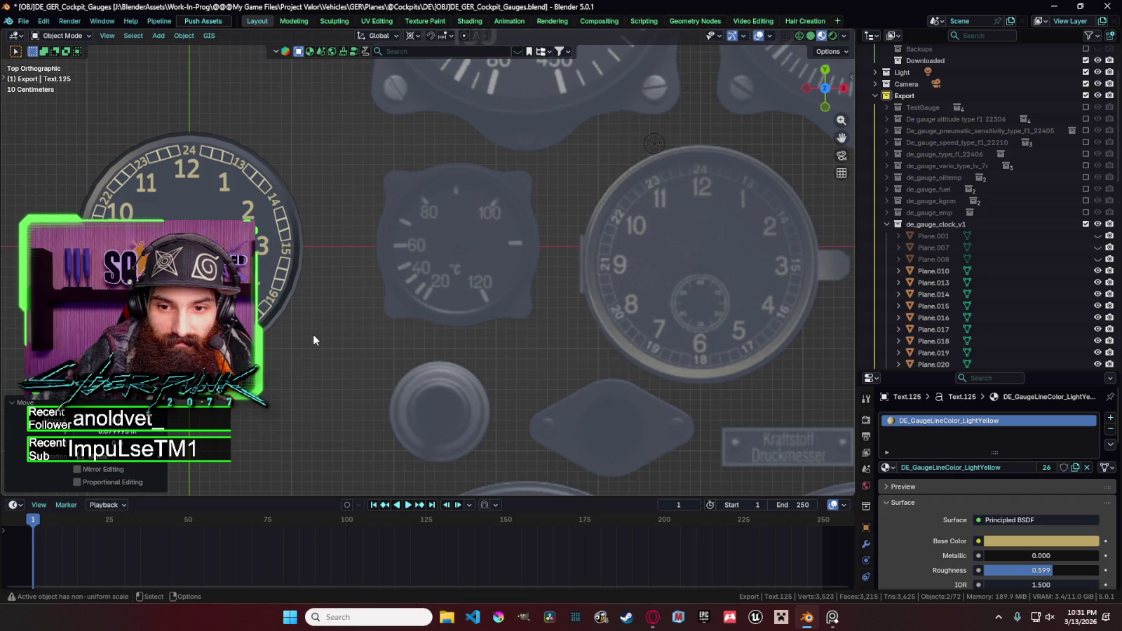
{"action": "key", "text": "alt+a"}
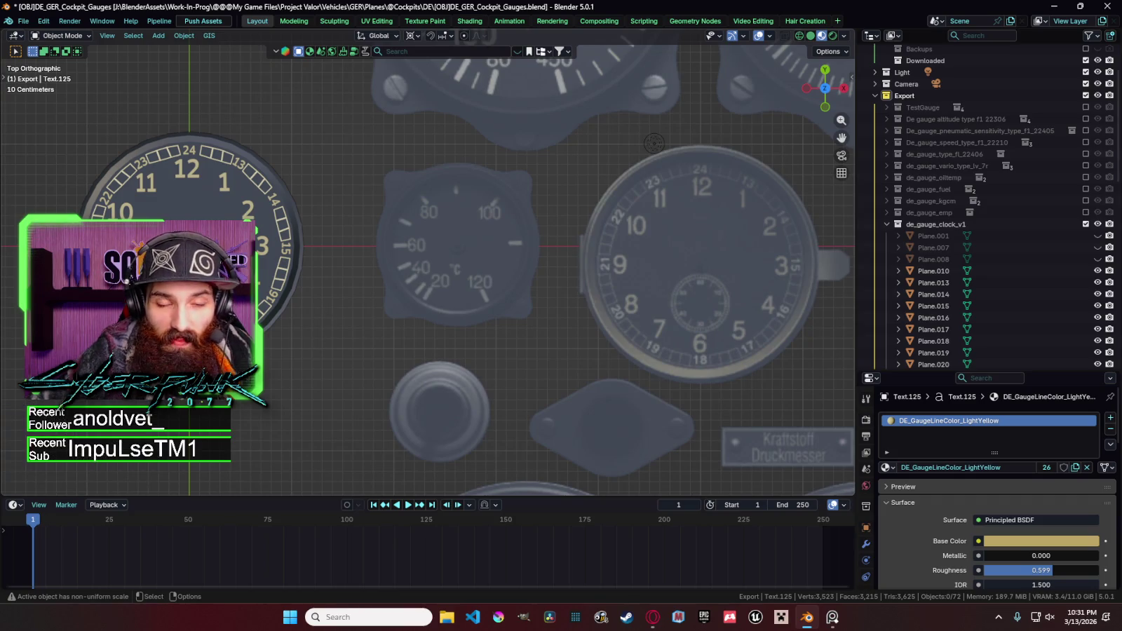
{"action": "key", "text": "ctrl+z"}
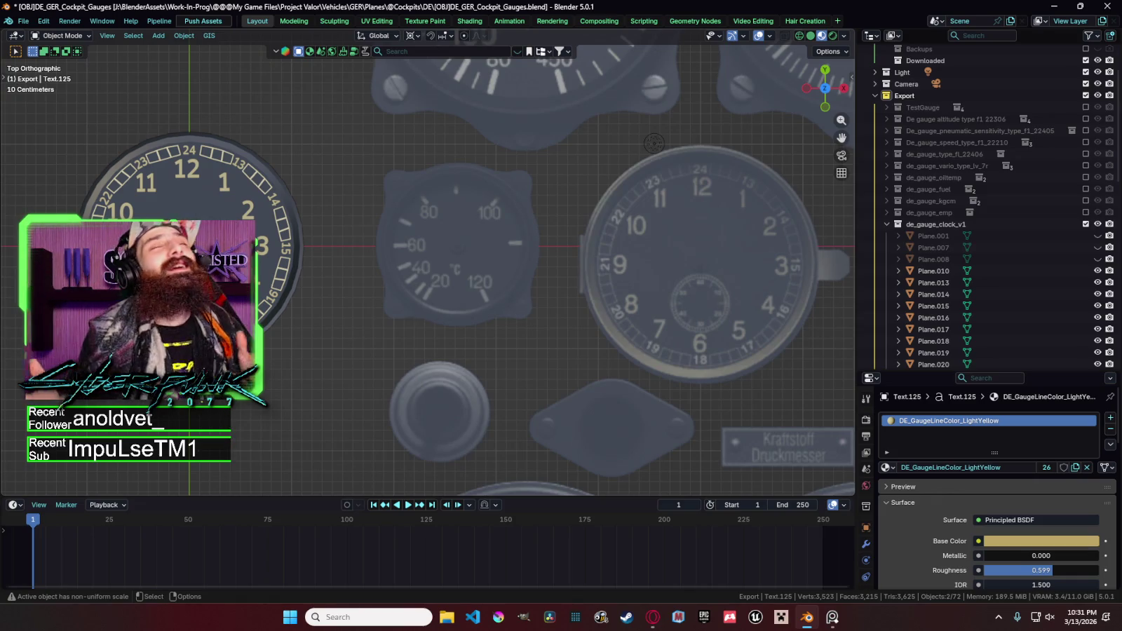
Enlarge the small centre numeral slightly.
{"action": "left_click", "coordinate": [303, 290]}
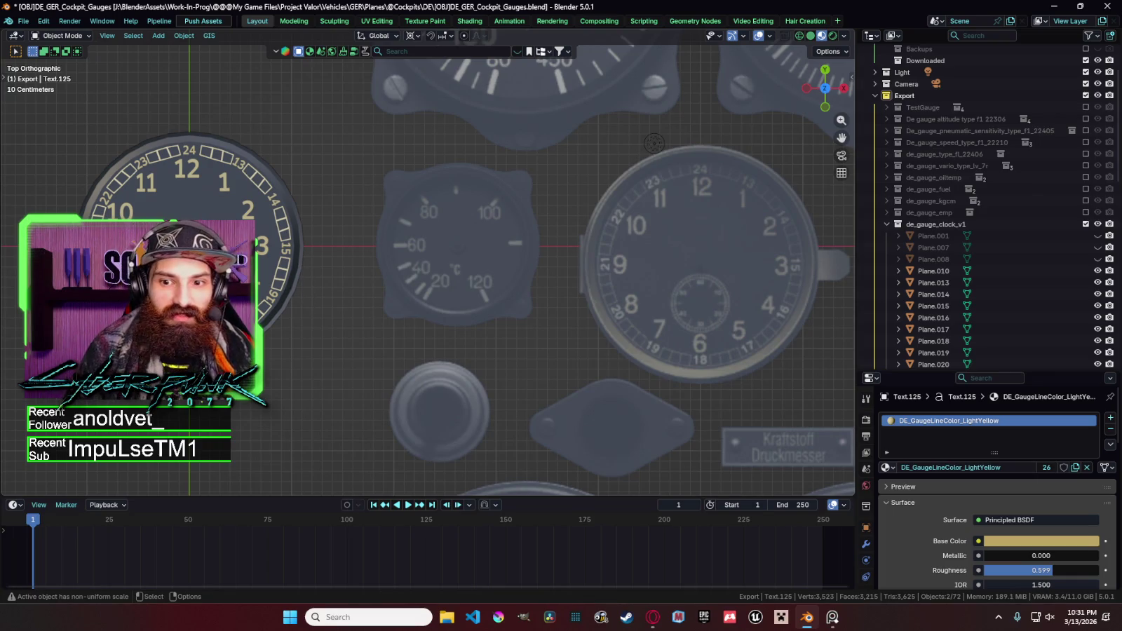
{"action": "scroll", "coordinate": [425, 273], "scroll_direction": "up", "scroll_amount": 3}
{"action": "scroll", "coordinate": [424, 273], "scroll_direction": "down", "scroll_amount": 2}
{"action": "key", "text": "s"}
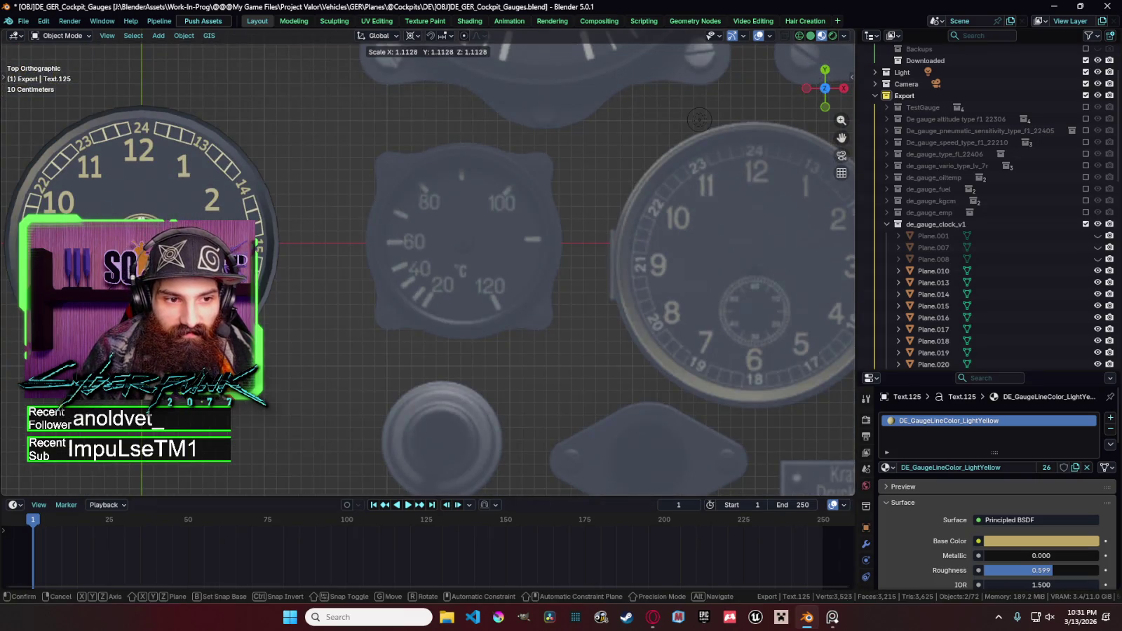
{"action": "key", "text": "Return"}
Duplicate the small numeral, move it down the sub-dial along Y, and change its digits.
{"action": "key", "text": "shift+d"}
{"action": "key", "text": "Return"}
{"action": "key", "text": "g"}
{"action": "key", "text": "y"}
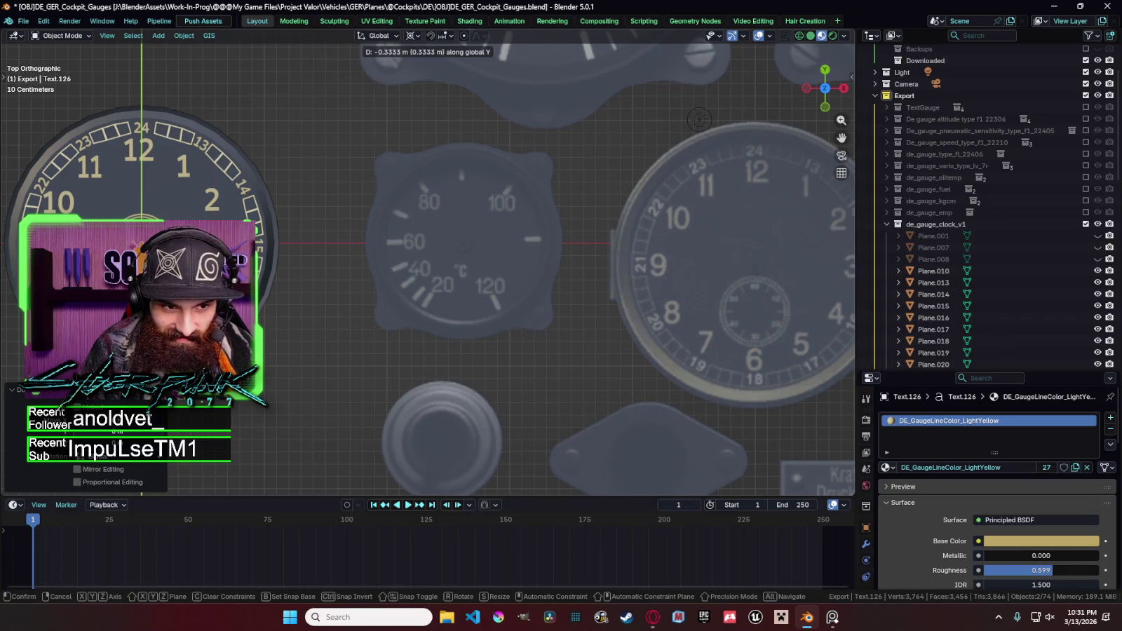
{"action": "key", "text": "Return"}
{"action": "key", "text": "Tab"}
{"action": "key", "text": "Left"}
{"action": "key", "text": "Tab"}
{"action": "key", "text": "g"}
{"action": "key", "text": "y"}
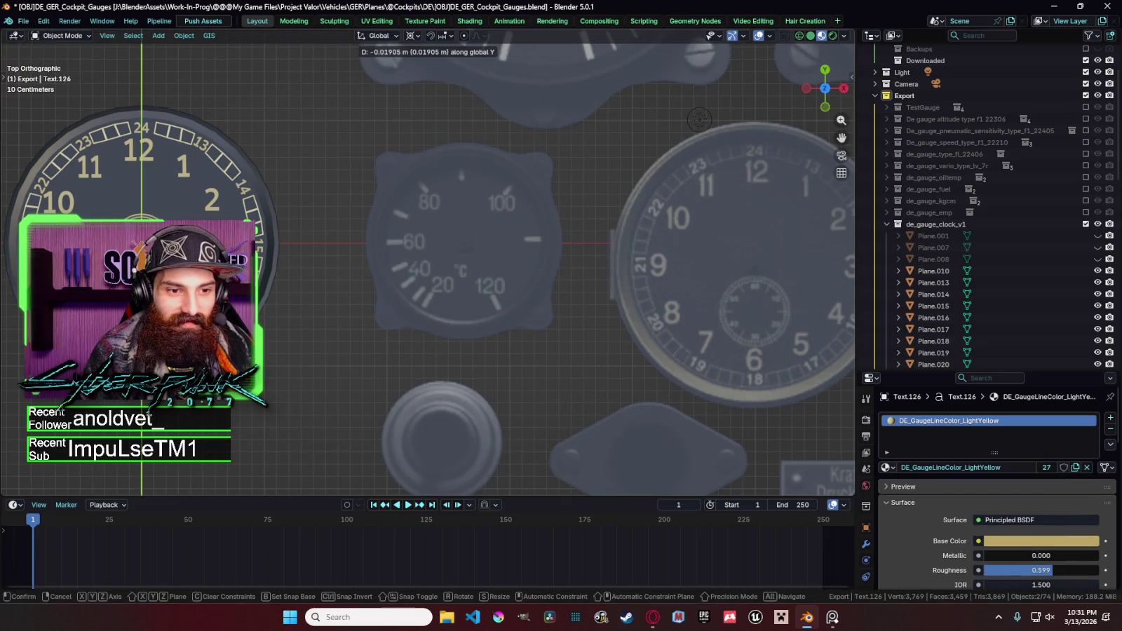
{"action": "key", "text": "Return"}
Add another numeral copy placed sideways along X with new digits.
{"action": "key", "text": "shift+d"}
{"action": "key", "text": "y"}
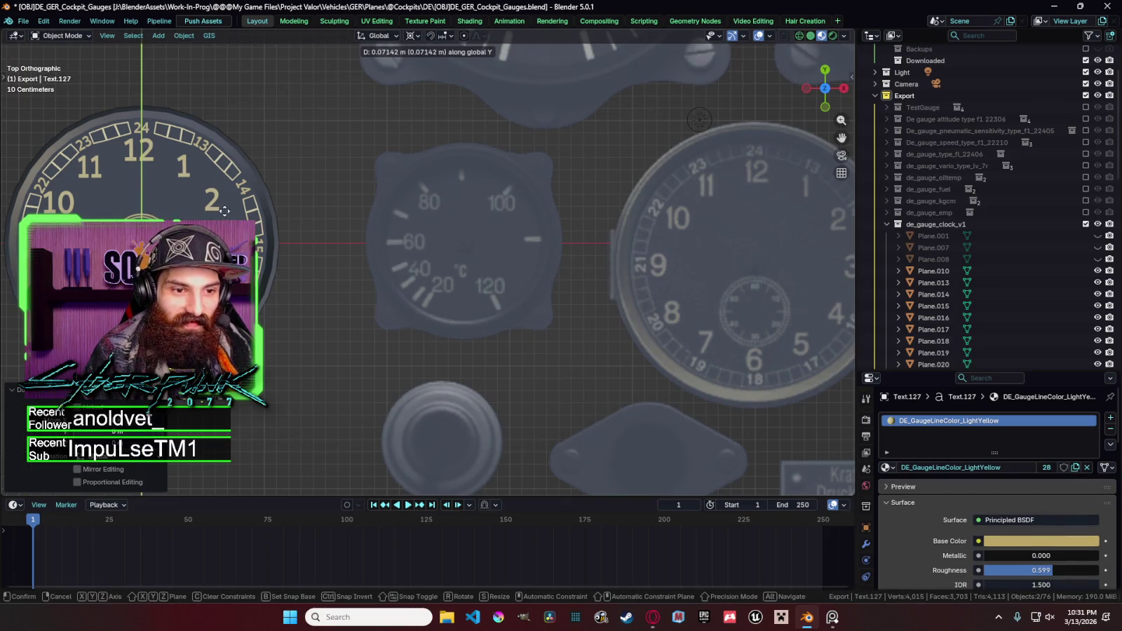
{"action": "key", "text": "Return"}
{"action": "key", "text": "g"}
{"action": "key", "text": "x"}
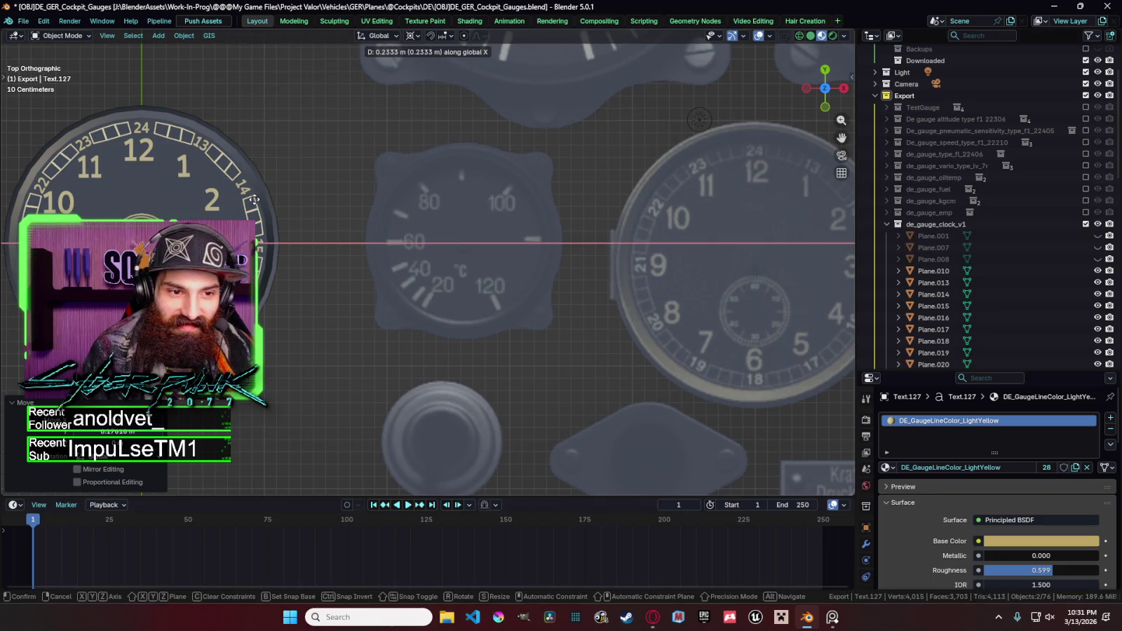
{"action": "key", "text": "Return"}
{"action": "key", "text": "Tab"}
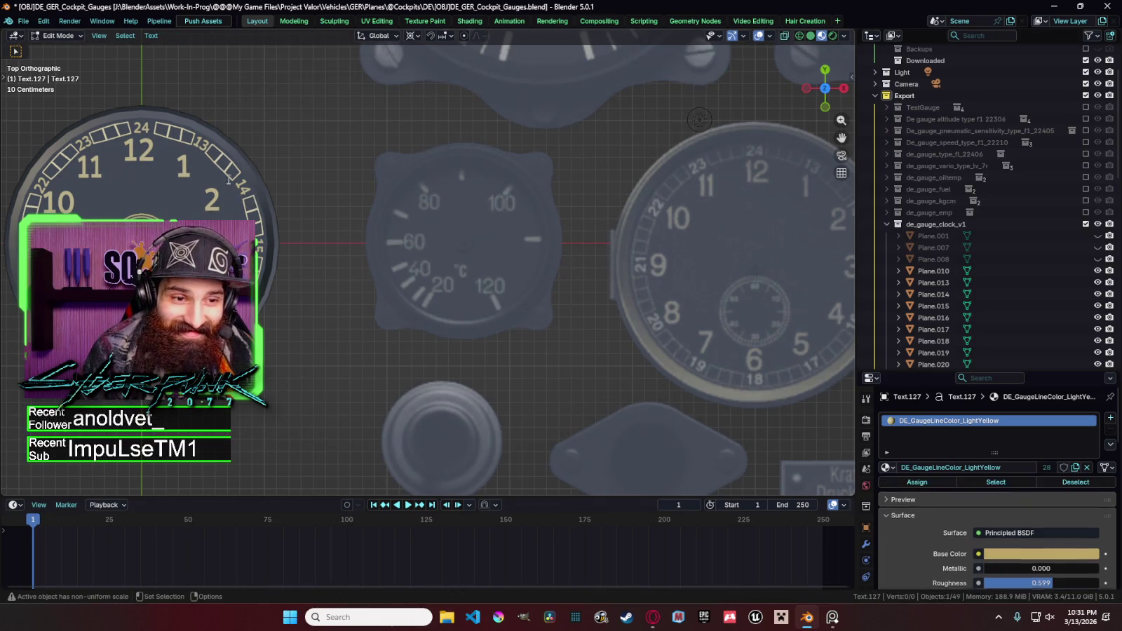
{"action": "key", "text": "Tab"}
{"action": "key", "text": "g"}
{"action": "key", "text": "y"}
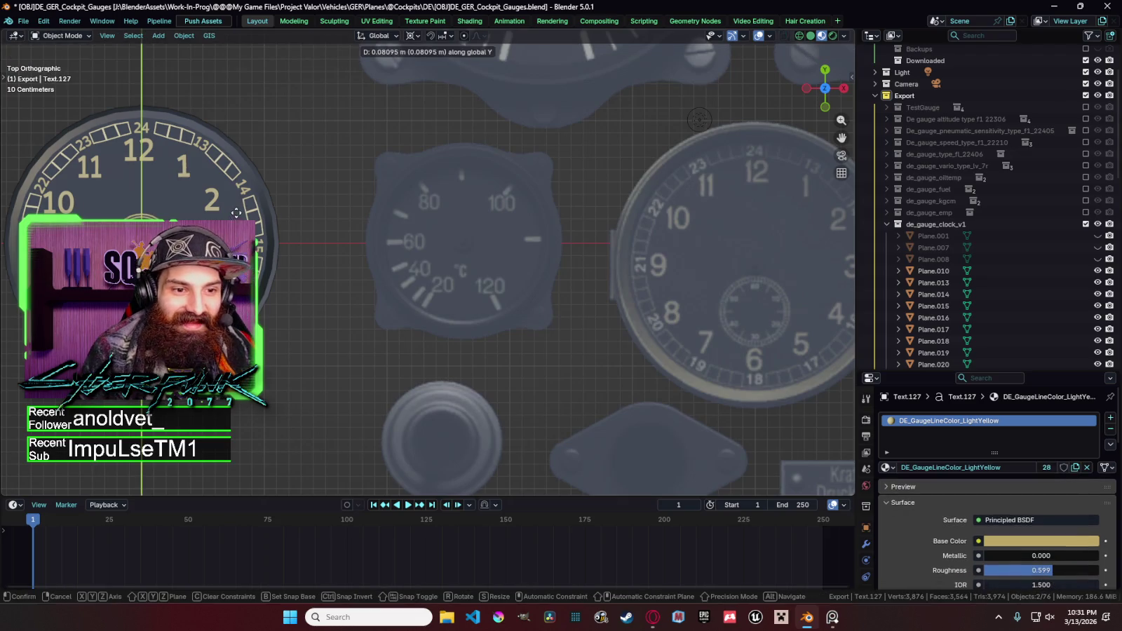
{"action": "key", "text": "Return"}
Add a final copy Text.128 moved about 0.19 m along Y with edited digits.
{"action": "key", "text": "shift+d"}
{"action": "key", "text": "z"}
{"action": "key", "text": "y"}
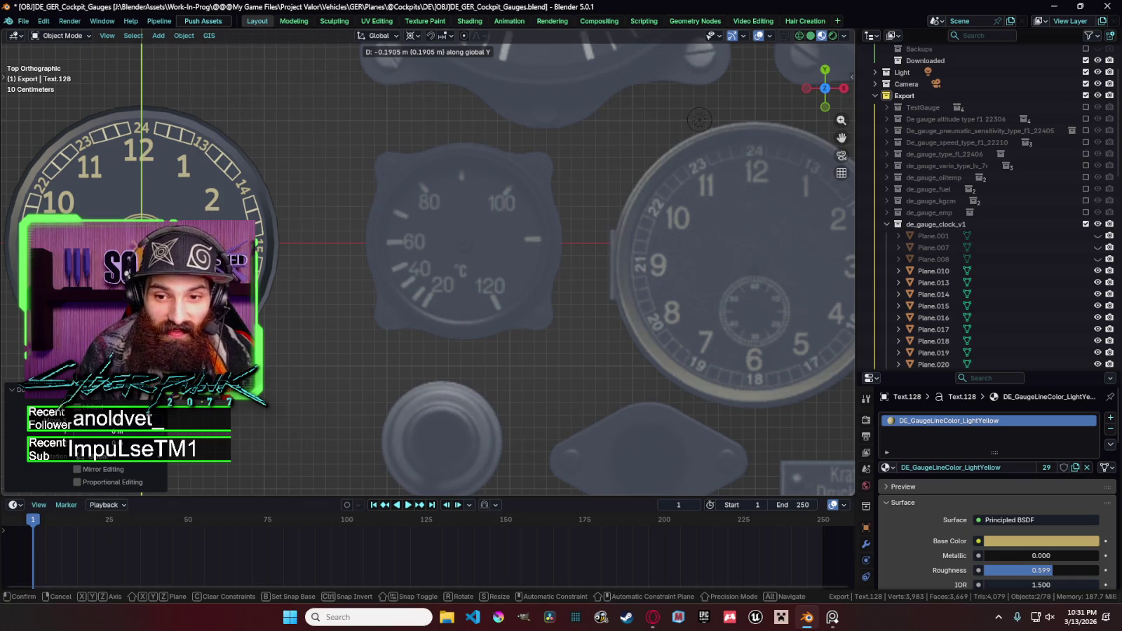
{"action": "key", "text": "Return"}
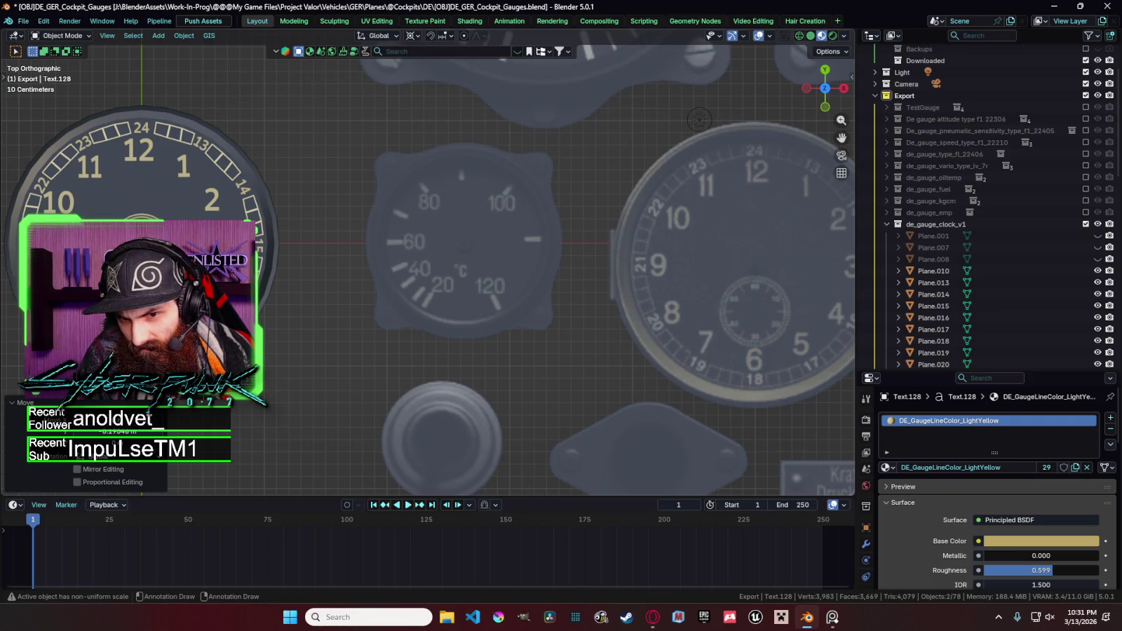
{"action": "key", "text": "Tab"}
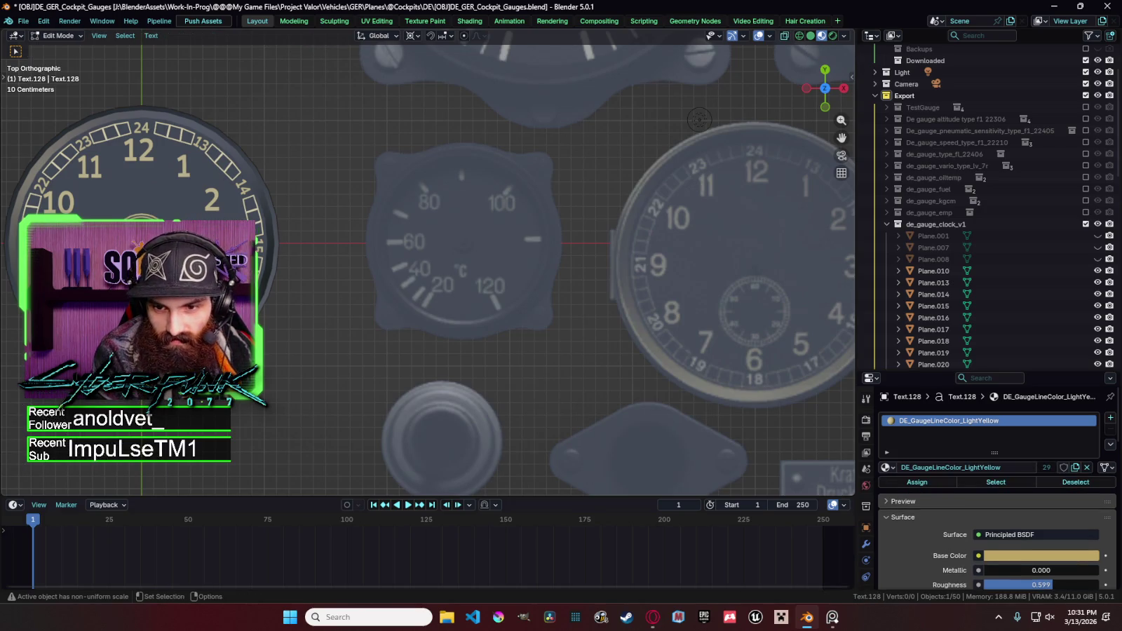
{"action": "key", "text": "Tab"}
{"action": "key", "text": "KP_Decimal"}
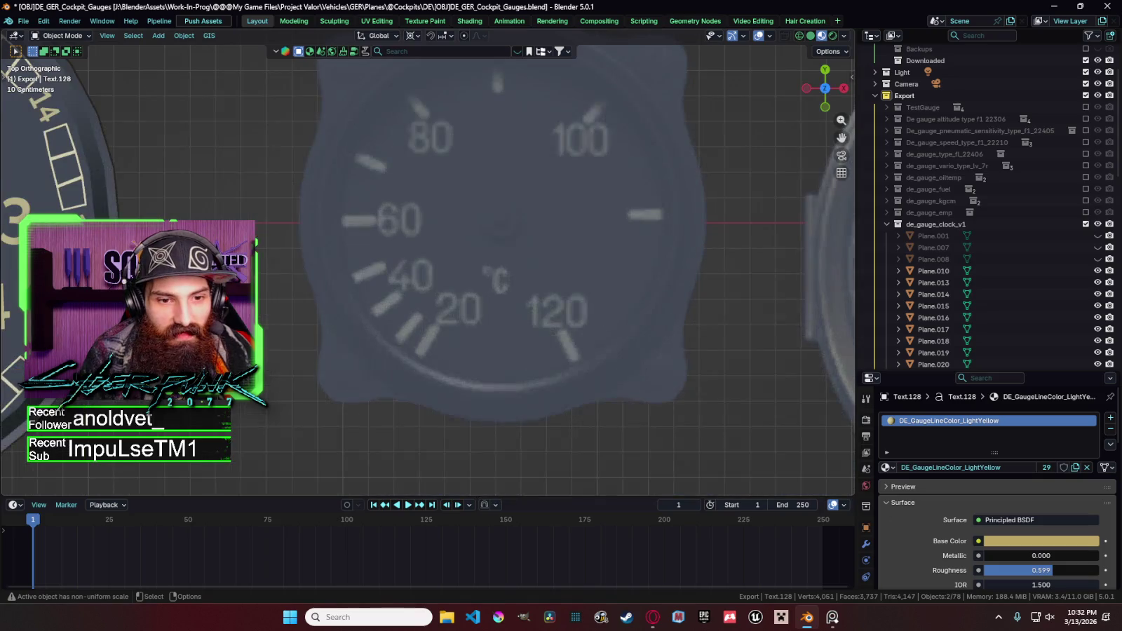
Zoom and pan to inspect the clock gauge's sub-dial up close.
{"action": "scroll", "coordinate": [731, 324], "scroll_direction": "down", "scroll_amount": 2}
{"action": "scroll", "coordinate": [731, 323], "scroll_direction": "down", "scroll_amount": 2}
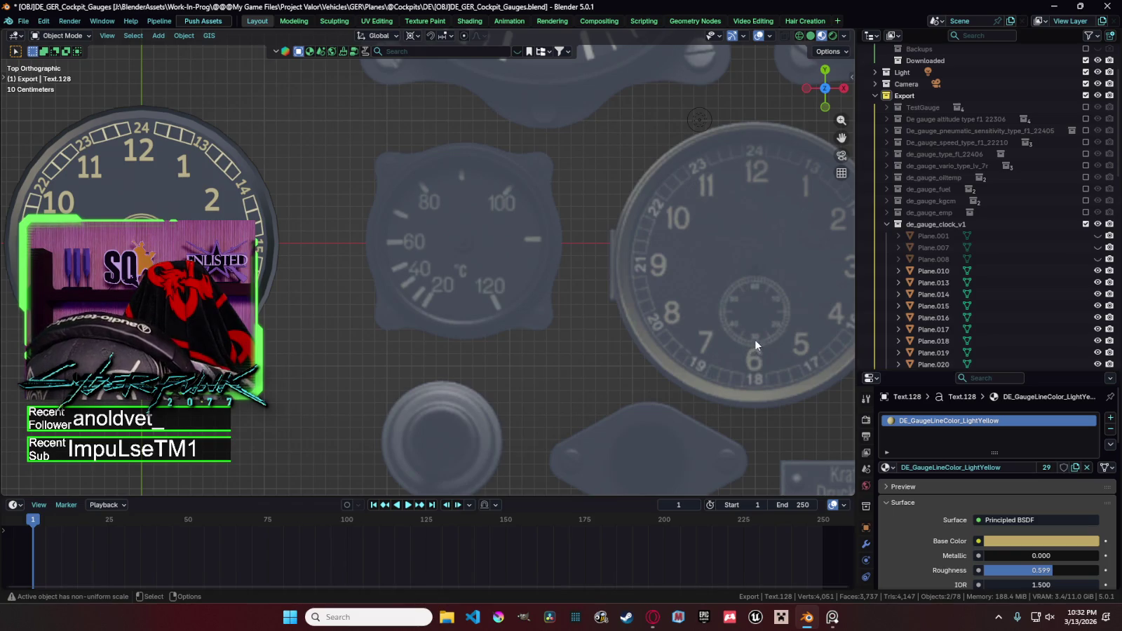
{"action": "scroll", "coordinate": [799, 357], "scroll_direction": "up", "scroll_amount": 1}
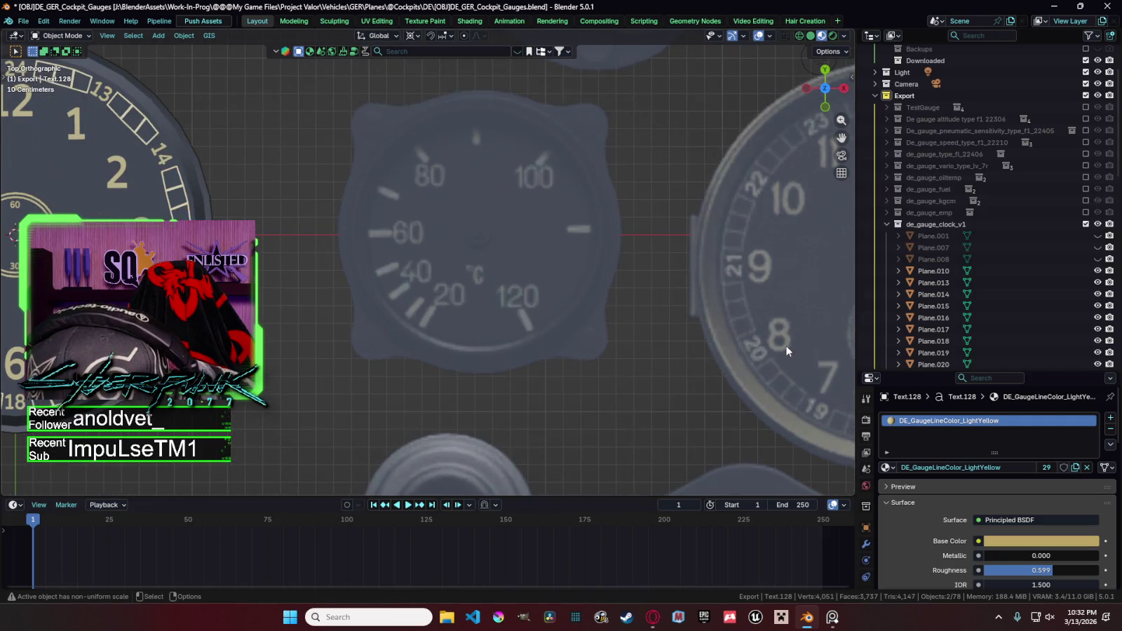
{"action": "scroll", "coordinate": [782, 347], "scroll_direction": "down", "scroll_amount": 1}
{"action": "scroll", "coordinate": [782, 347], "scroll_direction": "up", "scroll_amount": 2}
{"action": "middle_click_drag", "start_coordinate": [782, 347], "coordinate": [522, 338], "text": "shift"}
{"action": "scroll", "coordinate": [522, 338], "scroll_direction": "up", "scroll_amount": 2}
{"action": "scroll", "coordinate": [523, 338], "scroll_direction": "down", "scroll_amount": 1}
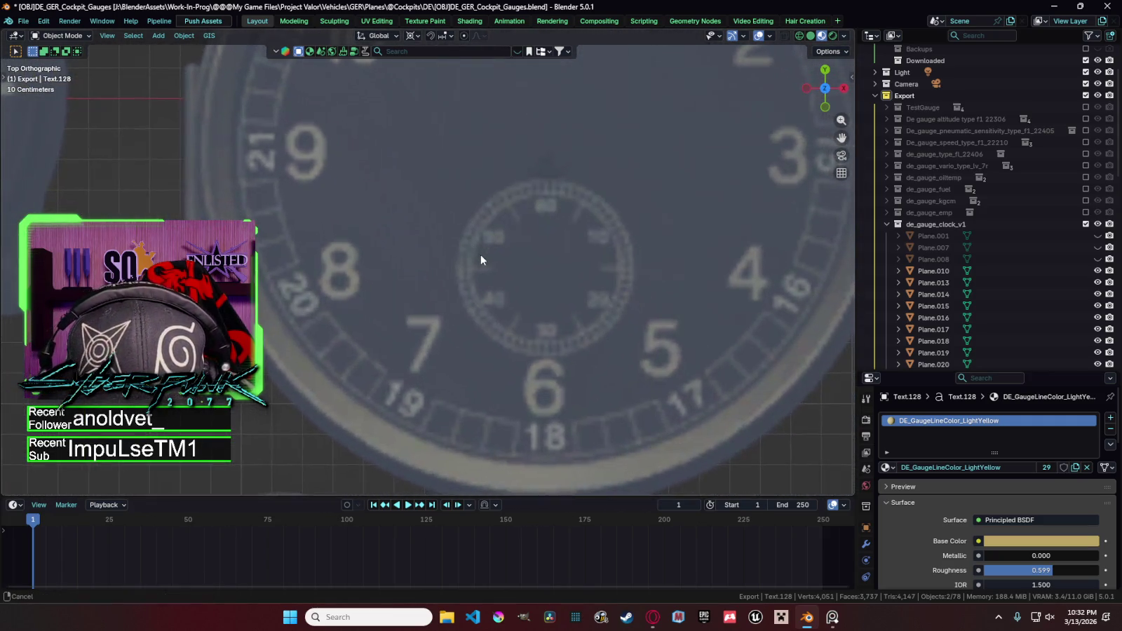
{"action": "scroll", "coordinate": [480, 254], "scroll_direction": "down", "scroll_amount": 1}
{"action": "scroll", "coordinate": [594, 292], "scroll_direction": "down", "scroll_amount": 1}
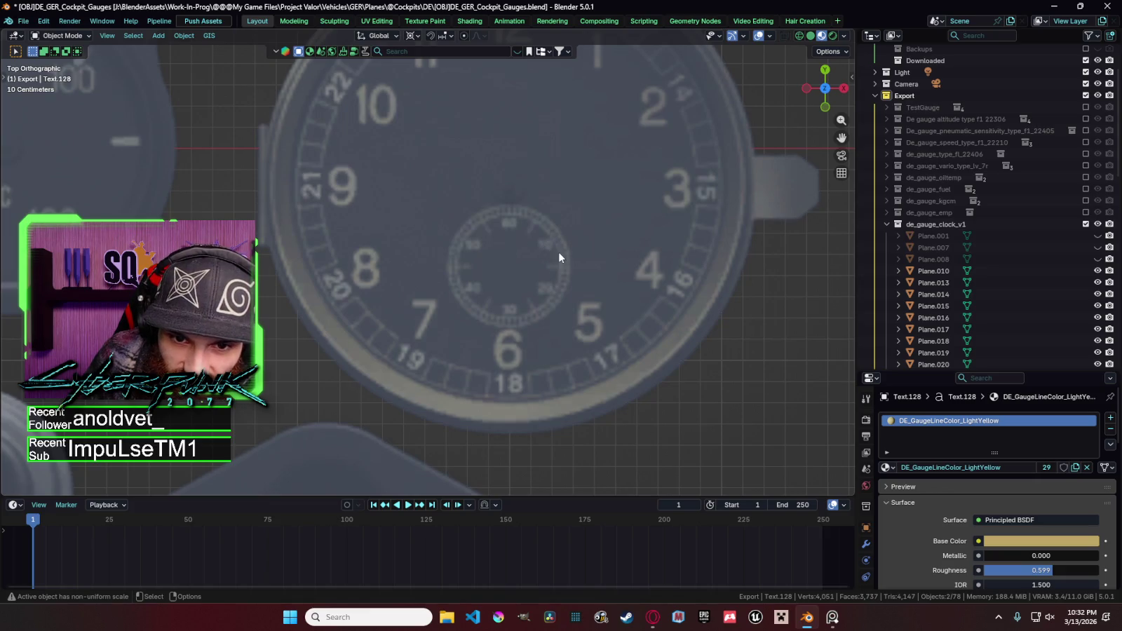
Zoom out and pan over to the new yellow-numeral clock gauge.
{"action": "scroll", "coordinate": [546, 254], "scroll_direction": "down", "scroll_amount": 2}
{"action": "scroll", "coordinate": [551, 259], "scroll_direction": "down", "scroll_amount": 1}
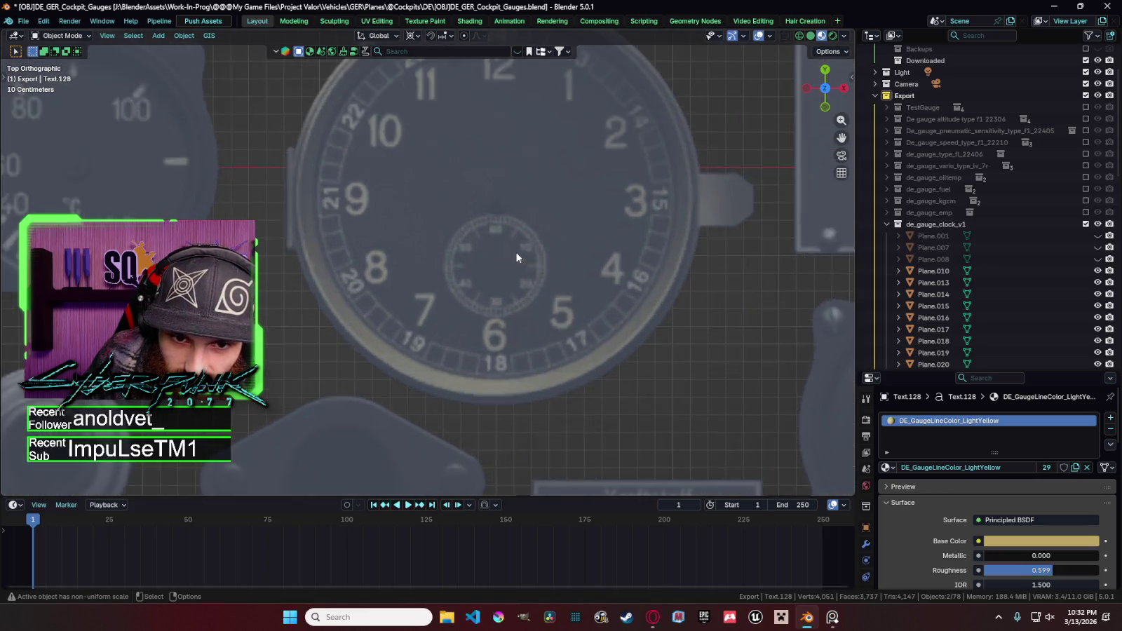
{"action": "scroll", "coordinate": [519, 256], "scroll_direction": "down", "scroll_amount": 1}
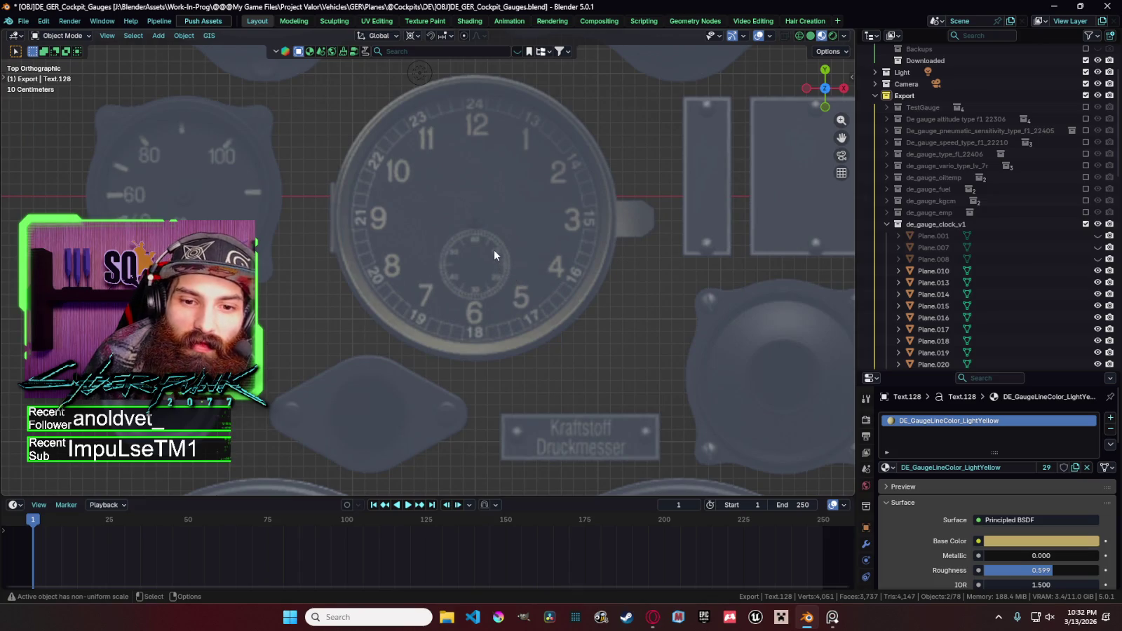
{"action": "scroll", "coordinate": [533, 267], "scroll_direction": "up", "scroll_amount": 5}
{"action": "scroll", "coordinate": [624, 263], "scroll_direction": "down", "scroll_amount": 7}
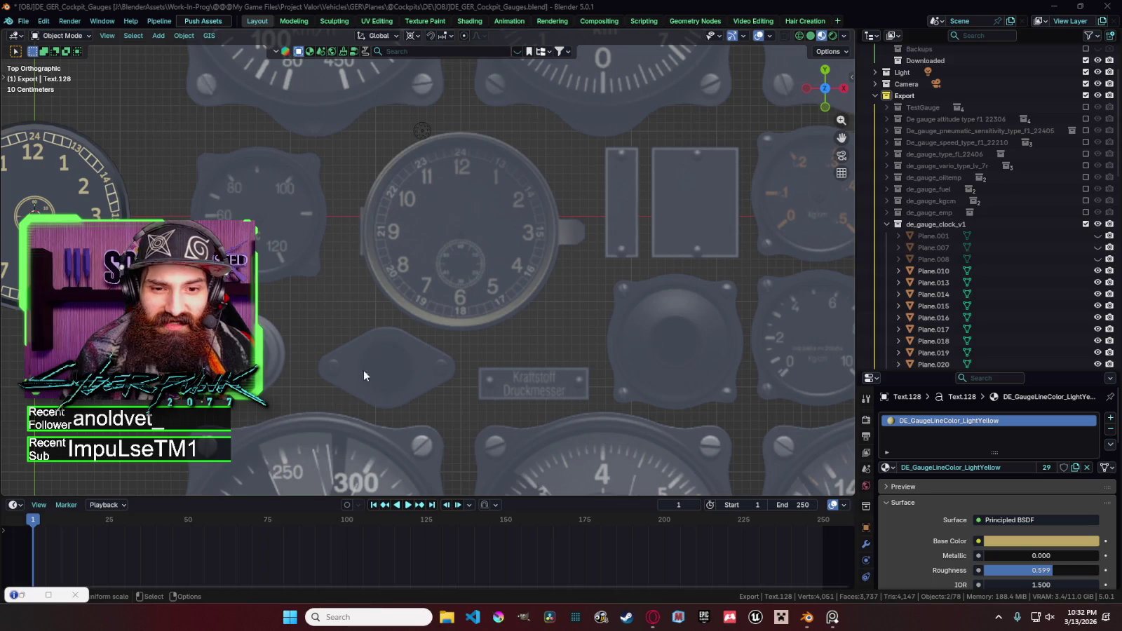
{"action": "middle_click_drag", "start_coordinate": [283, 347], "coordinate": [470, 379], "text": "shift"}
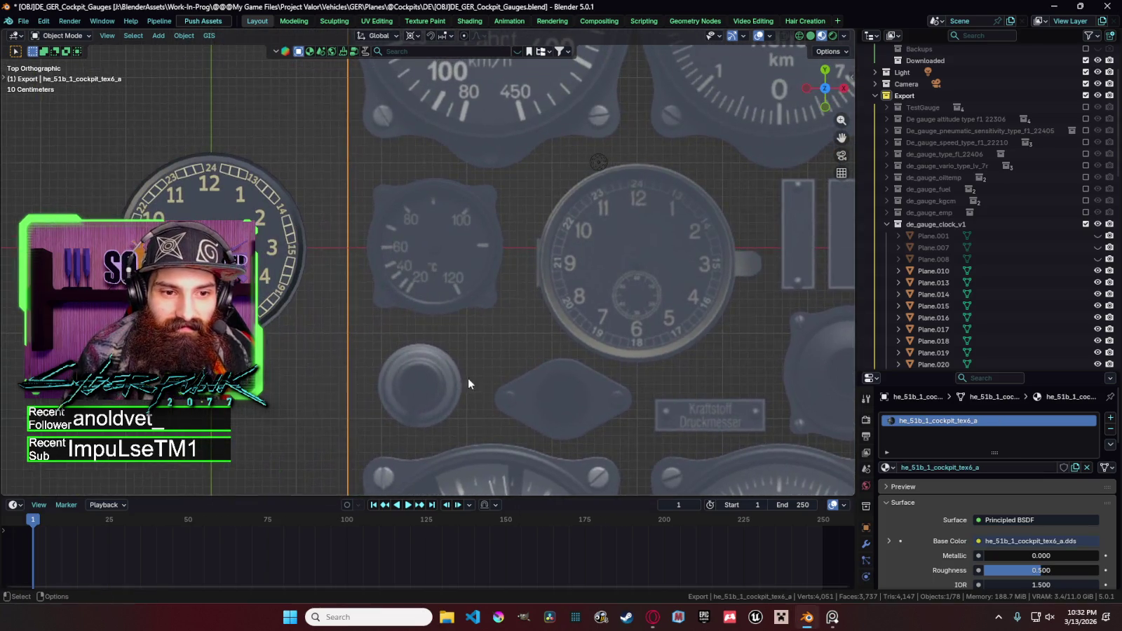
Duplicate the four small numerals along X onto the new clock and edit their text.
{"action": "left_click", "coordinate": [238, 315]}
{"action": "key", "text": "ctrl+z"}
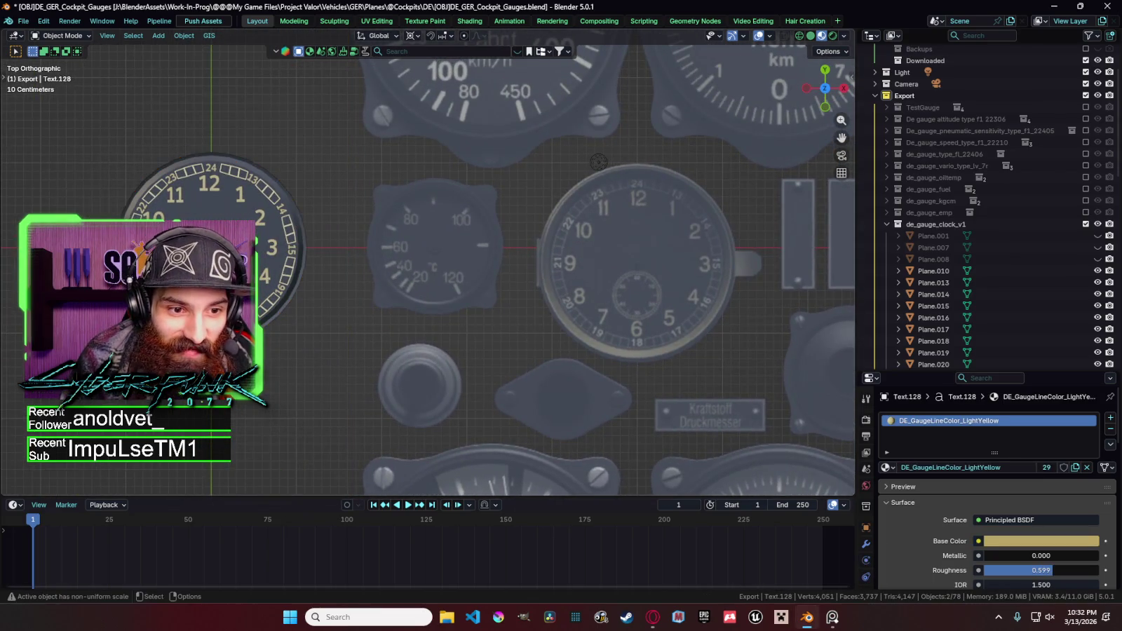
{"action": "key", "text": "shift+d"}
{"action": "key", "text": "x"}
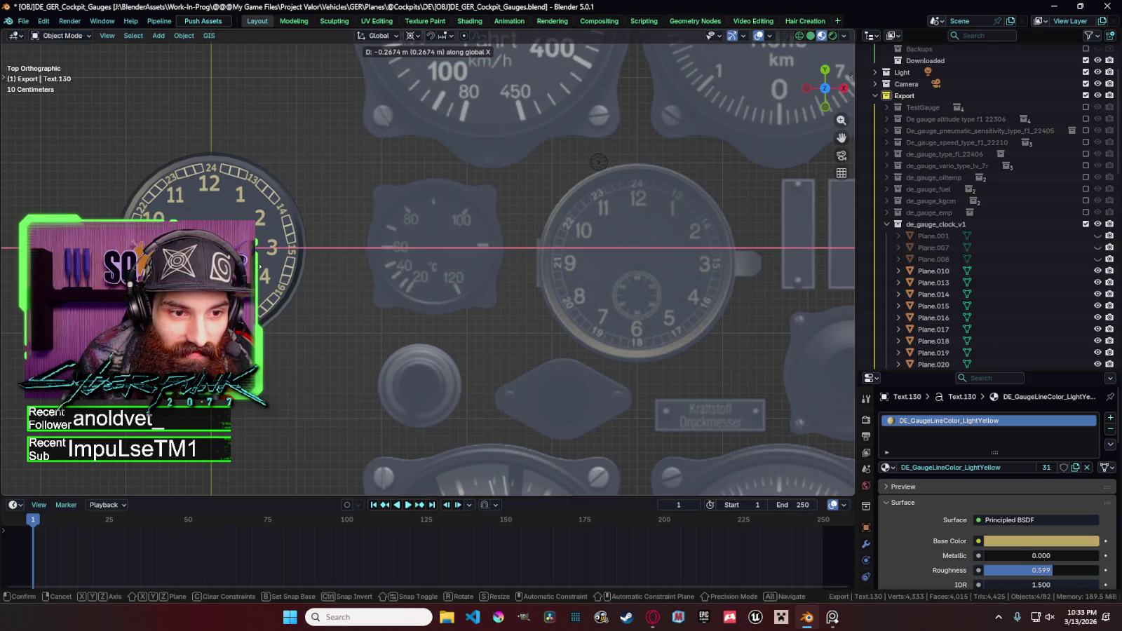
{"action": "key", "text": "Return"}
{"action": "key", "text": "Tab"}
{"action": "scroll", "coordinate": [427, 269], "scroll_direction": "up", "scroll_amount": 2}
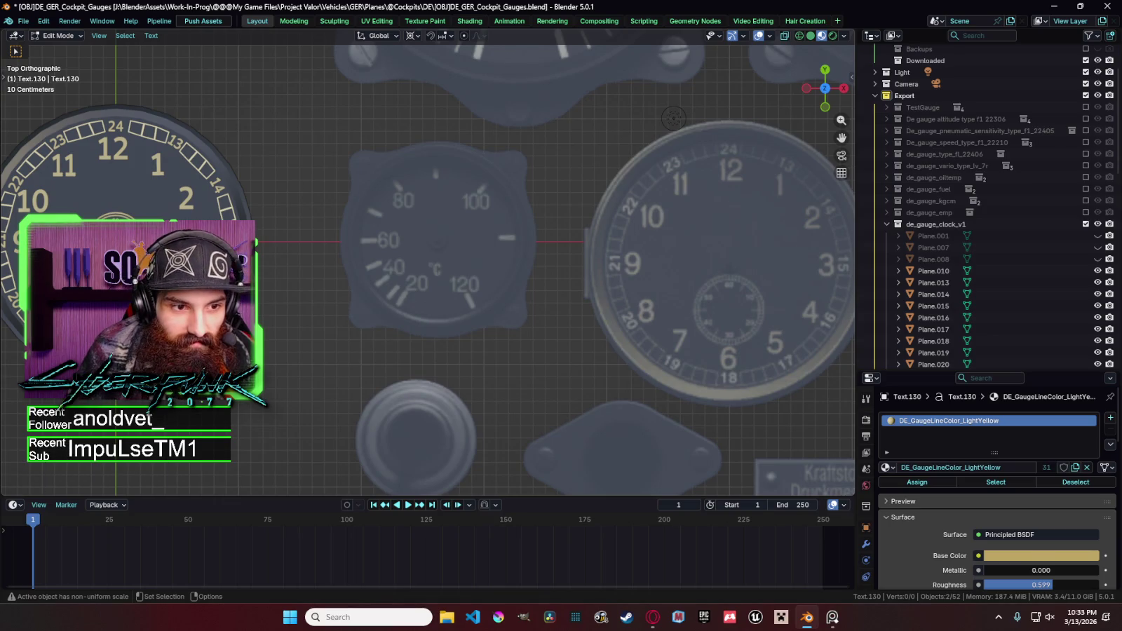
{"action": "key", "text": "Tab"}
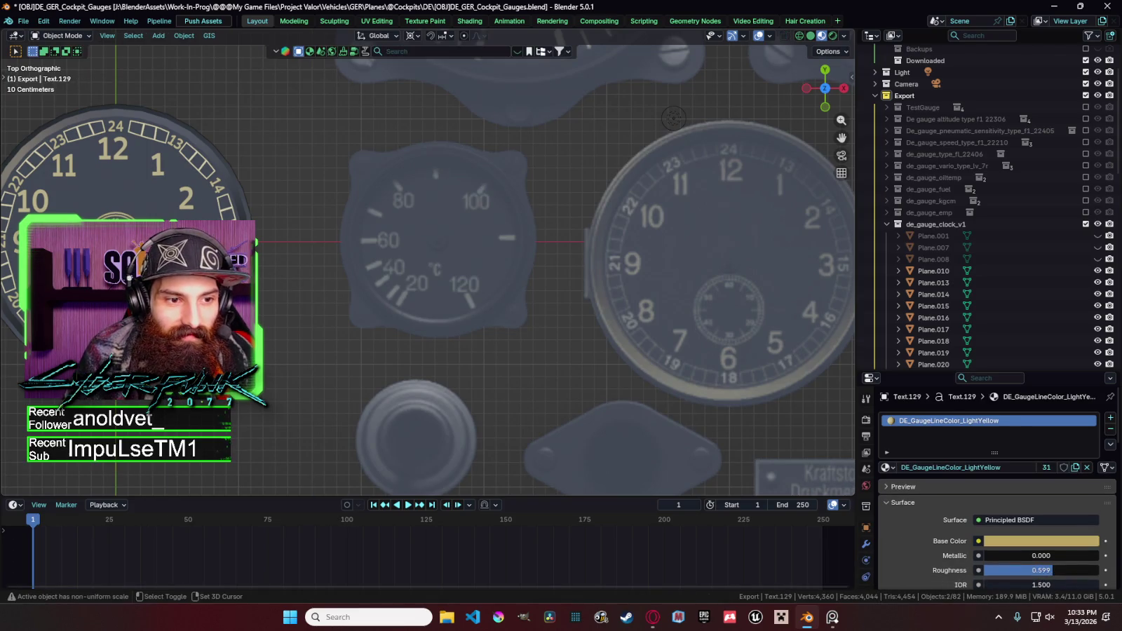
Duplicate tick marks rotated -150° and -65° about Z around the sub-dial.
{"action": "key", "text": "shift+d"}
{"action": "type", "text": "rz-150"}
{"action": "key", "text": "Return"}
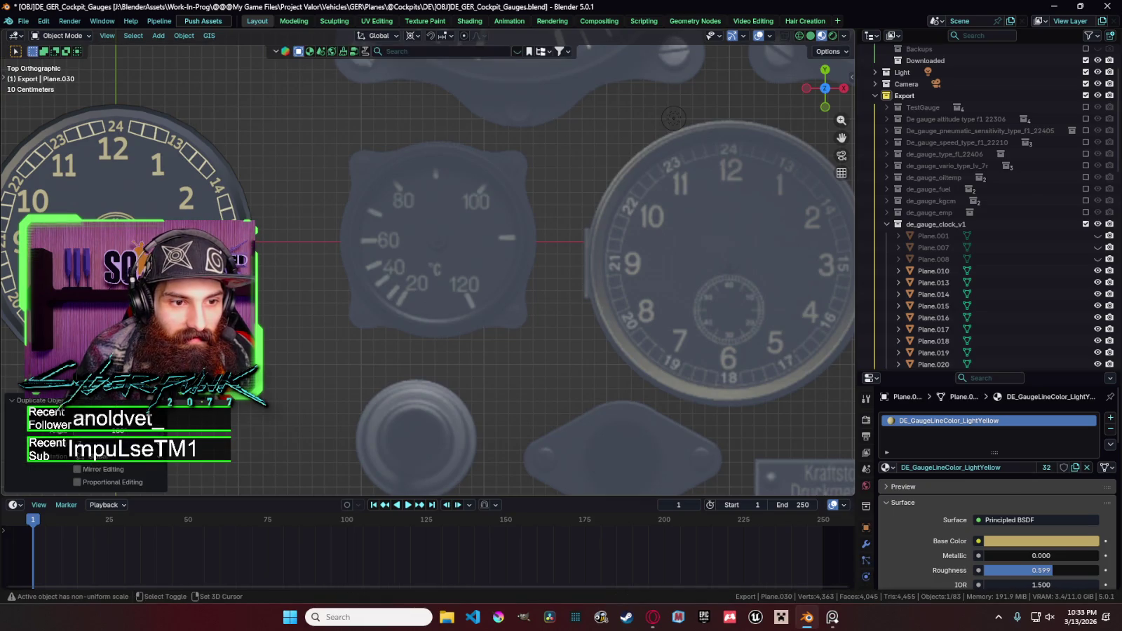
{"action": "key", "text": "shift+d"}
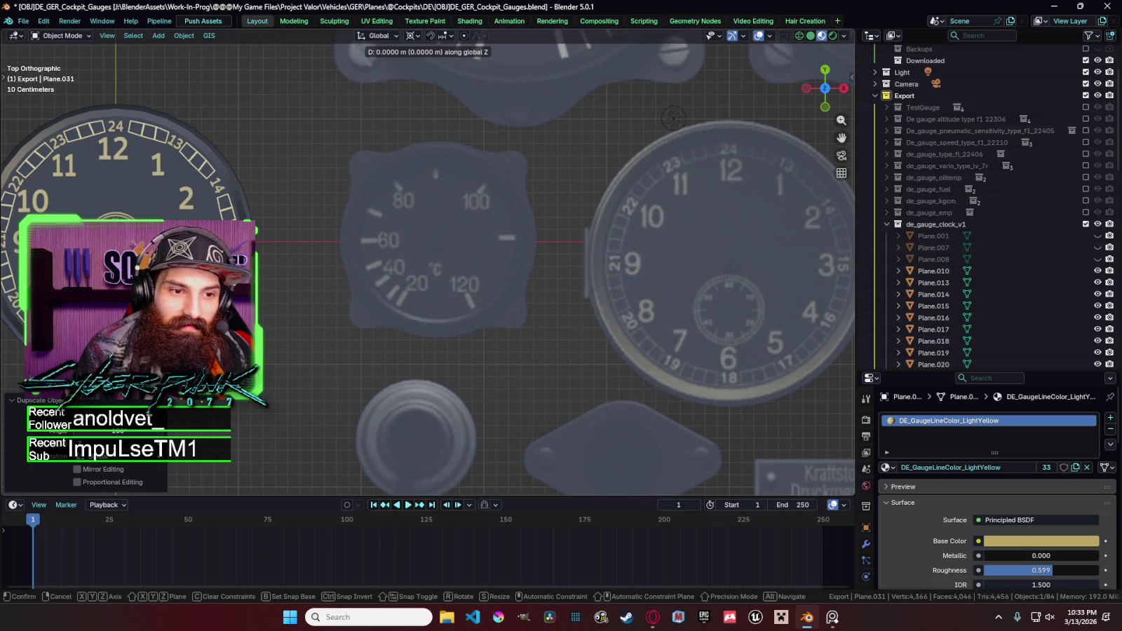
{"action": "key", "text": "Escape"}
{"action": "type", "text": "rz-55"}
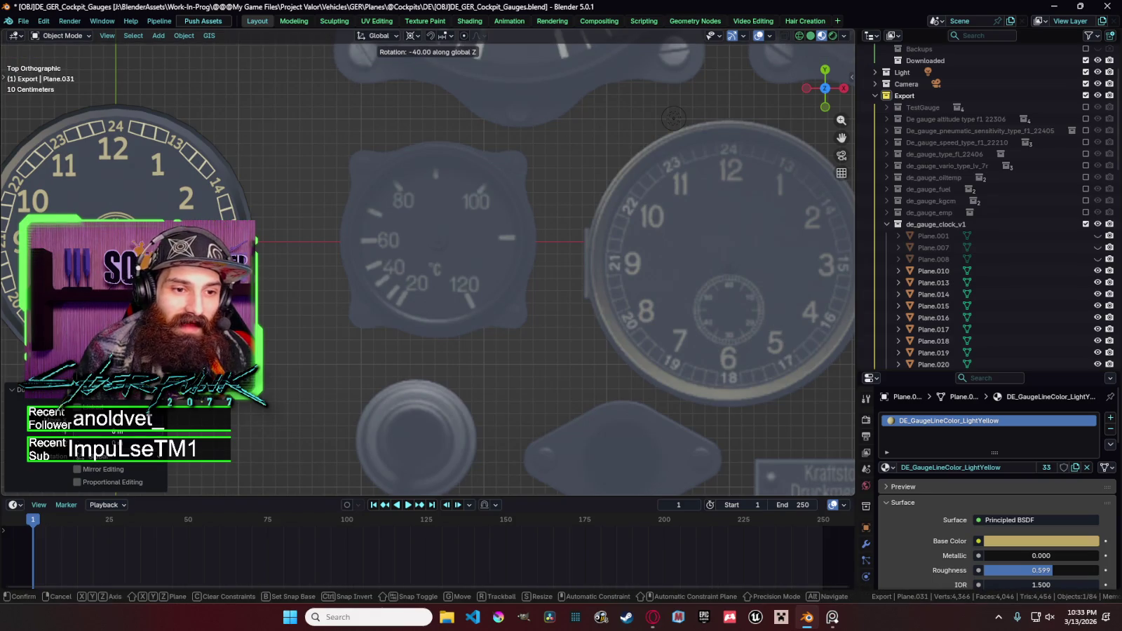
{"action": "key", "text": "BackSpace"}
{"action": "key", "text": "BackSpace"}
{"action": "type", "text": "65"}
{"action": "key", "text": "Return"}
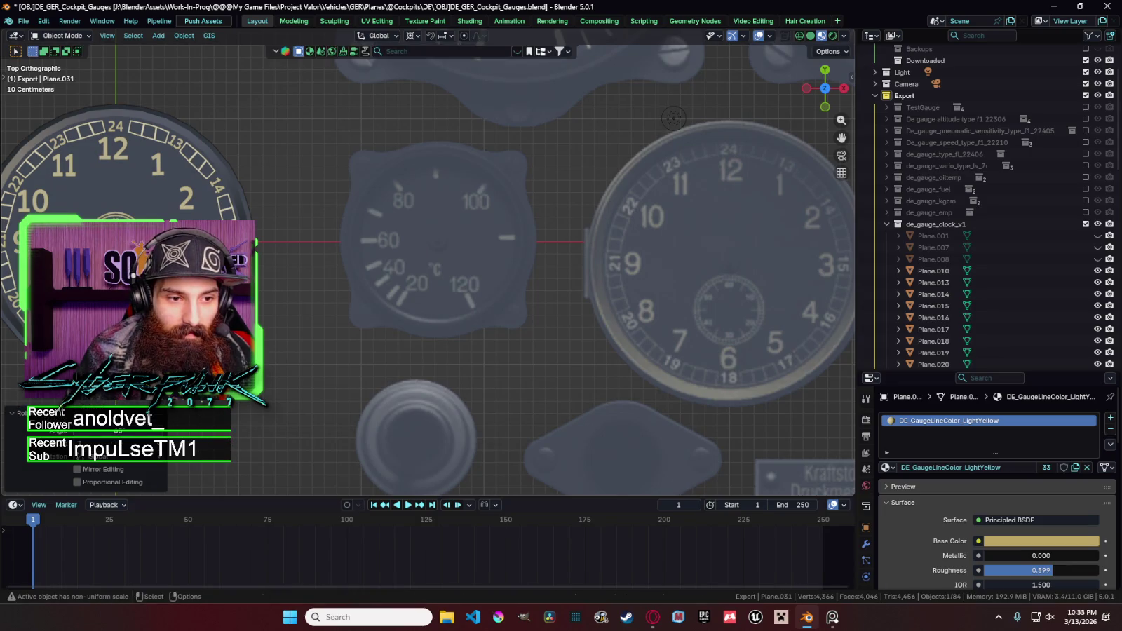
Add another tick rotated -50°, then paste two ticks rotated 80° about Z.
{"action": "key", "text": "shift+d"}
{"action": "key", "text": "z"}
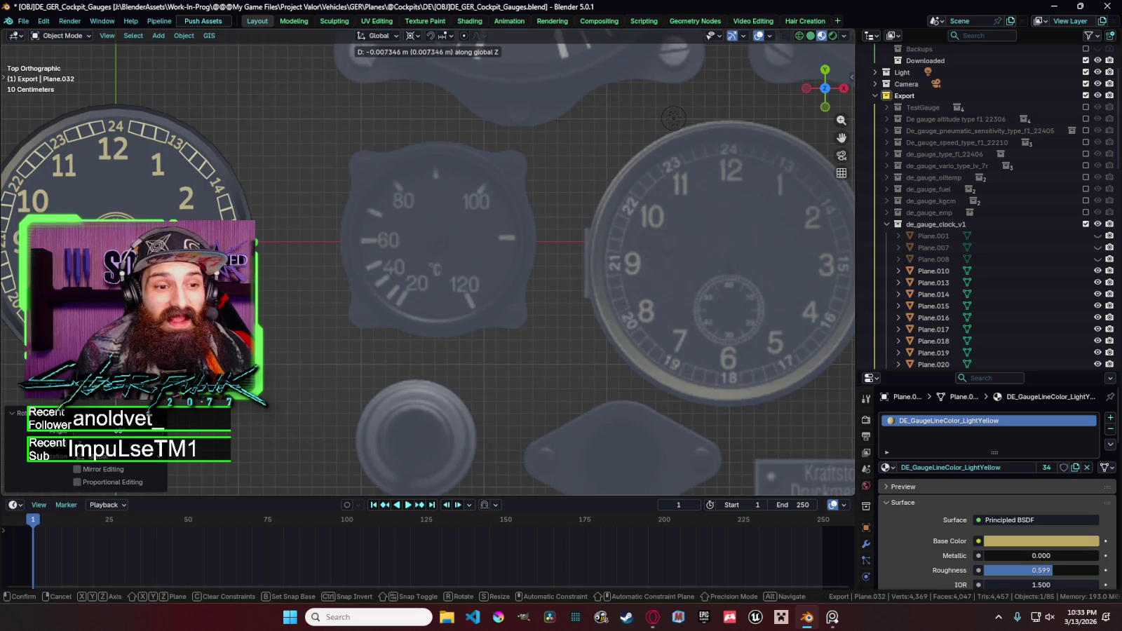
{"action": "key", "text": "Escape"}
{"action": "middle_click_drag", "start_coordinate": [260, 297], "coordinate": [367, 303], "text": "shift"}
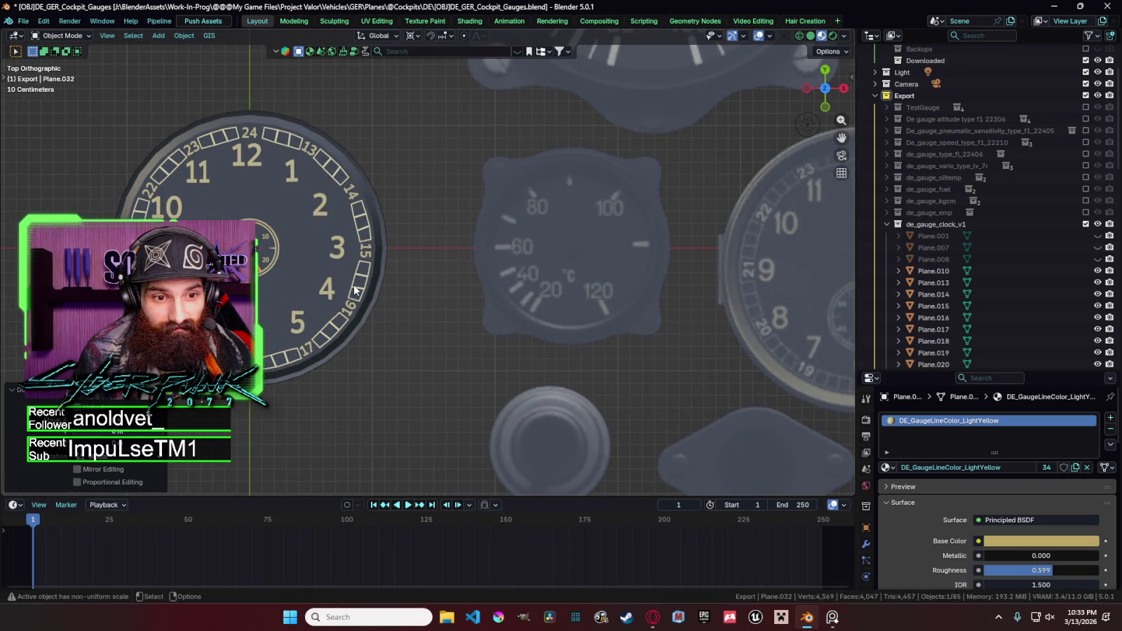
{"action": "type", "text": "rz-50"}
{"action": "key", "text": "Return"}
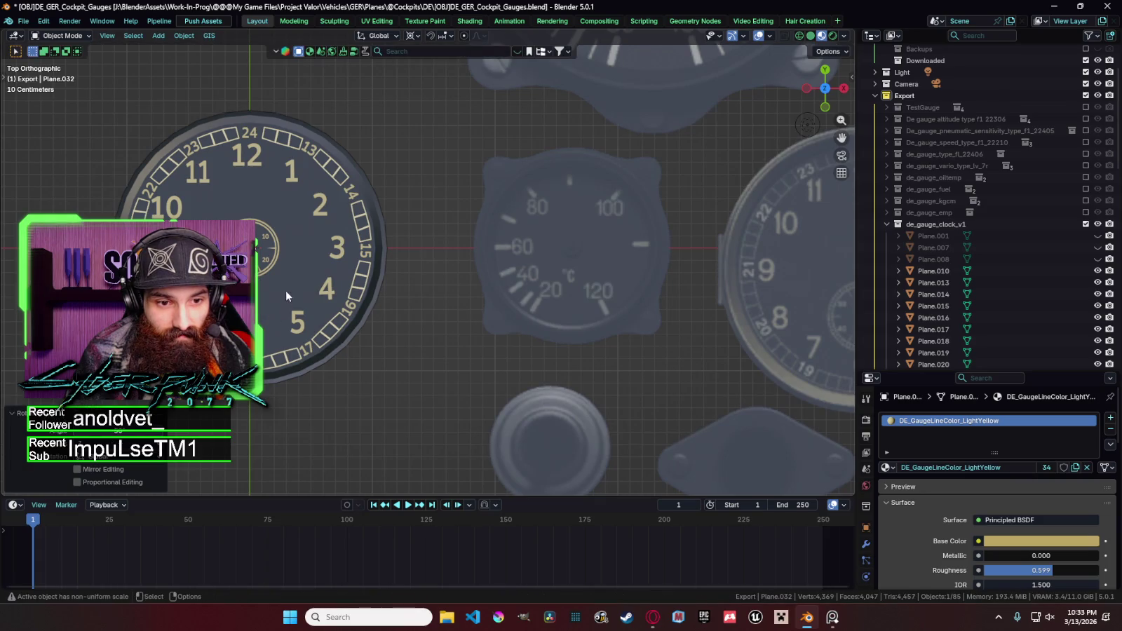
{"action": "left_click", "coordinate": [303, 279], "text": "shift"}
{"action": "key", "text": "ctrl+c"}
{"action": "key", "text": "ctrl+v"}
{"action": "type", "text": "rz80"}
Finish rotating the pasted ticks, then shift the sub-dial numeral text vertically along Y.
{"action": "key", "text": "Return"}
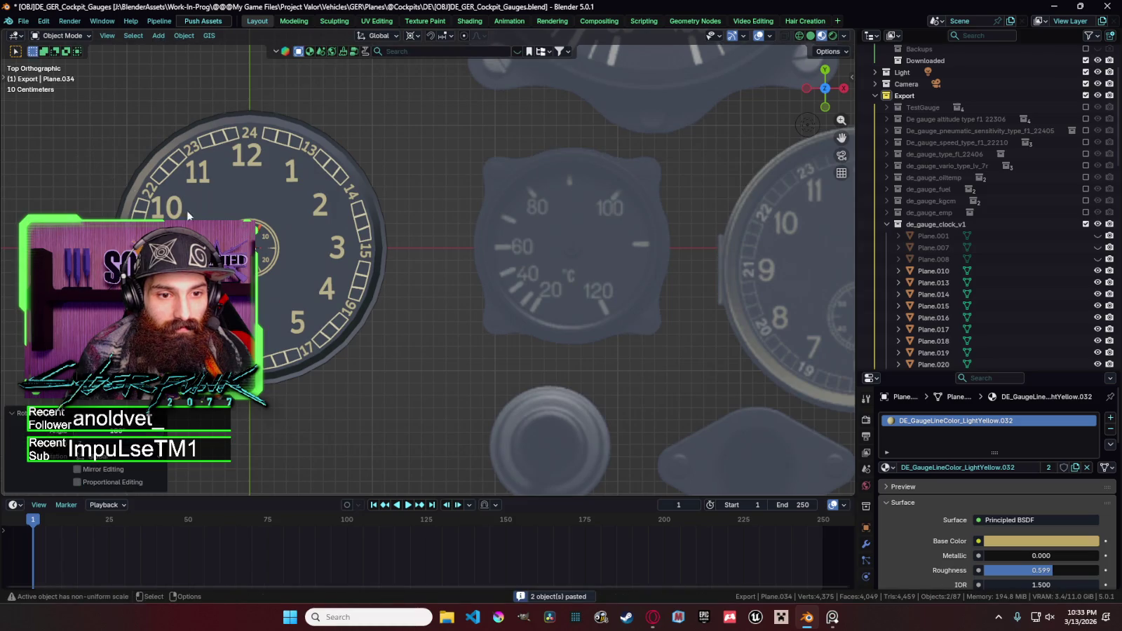
{"action": "scroll", "coordinate": [391, 224], "scroll_direction": "down", "scroll_amount": 1}
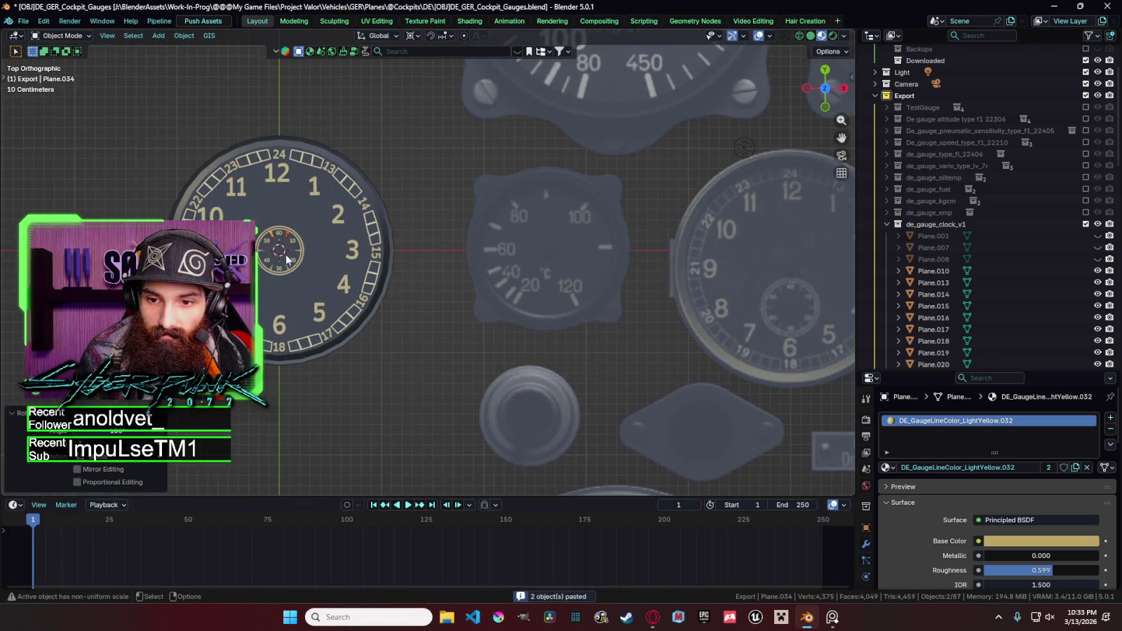
{"action": "left_click", "coordinate": [297, 251], "text": "shift"}
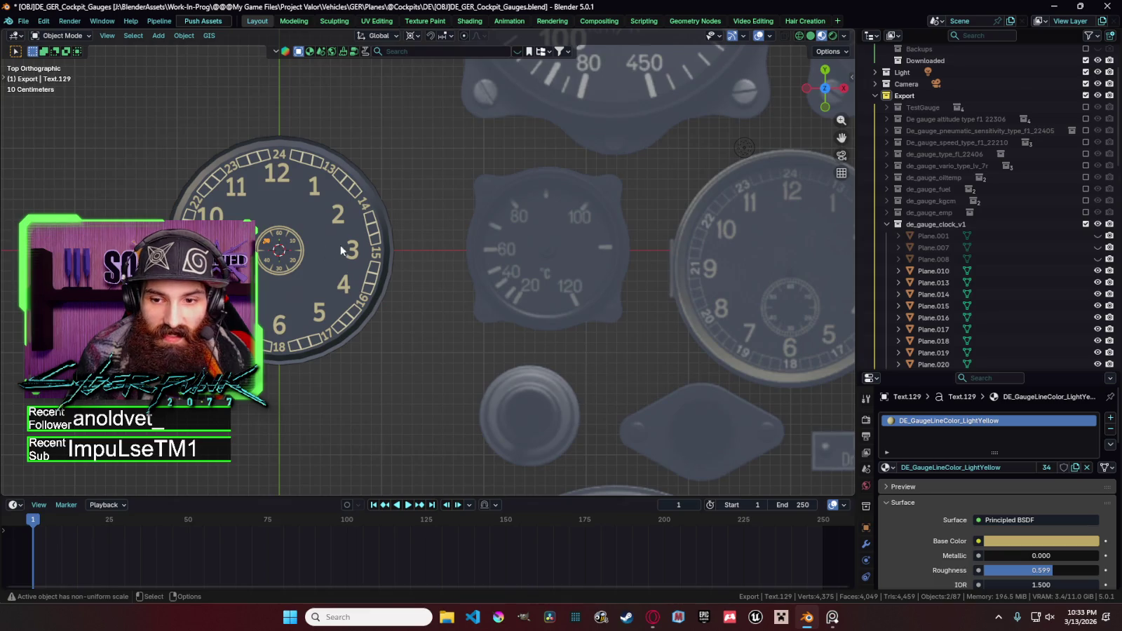
{"action": "scroll", "coordinate": [350, 244], "scroll_direction": "up", "scroll_amount": 2}
{"action": "key", "text": "g"}
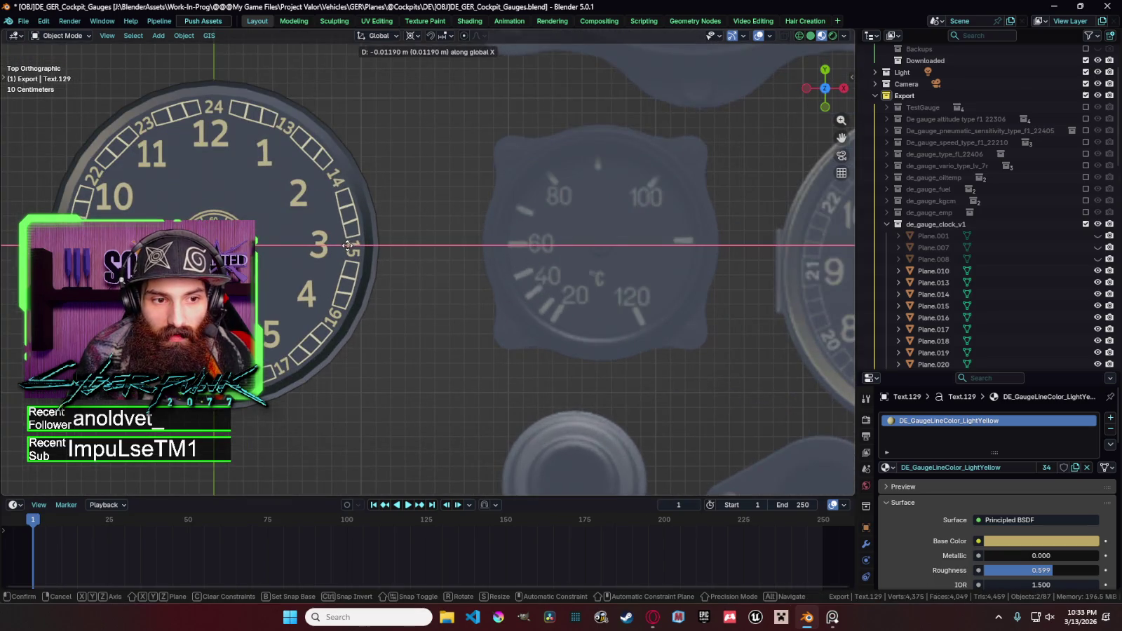
{"action": "key", "text": "Return"}
{"action": "key", "text": "g"}
{"action": "key", "text": "y"}
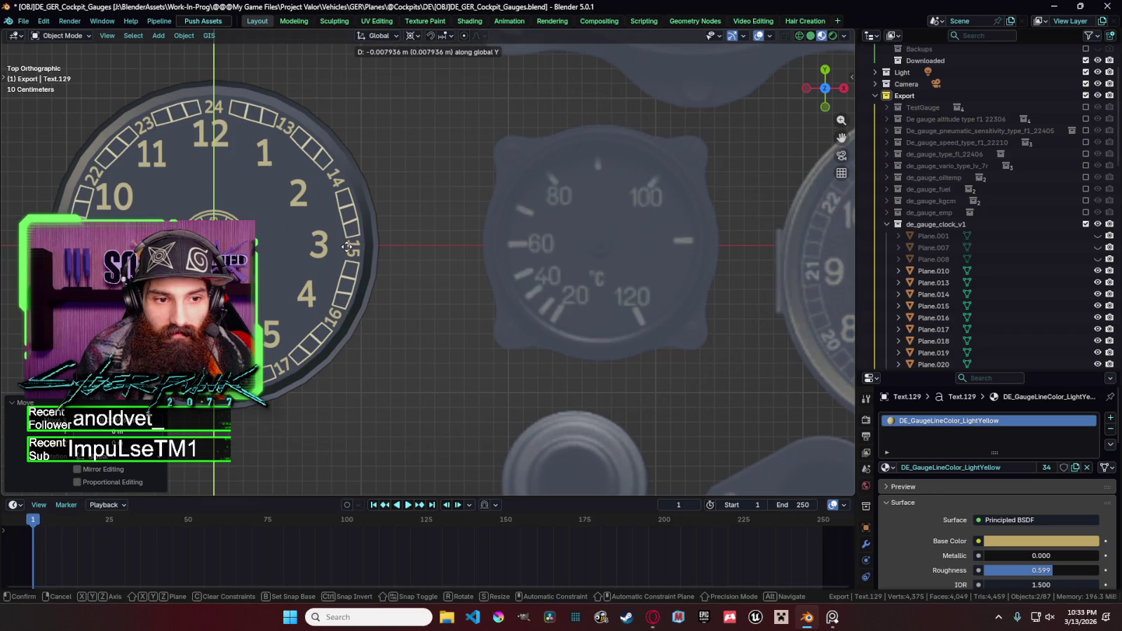
{"action": "key", "text": "Return"}
Duplicate a sub-dial numeral in place and try an X-axis move on the copy, cancelling it.
{"action": "key", "text": "shift+d"}
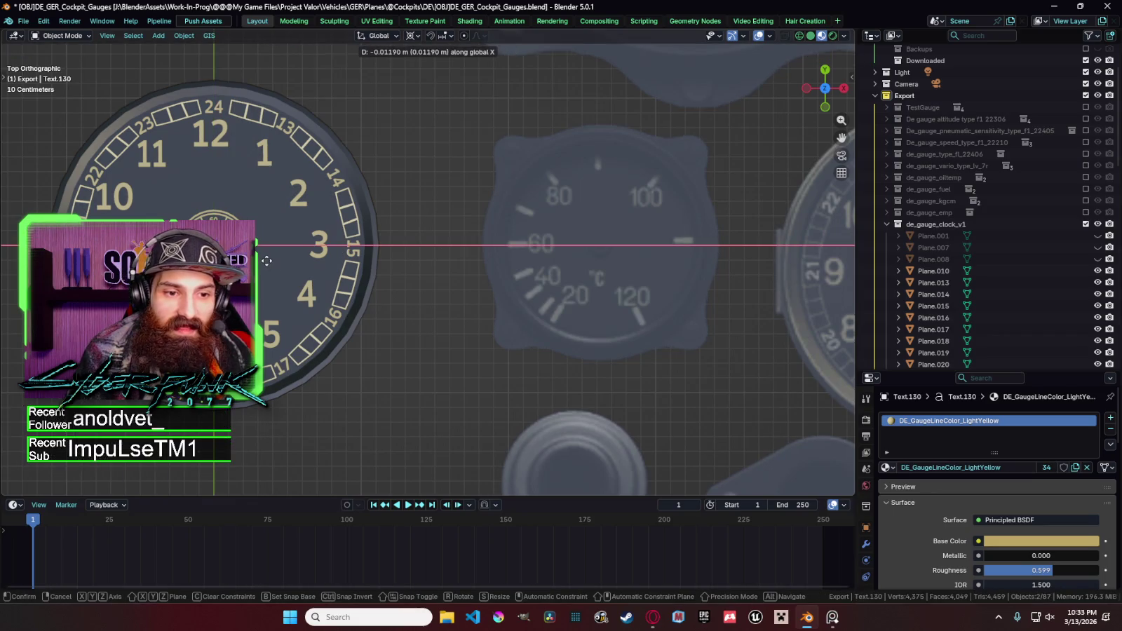
{"action": "key", "text": "Escape"}
{"action": "left_click", "coordinate": [281, 263]}
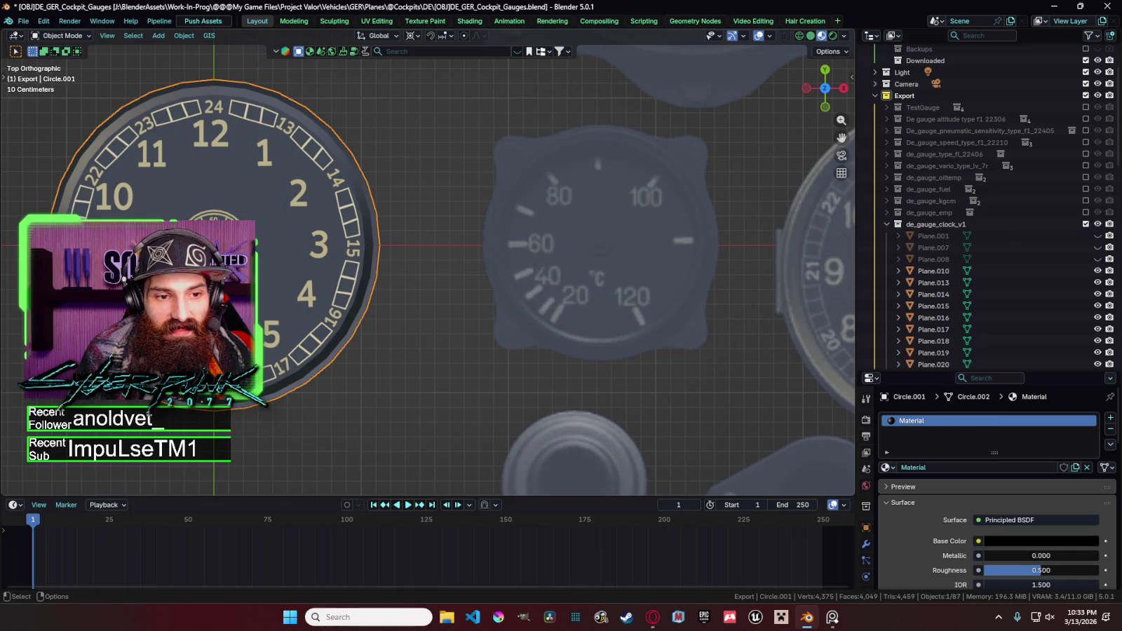
{"action": "left_click", "coordinate": [280, 266]}
{"action": "key", "text": "g"}
{"action": "key", "text": "x"}
{"action": "key", "text": "Escape"}
{"action": "left_click", "coordinate": [271, 282]}
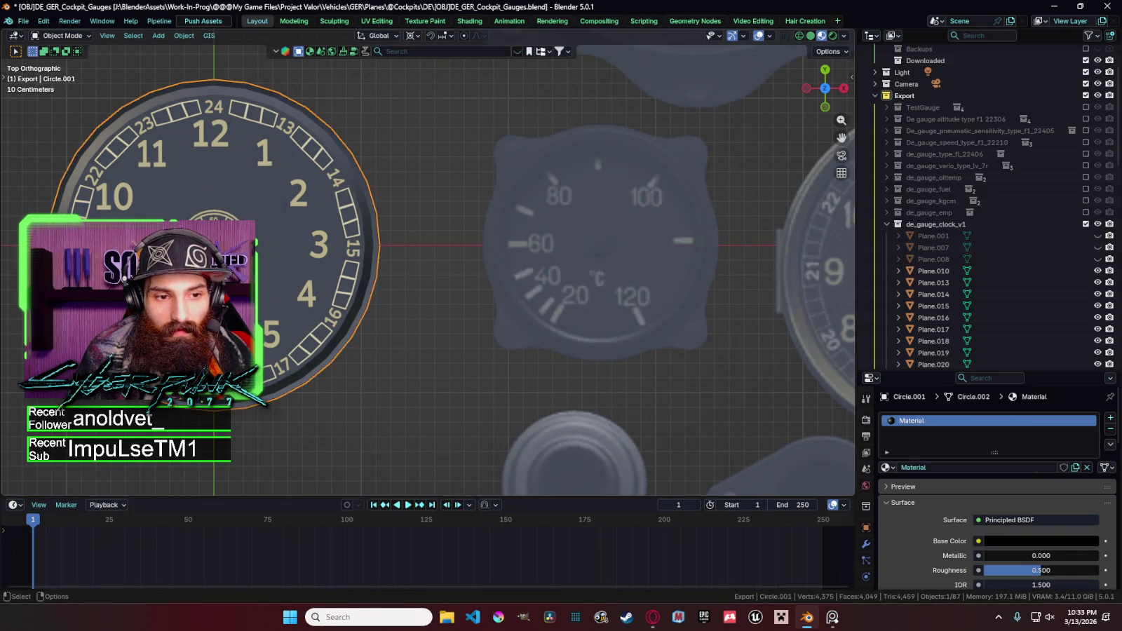
Move another sub-dial numeral along X and then along Y into position.
{"action": "left_click", "coordinate": [273, 237]}
{"action": "key", "text": "g"}
{"action": "key", "text": "x"}
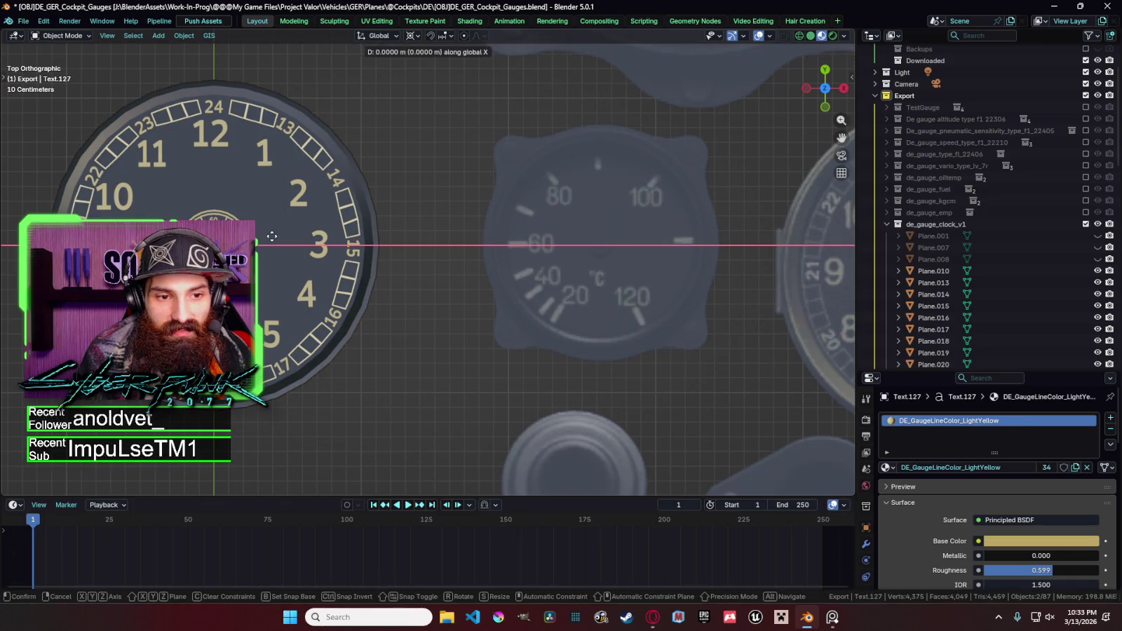
{"action": "key", "text": "Return"}
{"action": "key", "text": "g"}
{"action": "key", "text": "y"}
{"action": "key", "text": "Return"}
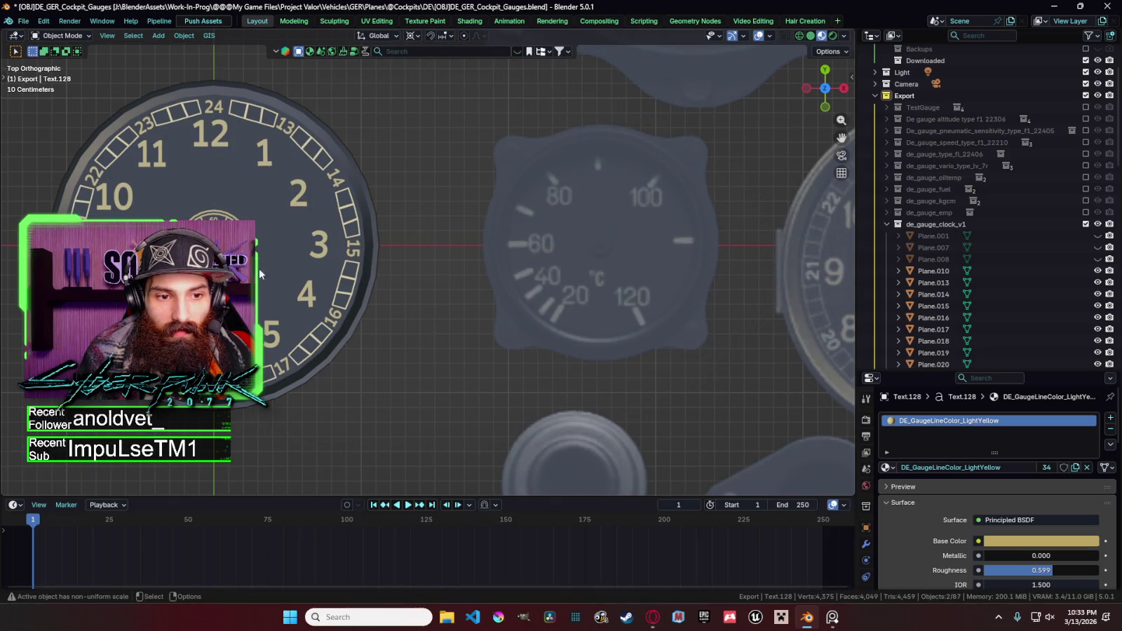
Duplicate the neighbouring numeral, shift it along X, undo the last change and reselect the clock face.
{"action": "key", "text": "shift+d"}
{"action": "key", "text": "x"}
{"action": "key", "text": "Return"}
{"action": "key", "text": "g"}
{"action": "key", "text": "x"}
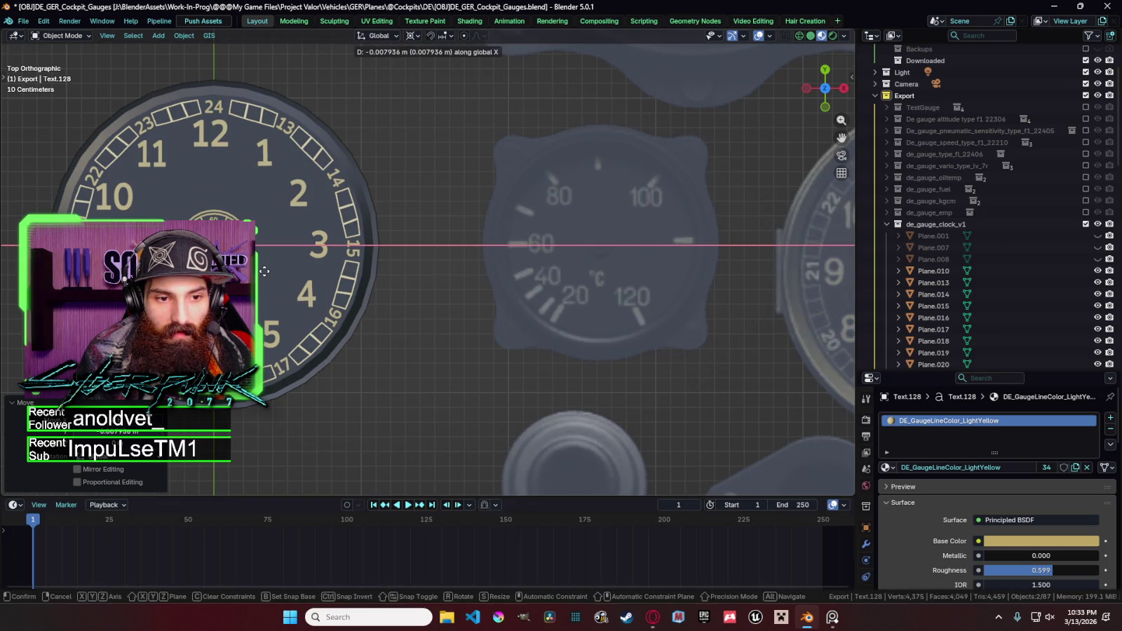
{"action": "key", "text": "Escape"}
{"action": "key", "text": "ctrl+z"}
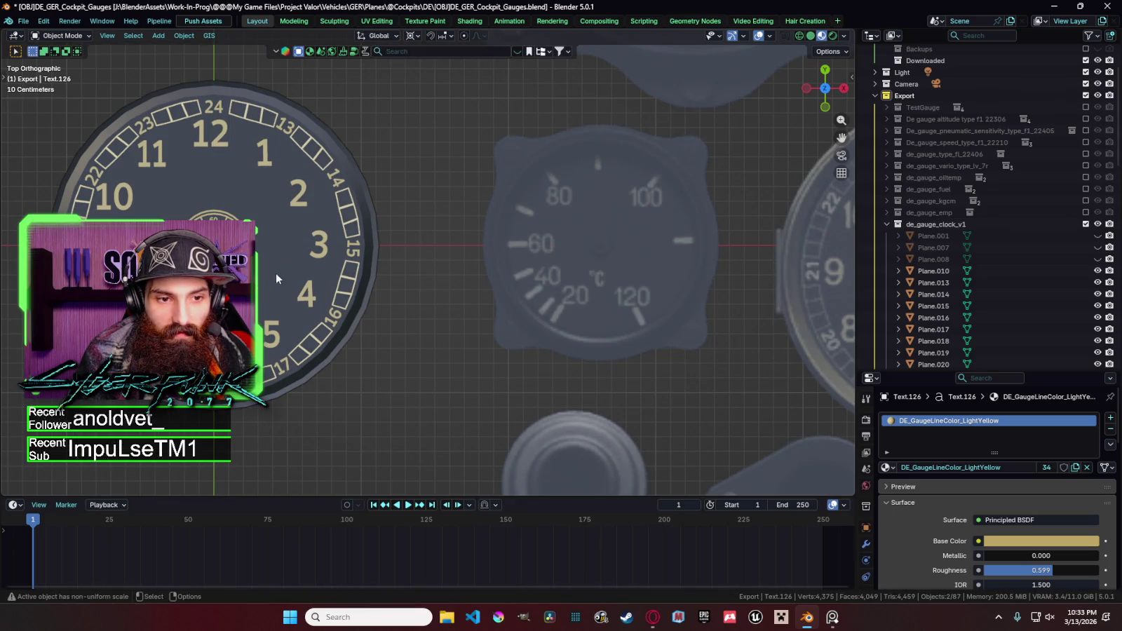
{"action": "scroll", "coordinate": [275, 278], "scroll_direction": "down", "scroll_amount": 2}
{"action": "scroll", "coordinate": [378, 293], "scroll_direction": "down", "scroll_amount": 1}
{"action": "left_click", "coordinate": [378, 294]}
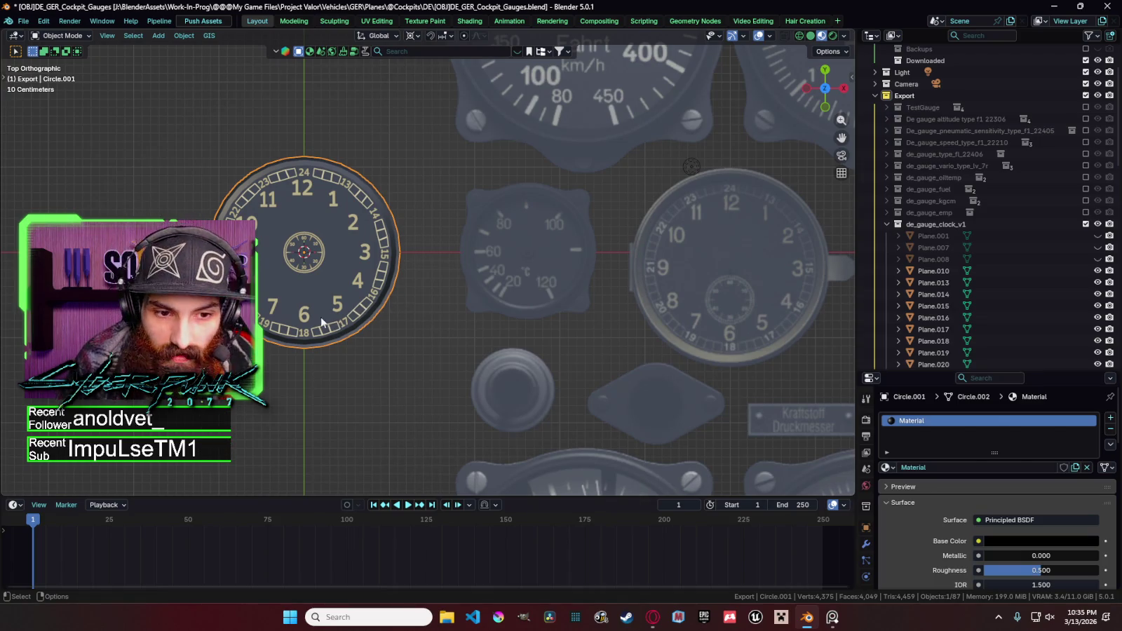
Return to top view, pan the cockpit panel to frame the new clock gauge, and bring up the Add menu.
{"action": "left_click", "coordinate": [360, 328]}
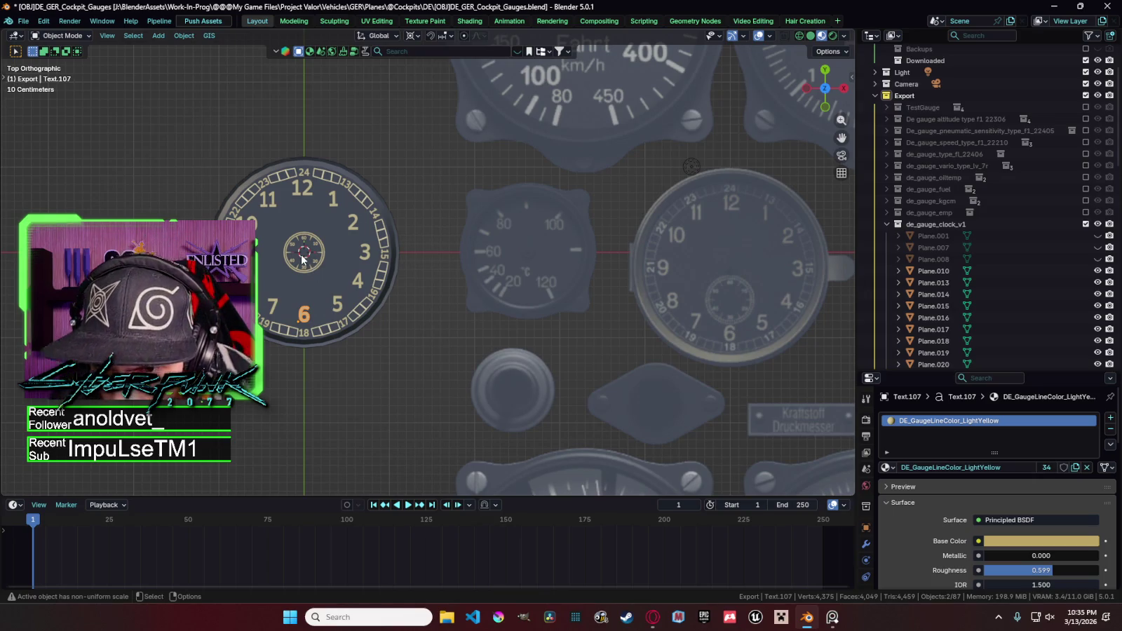
{"action": "left_click", "coordinate": [789, 324]}
{"action": "scroll", "coordinate": [788, 324], "scroll_direction": "up", "scroll_amount": 3}
{"action": "mouse_move", "coordinate": [788, 324]}
{"action": "middle_mouse_down"}
{"action": "mouse_move", "coordinate": [732, 350]}
{"action": "mouse_move", "coordinate": [668, 337]}
{"action": "mouse_move", "coordinate": [631, 324]}
{"action": "mouse_move", "coordinate": [613, 275]}
{"action": "mouse_move", "coordinate": [558, 251]}
{"action": "middle_mouse_up"}
{"action": "key", "text": "grave"}
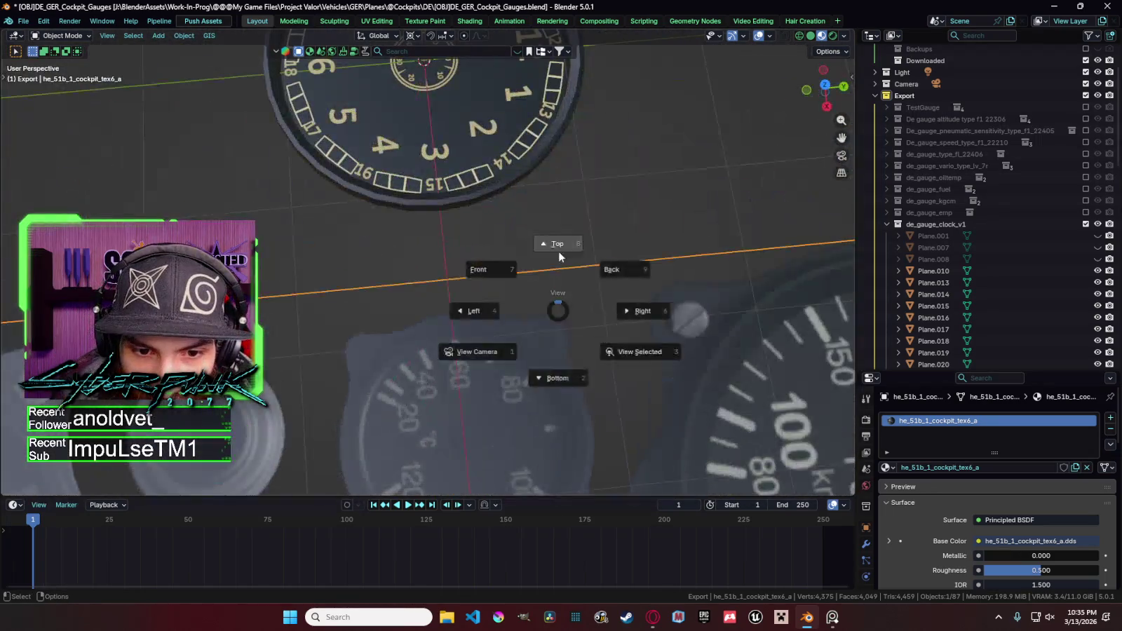
{"action": "left_click", "coordinate": [566, 241]}
{"action": "middle_click_drag", "start_coordinate": [521, 289], "coordinate": [340, 286], "text": "shift"}
{"action": "scroll", "coordinate": [705, 292], "scroll_direction": "up", "scroll_amount": 2}
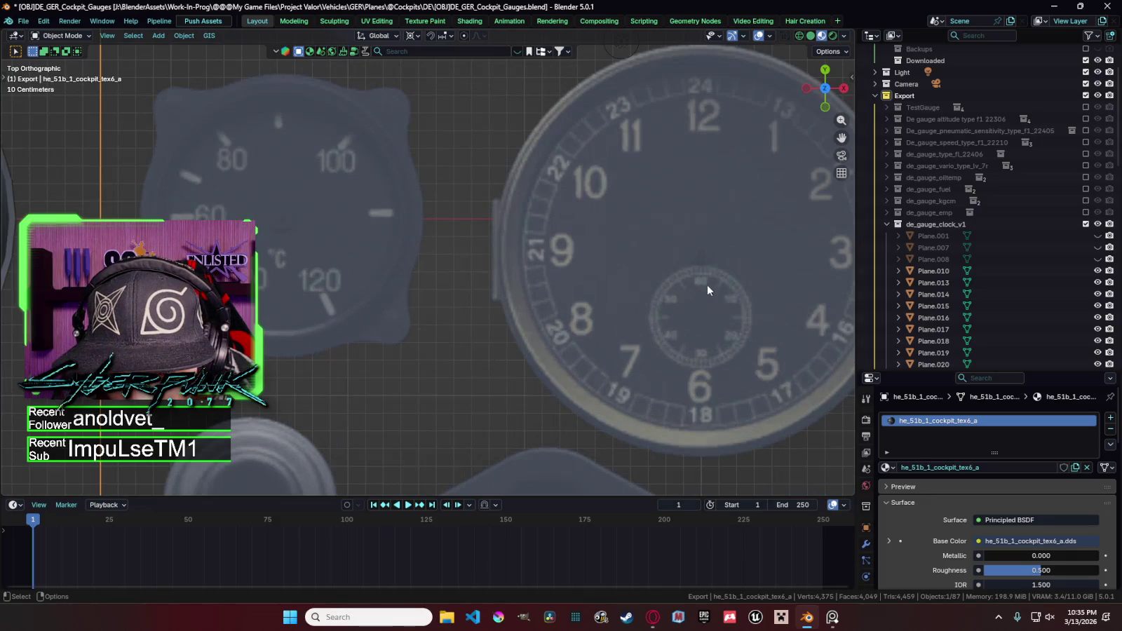
{"action": "scroll", "coordinate": [709, 301], "scroll_direction": "down", "scroll_amount": 4}
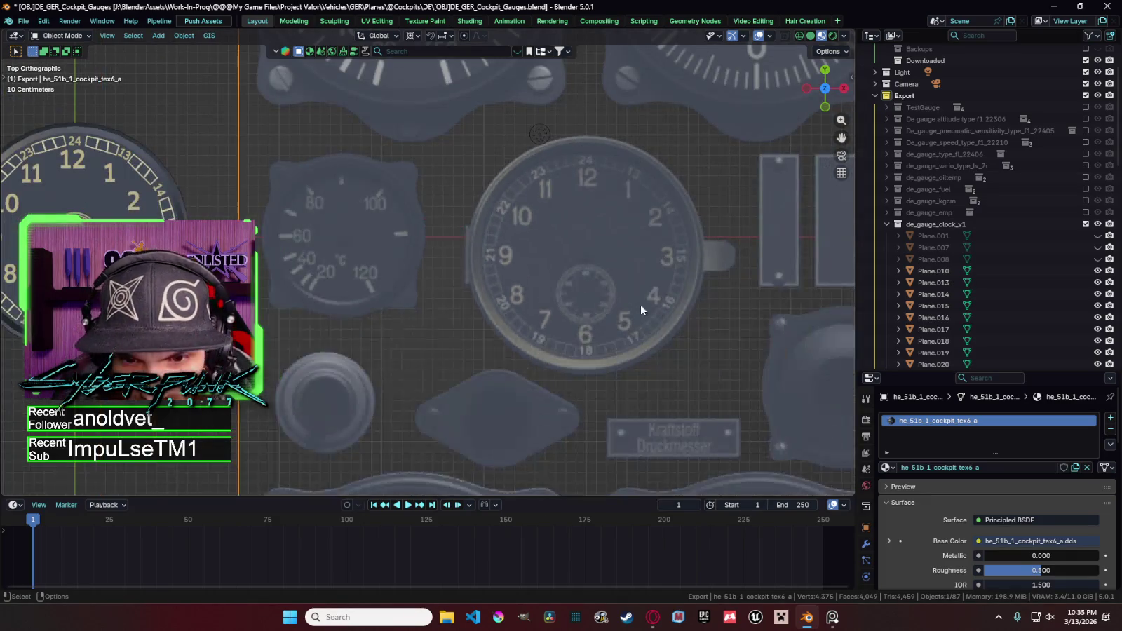
{"action": "middle_click_drag", "start_coordinate": [653, 301], "coordinate": [495, 321], "text": "shift"}
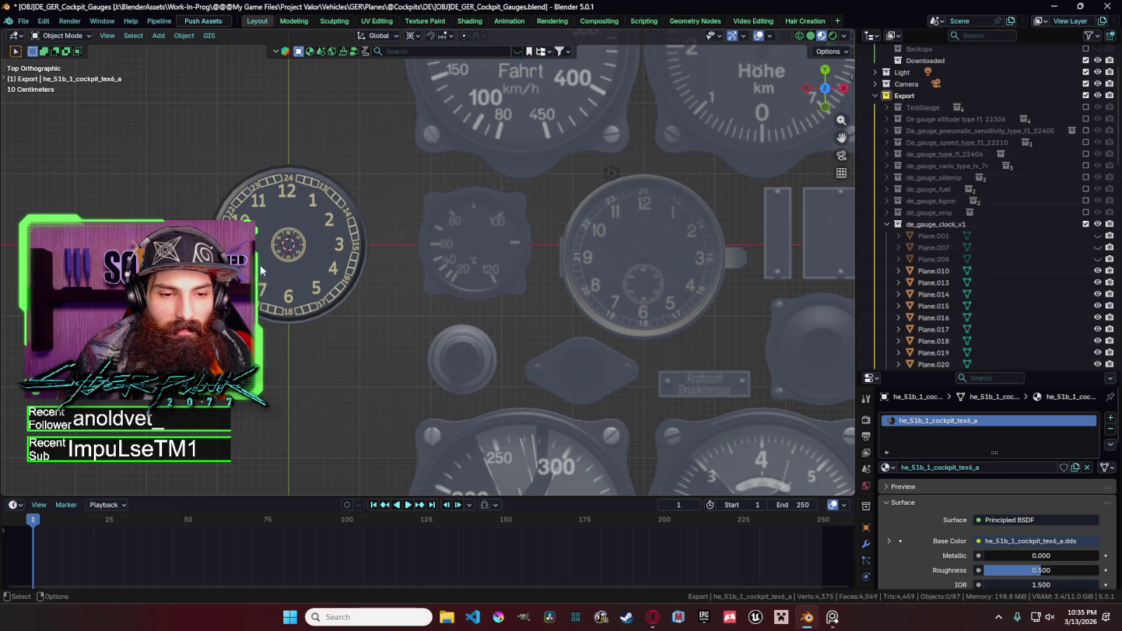
{"action": "middle_click_drag", "start_coordinate": [385, 204], "coordinate": [453, 237], "text": "shift"}
{"action": "key", "text": "shift+a"}
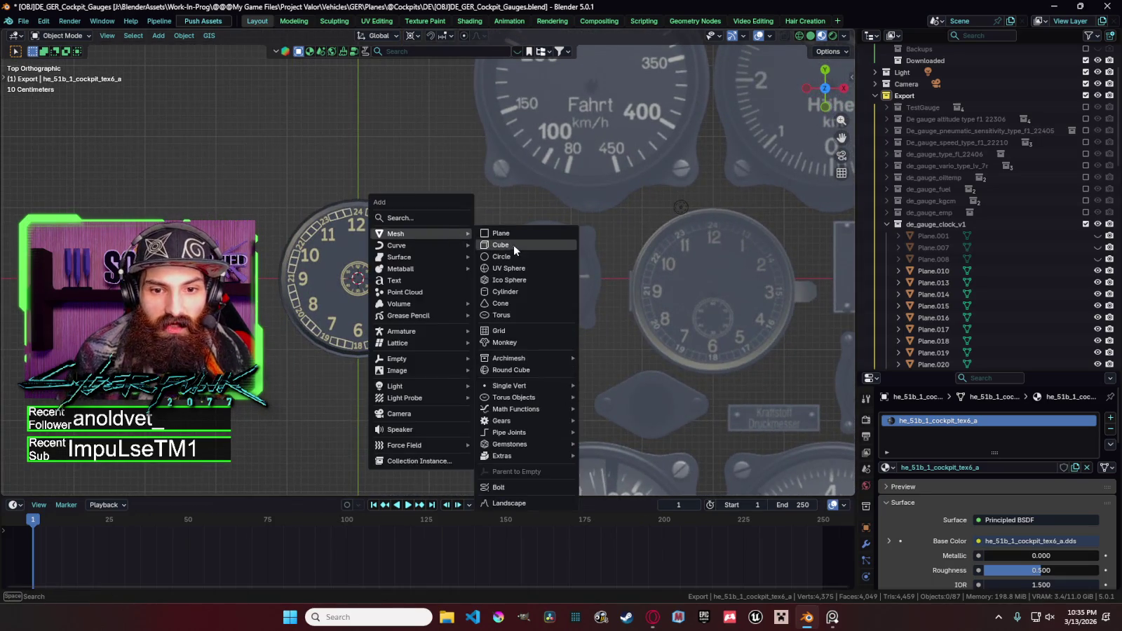
Add a cube and squash it along X into a thin tick bar.
{"action": "left_click", "coordinate": [491, 245]}
{"action": "key", "text": "s"}
{"action": "key", "text": "x"}
{"action": "left_click", "coordinate": [379, 278]}
{"action": "key", "text": "g"}
{"action": "key", "text": "y"}
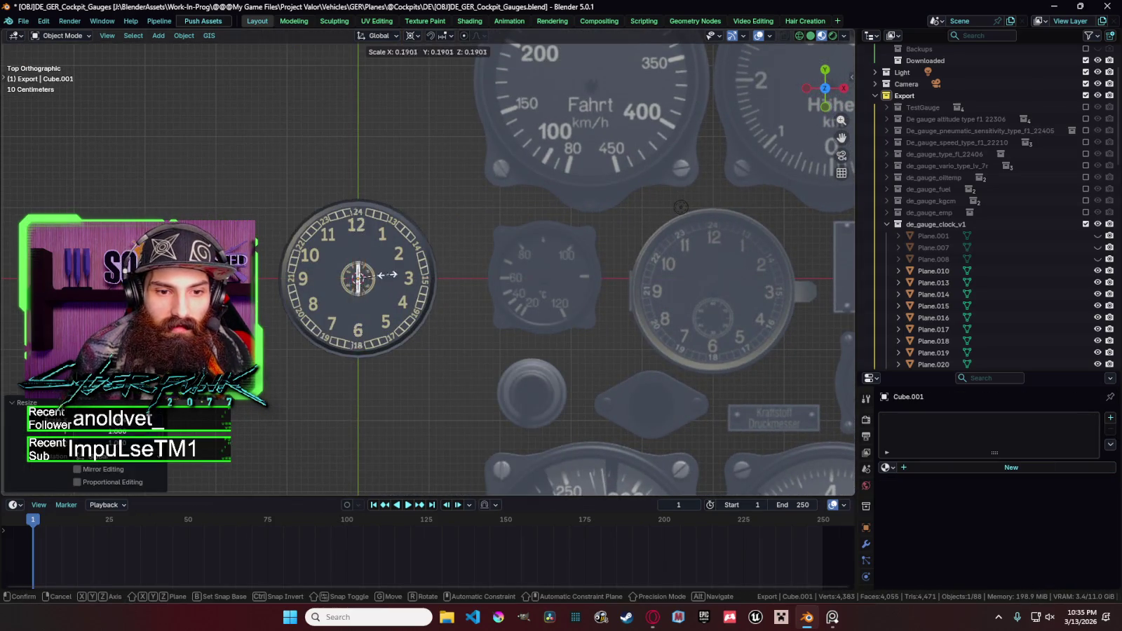
Move the tick bar along Y onto the sub-dial's rim at the 60 mark.
{"action": "scroll", "coordinate": [358, 275], "scroll_direction": "up", "scroll_amount": 2}
{"action": "scroll", "coordinate": [358, 275], "scroll_direction": "up", "scroll_amount": 2}
{"action": "middle_click_drag", "start_coordinate": [470, 274], "coordinate": [644, 249], "text": "shift"}
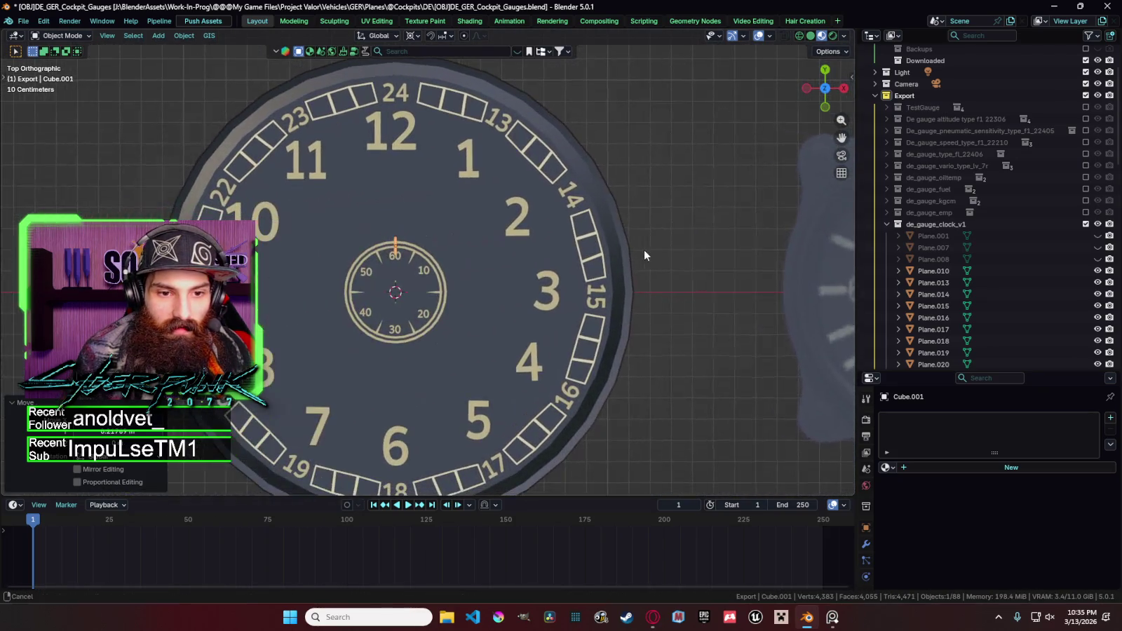
{"action": "scroll", "coordinate": [469, 240], "scroll_direction": "up", "scroll_amount": 3}
{"action": "left_click", "coordinate": [468, 240]}
{"action": "key", "text": "g"}
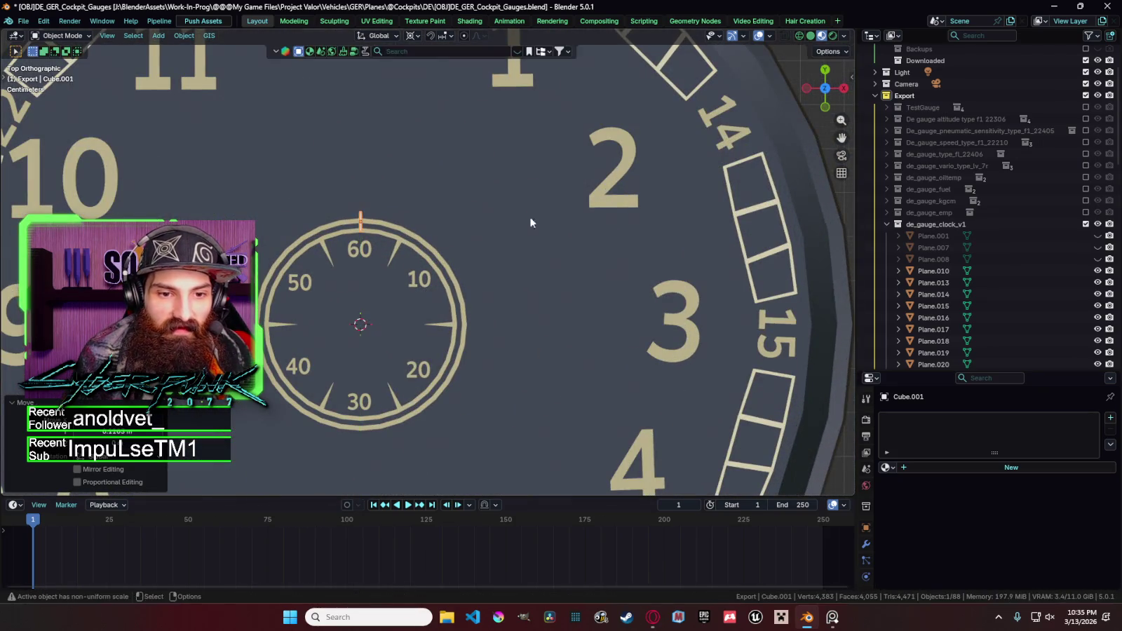
{"action": "key", "text": "y"}
{"action": "left_click", "coordinate": [511, 209]}
Link the dial ring's DE_GaugeLineColor_LightYellow.014 material to the tick bar and copy it.
{"action": "left_click", "coordinate": [510, 209]}
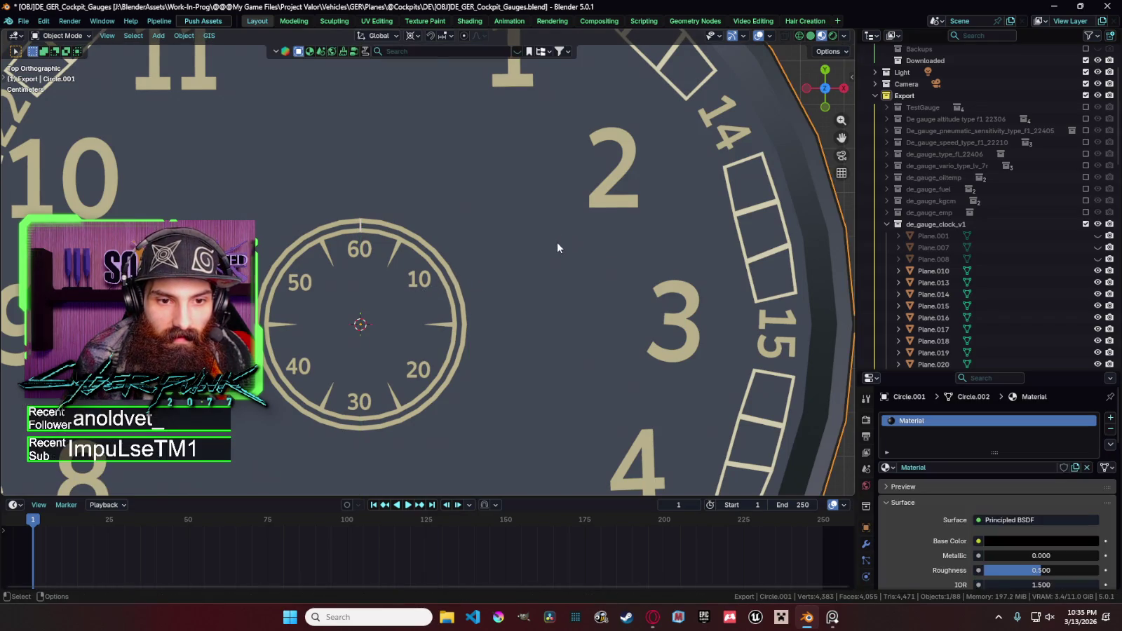
{"action": "left_click", "coordinate": [382, 235], "text": "shift"}
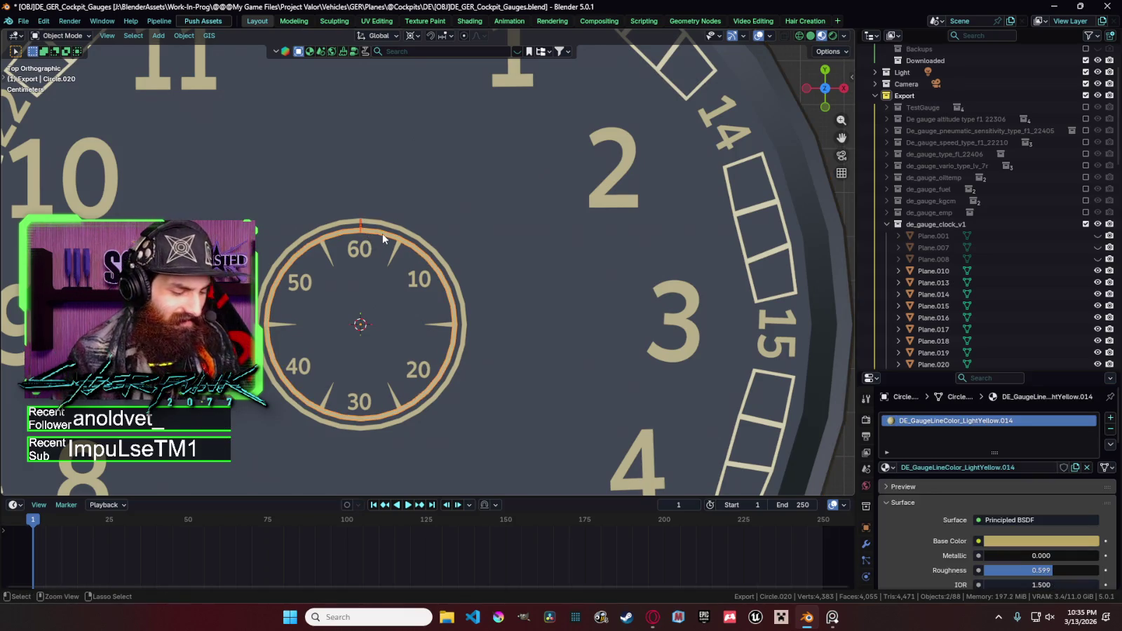
{"action": "key", "text": "ctrl+l"}
{"action": "left_click", "coordinate": [376, 237]}
{"action": "key", "text": "Tab"}
{"action": "key", "text": "Tab"}
{"action": "left_click", "coordinate": [383, 242]}
{"action": "left_click", "coordinate": [364, 231]}
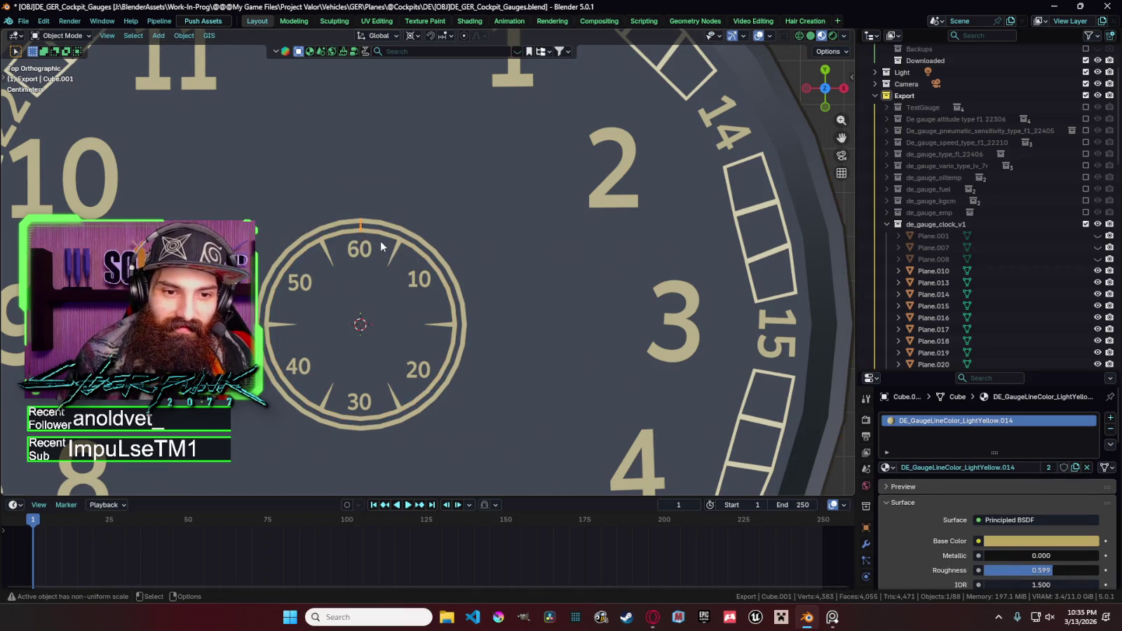
{"action": "key", "text": "ctrl+c"}
{"action": "scroll", "coordinate": [416, 243], "scroll_direction": "down", "scroll_amount": 3}
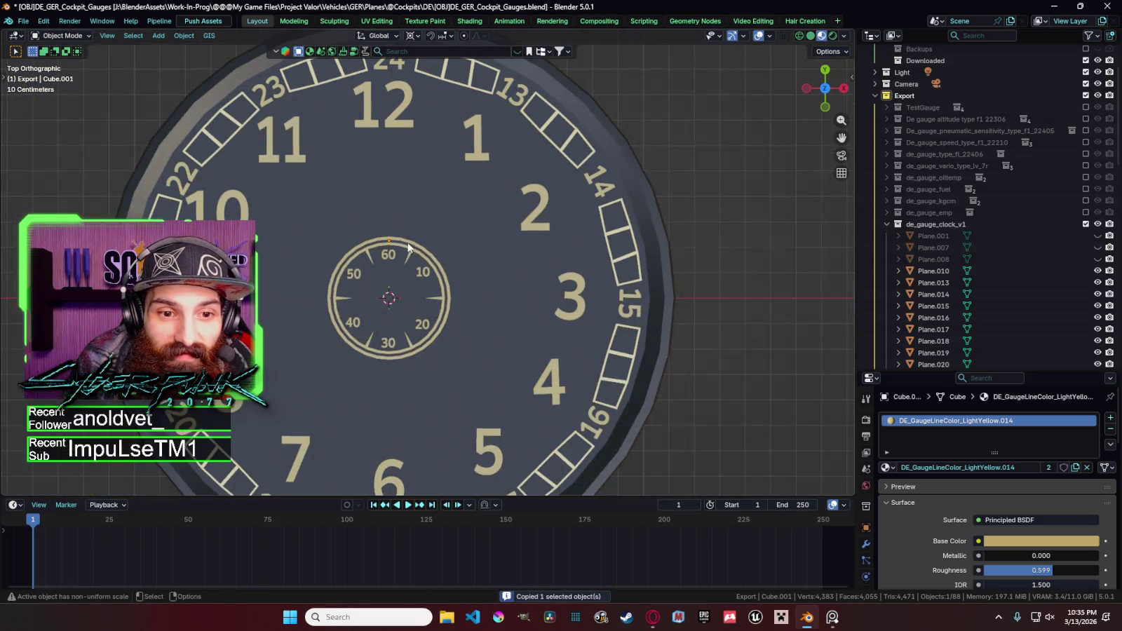
Paste a copy of the tick bar and rotate it 6° about the dial centre.
{"action": "key", "text": "ctrl+v"}
{"action": "type", "text": "r6"}
{"action": "key", "text": "Return"}
{"action": "scroll", "coordinate": [431, 261], "scroll_direction": "down", "scroll_amount": 5}
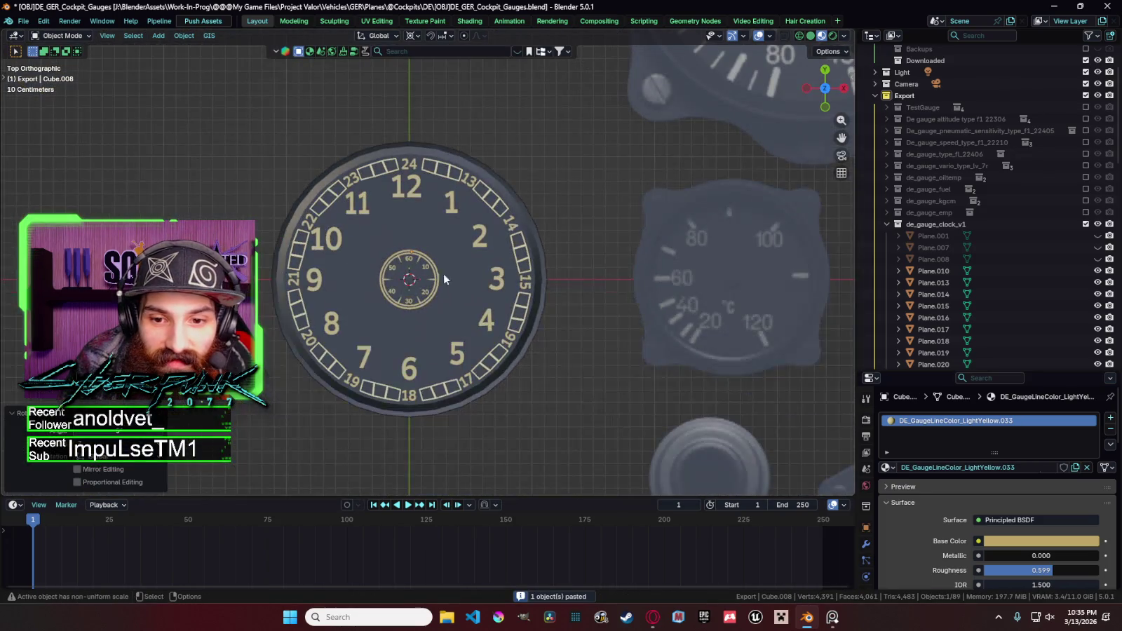
{"action": "middle_click_drag", "start_coordinate": [587, 280], "coordinate": [434, 271], "text": "shift"}
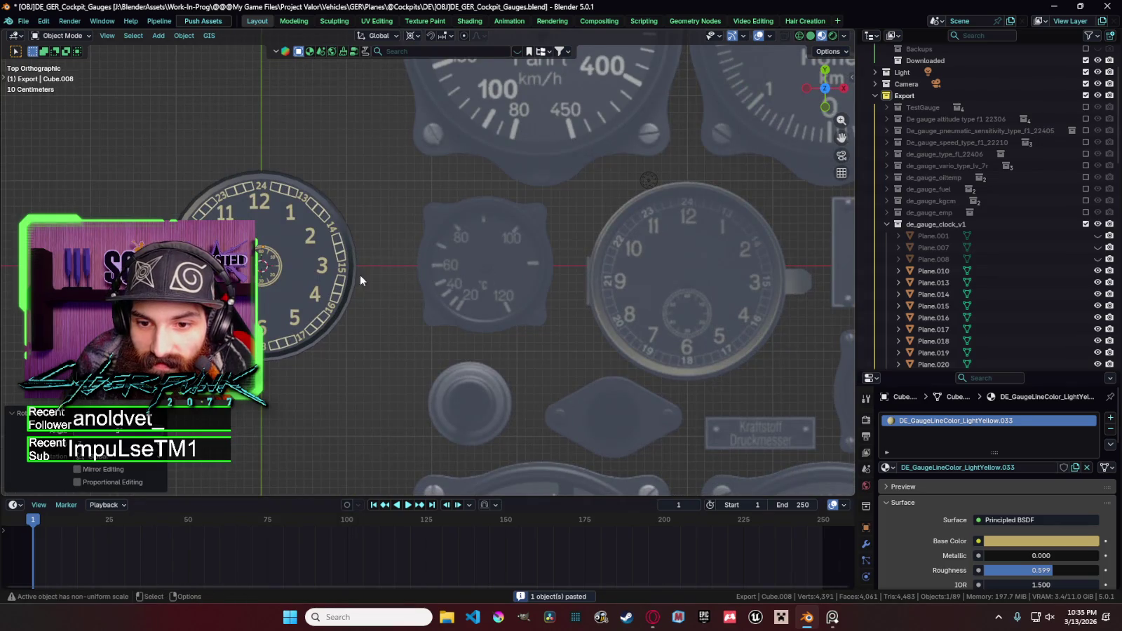
{"action": "scroll", "coordinate": [718, 309], "scroll_direction": "up", "scroll_amount": 5}
{"action": "mouse_move", "coordinate": [718, 310]}
{"action": "middle_mouse_down", "text": "shift"}
{"action": "mouse_move", "coordinate": [274, 270]}
{"action": "mouse_move", "coordinate": [321, 277]}
{"action": "middle_mouse_up", "text": "shift"}
{"action": "scroll", "coordinate": [274, 270], "scroll_direction": "down", "scroll_amount": 3}
{"action": "scroll", "coordinate": [419, 203], "scroll_direction": "up", "scroll_amount": 5}
{"action": "scroll", "coordinate": [449, 207], "scroll_direction": "up", "scroll_amount": 3}
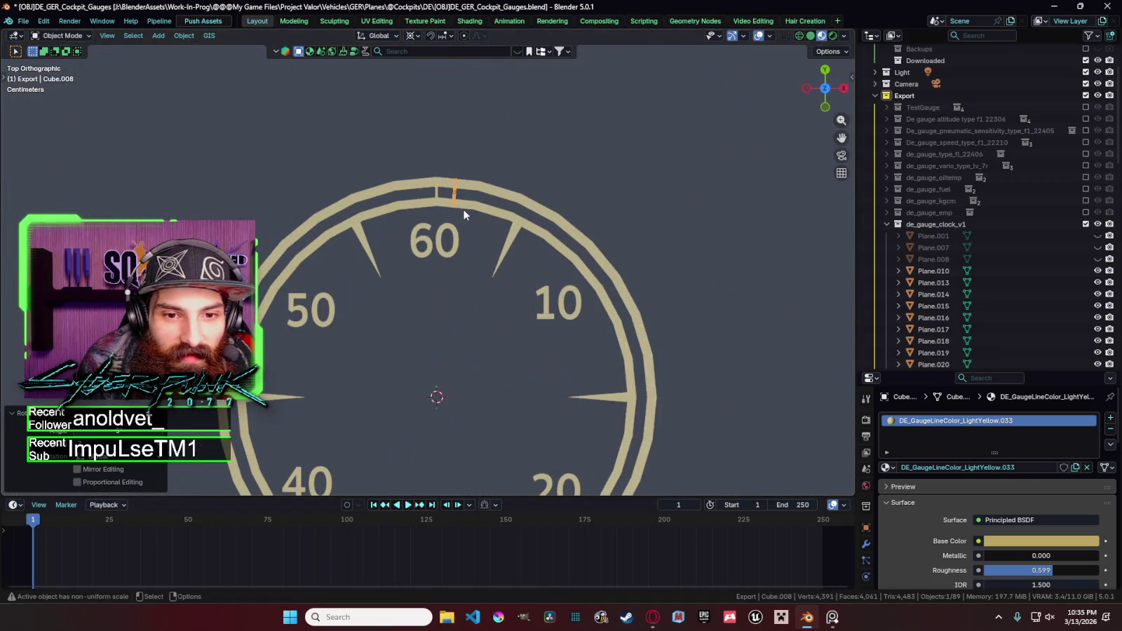
Add another tick beside 60, then paste the first three ticks rotated further along the rim.
{"action": "key", "text": "ctrl+c"}
{"action": "key", "text": "ctrl+v"}
{"action": "key", "text": "r"}
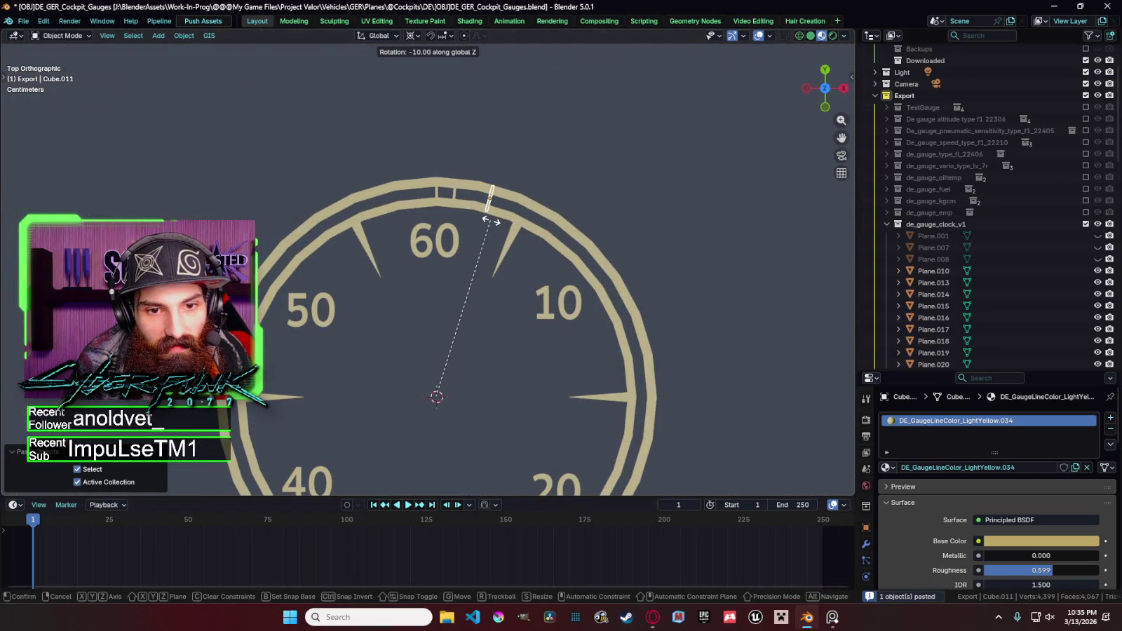
{"action": "left_click", "coordinate": [469, 209]}
{"action": "left_click_drag", "start_coordinate": [424, 175], "coordinate": [484, 210]}
{"action": "key", "text": "ctrl+c"}
{"action": "key", "text": "ctrl+v"}
{"action": "key", "text": "r"}
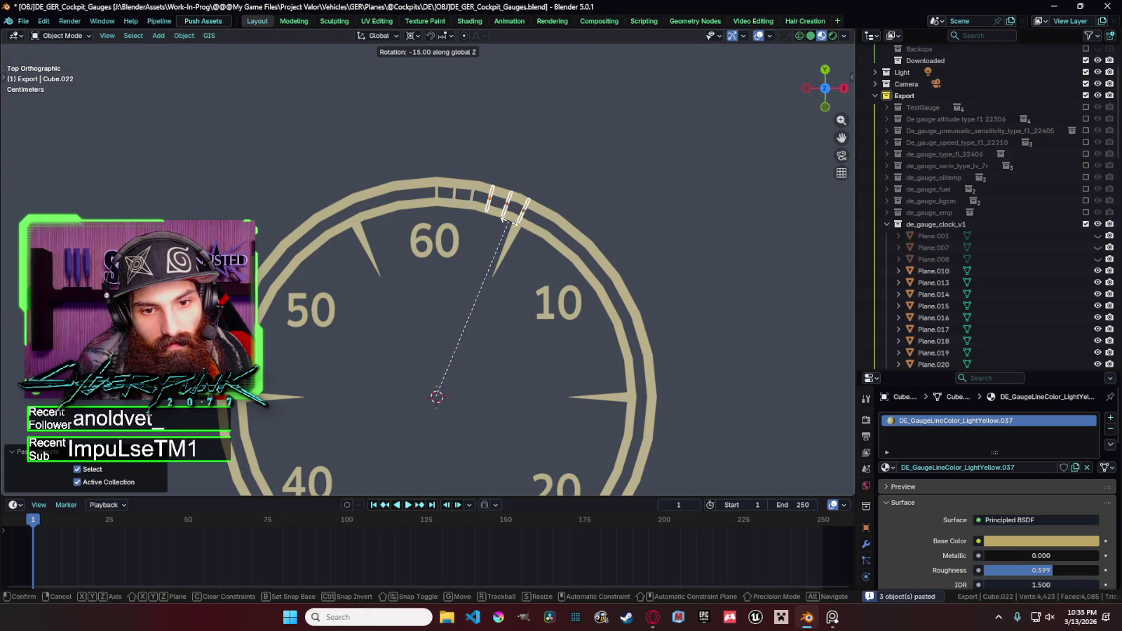
{"action": "left_click", "coordinate": [516, 223]}
Copy and rotate groups of six and then twelve ticks, extending the marks down toward 20.
{"action": "left_click", "coordinate": [472, 199], "text": "shift"}
{"action": "left_click", "coordinate": [440, 196], "text": "shift"}
{"action": "key", "text": "ctrl+v"}
{"action": "key", "text": "r"}
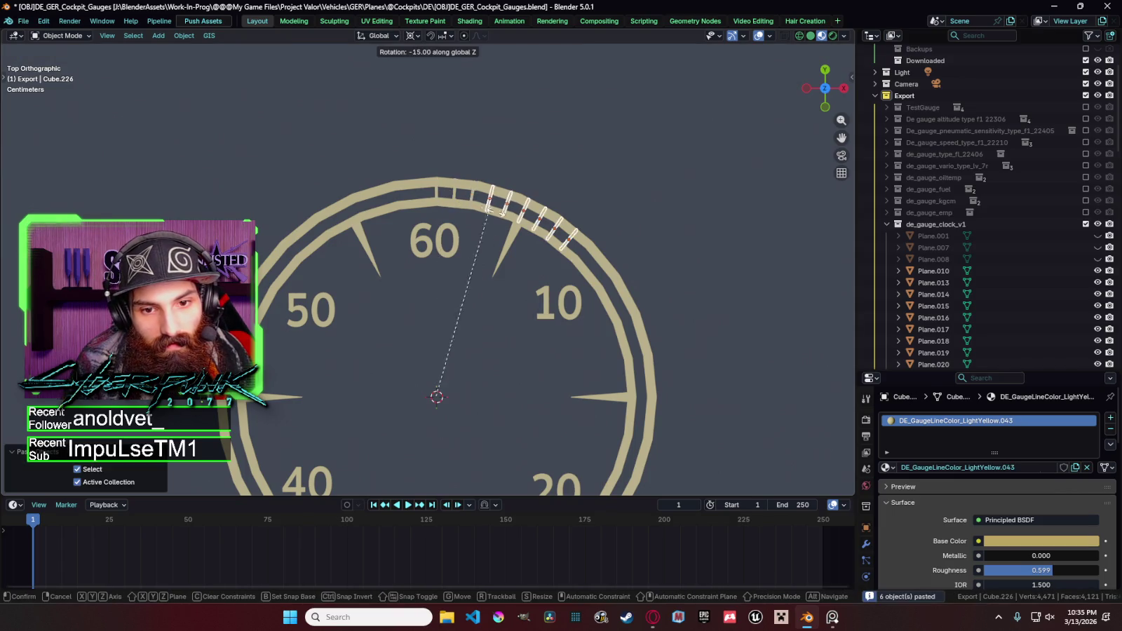
{"action": "left_click", "coordinate": [511, 227]}
{"action": "left_click", "coordinate": [521, 214], "text": "shift"}
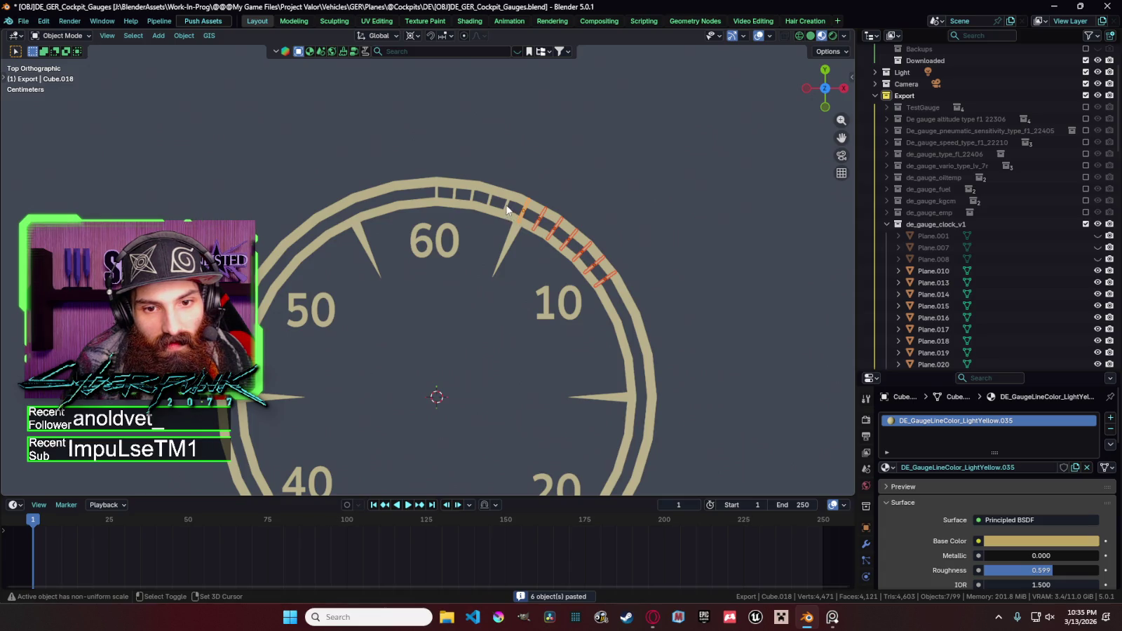
{"action": "key", "text": "ctrl+c"}
{"action": "key", "text": "ctrl+v"}
{"action": "key", "text": "r"}
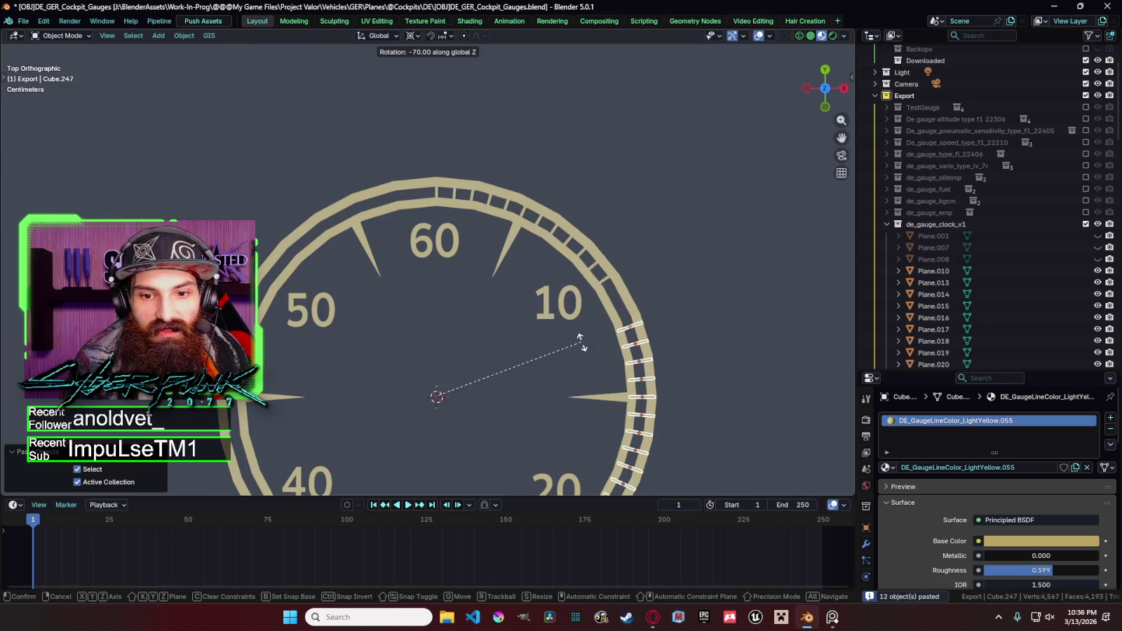
{"action": "left_click", "coordinate": [565, 317]}
{"action": "scroll", "coordinate": [437, 223], "scroll_direction": "down", "scroll_amount": 3}
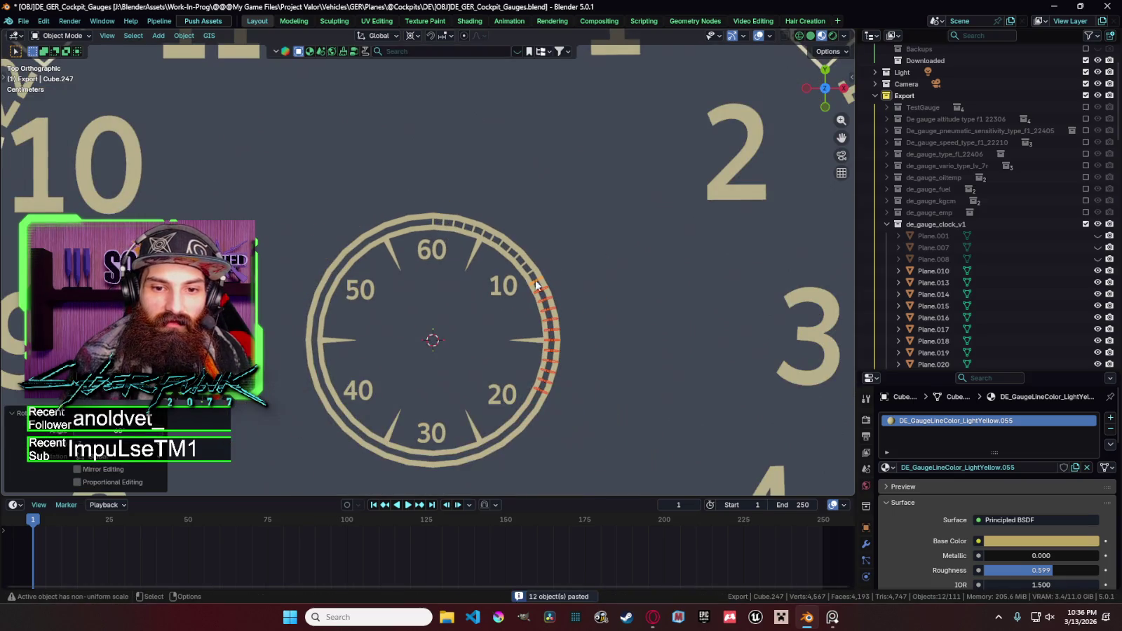
{"action": "scroll", "coordinate": [552, 379], "scroll_direction": "down", "scroll_amount": 3}
{"action": "scroll", "coordinate": [520, 295], "scroll_direction": "up", "scroll_amount": 2}
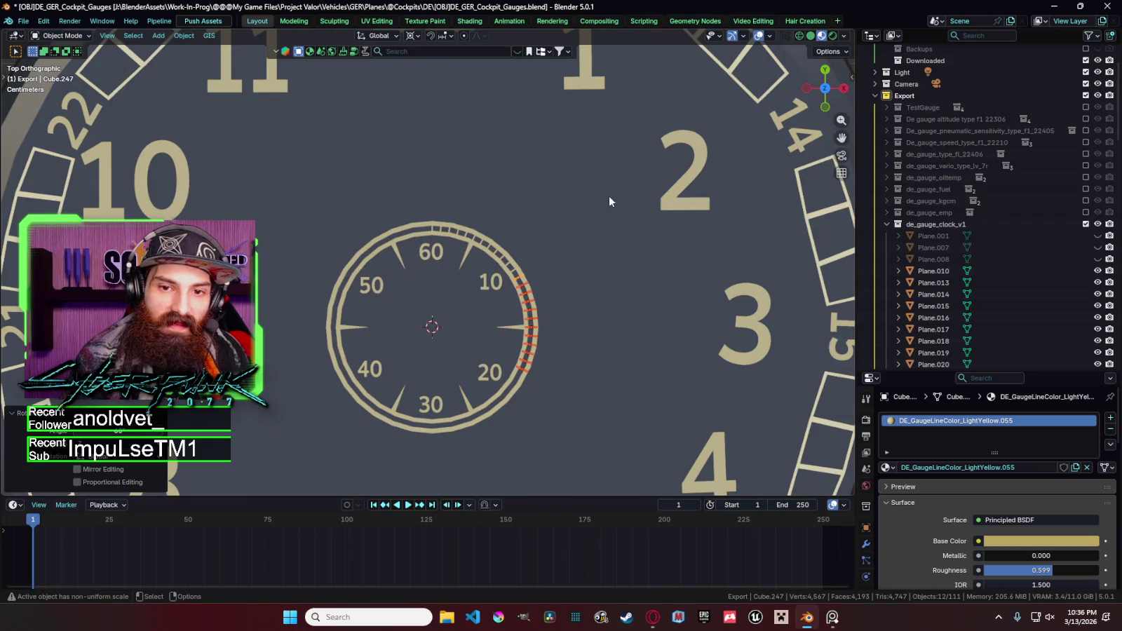
Pan over to the reference clock for comparison, then zoom back in on the new gauge's sub-dial.
{"action": "scroll", "coordinate": [351, 299], "scroll_direction": "down", "scroll_amount": 4}
{"action": "scroll", "coordinate": [575, 300], "scroll_direction": "down", "scroll_amount": 4}
{"action": "scroll", "coordinate": [562, 295], "scroll_direction": "down", "scroll_amount": 4}
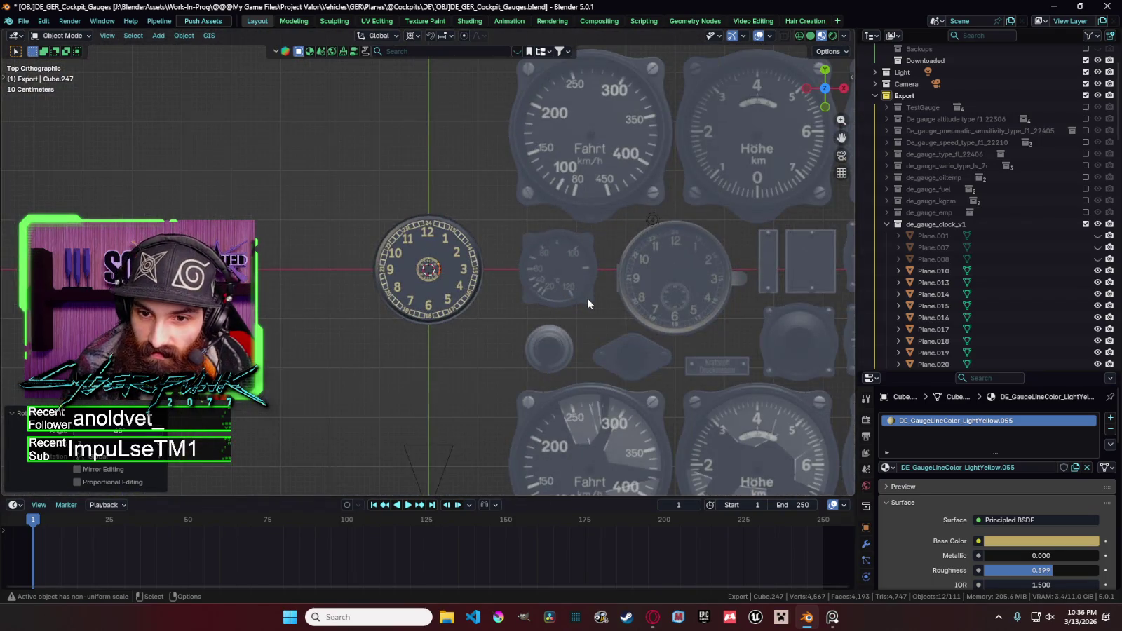
{"action": "scroll", "coordinate": [605, 307], "scroll_direction": "up", "scroll_amount": 7}
{"action": "middle_click_drag", "start_coordinate": [684, 338], "coordinate": [334, 272], "text": "shift"}
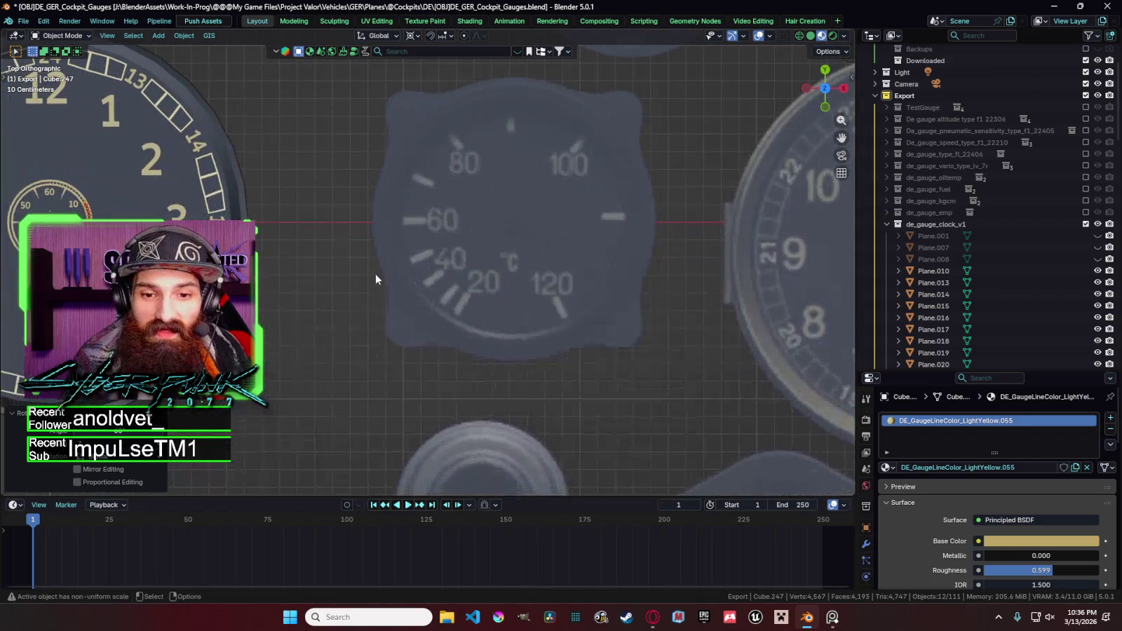
{"action": "scroll", "coordinate": [674, 287], "scroll_direction": "up", "scroll_amount": 4}
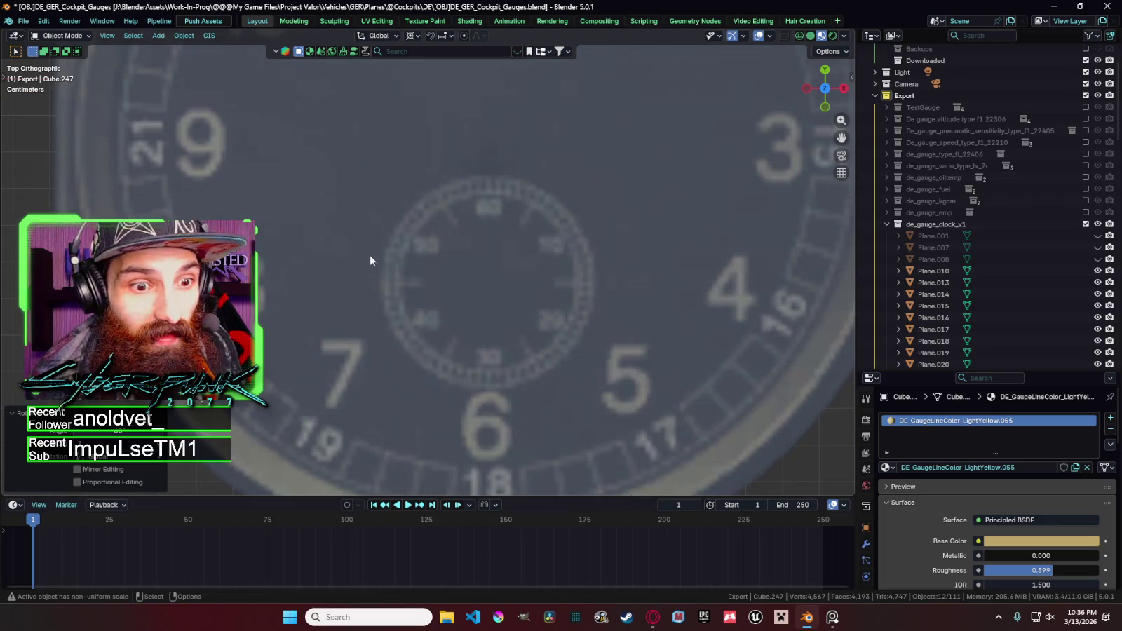
{"action": "scroll", "coordinate": [533, 319], "scroll_direction": "down", "scroll_amount": 6}
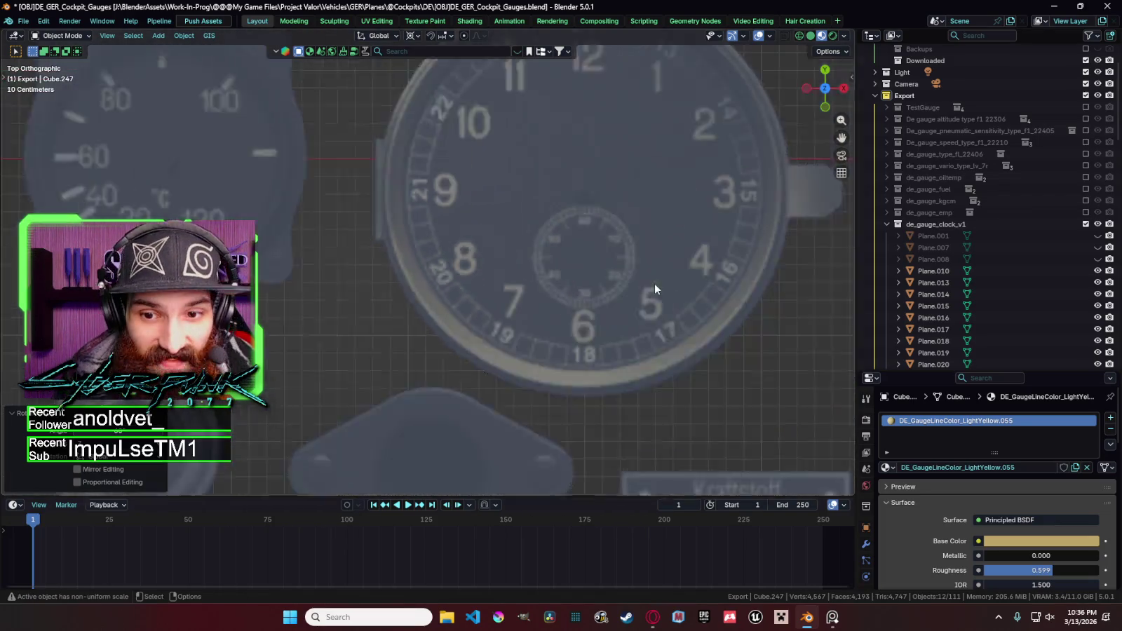
{"action": "scroll", "coordinate": [345, 270], "scroll_direction": "down", "scroll_amount": 3}
{"action": "mouse_move", "coordinate": [345, 269]}
{"action": "middle_mouse_down", "text": "shift"}
{"action": "mouse_move", "coordinate": [476, 289]}
{"action": "mouse_move", "coordinate": [465, 268]}
{"action": "middle_mouse_up", "text": "shift"}
{"action": "scroll", "coordinate": [284, 271], "scroll_direction": "up", "scroll_amount": 4}
{"action": "scroll", "coordinate": [460, 275], "scroll_direction": "up", "scroll_amount": 3}
{"action": "scroll", "coordinate": [464, 267], "scroll_direction": "up", "scroll_amount": 4}
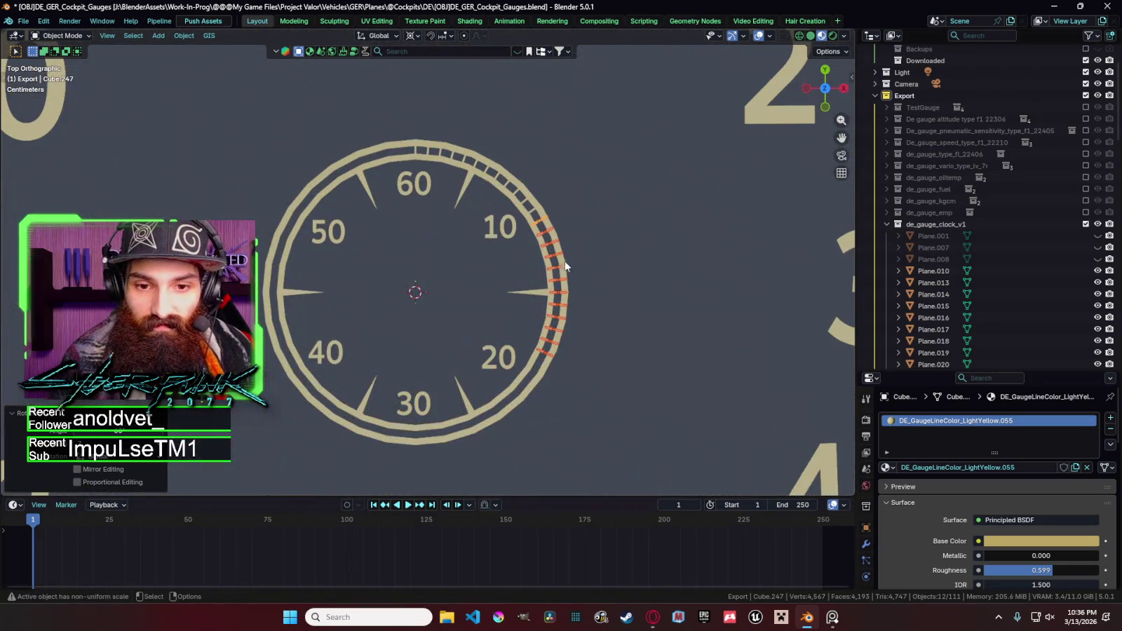
Select and copy all existing ticks from near 10 back to the 60 mark.
{"action": "left_click", "coordinate": [525, 200], "text": "shift"}
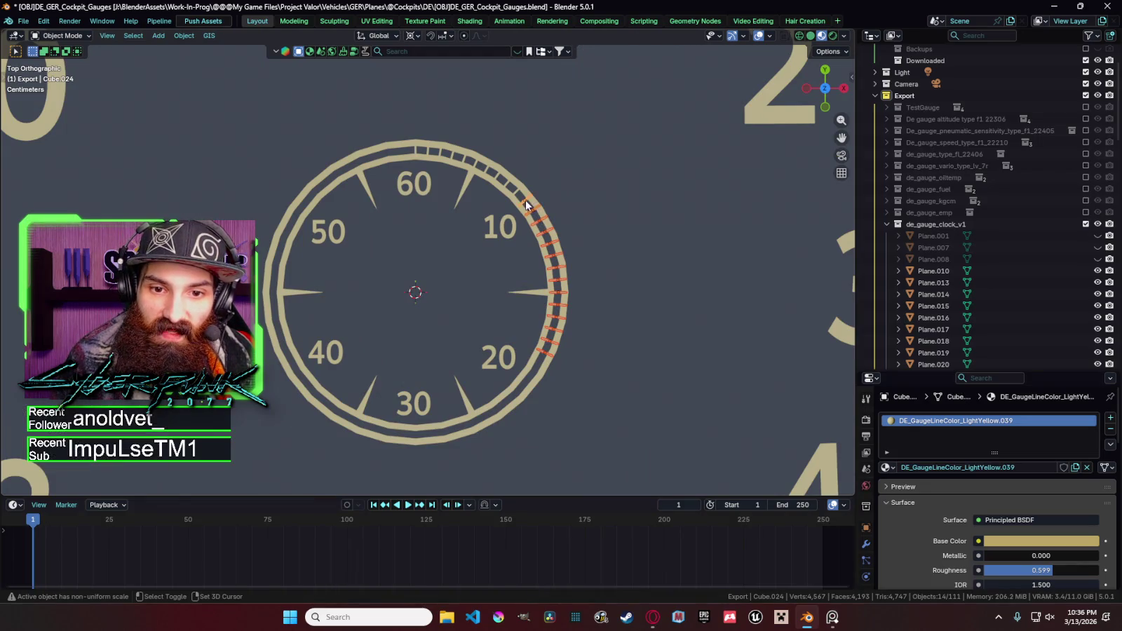
{"action": "left_click", "coordinate": [517, 196], "text": "shift"}
{"action": "left_click", "coordinate": [501, 182], "text": "shift"}
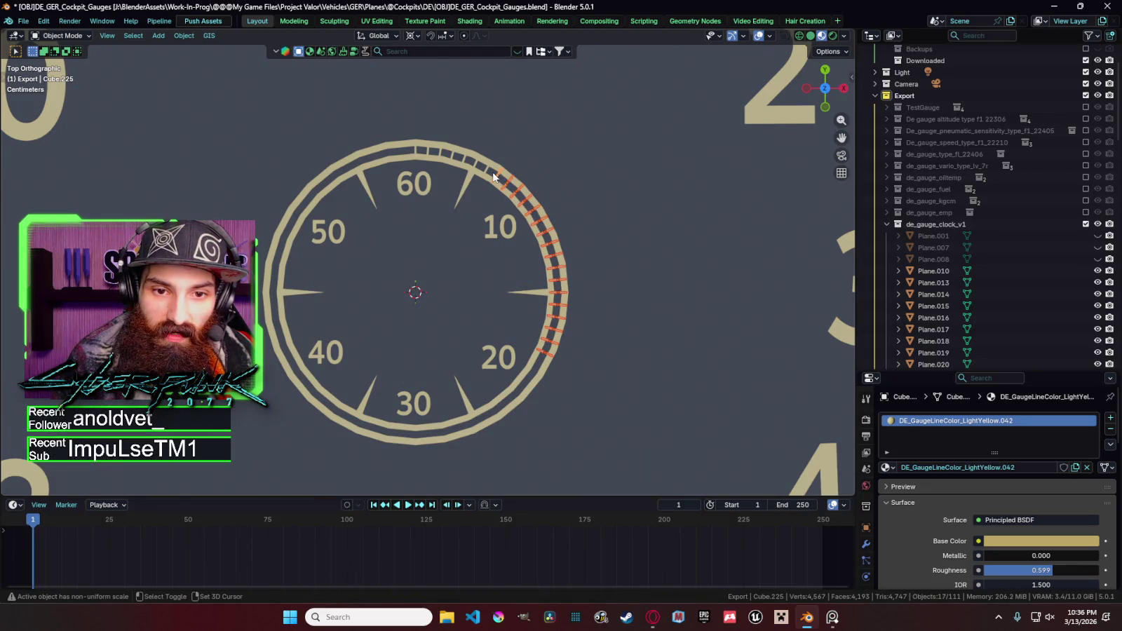
{"action": "left_click", "coordinate": [488, 171], "text": "shift"}
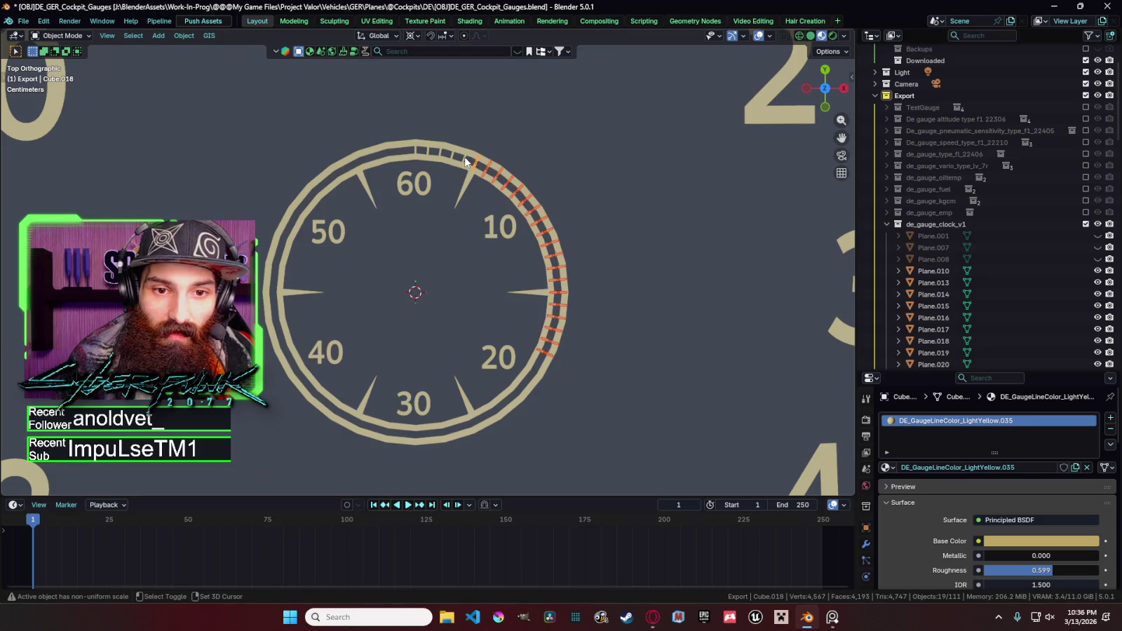
{"action": "left_click", "coordinate": [463, 157], "text": "shift"}
{"action": "left_click", "coordinate": [453, 153], "text": "shift"}
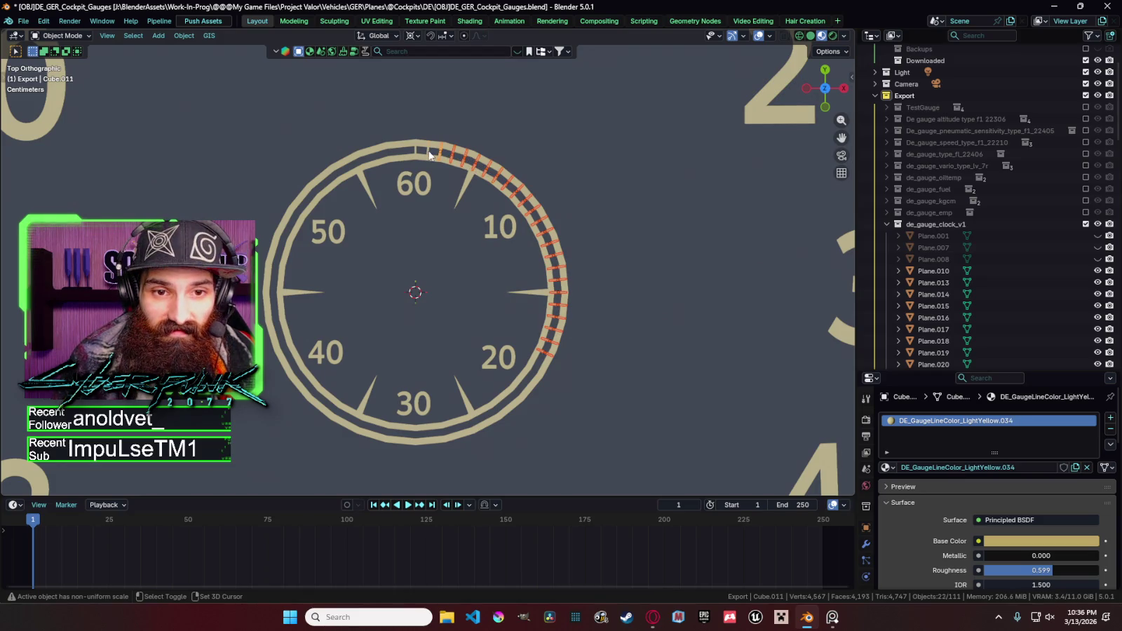
{"action": "left_click", "coordinate": [417, 149], "text": "shift"}
{"action": "key", "text": "ctrl+c"}
Paste two copies of the ticks, each rotated 120° about Z, closing the ring back to 60.
{"action": "key", "text": "ctrl+v"}
{"action": "key", "text": "r"}
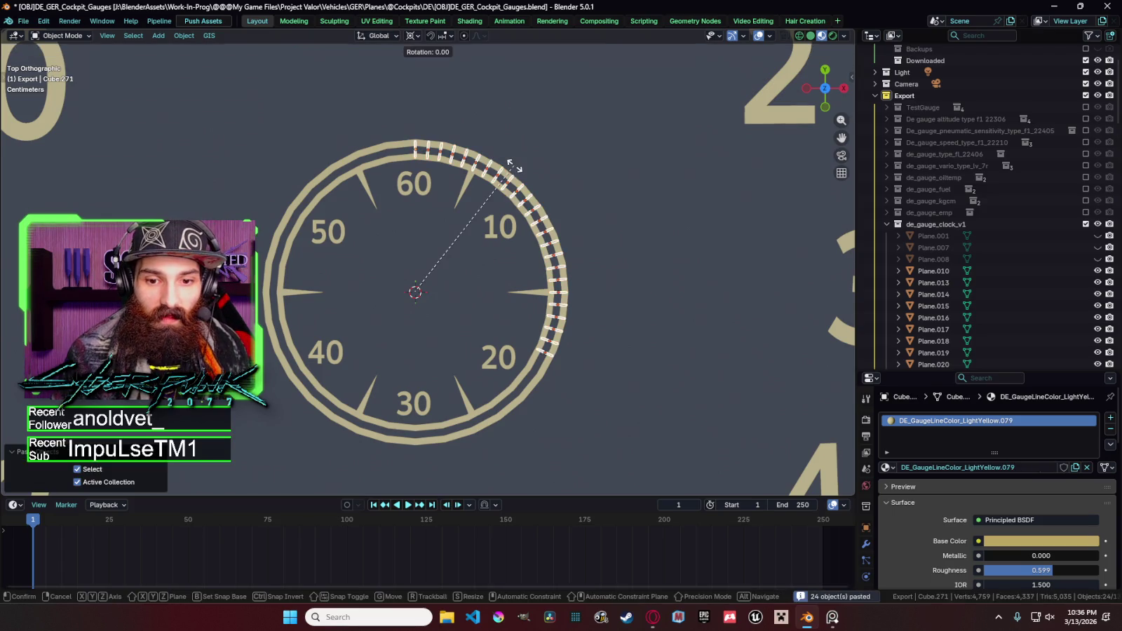
{"action": "left_click", "coordinate": [441, 361]}
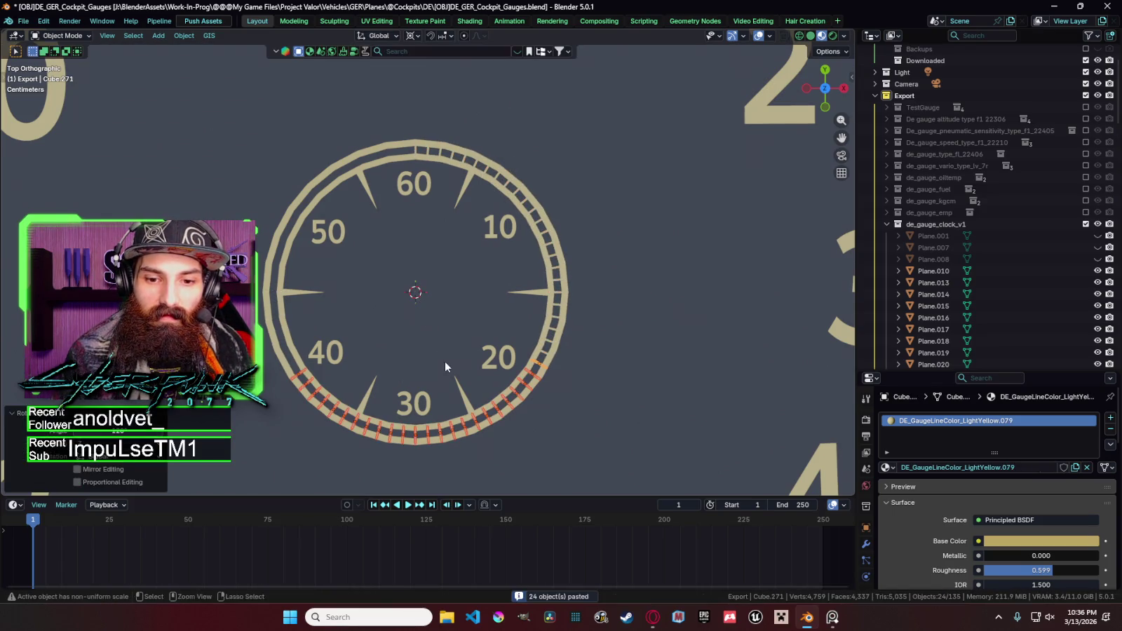
{"action": "key", "text": "ctrl+c"}
{"action": "key", "text": "ctrl+v"}
{"action": "key", "text": "r"}
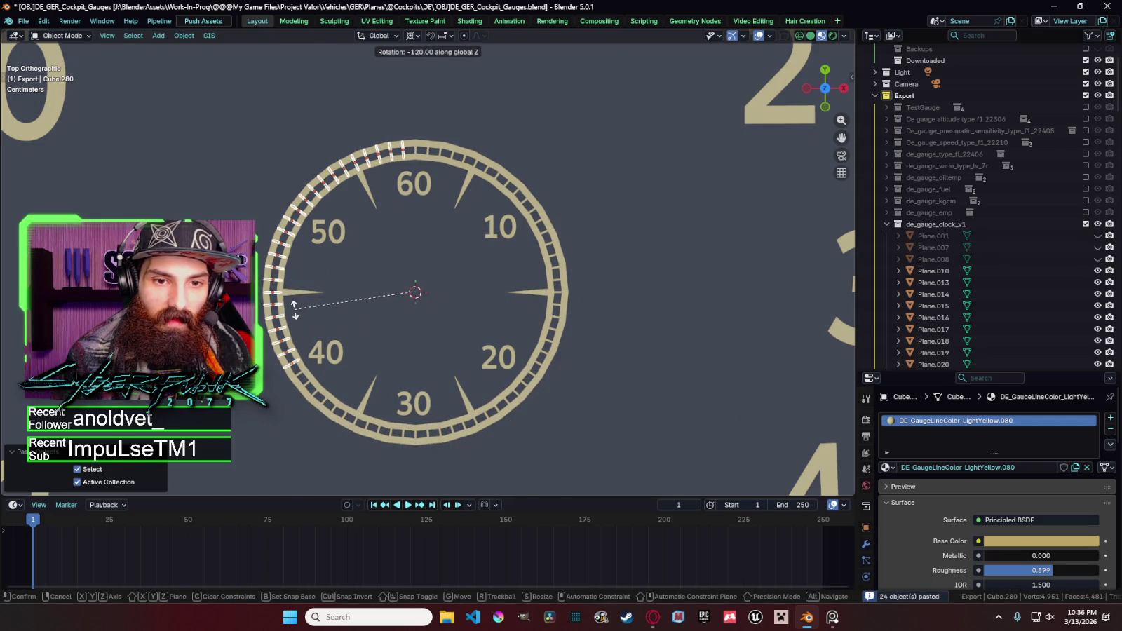
{"action": "left_click", "coordinate": [417, 311]}
{"action": "left_click", "coordinate": [477, 295]}
{"action": "scroll", "coordinate": [498, 305], "scroll_direction": "down", "scroll_amount": 2}
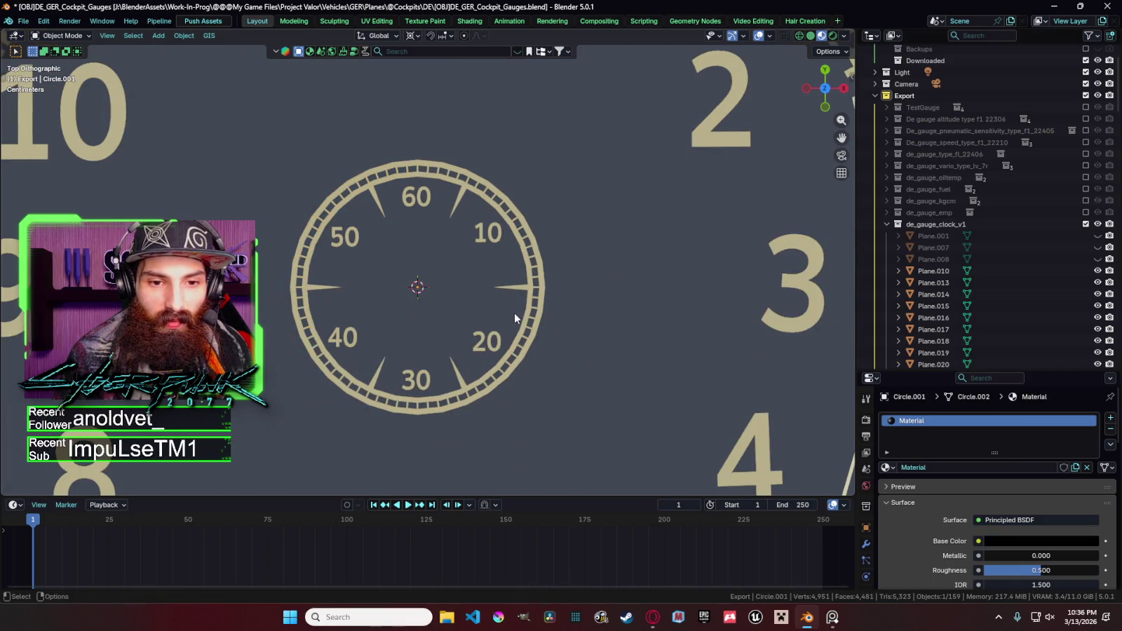
{"action": "scroll", "coordinate": [530, 316], "scroll_direction": "down", "scroll_amount": 4}
{"action": "scroll", "coordinate": [545, 320], "scroll_direction": "down", "scroll_amount": 2}
{"action": "scroll", "coordinate": [545, 320], "scroll_direction": "down", "scroll_amount": 3}
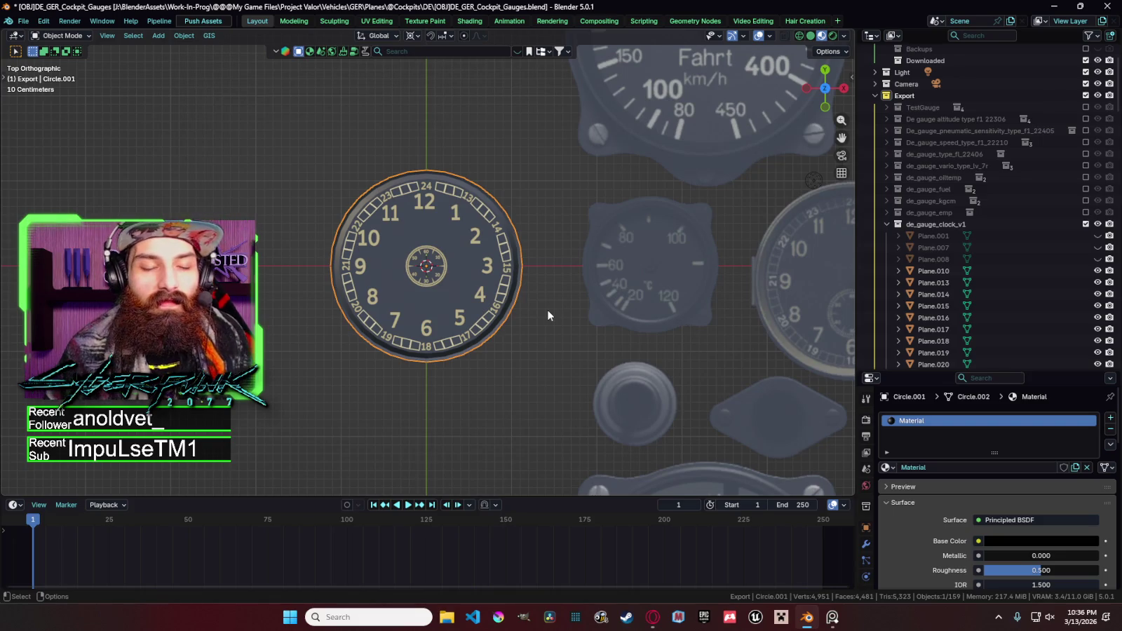
{"action": "scroll", "coordinate": [492, 200], "scroll_direction": "up", "scroll_amount": 3}
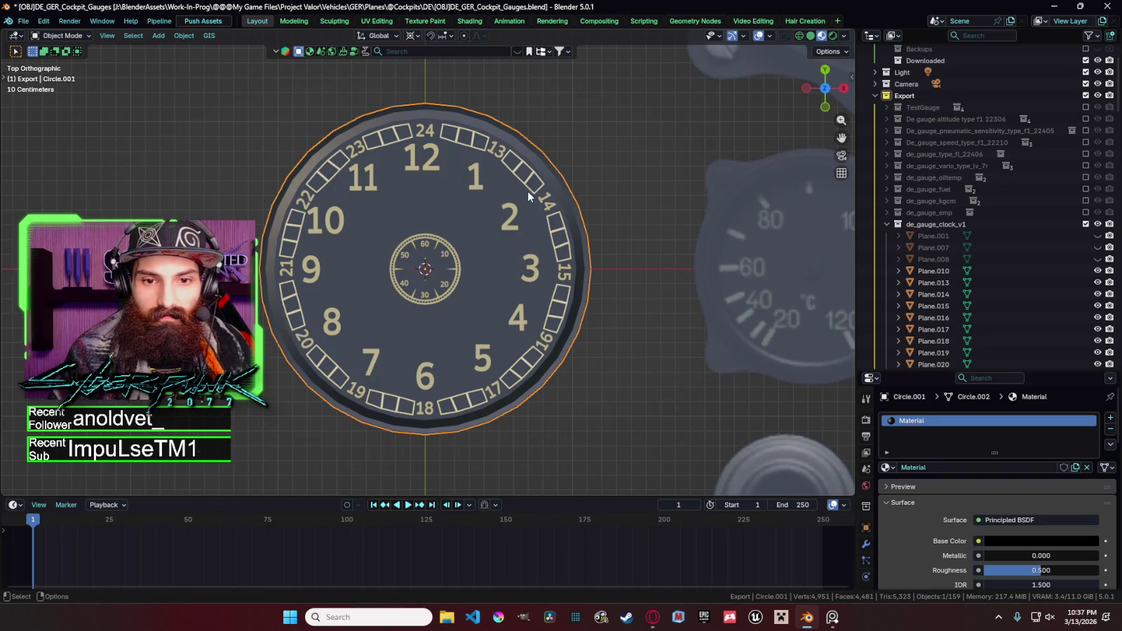
{"action": "left_click", "coordinate": [530, 186]}
{"action": "left_click", "coordinate": [514, 175]}
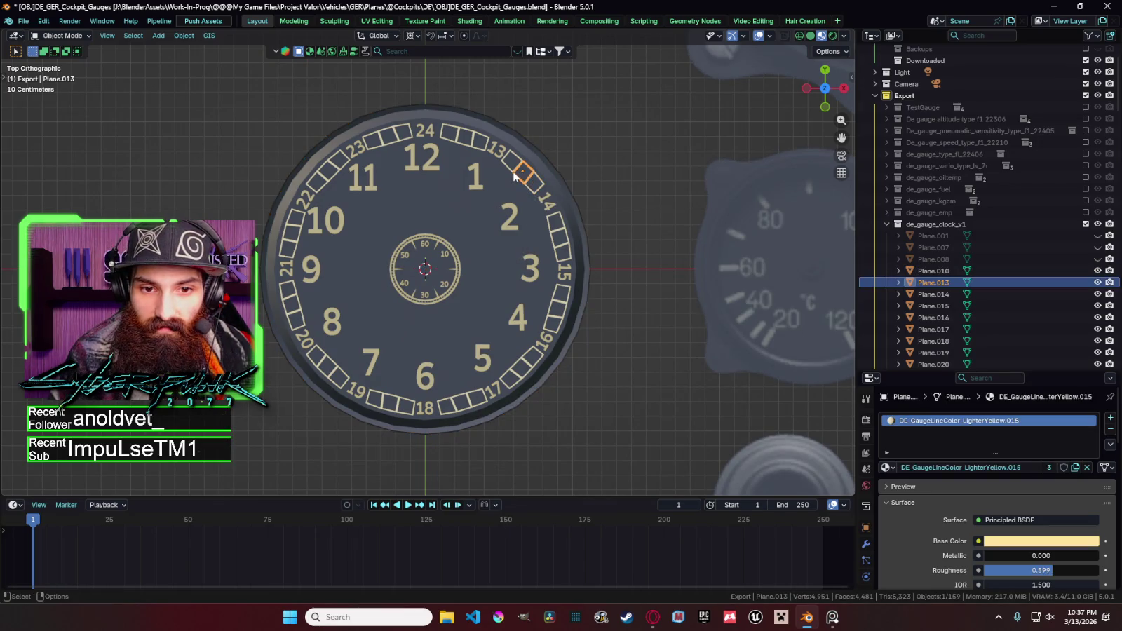
{"action": "scroll", "coordinate": [536, 154], "scroll_direction": "up", "scroll_amount": 2}
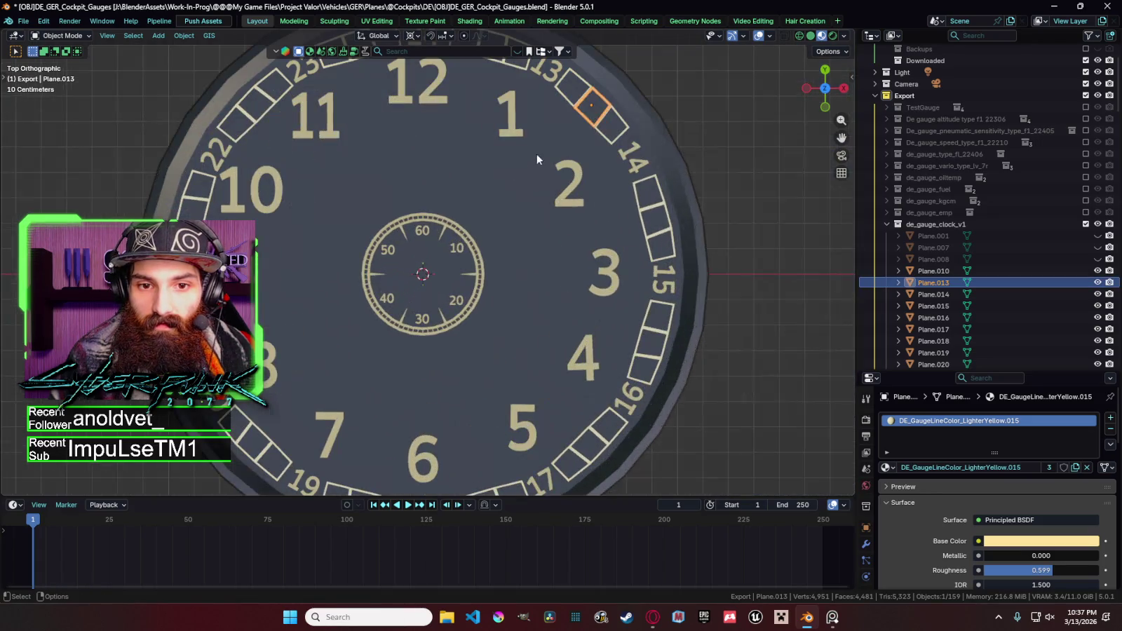
Join the three neighbouring tick boxes into one object and rotate it slightly.
{"action": "left_click", "coordinate": [572, 89], "text": "shift"}
{"action": "left_click", "coordinate": [599, 132], "text": "shift"}
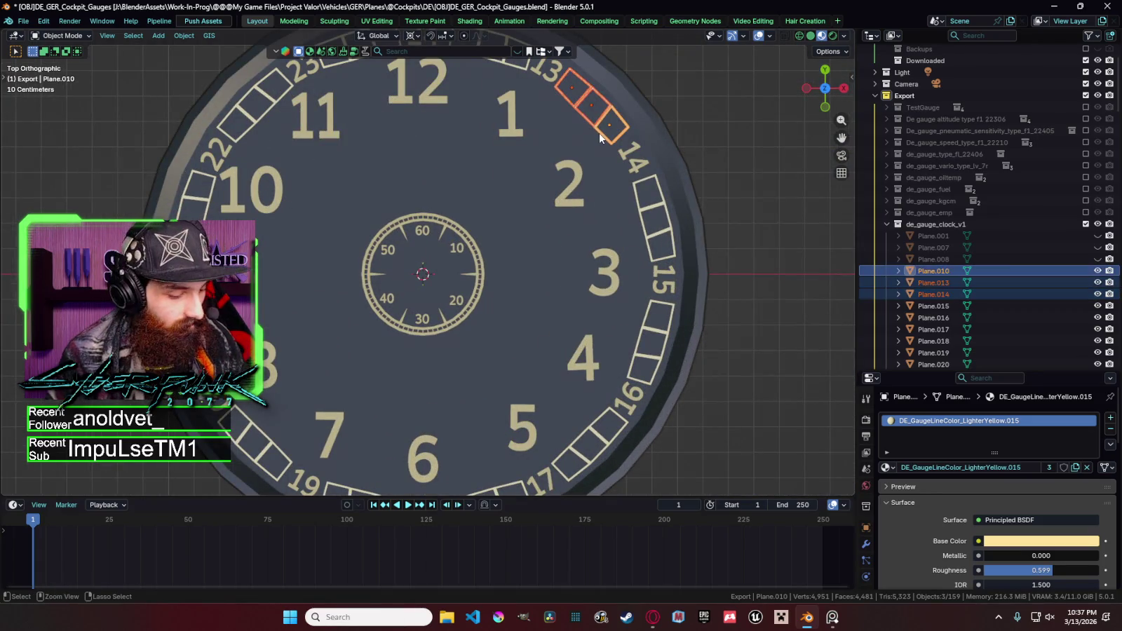
{"action": "key", "text": "ctrl+j"}
{"action": "scroll", "coordinate": [590, 141], "scroll_direction": "down", "scroll_amount": 2}
{"action": "key", "text": "r"}
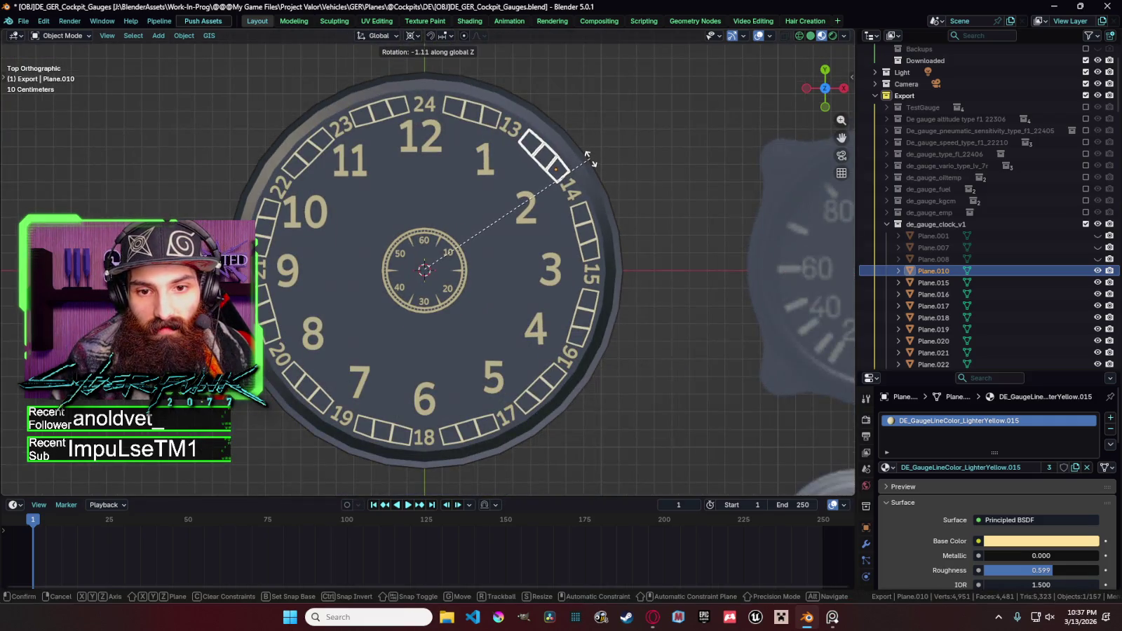
{"action": "left_click", "coordinate": [589, 162]}
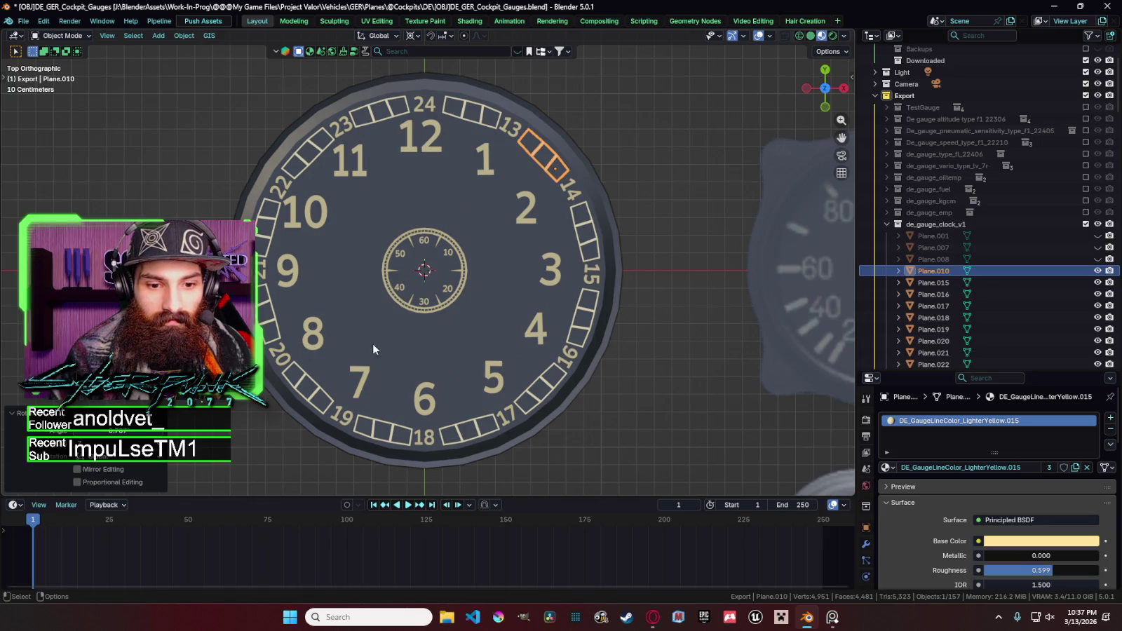
Tilt the 13 numeral slightly around the Z axis.
{"action": "left_click", "coordinate": [590, 327]}
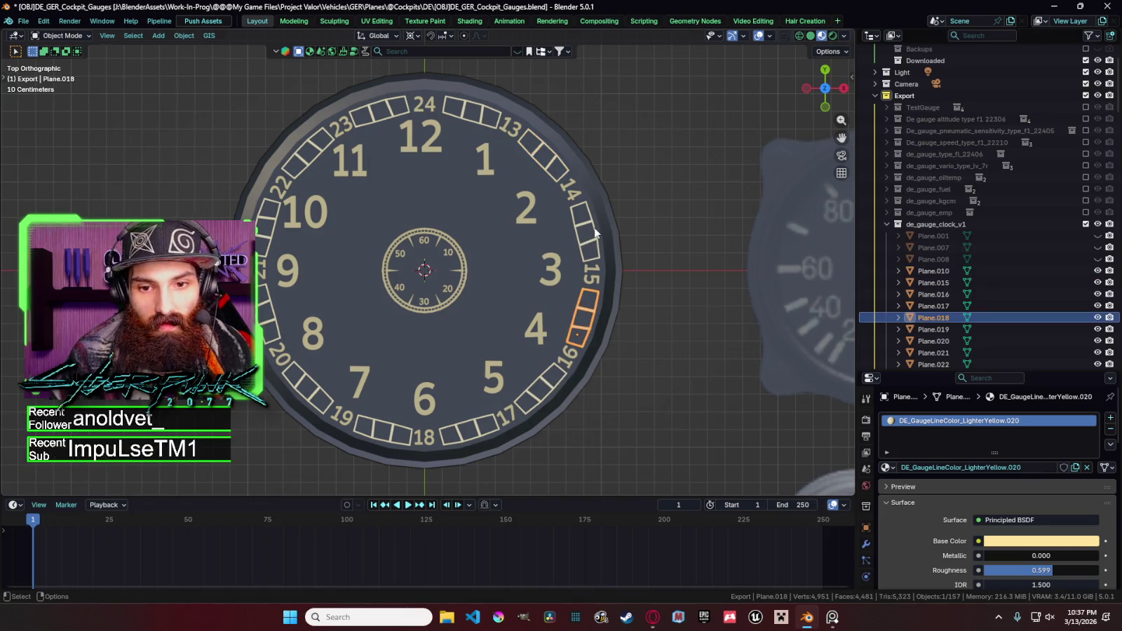
{"action": "left_click", "coordinate": [589, 232]}
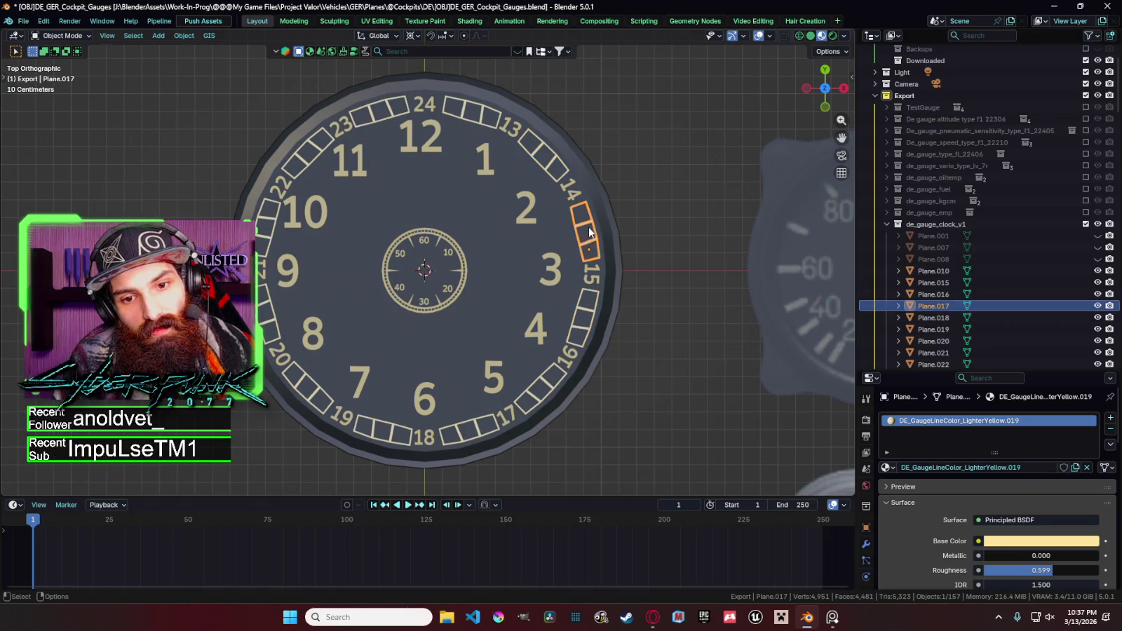
{"action": "left_click", "coordinate": [513, 133]}
{"action": "key", "text": "r"}
{"action": "key", "text": "z"}
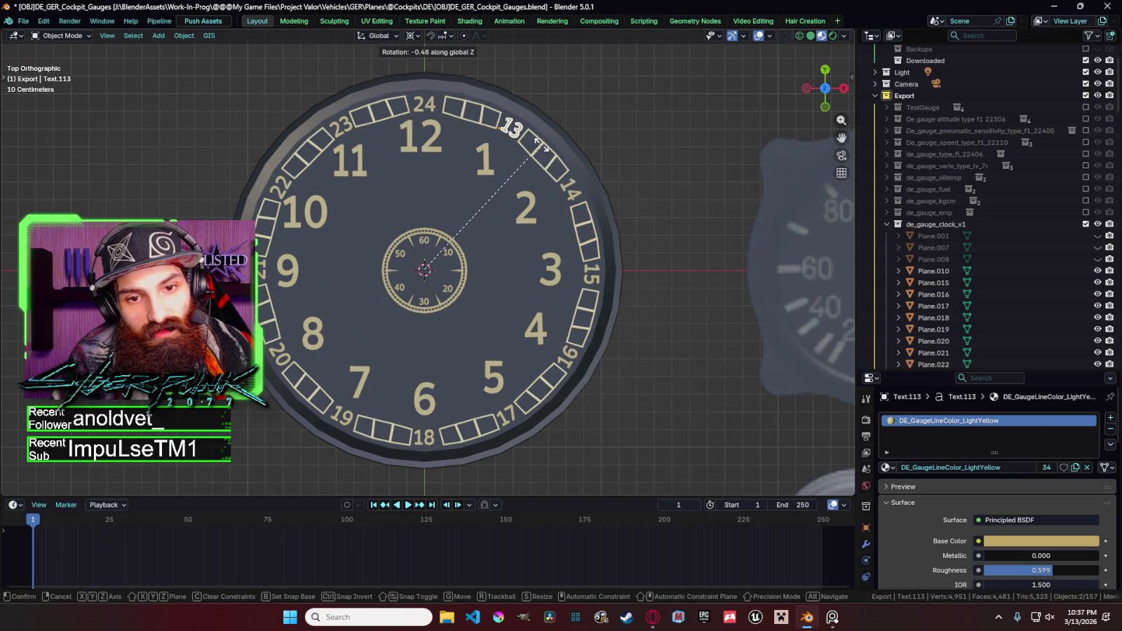
{"action": "left_click", "coordinate": [540, 143]}
Rotate the 14 numeral around Z to its new angle, then select the 12.
{"action": "left_click", "coordinate": [576, 202]}
{"action": "key", "text": "r"}
{"action": "key", "text": "z"}
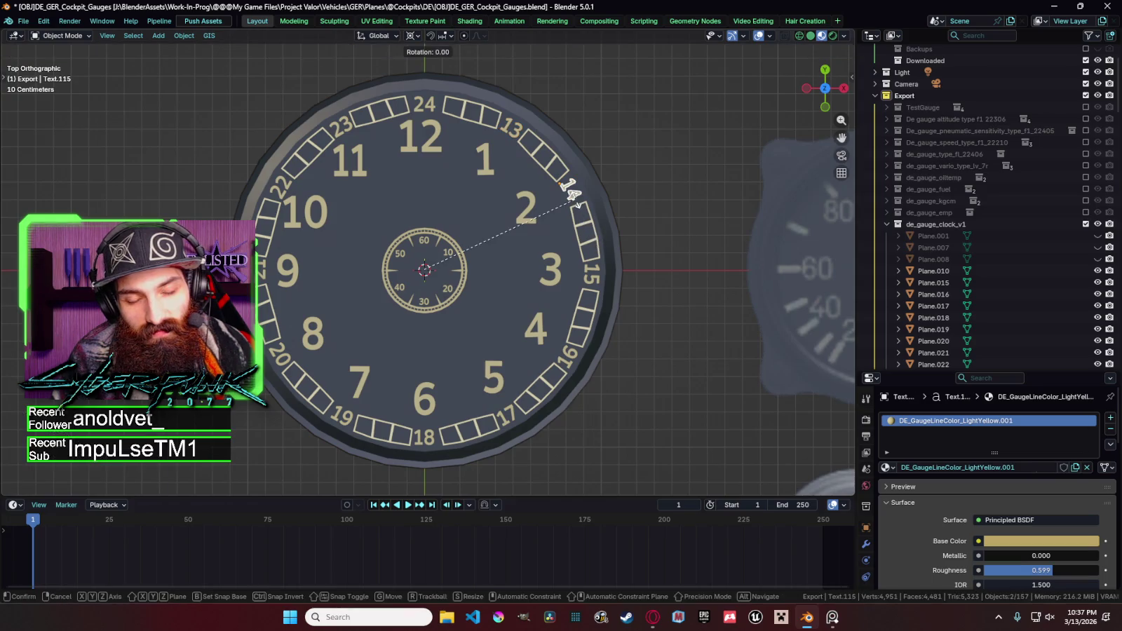
{"action": "left_click", "coordinate": [482, 211]}
{"action": "left_click", "coordinate": [419, 140]}
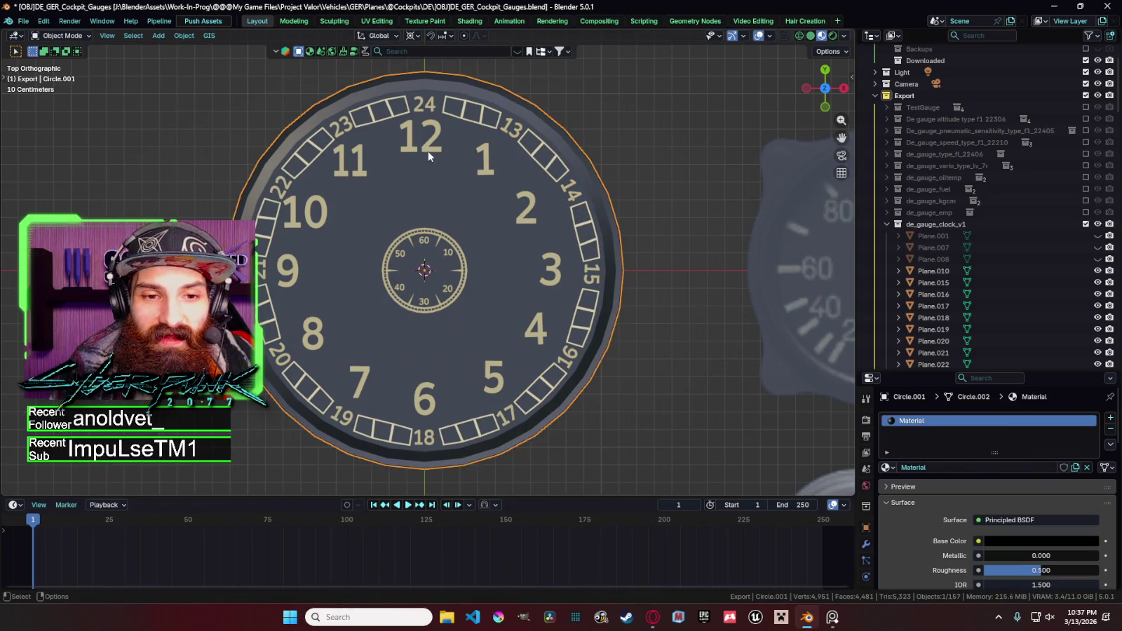
{"action": "scroll", "coordinate": [428, 150], "scroll_direction": "down", "scroll_amount": 3}
{"action": "scroll", "coordinate": [526, 259], "scroll_direction": "down", "scroll_amount": 4}
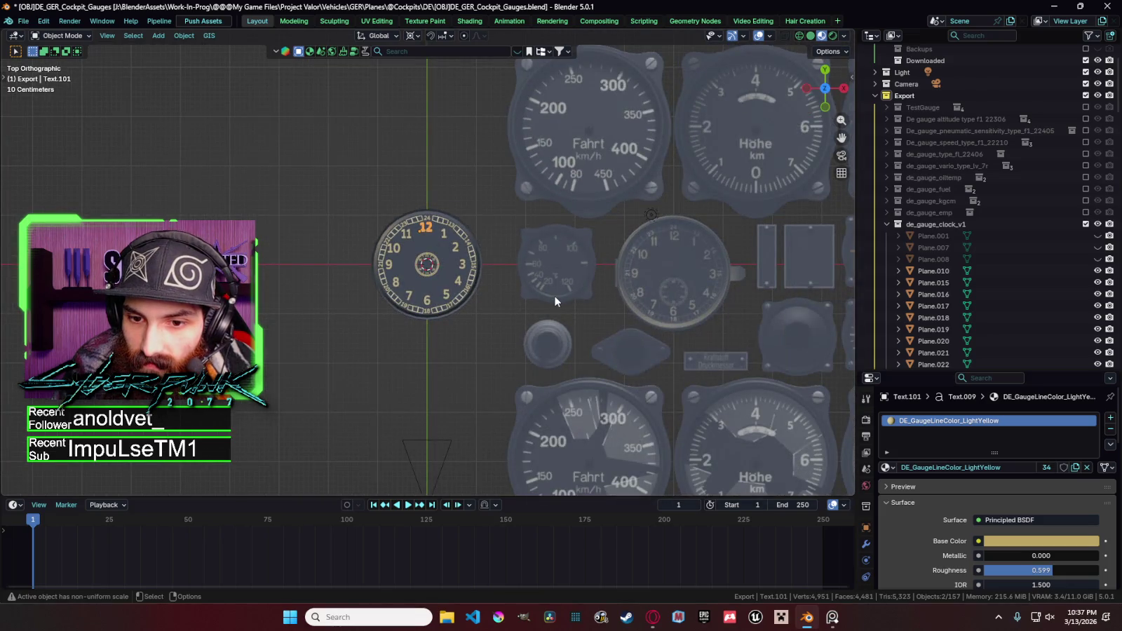
Select the cockpit reference plane, then the sub-dial's 30 numeral.
{"action": "left_click", "coordinate": [541, 319]}
{"action": "scroll", "coordinate": [502, 311], "scroll_direction": "up", "scroll_amount": 3}
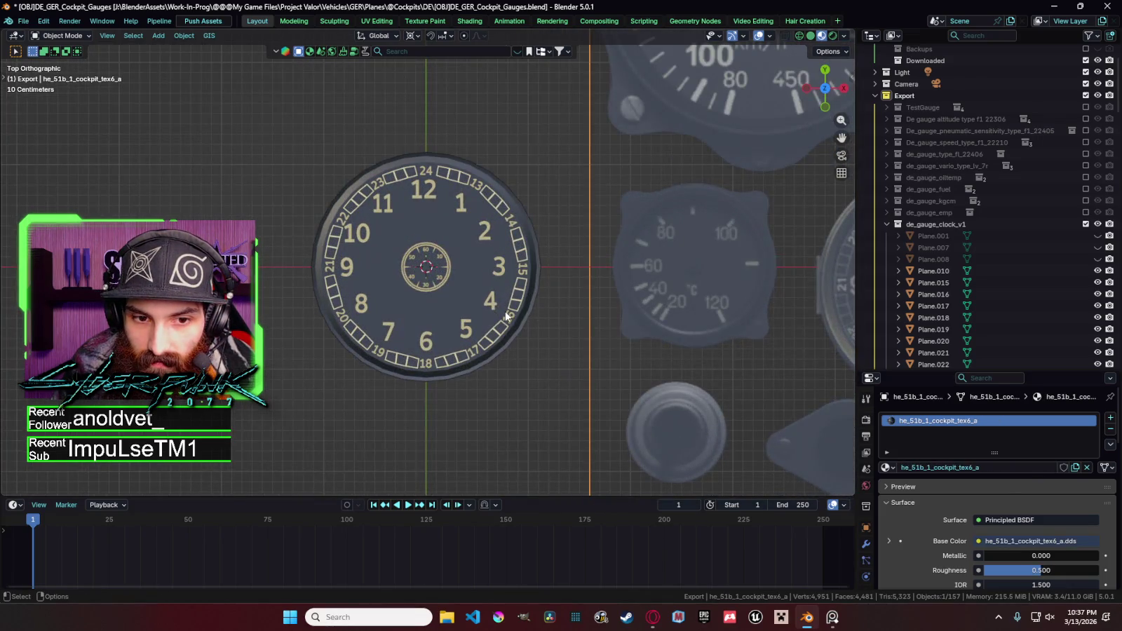
{"action": "scroll", "coordinate": [504, 316], "scroll_direction": "down", "scroll_amount": 2}
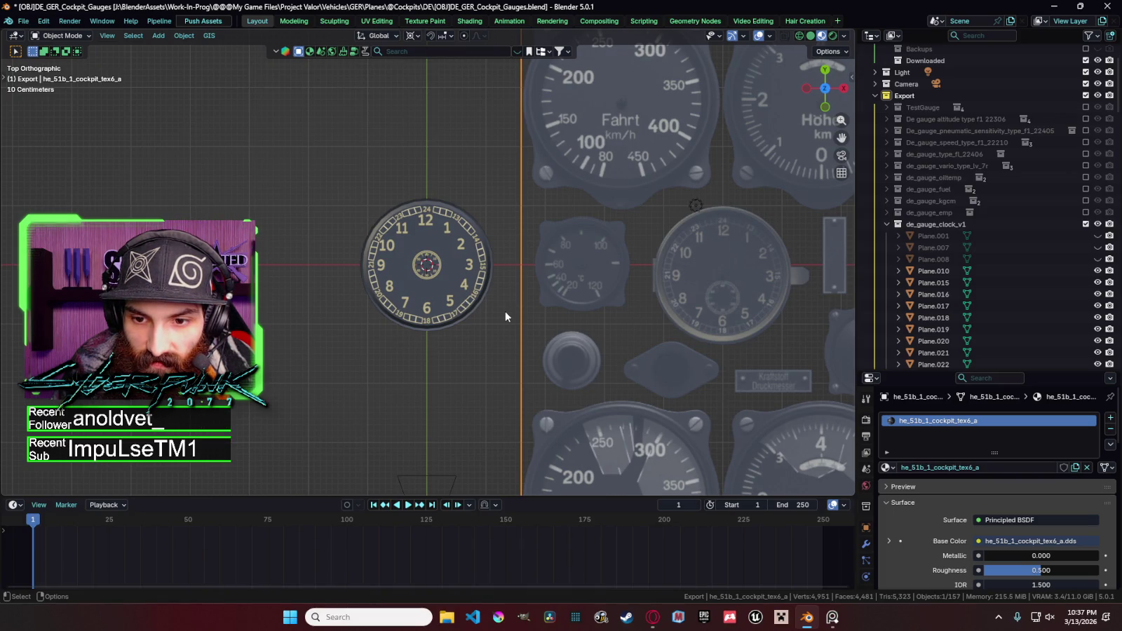
{"action": "scroll", "coordinate": [504, 316], "scroll_direction": "up", "scroll_amount": 5}
{"action": "scroll", "coordinate": [471, 313], "scroll_direction": "up", "scroll_amount": 4}
{"action": "left_click", "coordinate": [430, 348]}
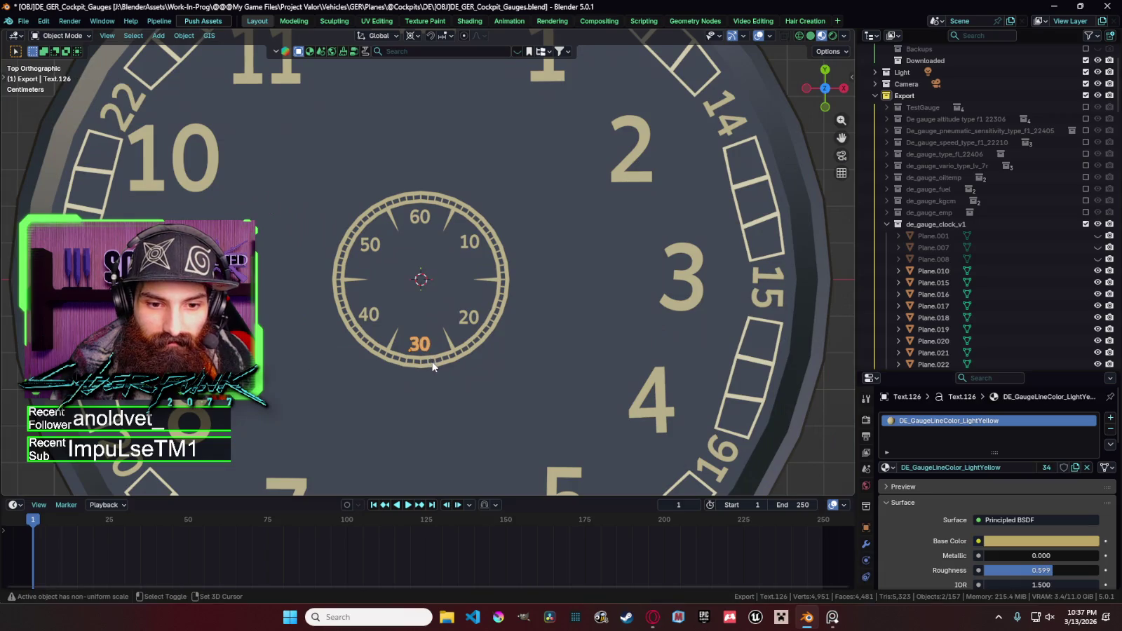
{"action": "scroll", "coordinate": [433, 360], "scroll_direction": "down", "scroll_amount": 3}
{"action": "scroll", "coordinate": [575, 356], "scroll_direction": "down", "scroll_amount": 4}
{"action": "scroll", "coordinate": [426, 288], "scroll_direction": "up", "scroll_amount": 4}
{"action": "scroll", "coordinate": [427, 290], "scroll_direction": "up", "scroll_amount": 4}
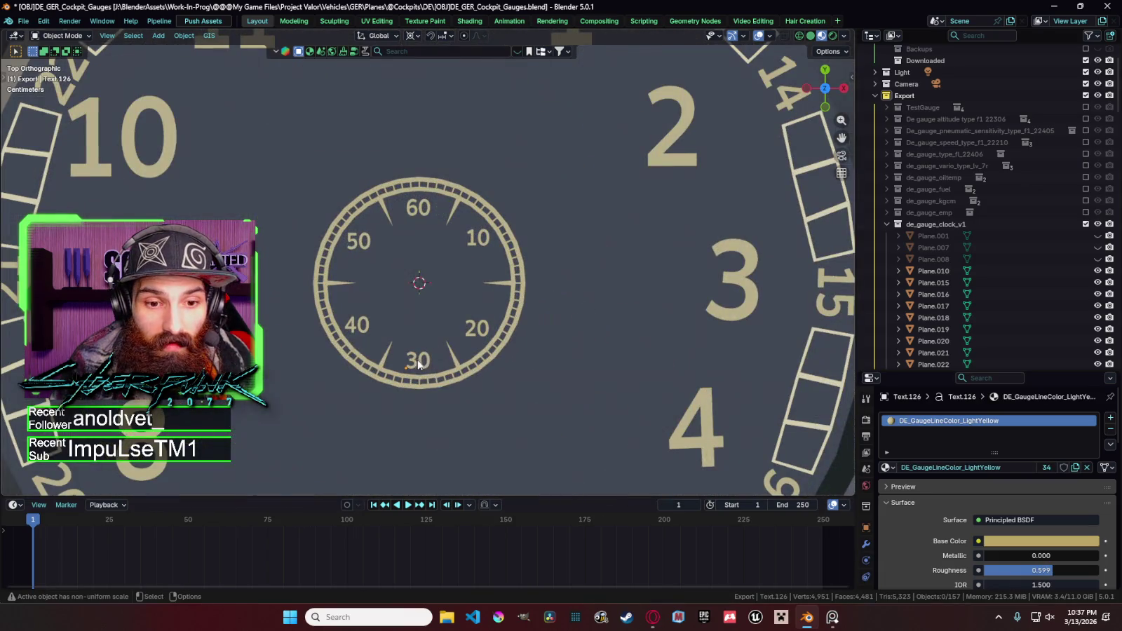
Select the ticks beside and below the sub-dial's 30 numeral.
{"action": "left_click", "coordinate": [435, 379], "text": "shift"}
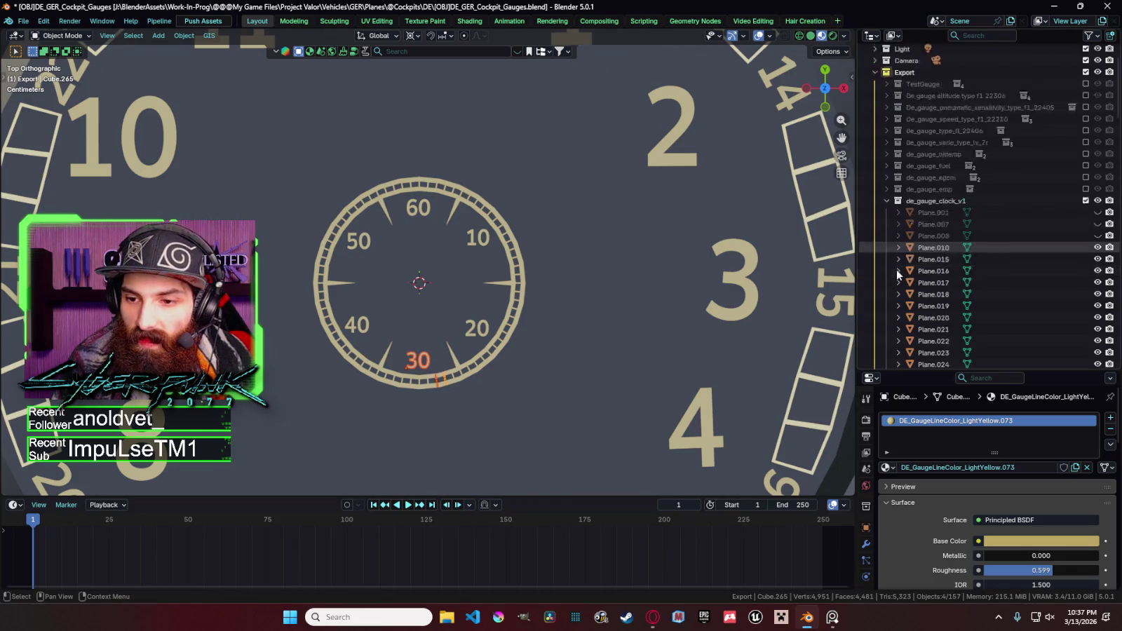
{"action": "scroll", "coordinate": [896, 269], "scroll_direction": "down", "scroll_amount": 5}
{"action": "scroll", "coordinate": [934, 293], "scroll_direction": "down", "scroll_amount": 5}
{"action": "scroll", "coordinate": [940, 280], "scroll_direction": "up", "scroll_amount": 2}
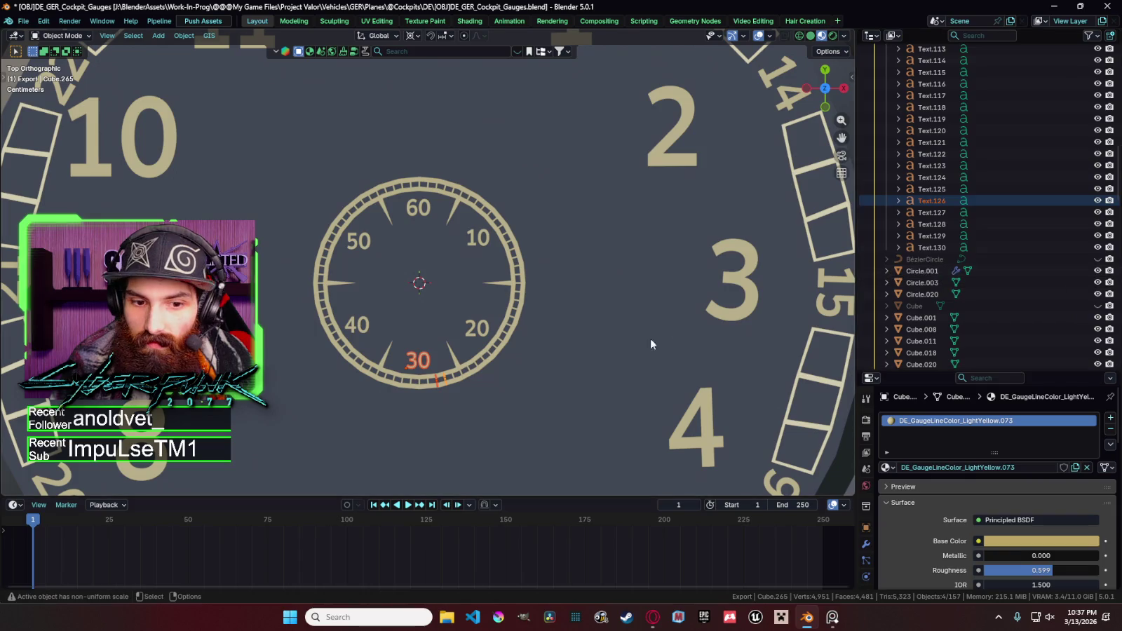
{"action": "left_click", "coordinate": [455, 380]}
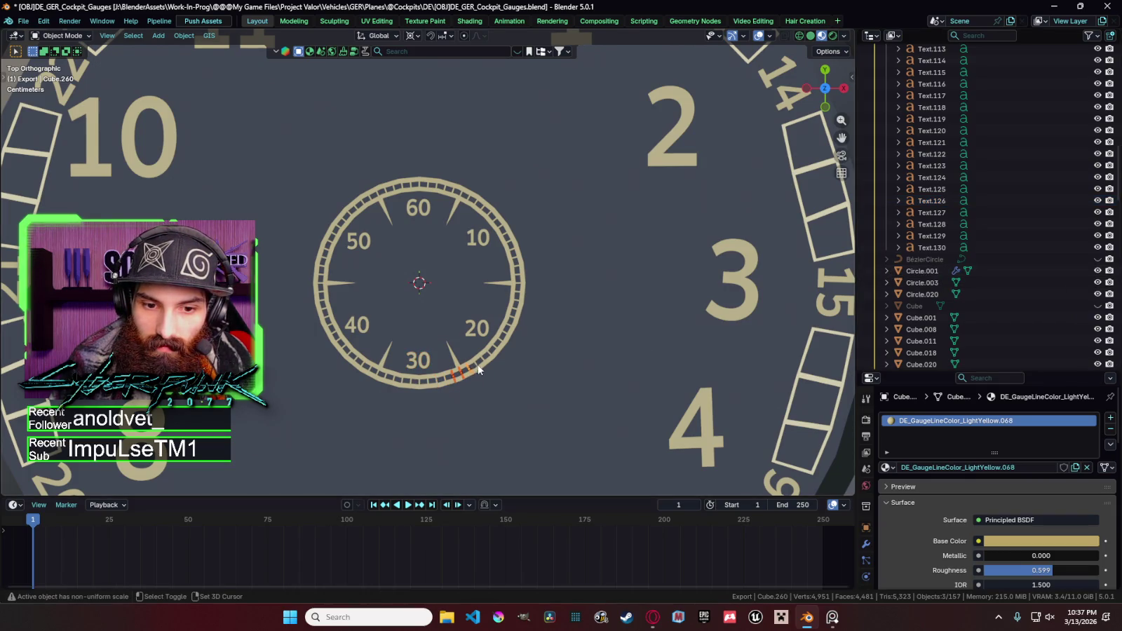
{"action": "left_click", "coordinate": [476, 364], "text": "shift"}
{"action": "key", "text": "KP_Decimal"}
{"action": "scroll", "coordinate": [927, 310], "scroll_direction": "up", "scroll_amount": 10}
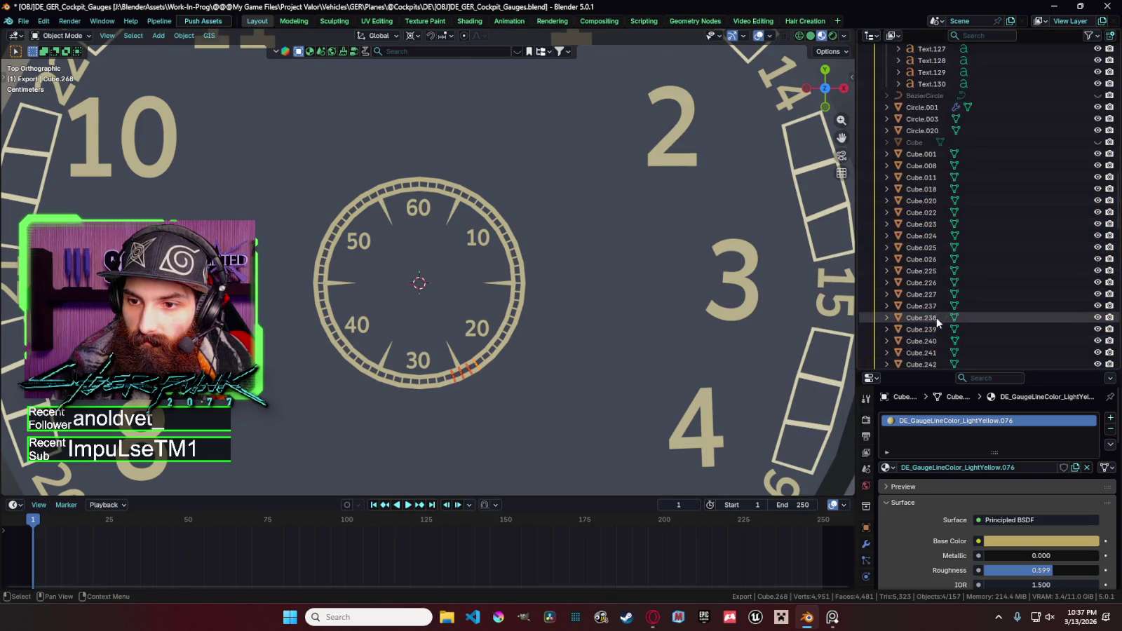
Hide the sub-dial's tick ring, Circle.020 and the dark background disc Circle.001.
{"action": "left_click", "coordinate": [920, 178]}
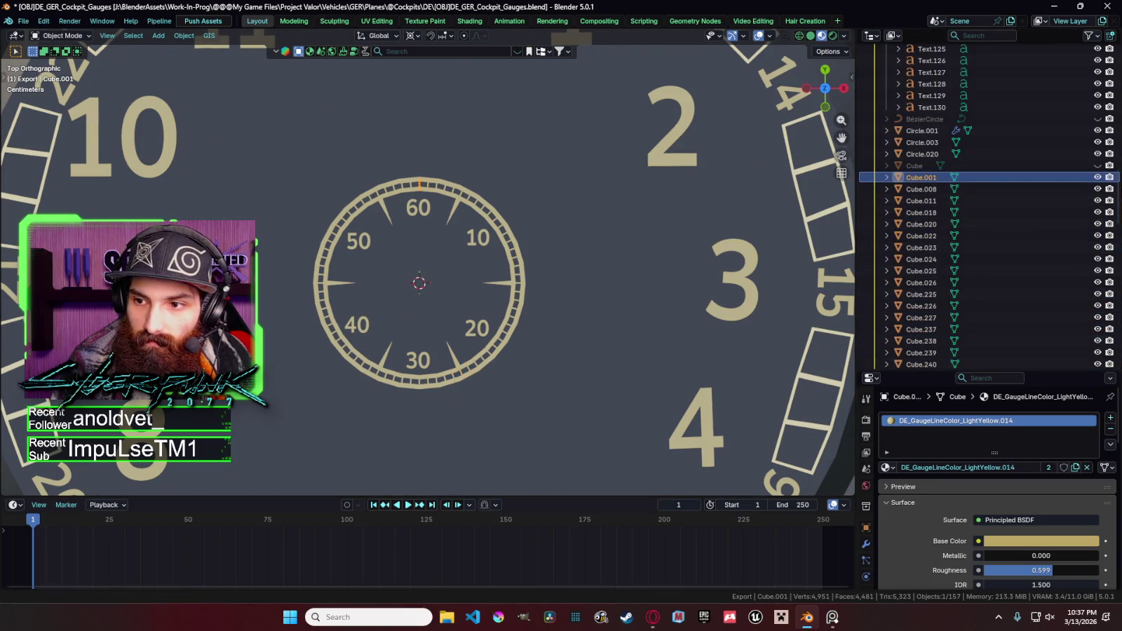
{"action": "left_click", "coordinate": [470, 195]}
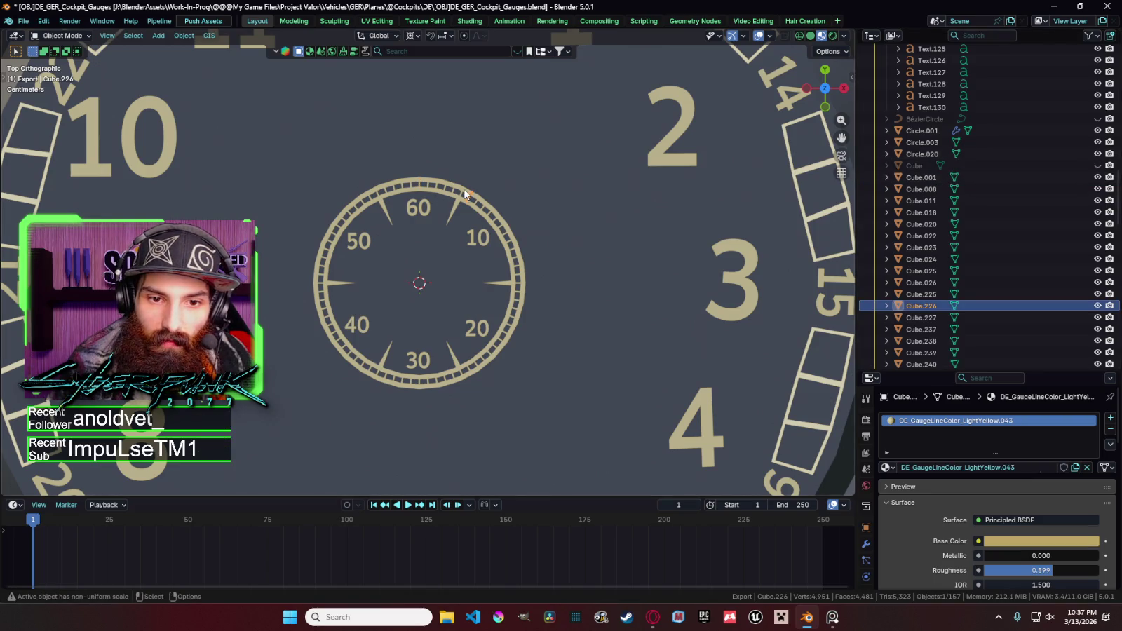
{"action": "left_click", "coordinate": [464, 194]}
{"action": "left_click", "coordinate": [464, 194]}
{"action": "key", "text": "h"}
{"action": "left_click", "coordinate": [463, 203]}
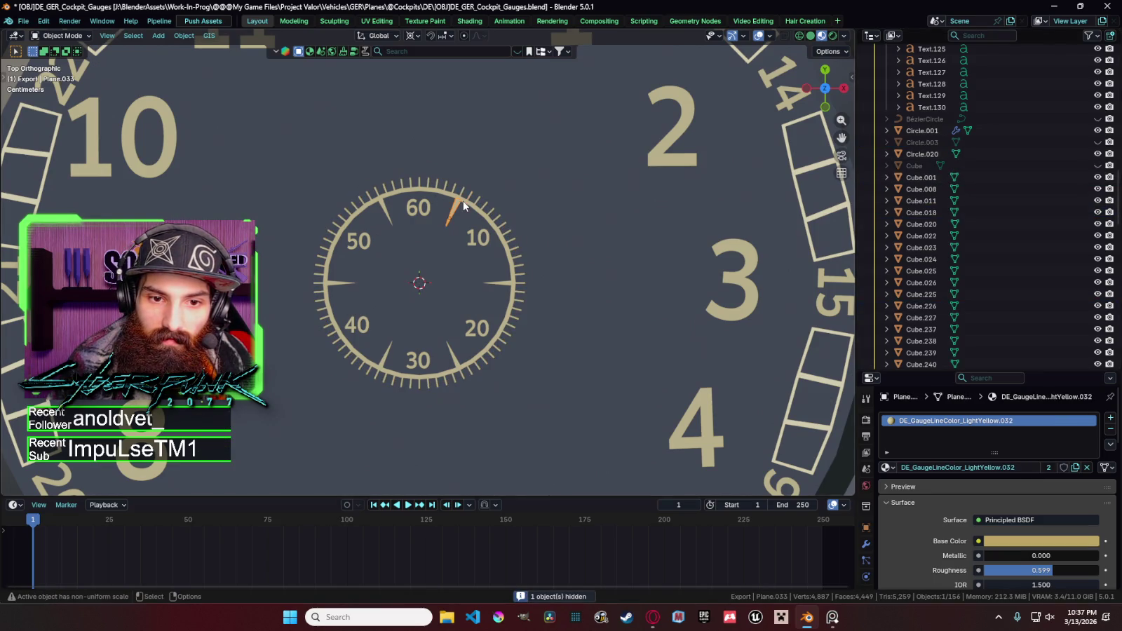
{"action": "key", "text": "h"}
{"action": "left_click", "coordinate": [483, 177]}
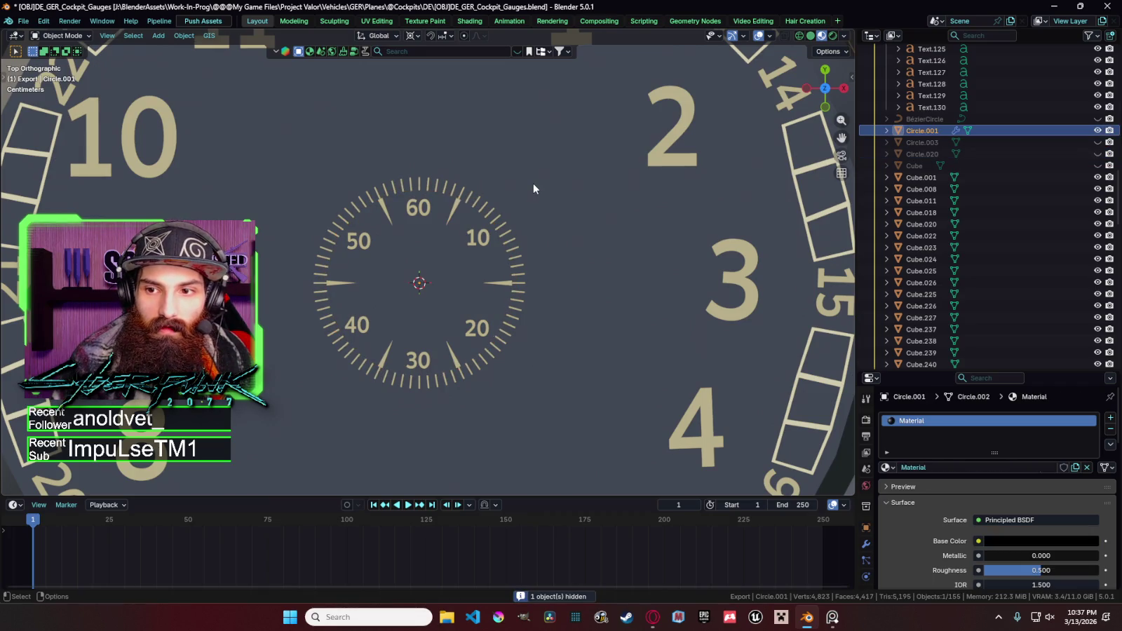
{"action": "key", "text": "h"}
Circle-select the 72 sub-dial ticks, make one active, and join them into one object.
{"action": "key", "text": "c"}
{"action": "mouse_move", "coordinate": [468, 195]}
{"action": "left_mouse_down"}
{"action": "mouse_move", "coordinate": [494, 214]}
{"action": "mouse_move", "coordinate": [520, 277]}
{"action": "mouse_move", "coordinate": [509, 333]}
{"action": "left_mouse_up"}
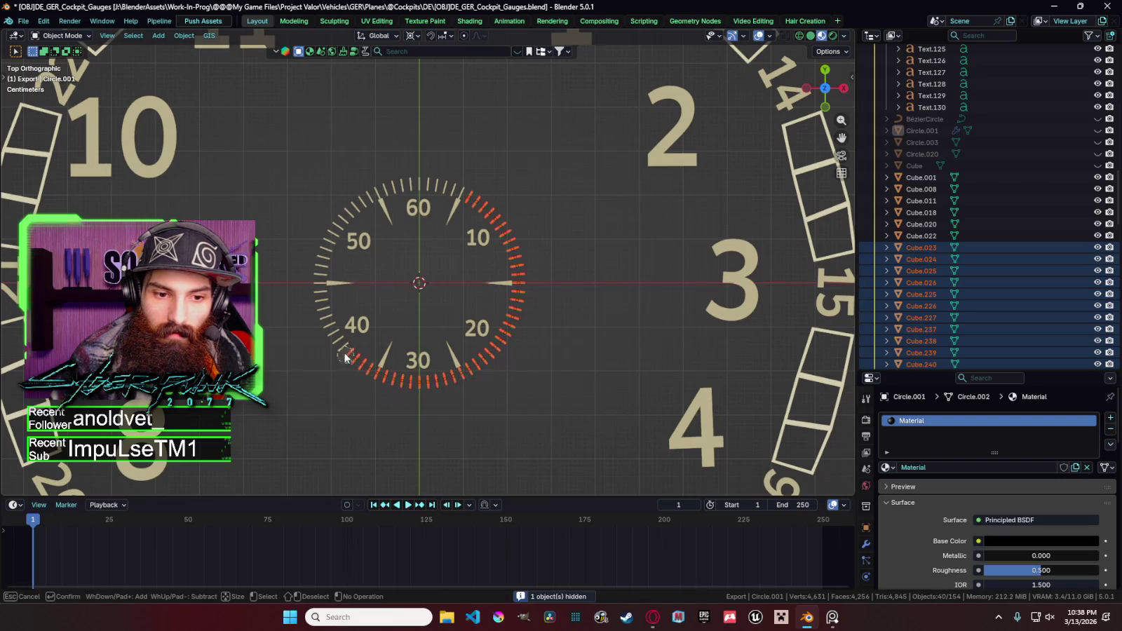
{"action": "mouse_move", "coordinate": [335, 231]}
{"action": "left_mouse_down"}
{"action": "mouse_move", "coordinate": [427, 180]}
{"action": "mouse_move", "coordinate": [487, 191]}
{"action": "left_mouse_up"}
{"action": "right_click", "coordinate": [488, 191]}
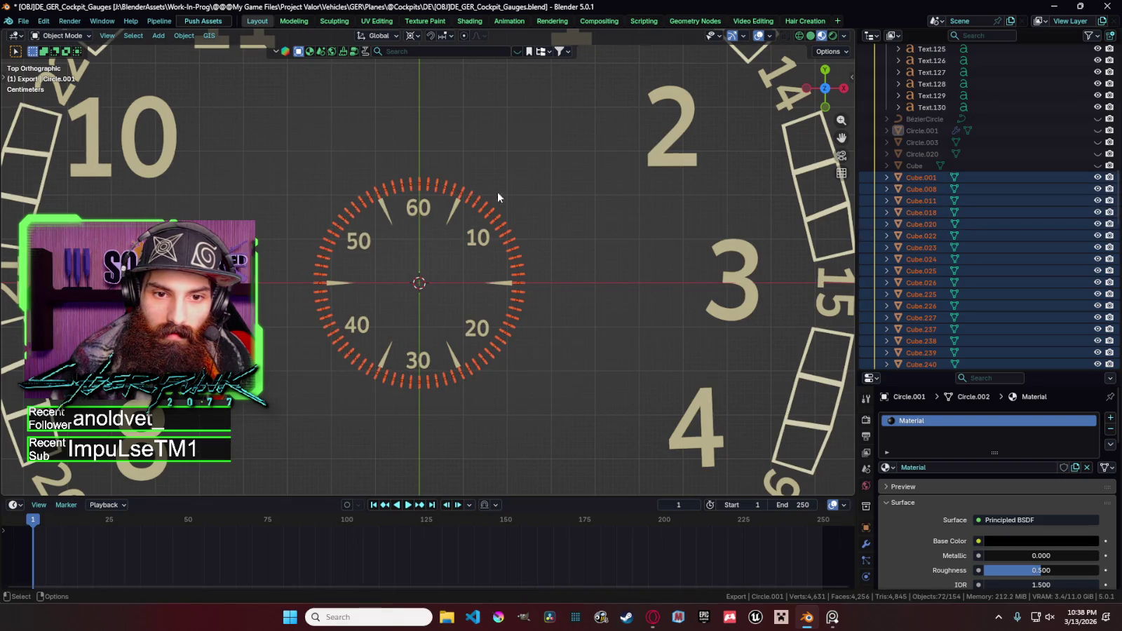
{"action": "key", "text": "alt+a"}
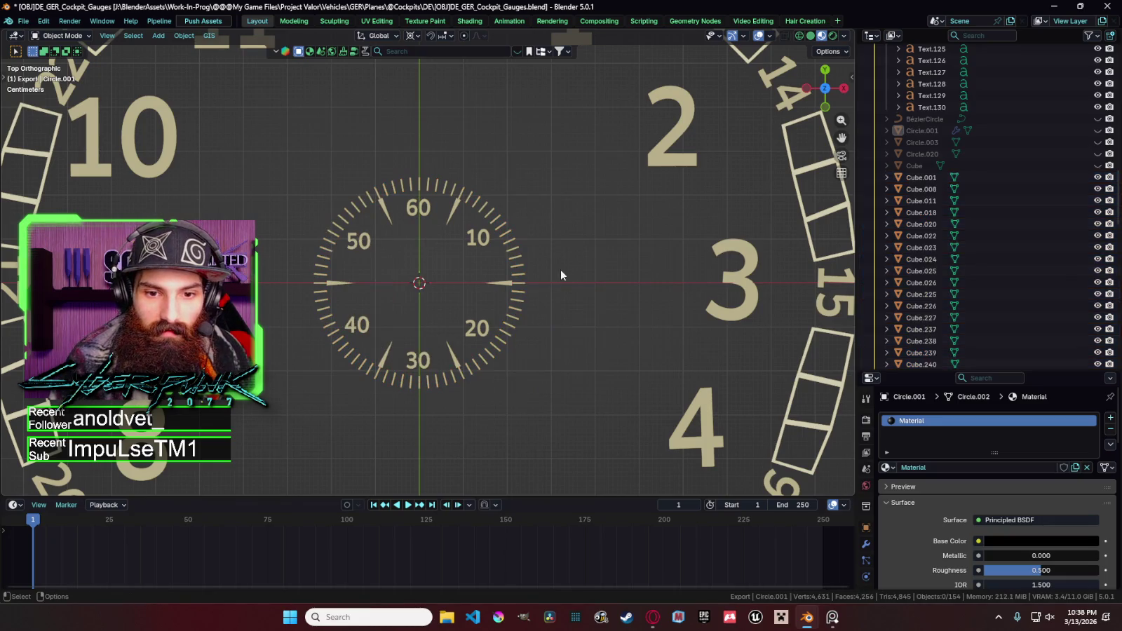
{"action": "key", "text": "ctrl+z"}
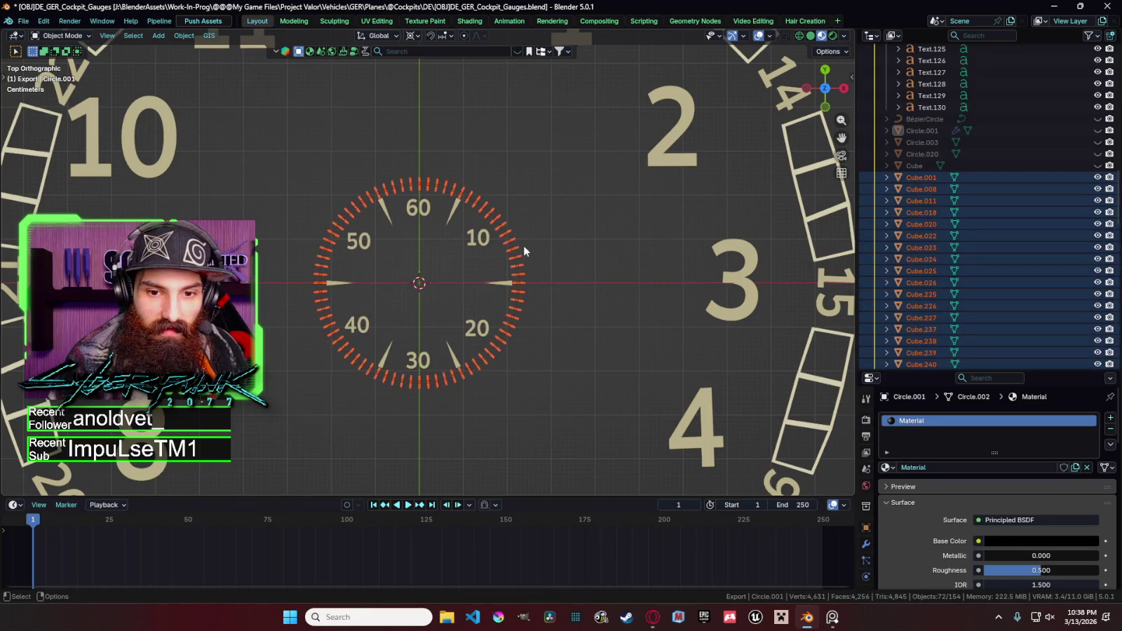
{"action": "left_click", "coordinate": [516, 250], "text": "shift"}
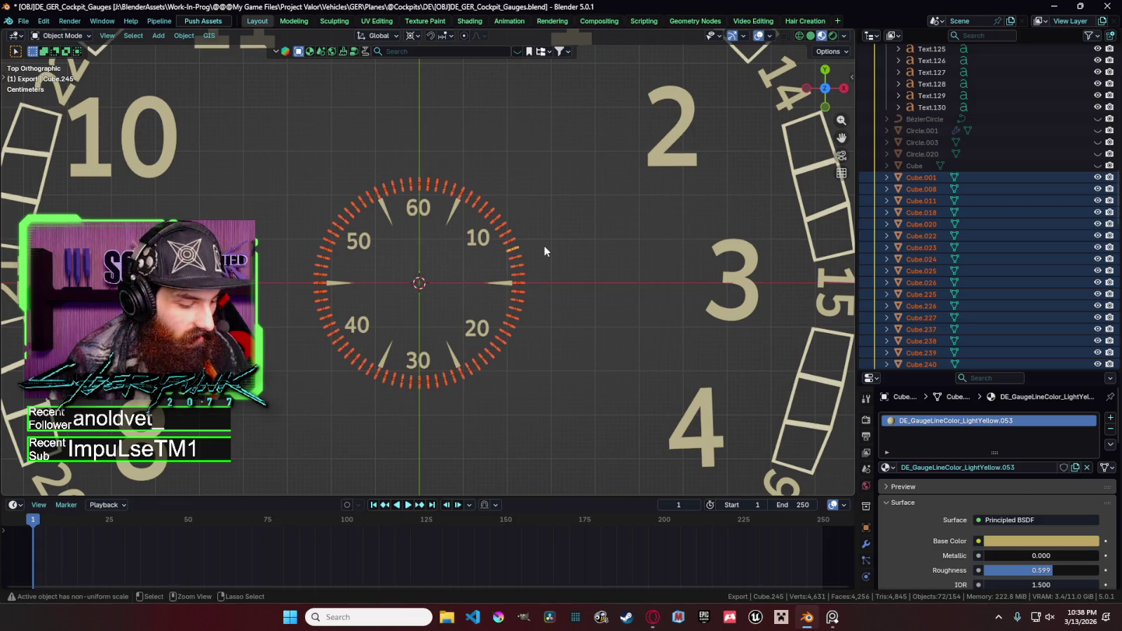
{"action": "key", "text": "ctrl+j"}
{"action": "left_click", "coordinate": [580, 253]}
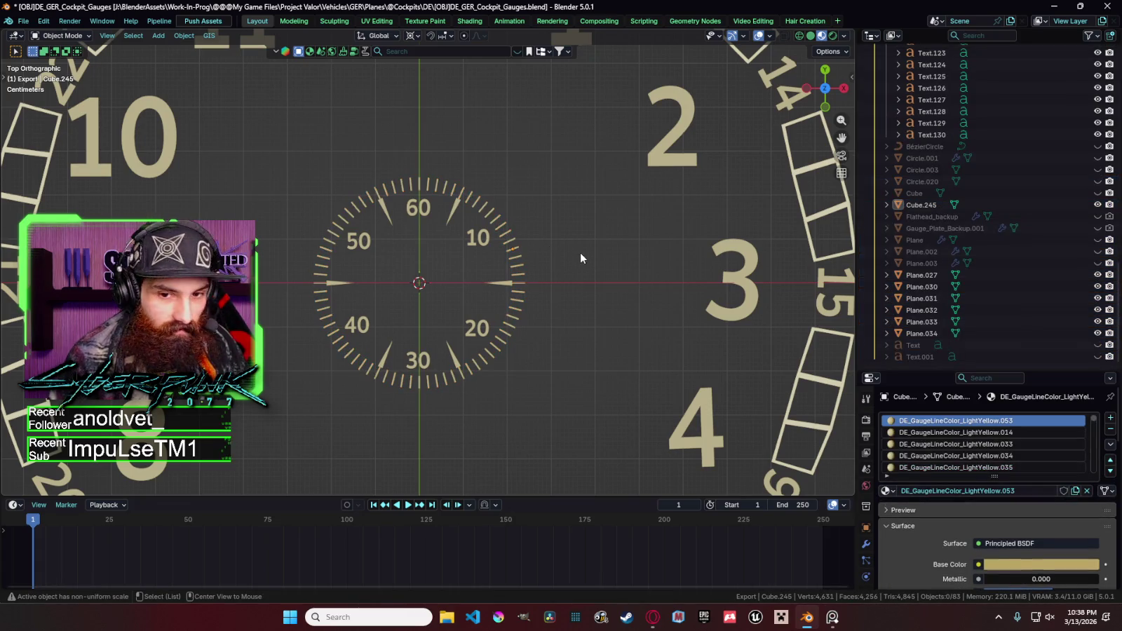
Exit local view to see all gauges and hide the selected gauge parts.
{"action": "key", "text": "KP_Divide"}
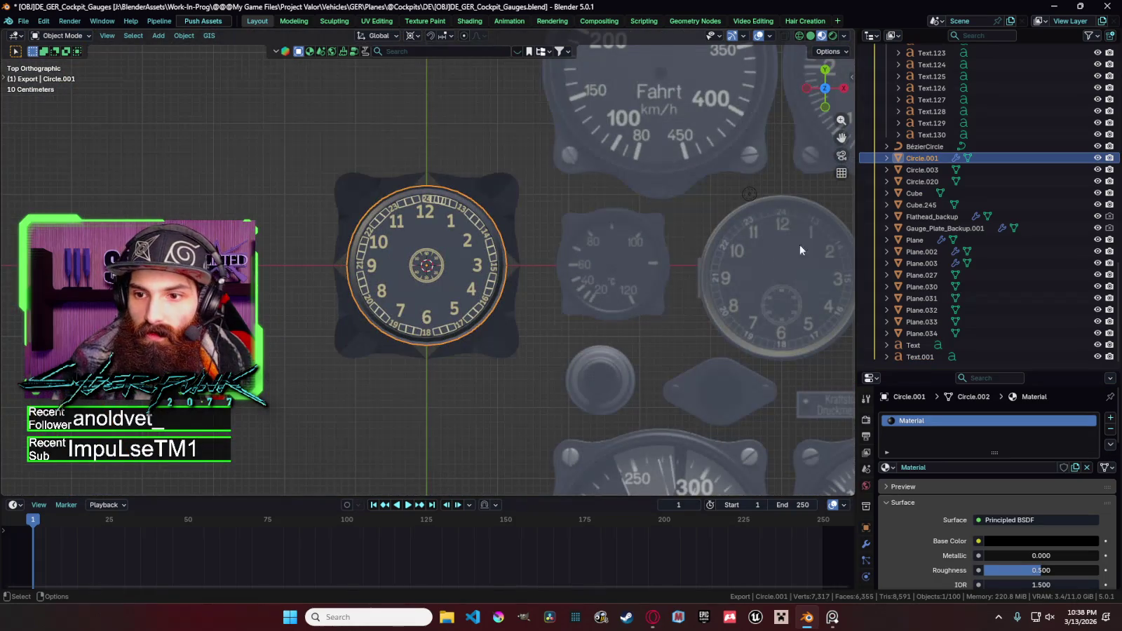
{"action": "scroll", "coordinate": [1055, 211], "scroll_direction": "up", "scroll_amount": 5}
{"action": "scroll", "coordinate": [1052, 210], "scroll_direction": "up", "scroll_amount": 5}
{"action": "scroll", "coordinate": [1049, 209], "scroll_direction": "up", "scroll_amount": 5}
{"action": "scroll", "coordinate": [1043, 208], "scroll_direction": "up", "scroll_amount": 3}
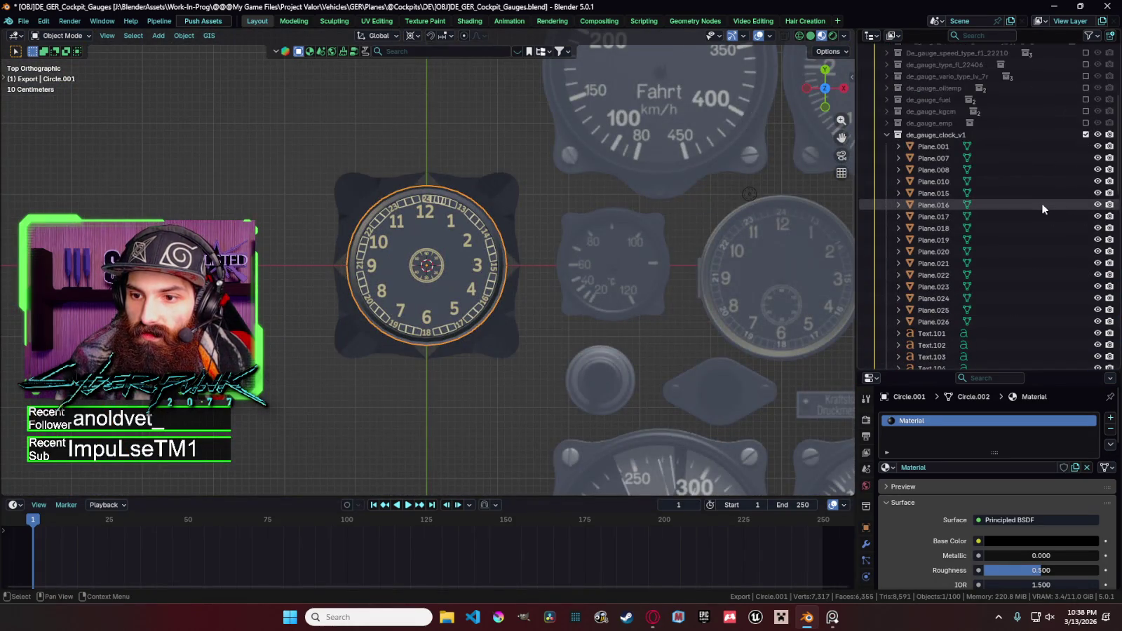
{"action": "scroll", "coordinate": [1041, 204], "scroll_direction": "down", "scroll_amount": 5}
{"action": "scroll", "coordinate": [1045, 199], "scroll_direction": "down", "scroll_amount": 6}
{"action": "scroll", "coordinate": [1062, 217], "scroll_direction": "down", "scroll_amount": 7}
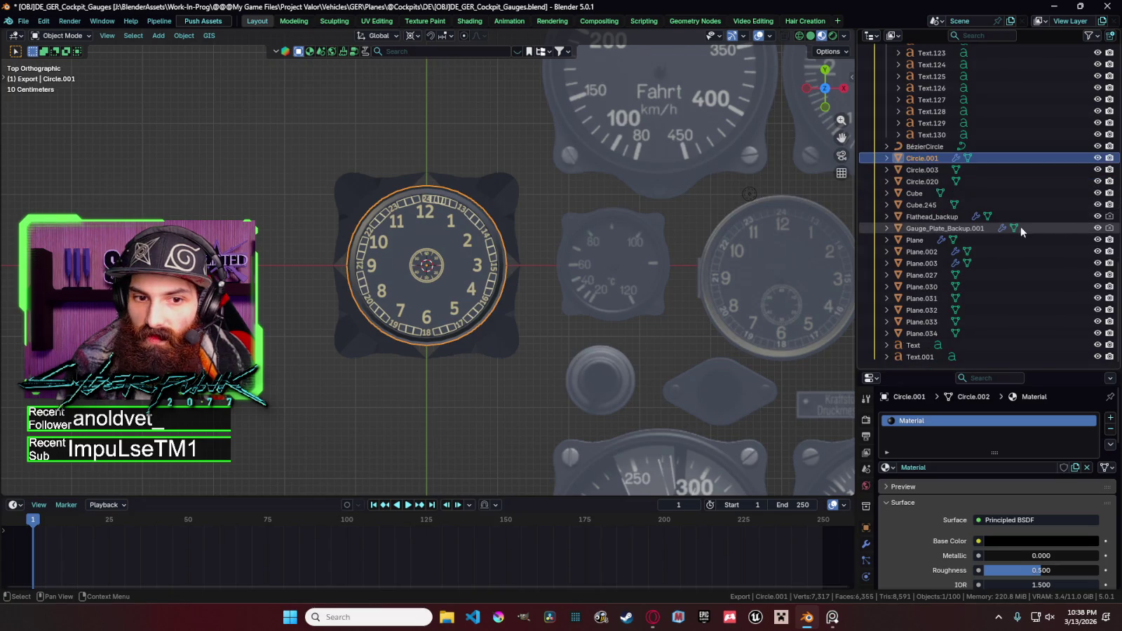
{"action": "key", "text": "h"}
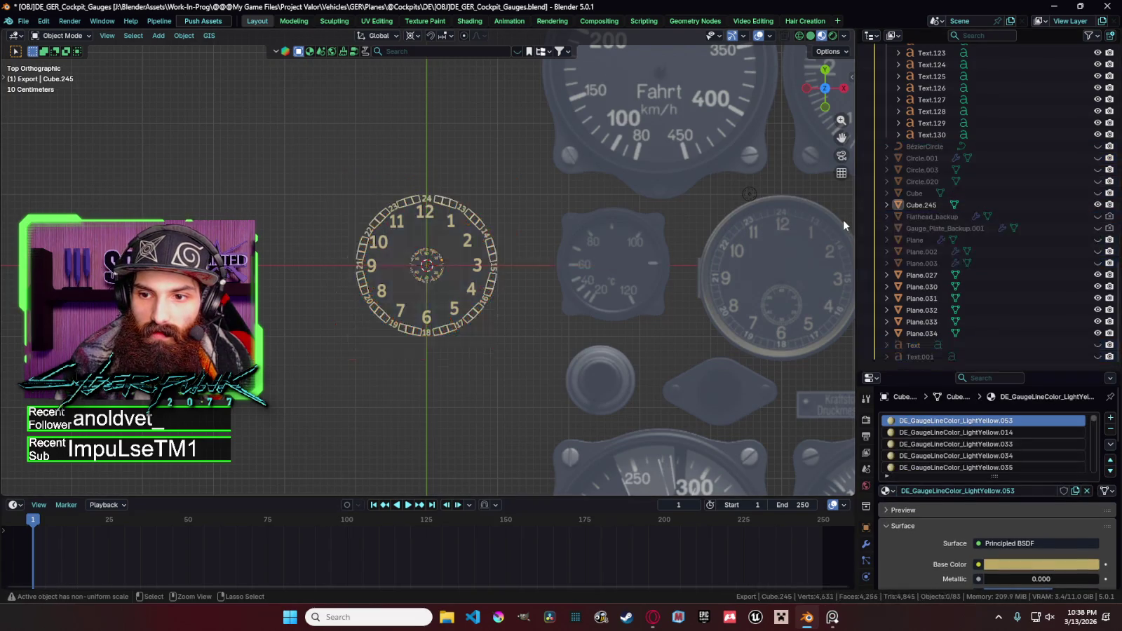
Check visibility of Plane.002, Plane and Flathead_backup in the outliner, and hide the Text object.
{"action": "scroll", "coordinate": [959, 226], "scroll_direction": "up", "scroll_amount": 2}
{"action": "scroll", "coordinate": [499, 265], "scroll_direction": "up", "scroll_amount": 1}
{"action": "scroll", "coordinate": [500, 265], "scroll_direction": "up", "scroll_amount": 4}
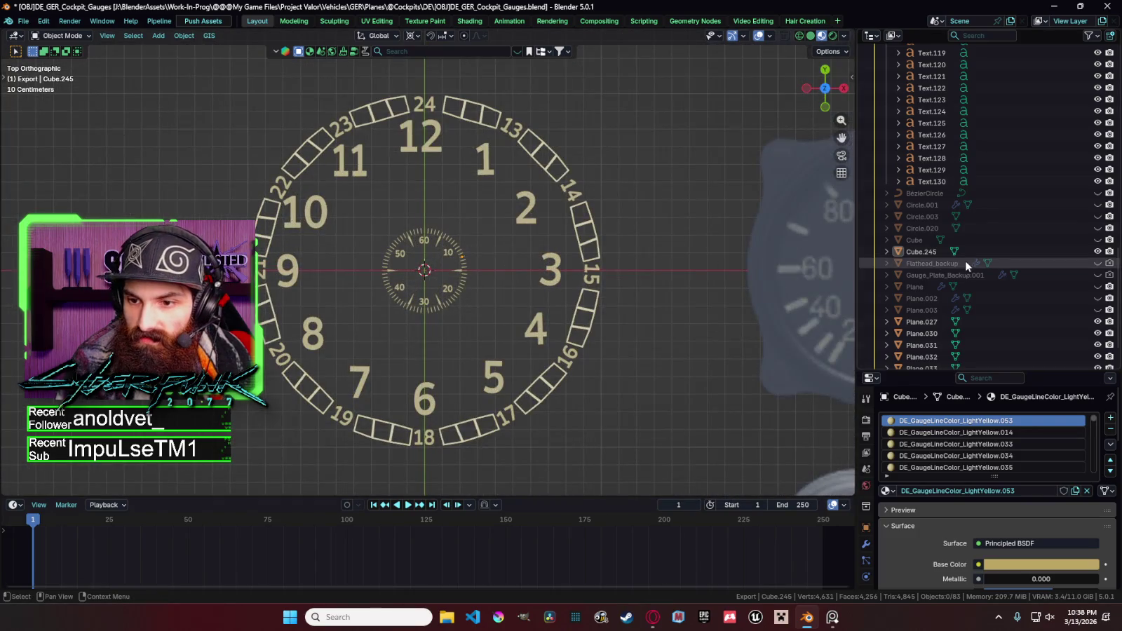
{"action": "scroll", "coordinate": [943, 263], "scroll_direction": "down", "scroll_amount": 2}
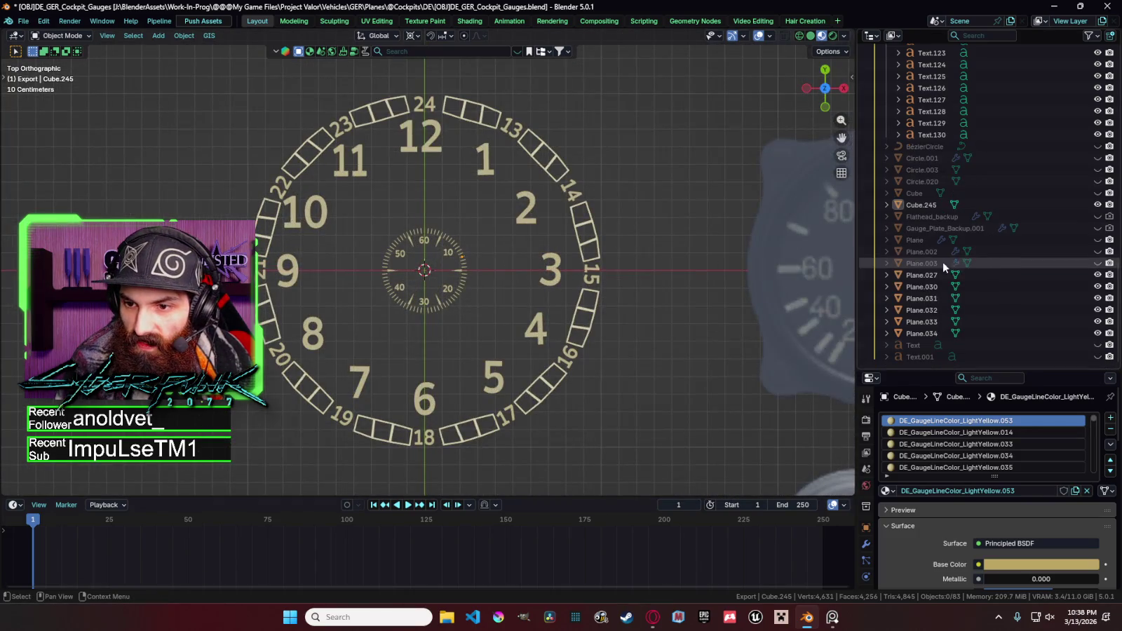
{"action": "left_click", "coordinate": [1098, 251]}
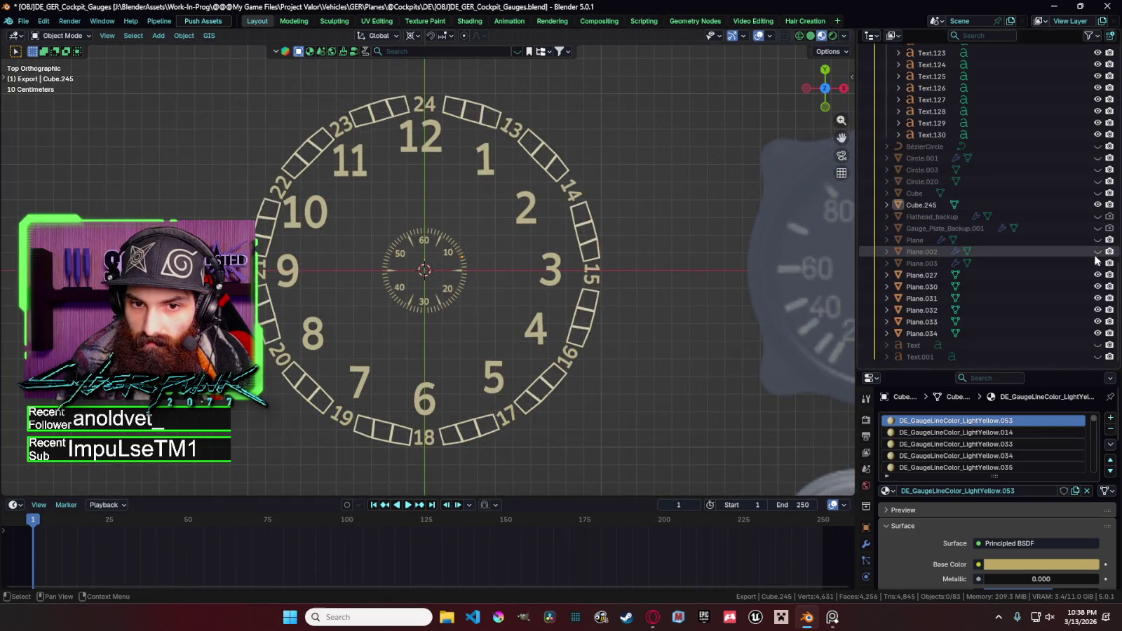
{"action": "left_click", "coordinate": [1097, 345]}
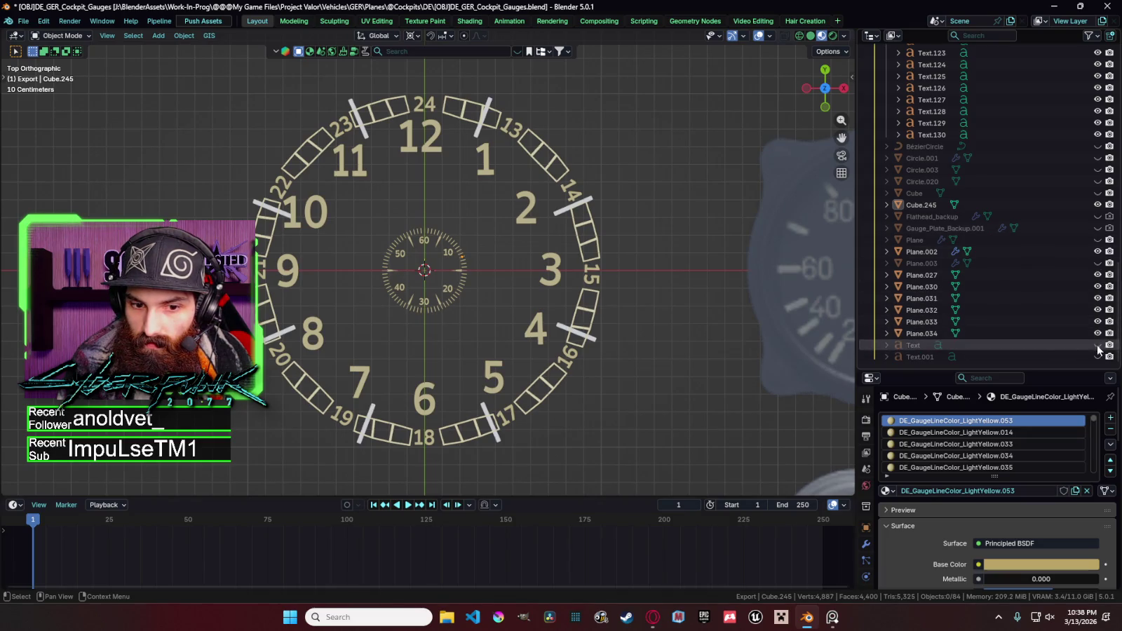
{"action": "left_click", "coordinate": [1097, 251]}
{"action": "left_click", "coordinate": [1097, 240]}
{"action": "left_click", "coordinate": [1098, 240]}
{"action": "left_click", "coordinate": [1097, 217]}
{"action": "left_click", "coordinate": [1097, 217]}
{"action": "left_click", "coordinate": [1097, 181]}
{"action": "left_click", "coordinate": [1097, 181]}
{"action": "left_click", "coordinate": [1097, 181]}
{"action": "left_click", "coordinate": [1097, 182]}
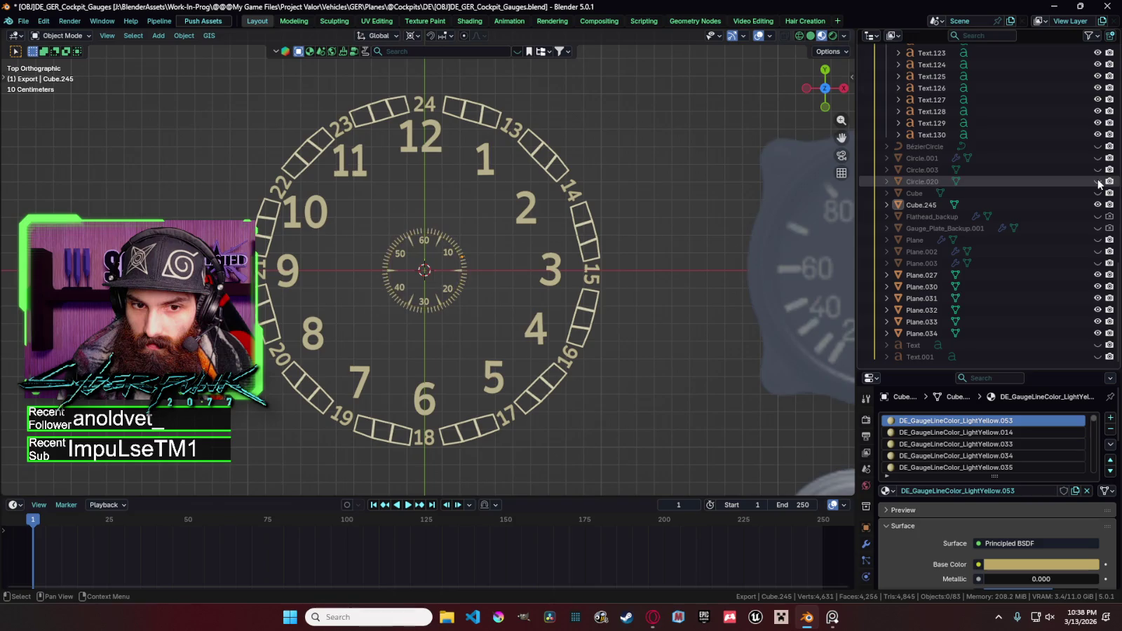
{"action": "left_click", "coordinate": [1097, 182]}
Unhide the inner dial rings, BezierCircle and the dark backing disc Circle.001.
{"action": "left_click", "coordinate": [1097, 170]}
{"action": "scroll", "coordinate": [521, 311], "scroll_direction": "up", "scroll_amount": 1}
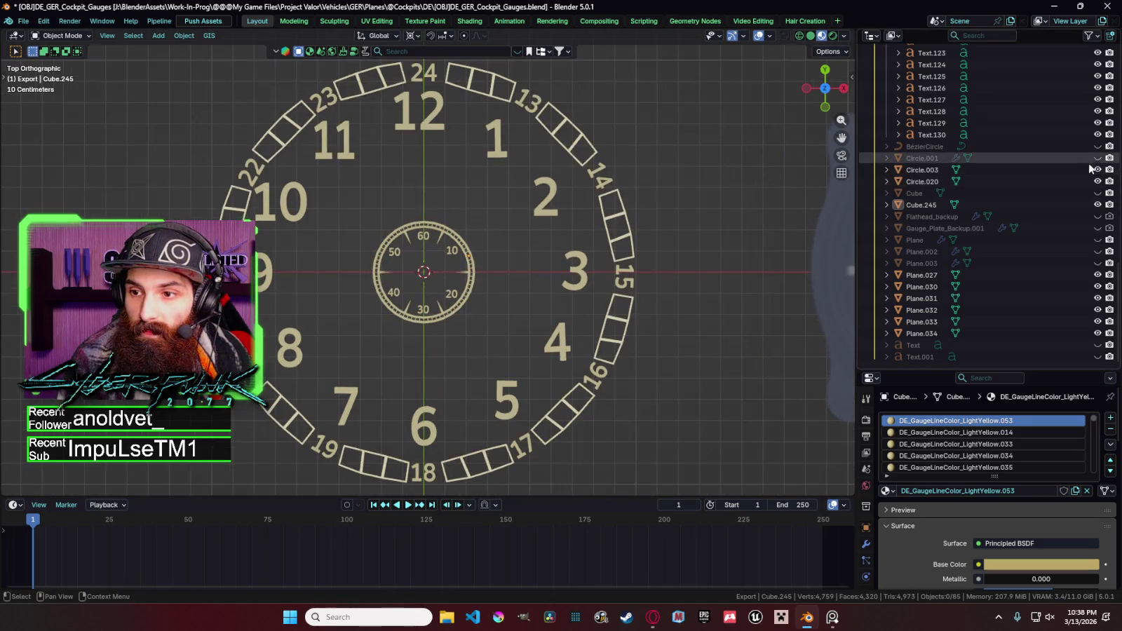
{"action": "left_click", "coordinate": [1097, 157]}
{"action": "left_click", "coordinate": [1097, 158]}
{"action": "left_click", "coordinate": [1097, 158]}
{"action": "left_click", "coordinate": [1098, 158]}
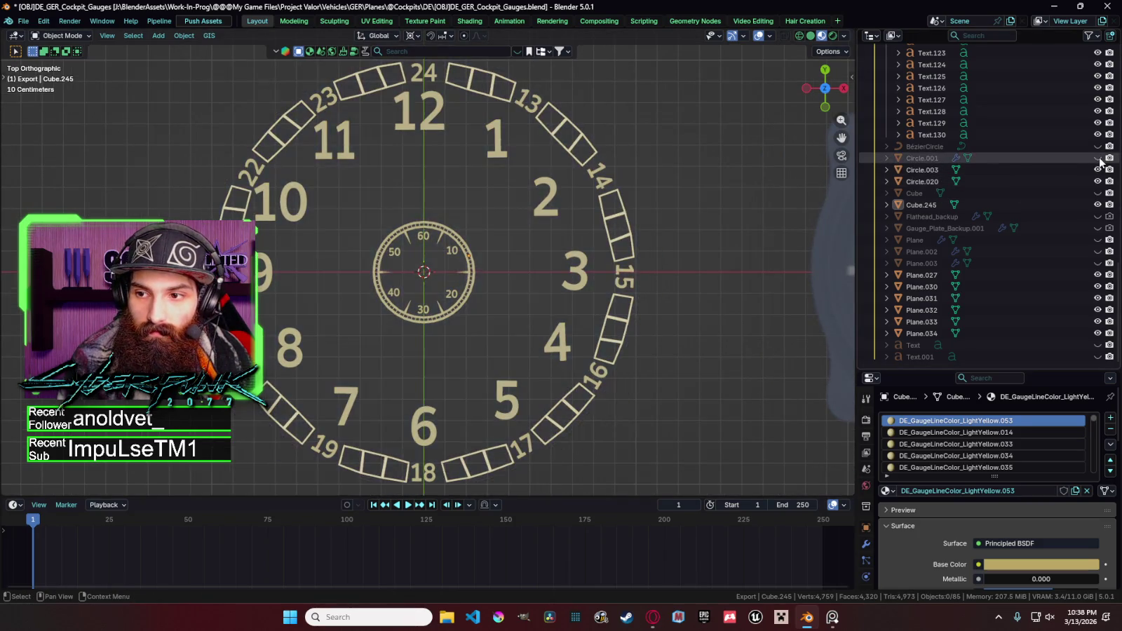
{"action": "left_click", "coordinate": [1097, 158]}
{"action": "left_click", "coordinate": [1097, 146]}
{"action": "mouse_move", "coordinate": [714, 193]}
{"action": "middle_mouse_down"}
{"action": "mouse_move", "coordinate": [696, 133]}
{"action": "mouse_move", "coordinate": [742, 157]}
{"action": "middle_mouse_up"}
{"action": "left_click", "coordinate": [1097, 158]}
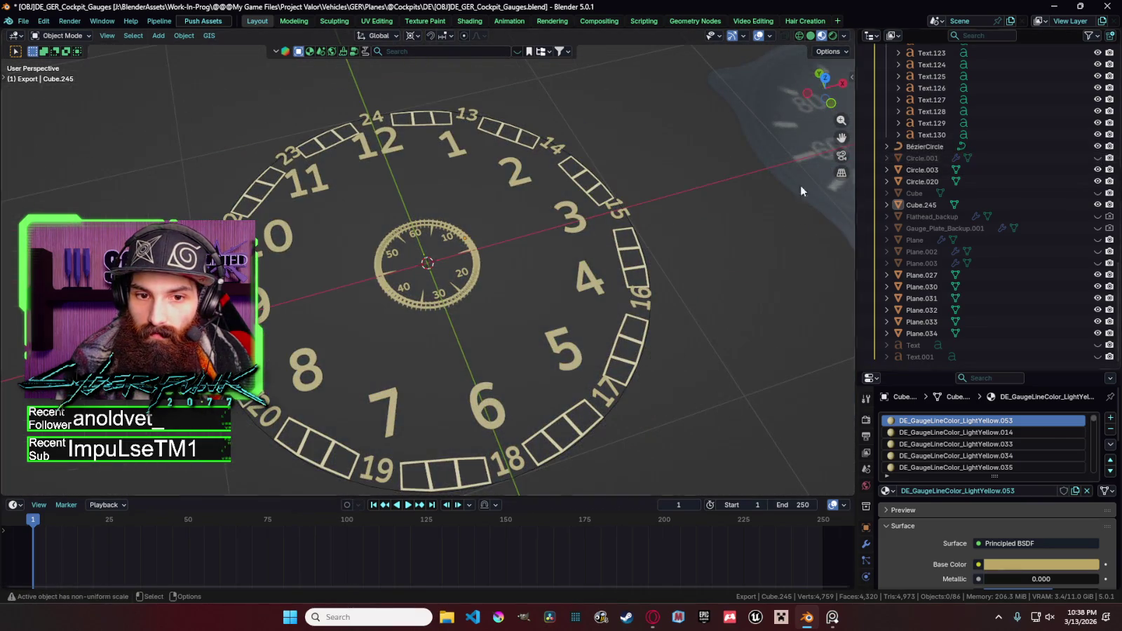
{"action": "left_click", "coordinate": [1097, 158]}
{"action": "left_click", "coordinate": [1097, 146]}
{"action": "mouse_move", "coordinate": [708, 196]}
{"action": "middle_mouse_down"}
{"action": "mouse_move", "coordinate": [647, 215]}
{"action": "mouse_move", "coordinate": [696, 229]}
{"action": "middle_mouse_up"}
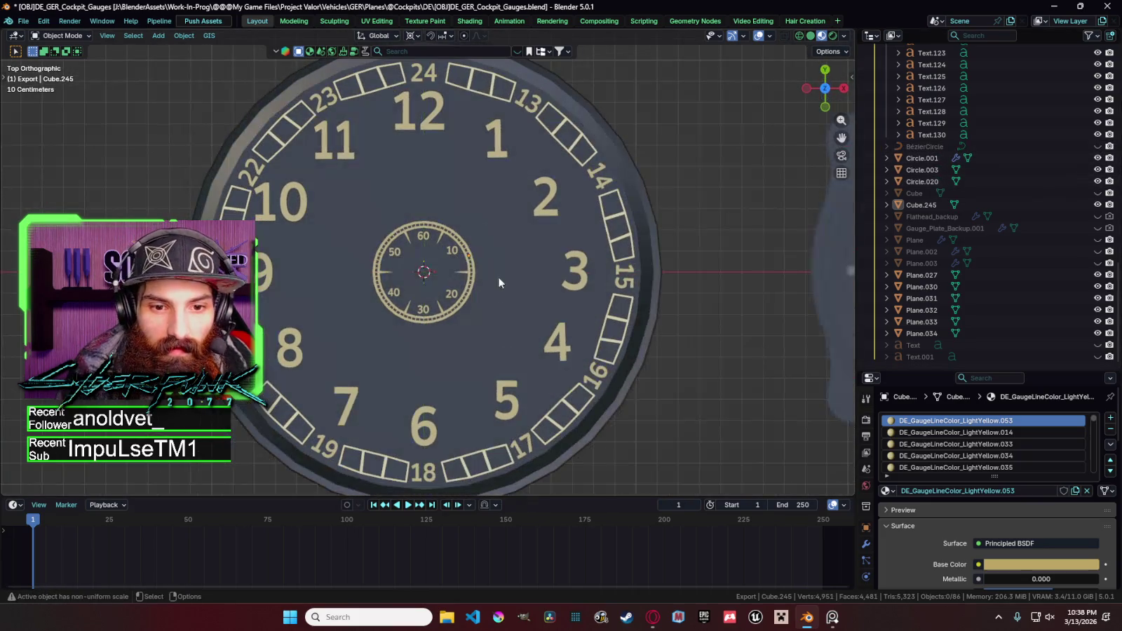
Select all the dial parts and try a vertical move of the sub-dial, then cancel it.
{"action": "key", "text": "a"}
{"action": "left_click", "coordinate": [519, 265], "text": "shift"}
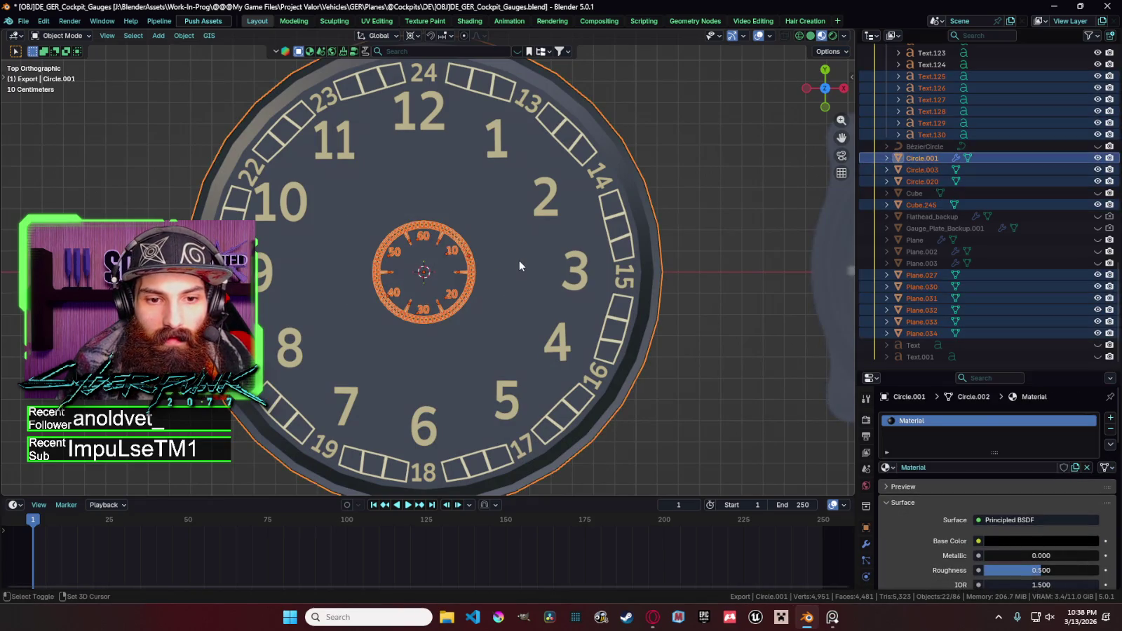
{"action": "left_click", "coordinate": [519, 265], "text": "shift"}
{"action": "key", "text": "g"}
{"action": "key", "text": "y"}
{"action": "key", "text": "Escape"}
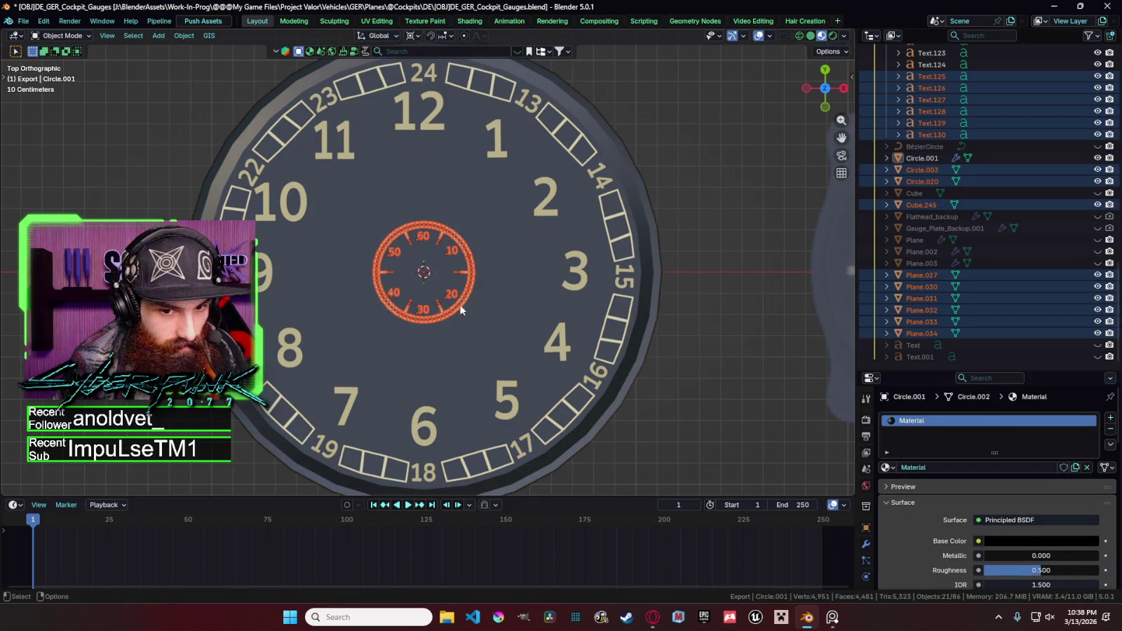
Move the sub-dial down along Y to a lower spot on the clock face.
{"action": "key", "text": "g"}
{"action": "key", "text": "y"}
{"action": "key", "text": "Escape"}
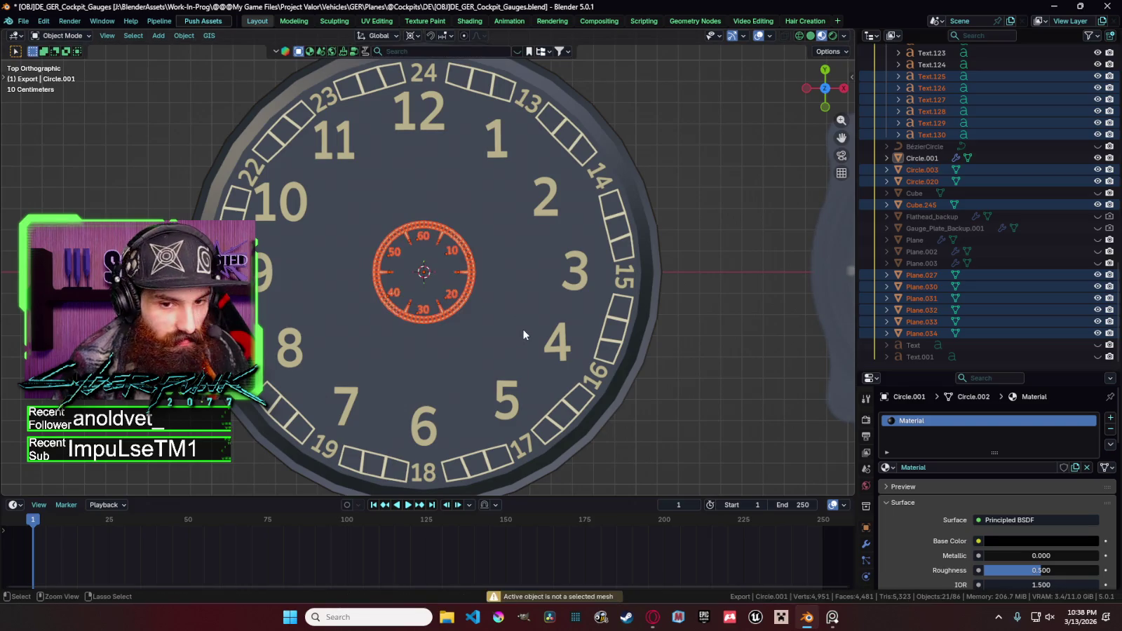
{"action": "key", "text": "ctrl+j"}
{"action": "key", "text": "g"}
{"action": "key", "text": "y"}
{"action": "left_click", "coordinate": [525, 398]}
{"action": "scroll", "coordinate": [573, 355], "scroll_direction": "down", "scroll_amount": 5}
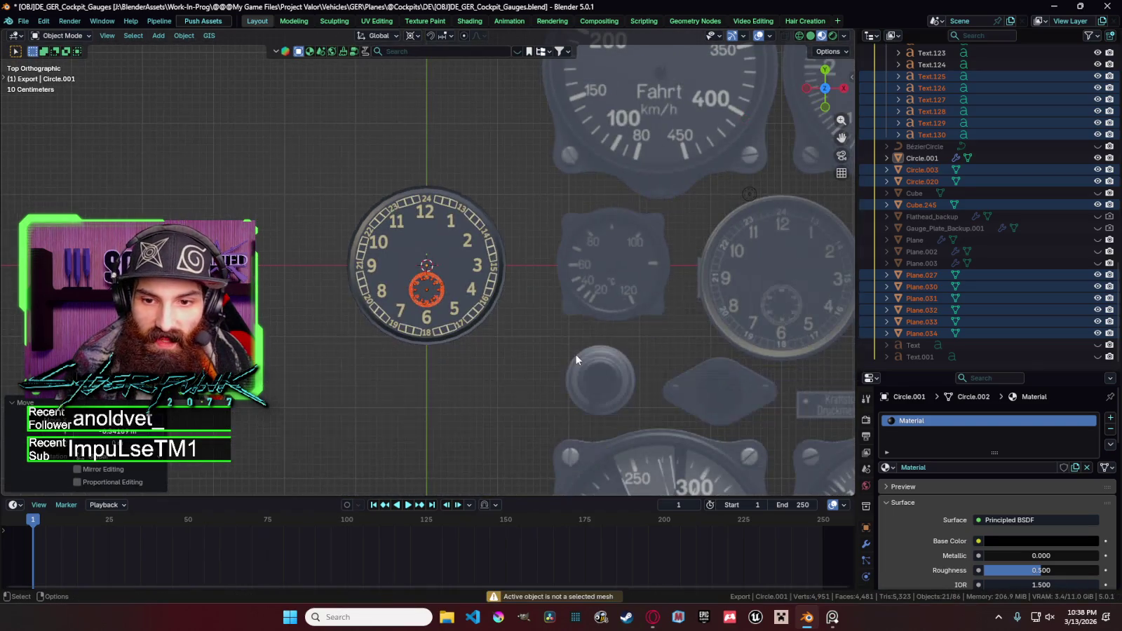
{"action": "key", "text": "g"}
{"action": "key", "text": "y"}
{"action": "left_click", "coordinate": [578, 360]}
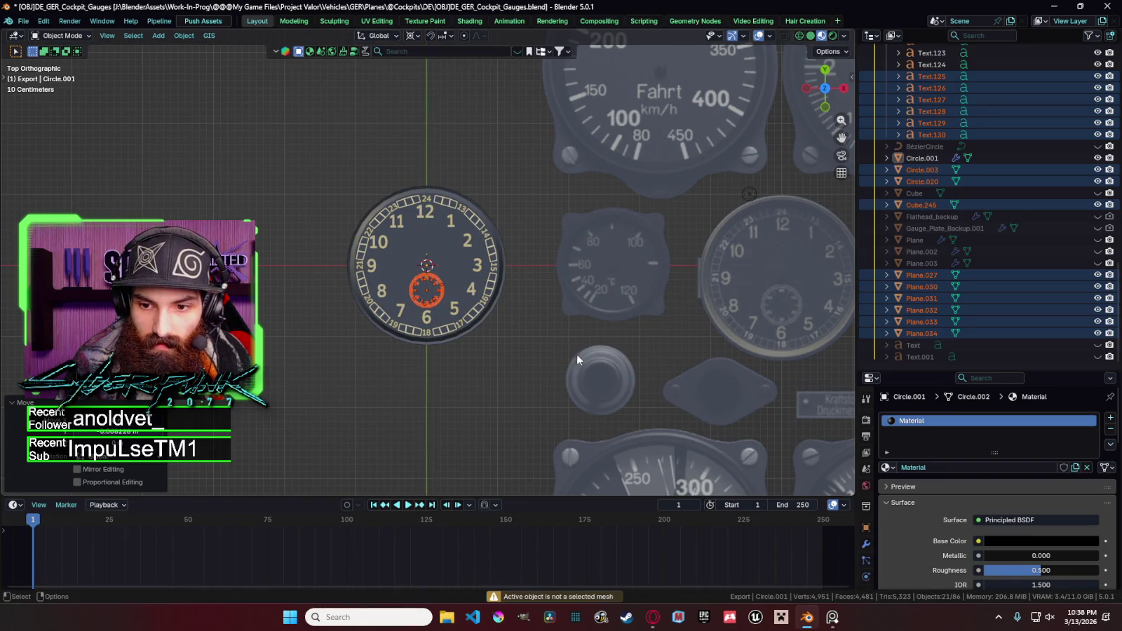
Lower the 6 numeral slightly along Y.
{"action": "left_click", "coordinate": [426, 319]}
{"action": "key", "text": "g"}
{"action": "key", "text": "y"}
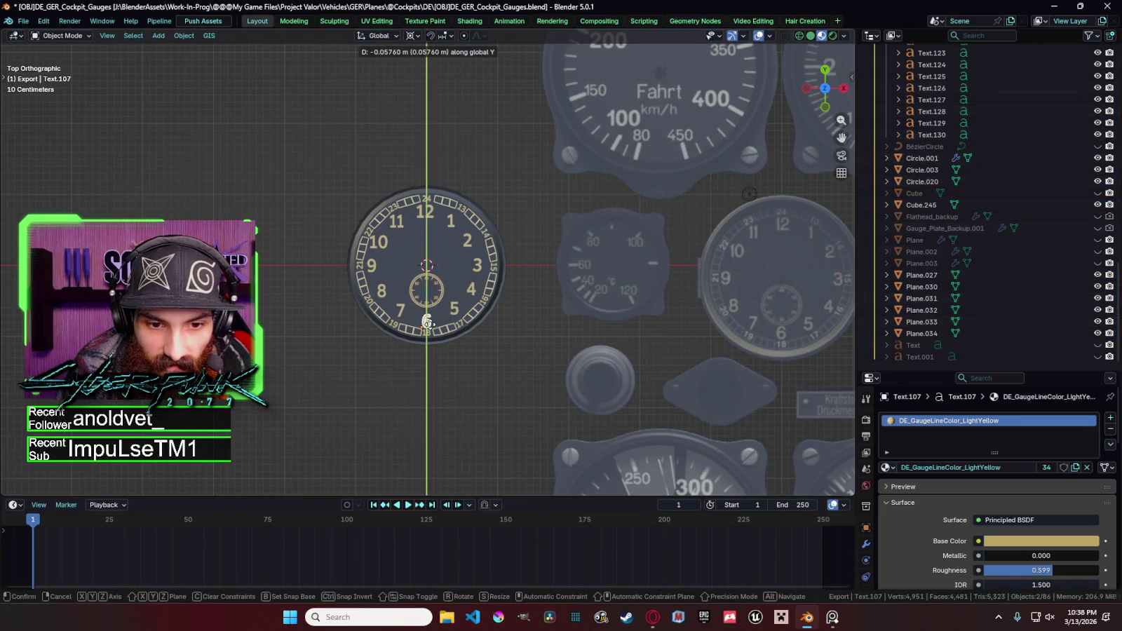
{"action": "left_click", "coordinate": [428, 323]}
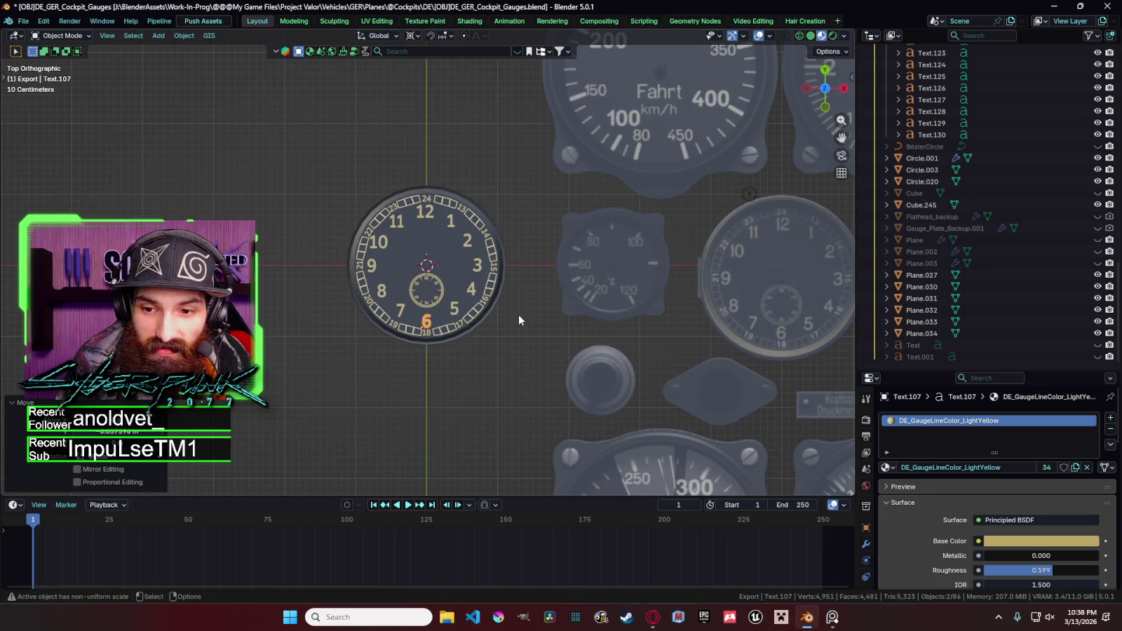
Join the sub-dial pieces into one object with the backing disc hidden, then unhide the dial plate.
{"action": "left_click", "coordinate": [436, 304]}
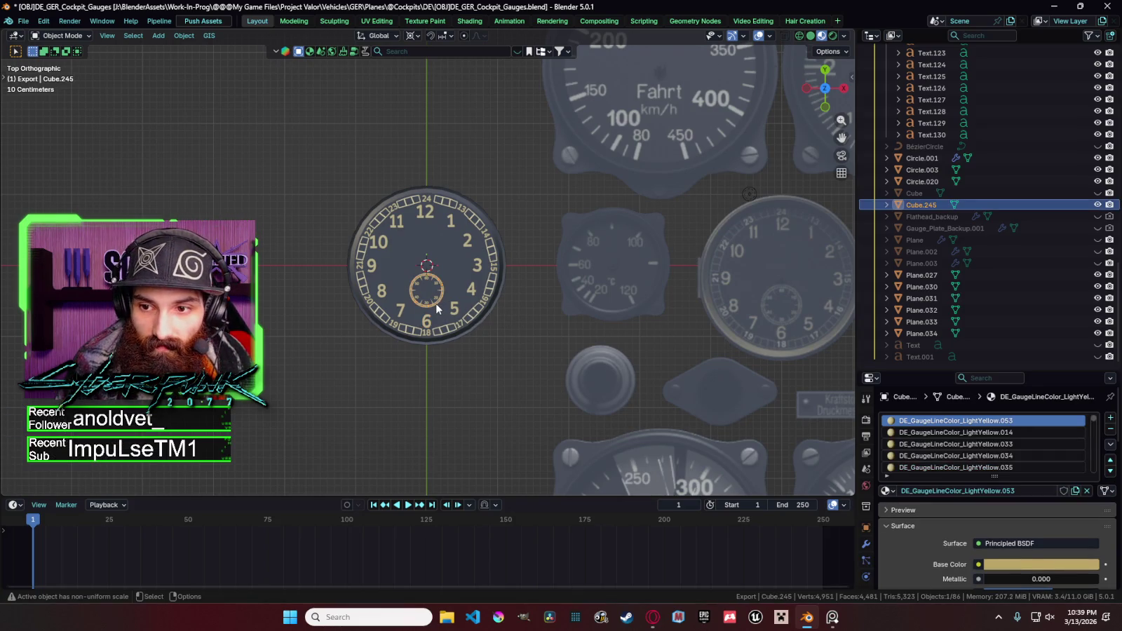
{"action": "scroll", "coordinate": [435, 303], "scroll_direction": "up", "scroll_amount": 3}
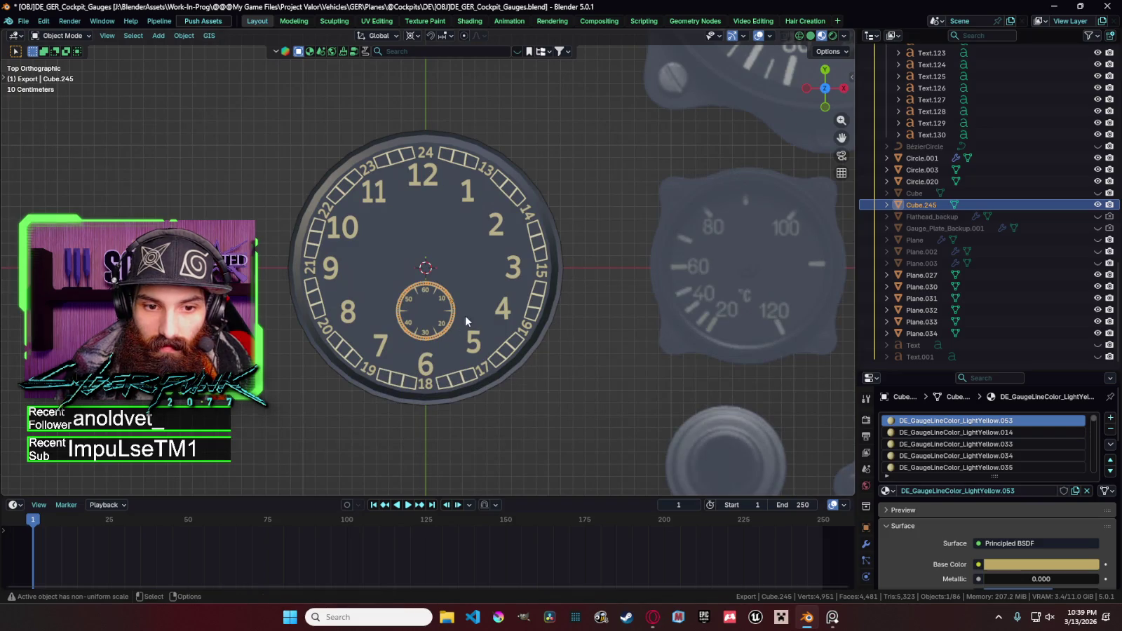
{"action": "left_click", "coordinate": [469, 288]}
{"action": "key", "text": "h"}
{"action": "key", "text": "a"}
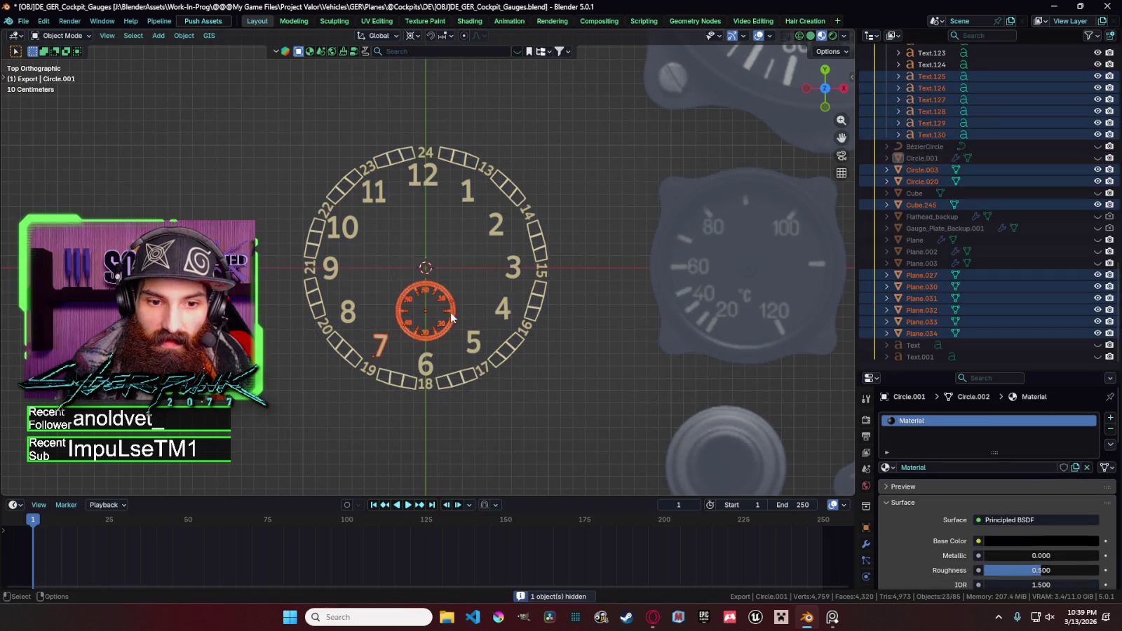
{"action": "left_click", "coordinate": [451, 317]}
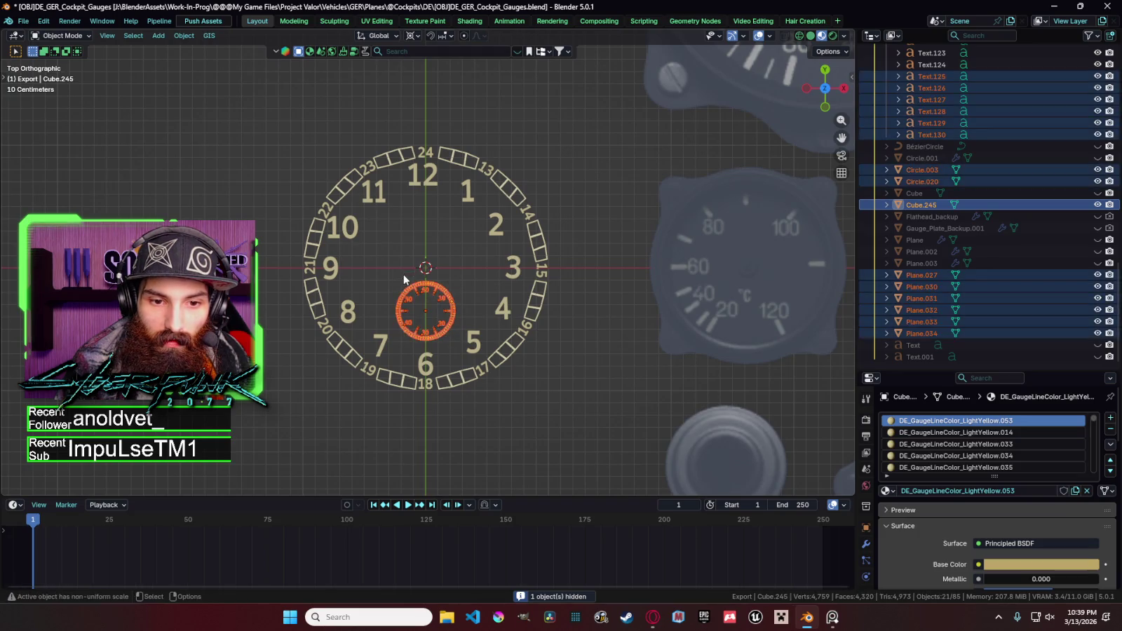
{"action": "key", "text": "ctrl+j"}
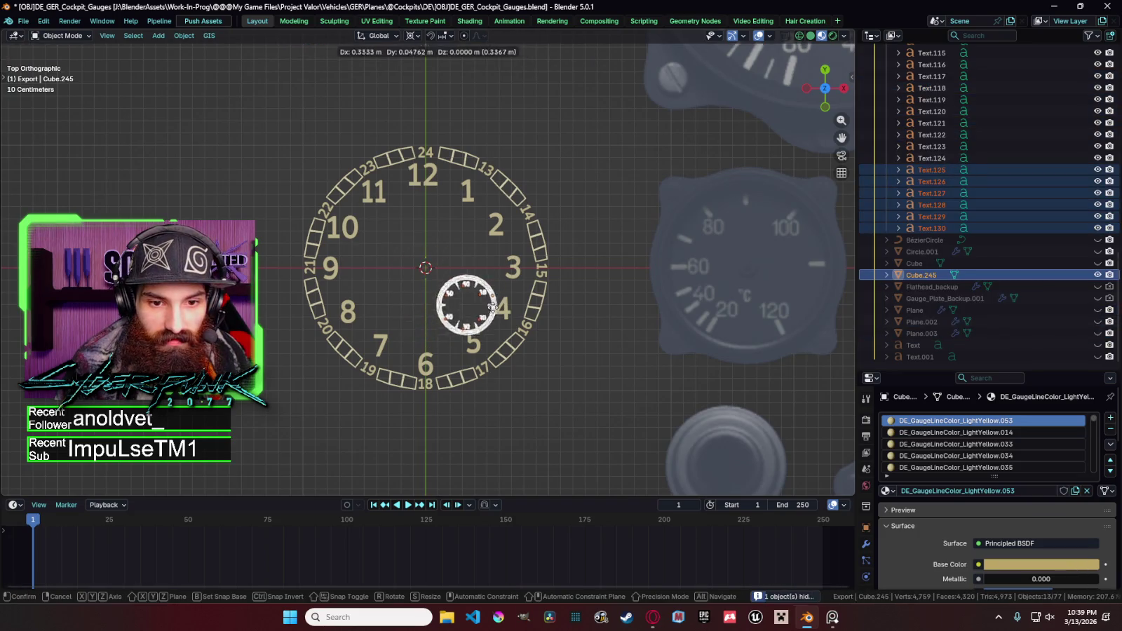
{"action": "scroll", "coordinate": [462, 279], "scroll_direction": "down", "scroll_amount": 2}
{"action": "left_click", "coordinate": [458, 266]}
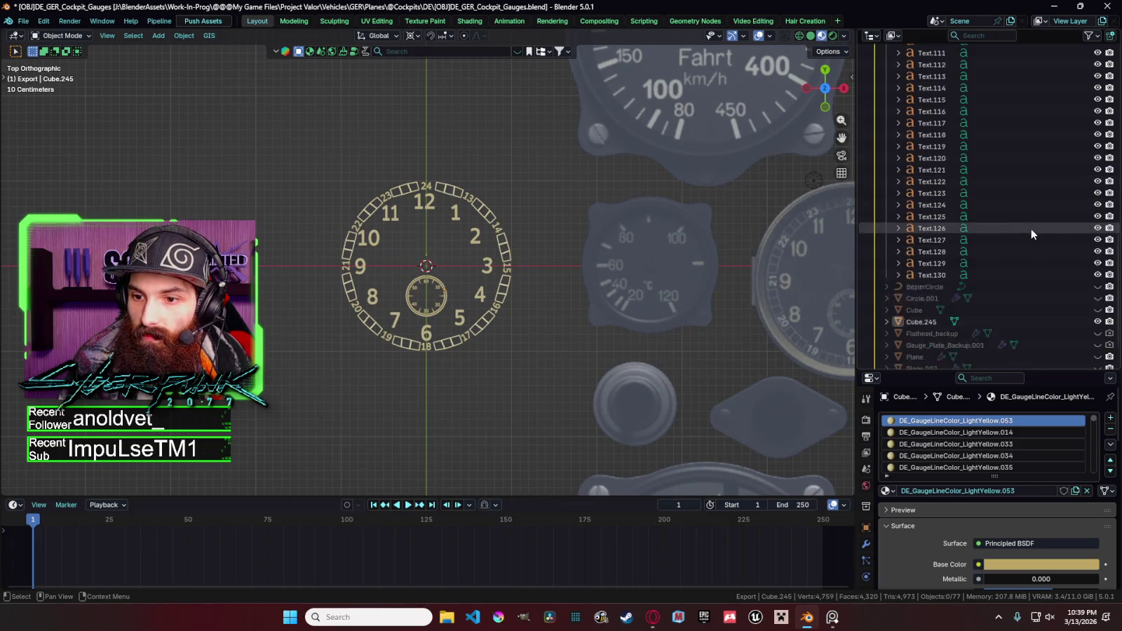
{"action": "left_click", "coordinate": [1098, 251]}
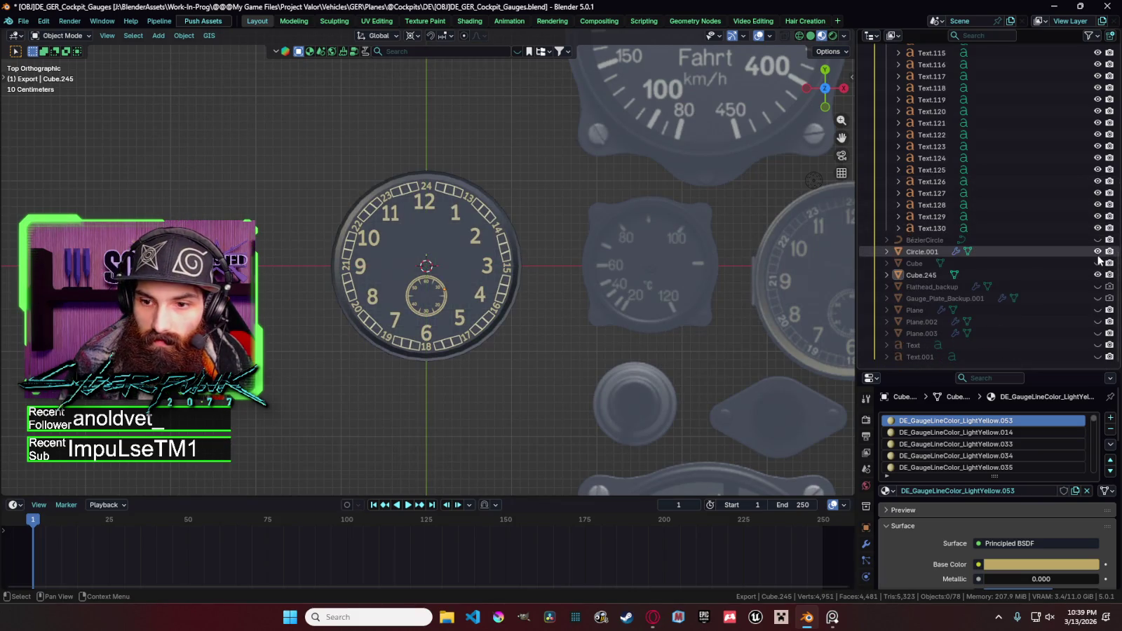
{"action": "left_click", "coordinate": [956, 275]}
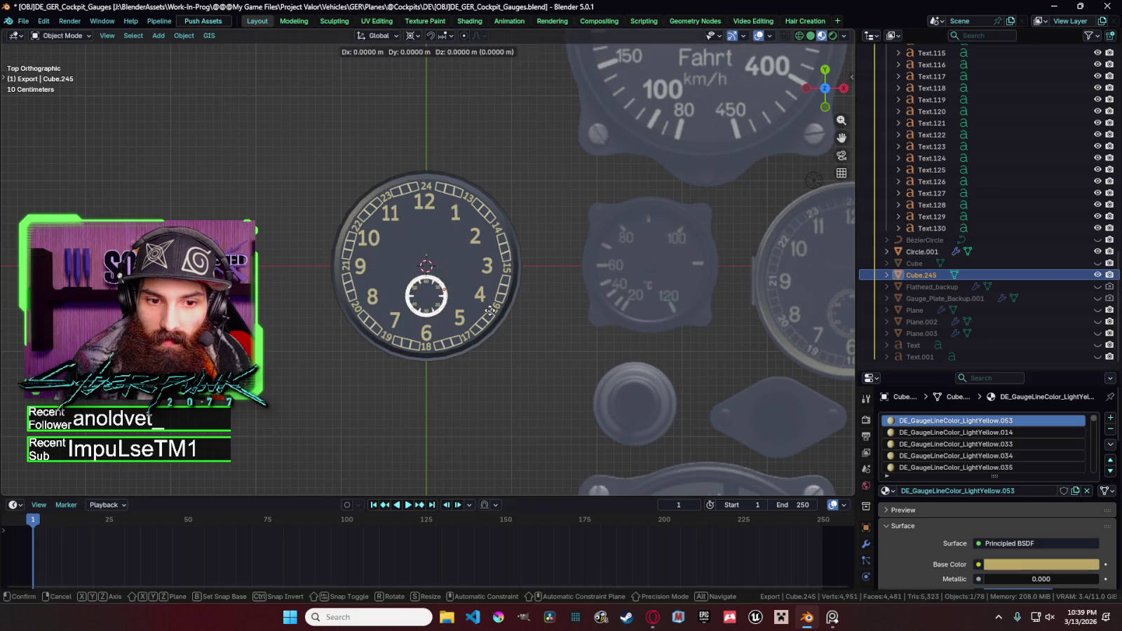
{"action": "scroll", "coordinate": [464, 298], "scroll_direction": "up", "scroll_amount": 3}
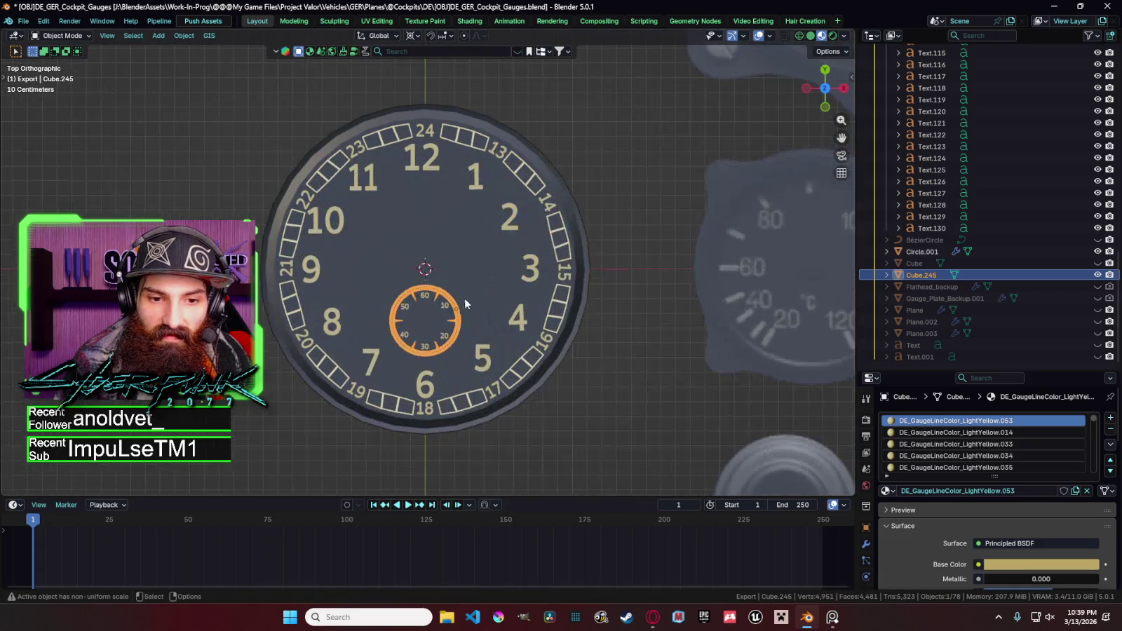
Move the sub-dial's 10–60 numerals down along Y into its tick ring.
{"action": "left_click", "coordinate": [424, 297]}
{"action": "scroll", "coordinate": [488, 290], "scroll_direction": "down", "scroll_amount": 1}
{"action": "scroll", "coordinate": [427, 329], "scroll_direction": "up", "scroll_amount": 4}
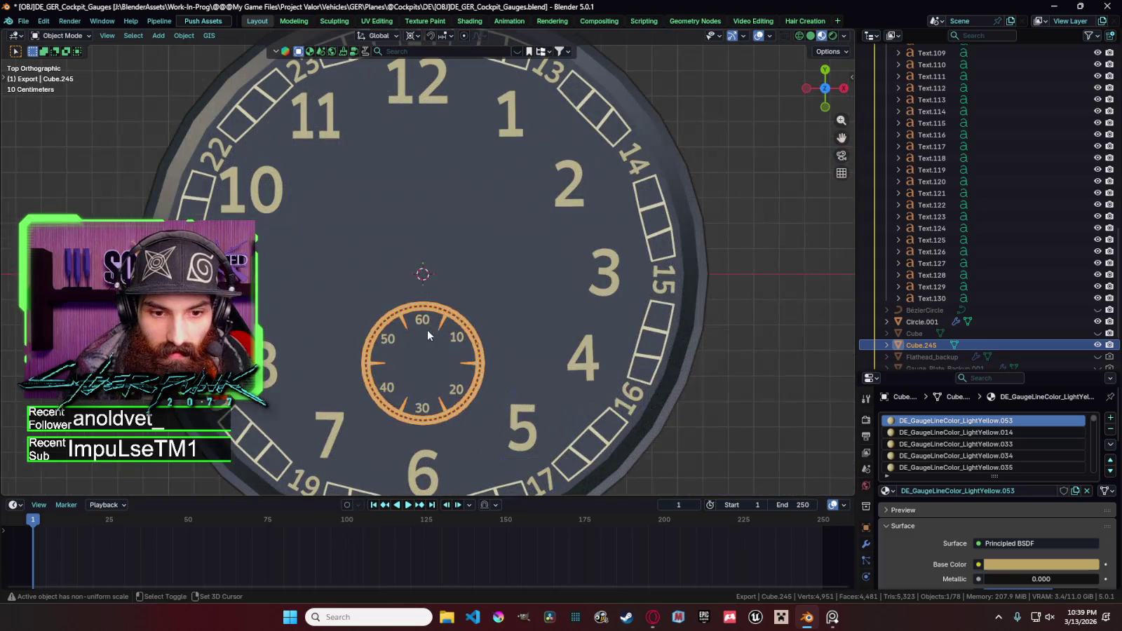
{"action": "left_click", "coordinate": [456, 350], "text": "shift"}
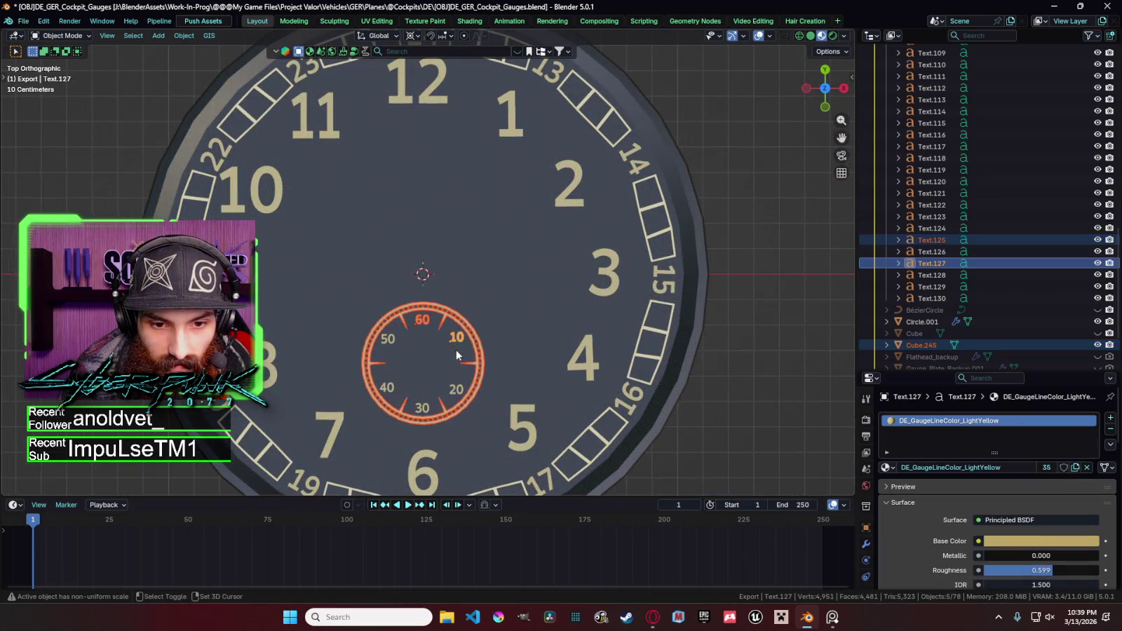
{"action": "left_click", "coordinate": [455, 394], "text": "shift"}
{"action": "left_click", "coordinate": [410, 410], "text": "shift"}
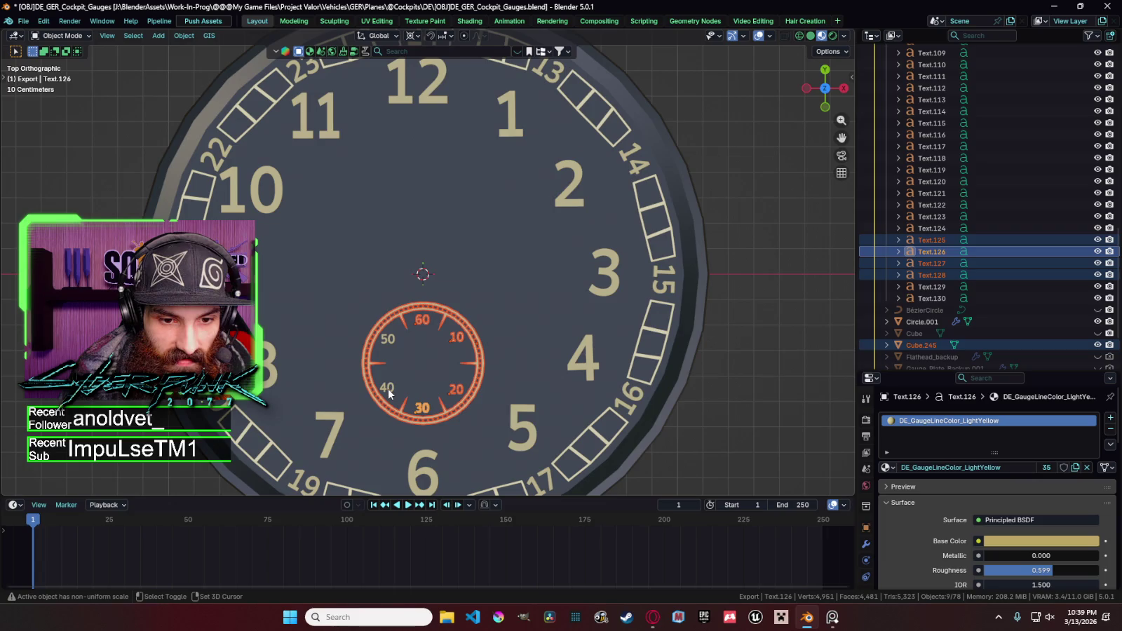
{"action": "left_click", "coordinate": [388, 390], "text": "shift"}
{"action": "left_click", "coordinate": [389, 341], "text": "shift"}
{"action": "scroll", "coordinate": [417, 333], "scroll_direction": "down", "scroll_amount": 3}
{"action": "key", "text": "g"}
{"action": "key", "text": "y"}
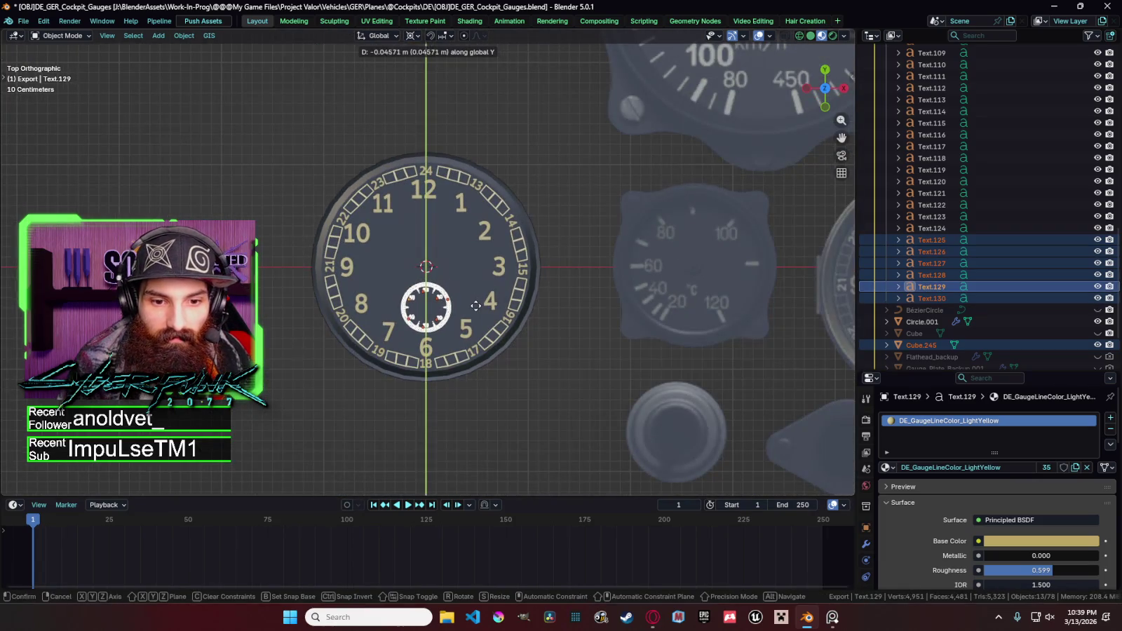
{"action": "left_click", "coordinate": [477, 307]}
{"action": "scroll", "coordinate": [484, 307], "scroll_direction": "down", "scroll_amount": 2}
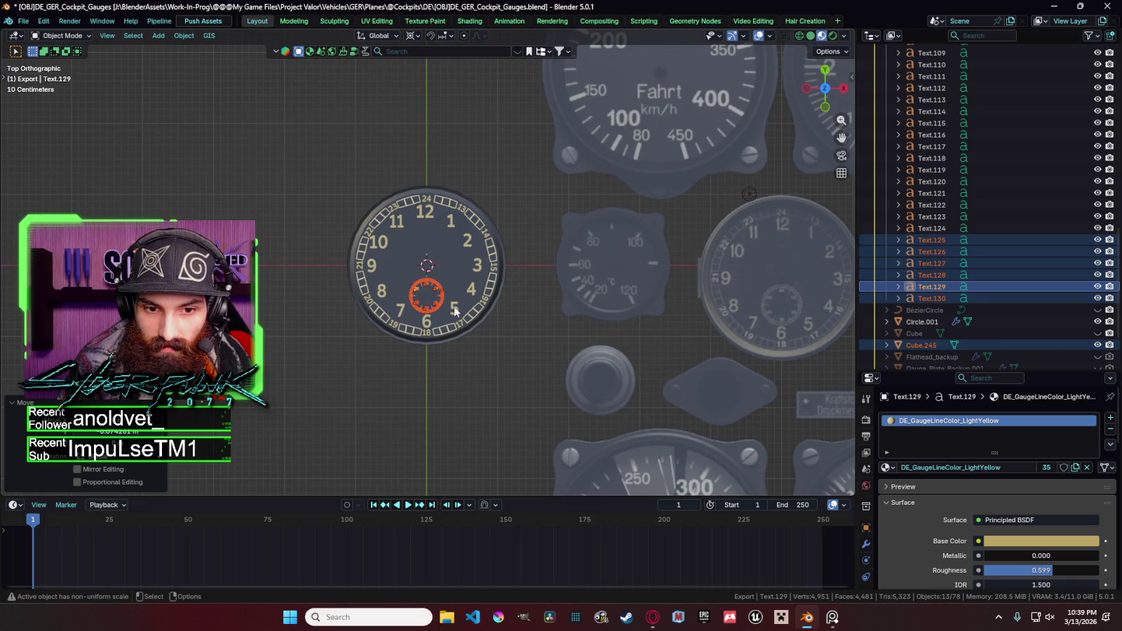
{"action": "left_click", "coordinate": [455, 311]}
Nudge the numeral 5 vertically and the numeral 7 horizontally into alignment.
{"action": "key", "text": "g"}
{"action": "key", "text": "y"}
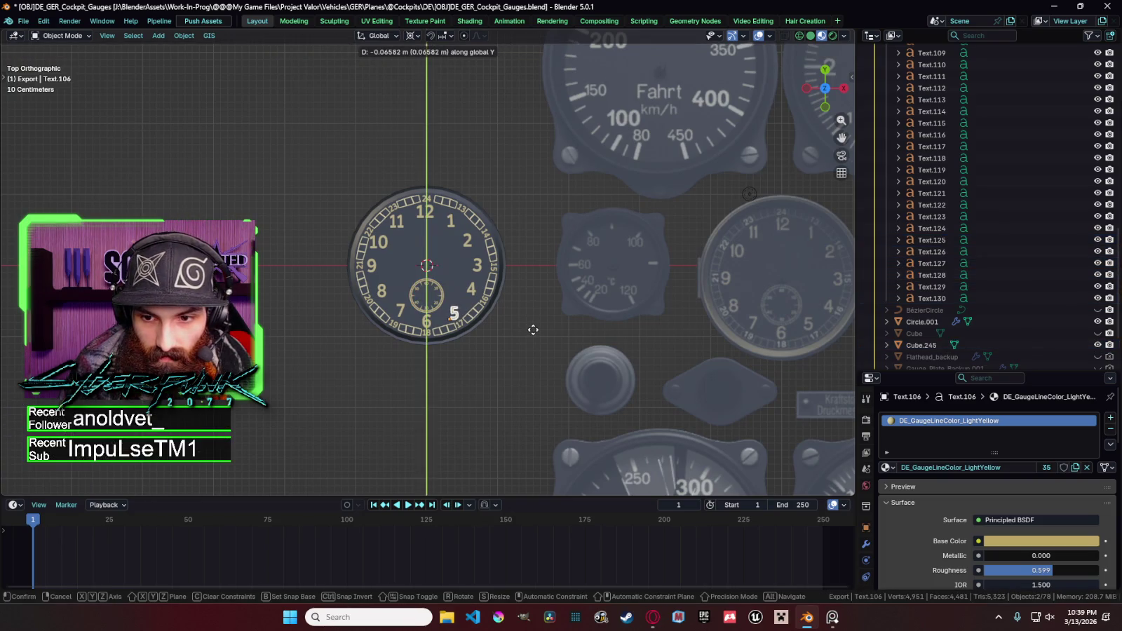
{"action": "left_click", "coordinate": [533, 330]}
{"action": "left_click", "coordinate": [402, 316]}
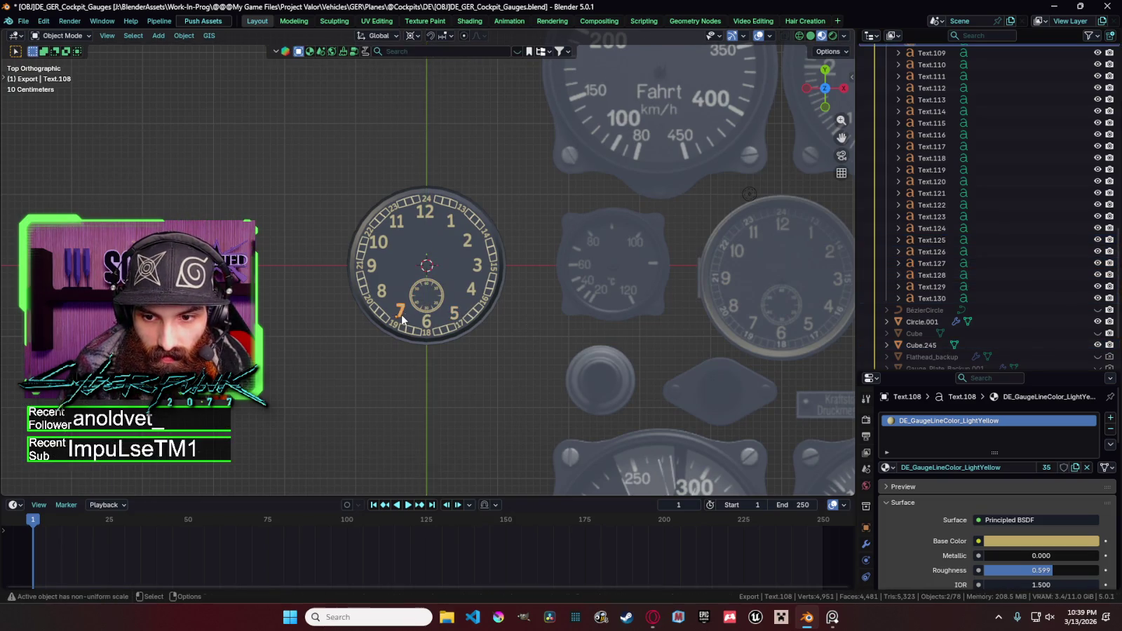
{"action": "key", "text": "g"}
{"action": "key", "text": "x"}
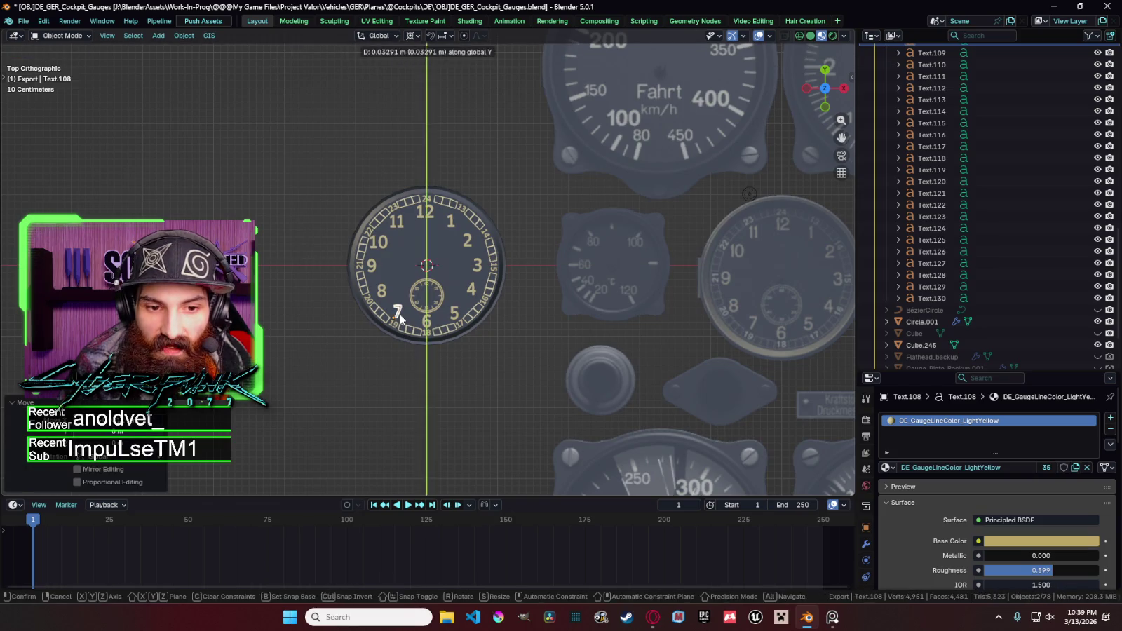
{"action": "left_click", "coordinate": [401, 316]}
Leave the numeral 8 in place and shift the numeral 9 slightly left.
{"action": "left_click", "coordinate": [384, 295]}
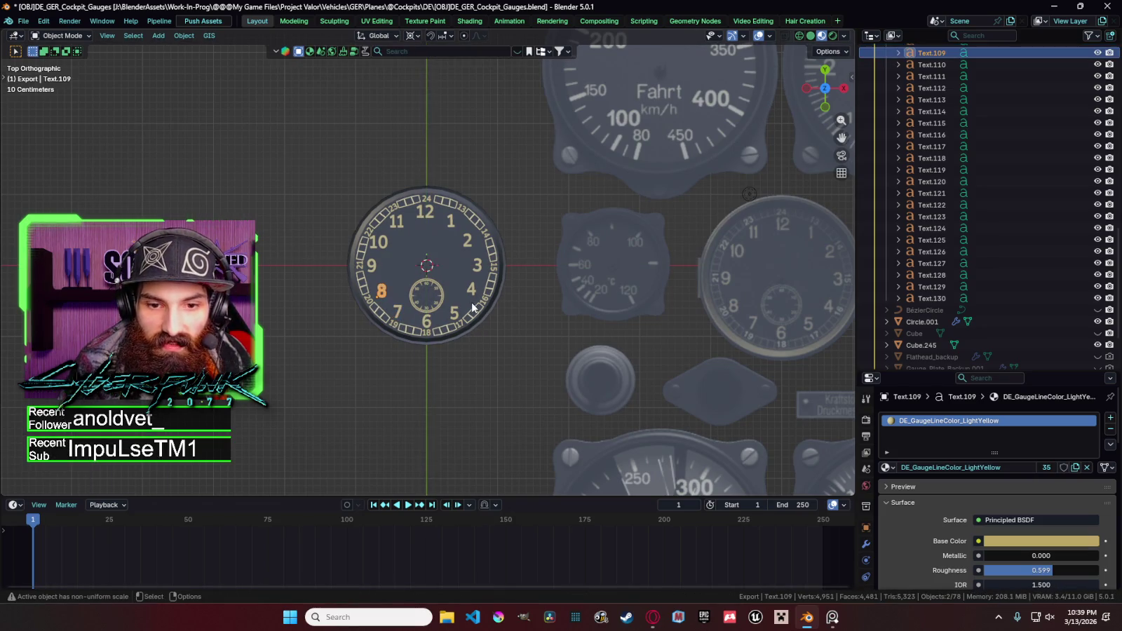
{"action": "key", "text": "g"}
{"action": "key", "text": "x"}
{"action": "key", "text": "y"}
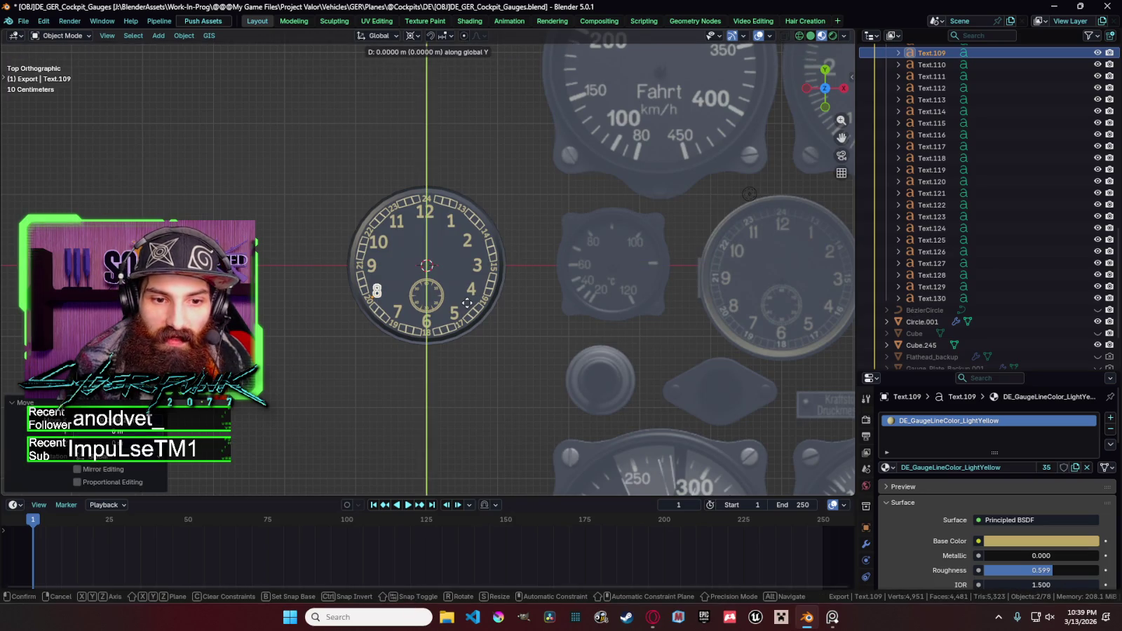
{"action": "key", "text": "x"}
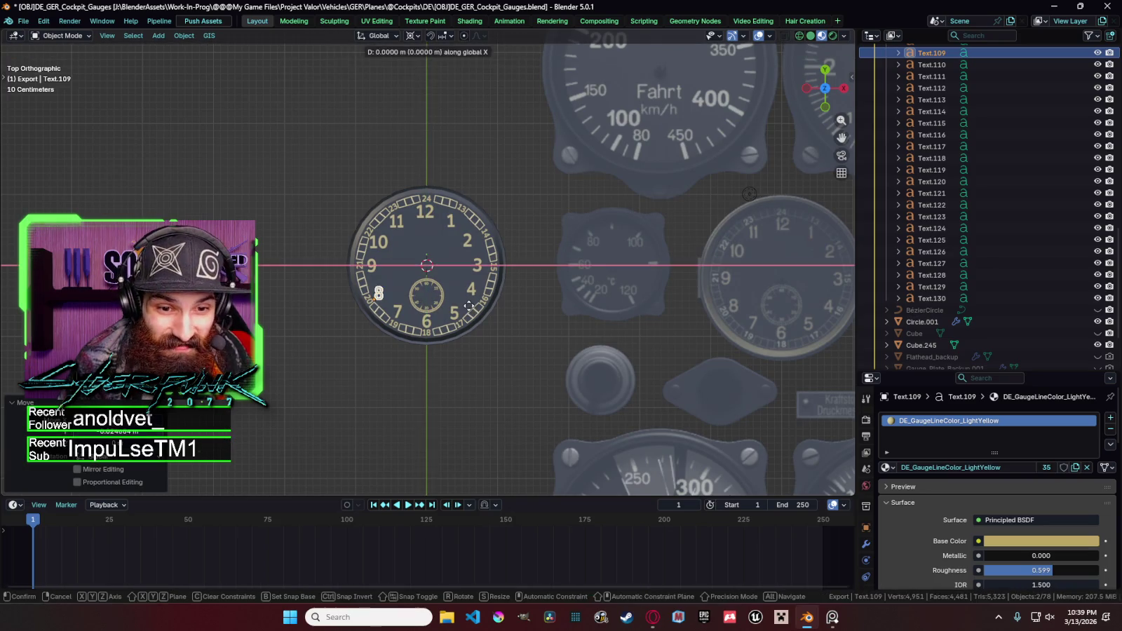
{"action": "right_click", "coordinate": [399, 279]}
{"action": "left_click", "coordinate": [375, 265]}
{"action": "key", "text": "g"}
{"action": "key", "text": "x"}
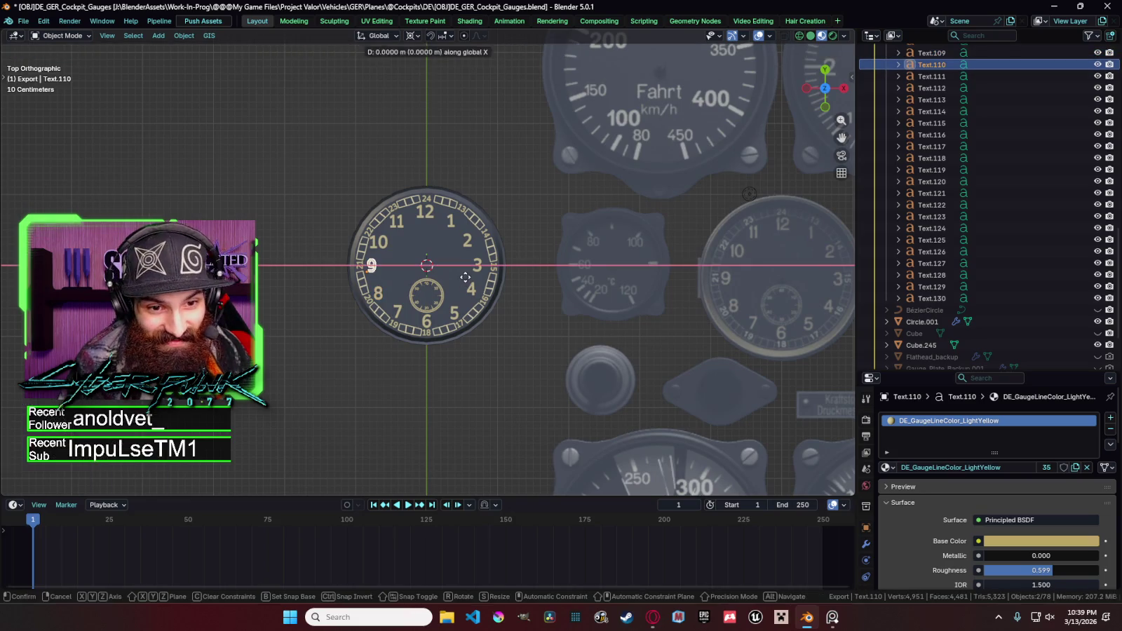
{"action": "left_click", "coordinate": [374, 266]}
{"action": "key", "text": "g"}
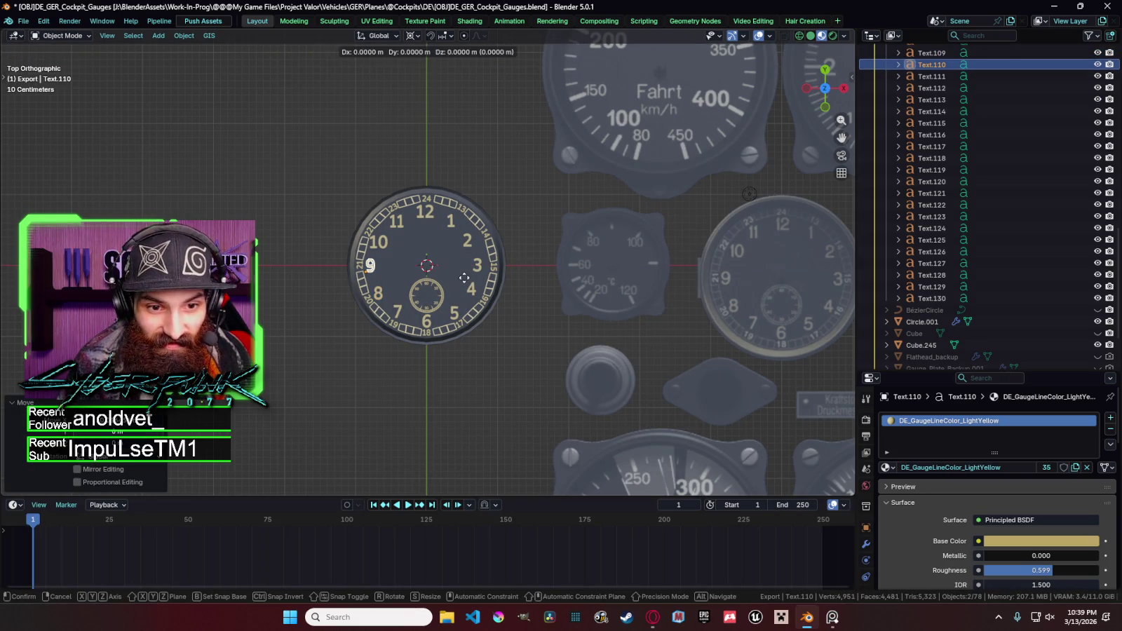
{"action": "right_click", "coordinate": [464, 278]}
Shift the numeral 3 to the right and rotate it slightly around Z.
{"action": "left_click", "coordinate": [478, 265]}
{"action": "key", "text": "g"}
{"action": "key", "text": "x"}
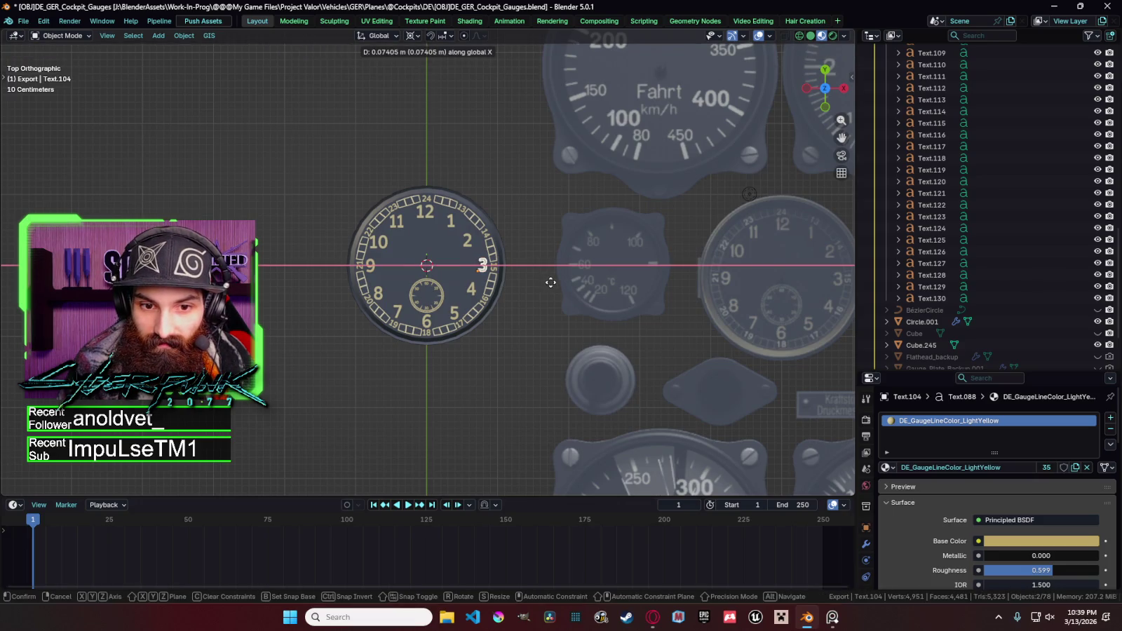
{"action": "left_click", "coordinate": [550, 282]}
{"action": "key", "text": "r"}
{"action": "key", "text": "z"}
{"action": "key", "text": "z"}
{"action": "key", "text": "z"}
{"action": "key", "text": "z"}
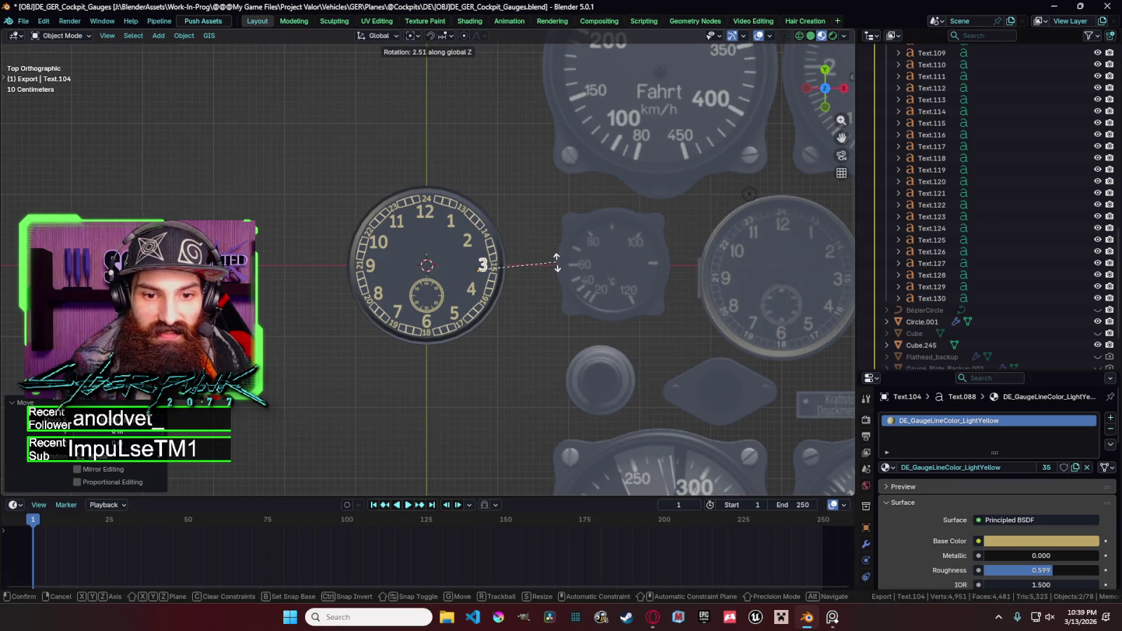
{"action": "left_click", "coordinate": [557, 263]}
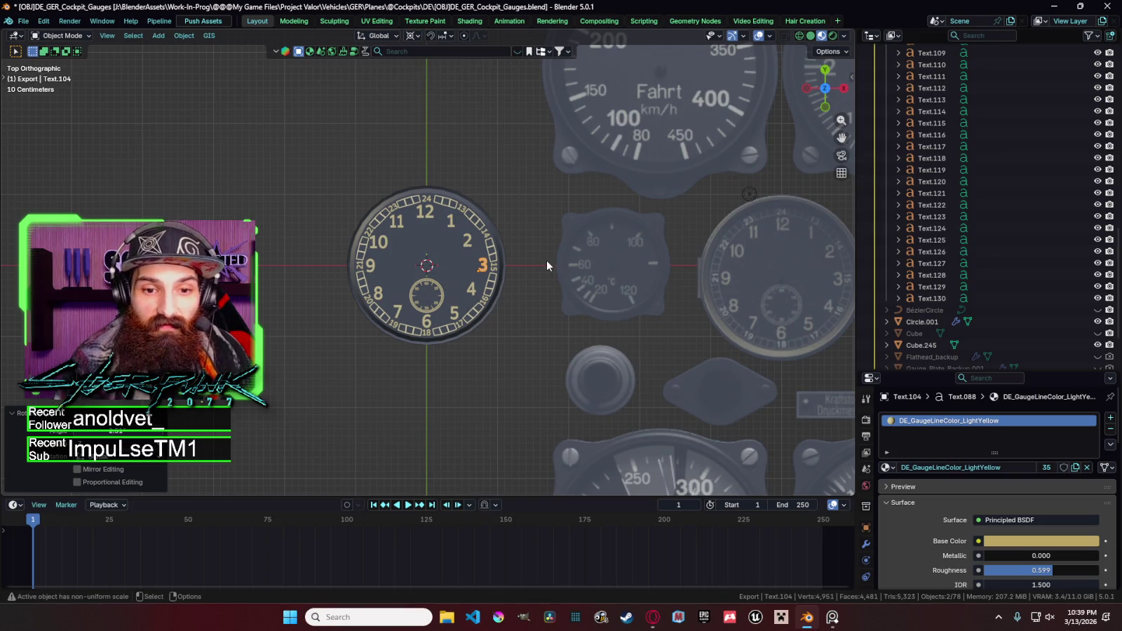
Fine-tune the numeral 3's position vertically and horizontally.
{"action": "key", "text": "g"}
{"action": "key", "text": "Escape"}
{"action": "key", "text": "g"}
{"action": "key", "text": "y"}
{"action": "left_click", "coordinate": [559, 247]}
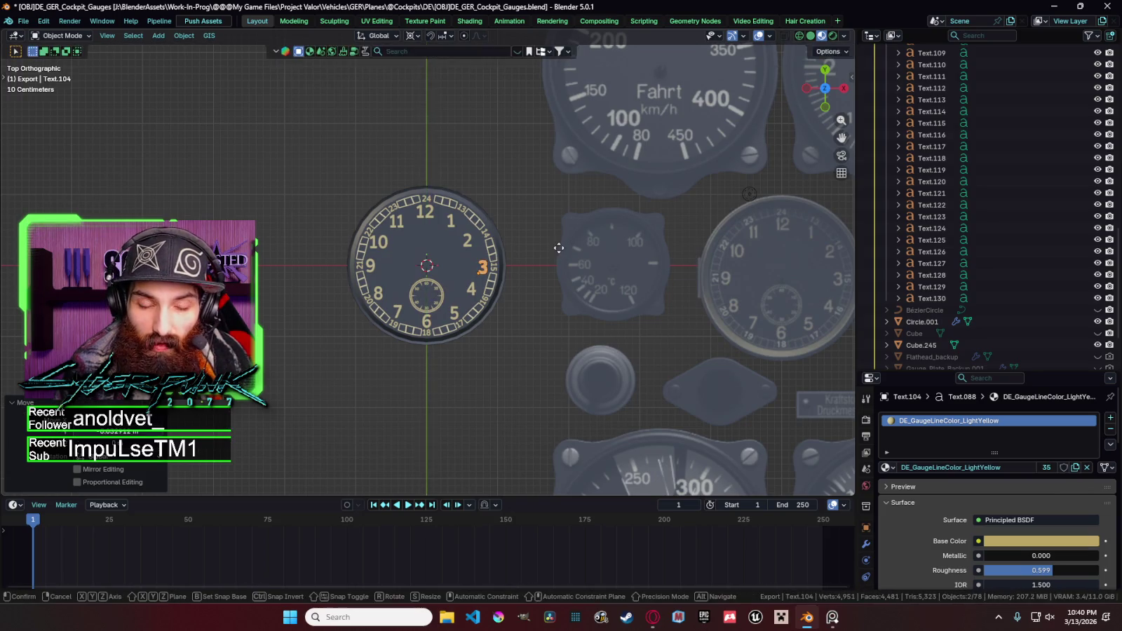
{"action": "key", "text": "g"}
{"action": "key", "text": "x"}
{"action": "left_click", "coordinate": [560, 254]}
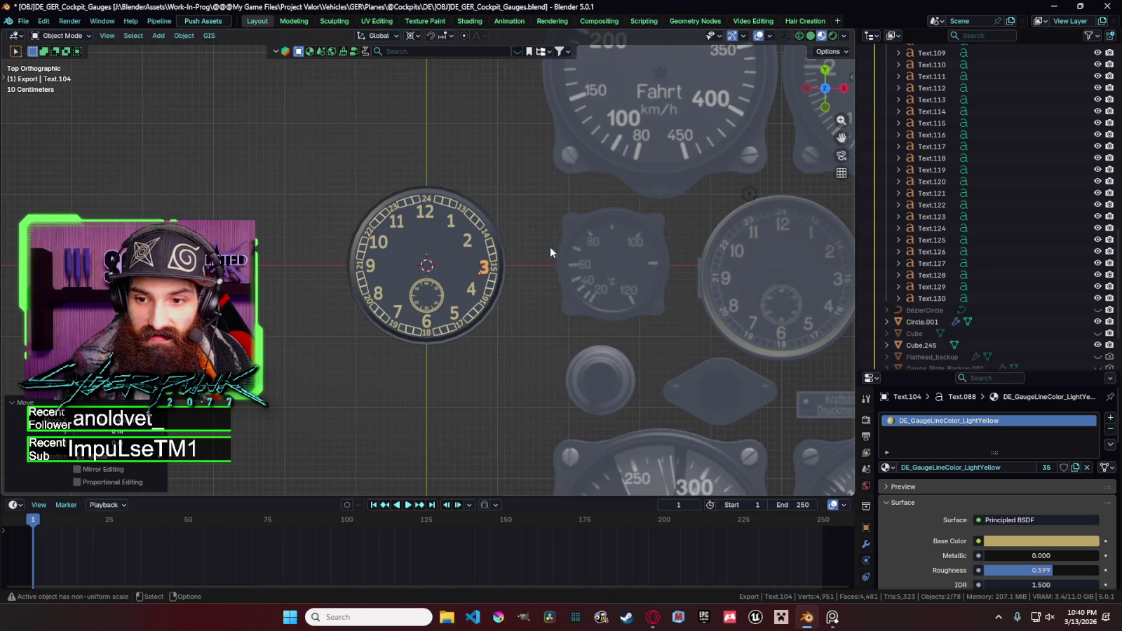
Move the numeral 2 further right and the numeral 1 slightly right.
{"action": "left_click", "coordinate": [469, 237]}
{"action": "key", "text": "g"}
{"action": "key", "text": "x"}
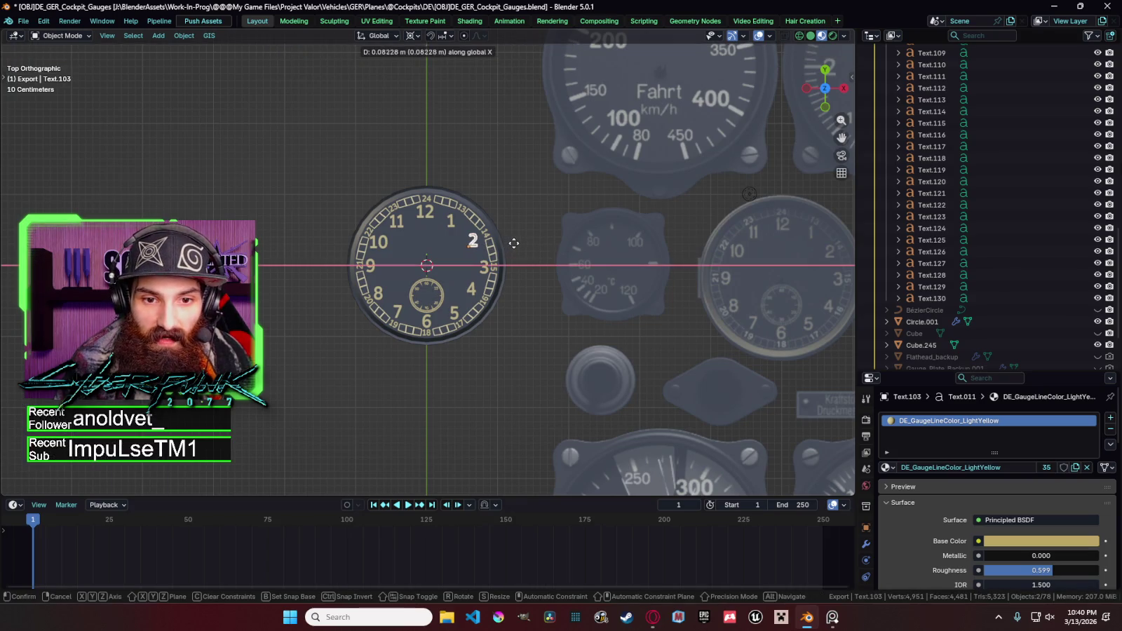
{"action": "left_click", "coordinate": [517, 243]}
{"action": "left_click", "coordinate": [450, 228]}
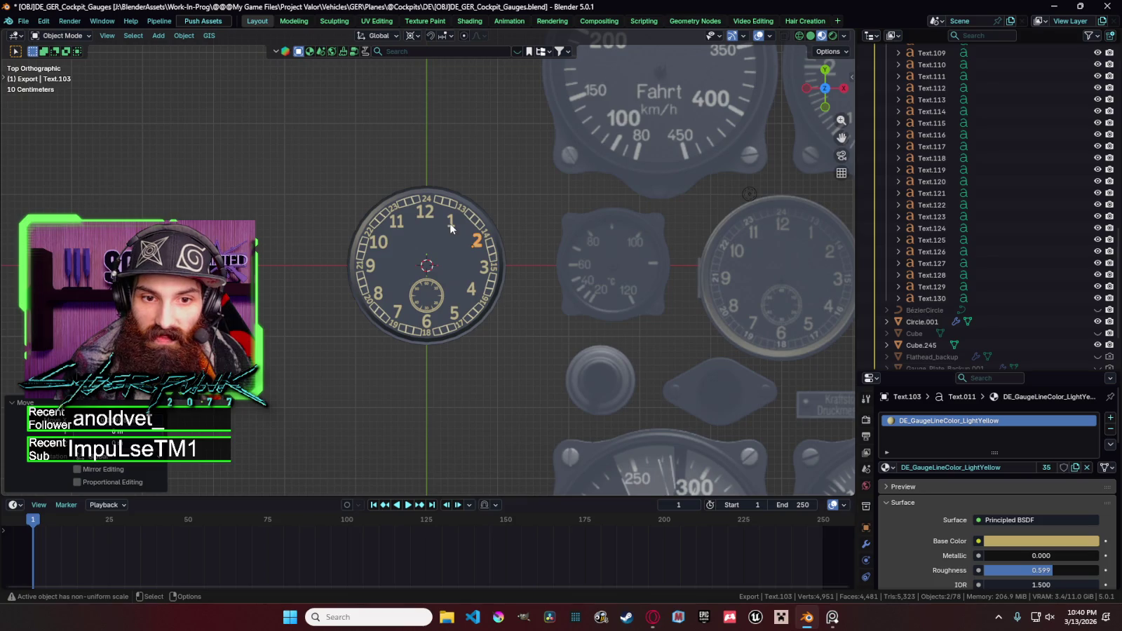
{"action": "key", "text": "g"}
{"action": "key", "text": "x"}
{"action": "left_click", "coordinate": [457, 227]}
Refine the numeral 1 upward and outward toward the 24-hour ring.
{"action": "key", "text": "g"}
{"action": "key", "text": "y"}
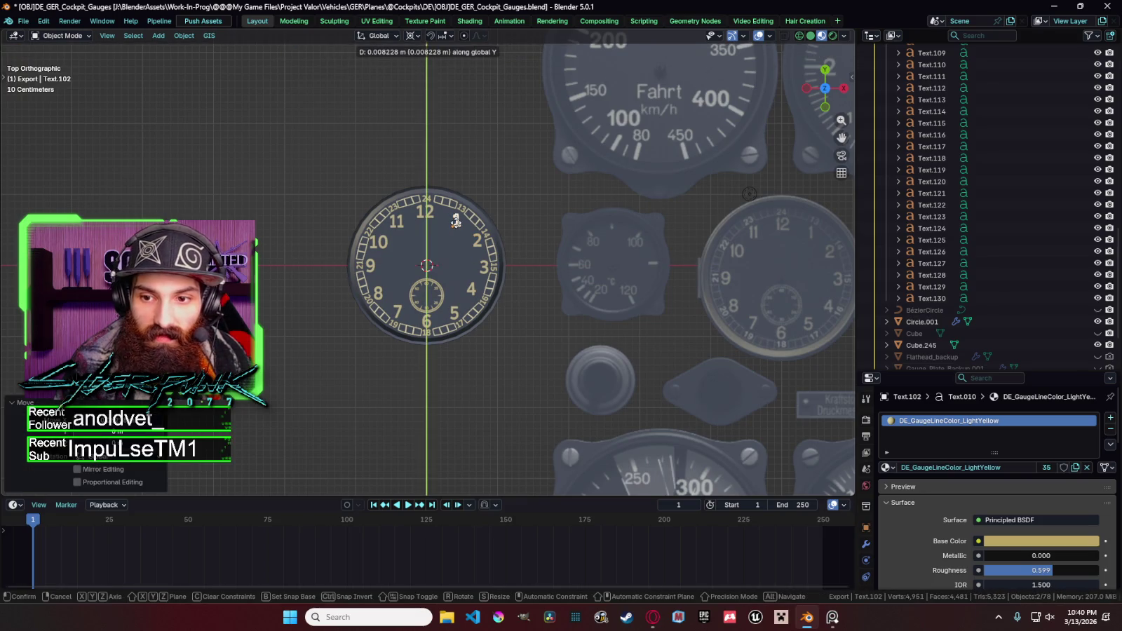
{"action": "left_click", "coordinate": [455, 220]}
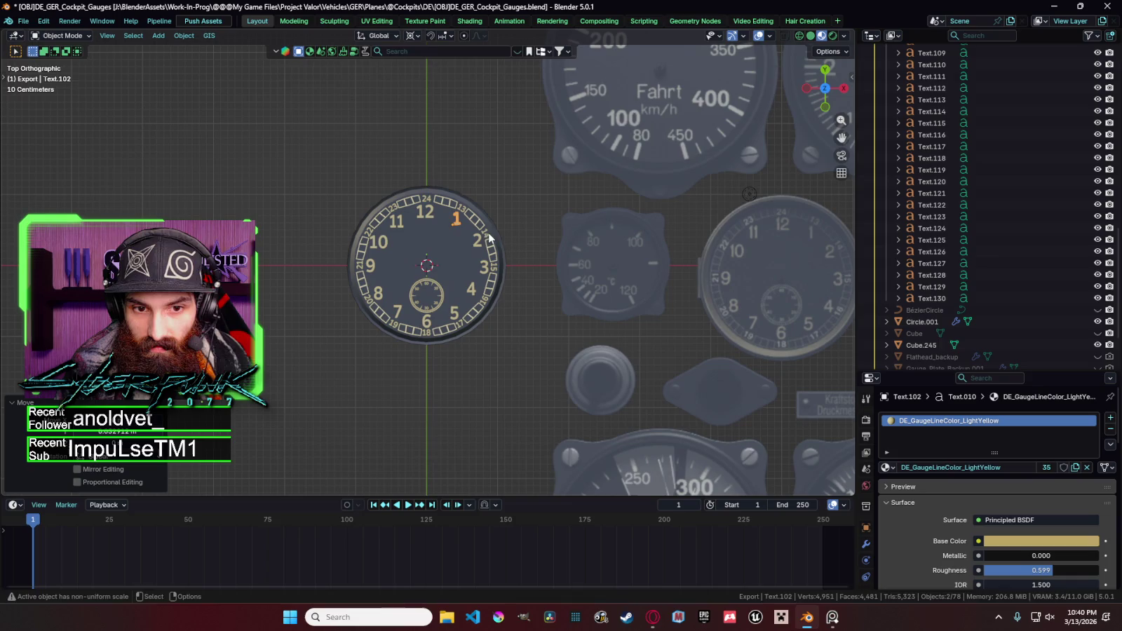
{"action": "key", "text": "g"}
{"action": "key", "text": "x"}
{"action": "left_click", "coordinate": [490, 233]}
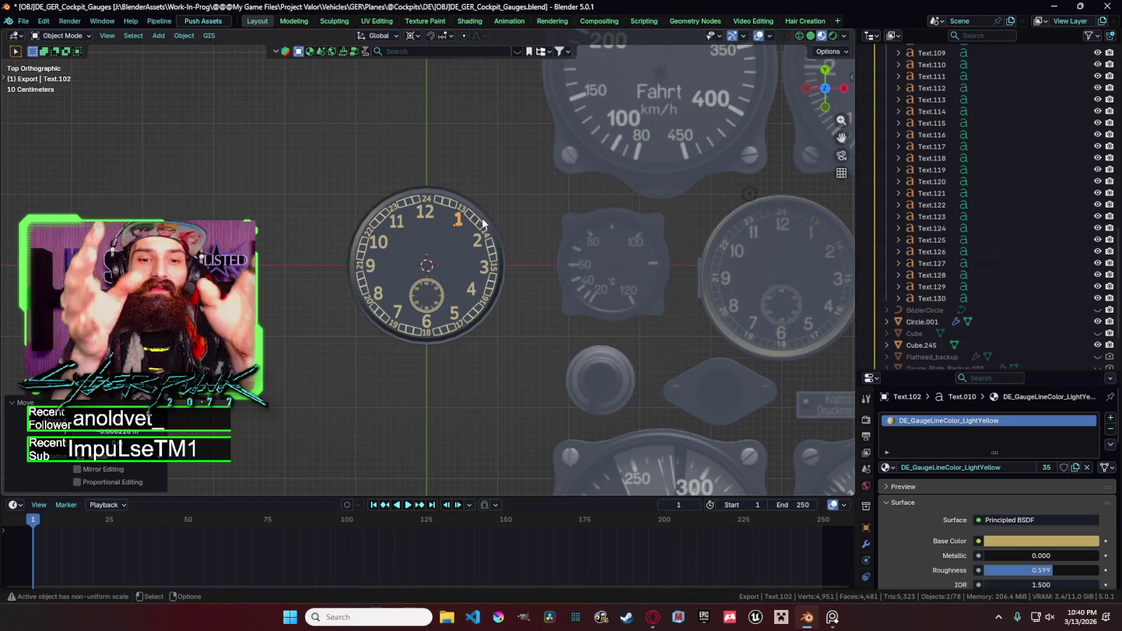
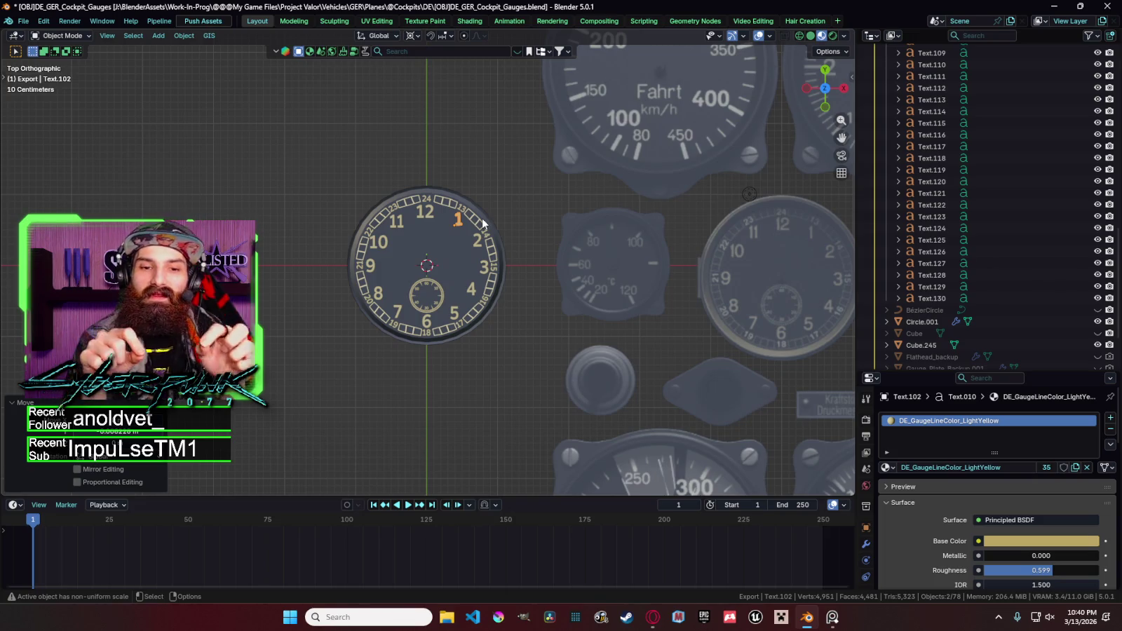
Shift the 12 numeral horizontally along X.
{"action": "scroll", "coordinate": [481, 230], "scroll_direction": "up", "scroll_amount": 2}
{"action": "scroll", "coordinate": [441, 185], "scroll_direction": "up", "scroll_amount": 1}
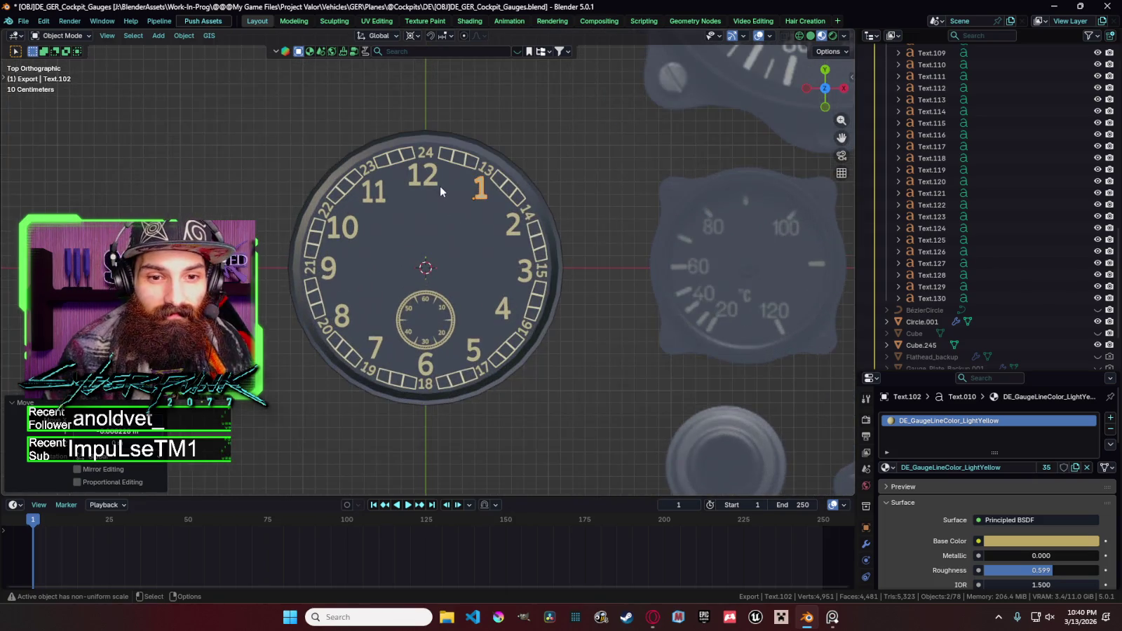
{"action": "left_click", "coordinate": [437, 182]}
{"action": "scroll", "coordinate": [432, 167], "scroll_direction": "up", "scroll_amount": 2}
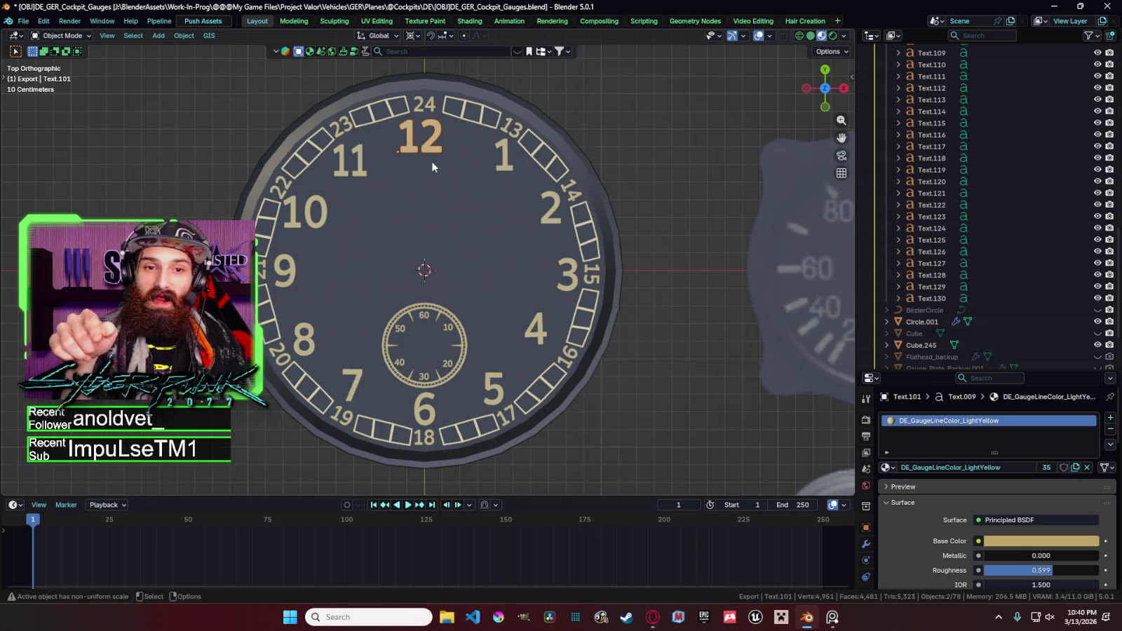
{"action": "scroll", "coordinate": [433, 166], "scroll_direction": "down", "scroll_amount": 2}
{"action": "key", "text": "g"}
{"action": "key", "text": "x"}
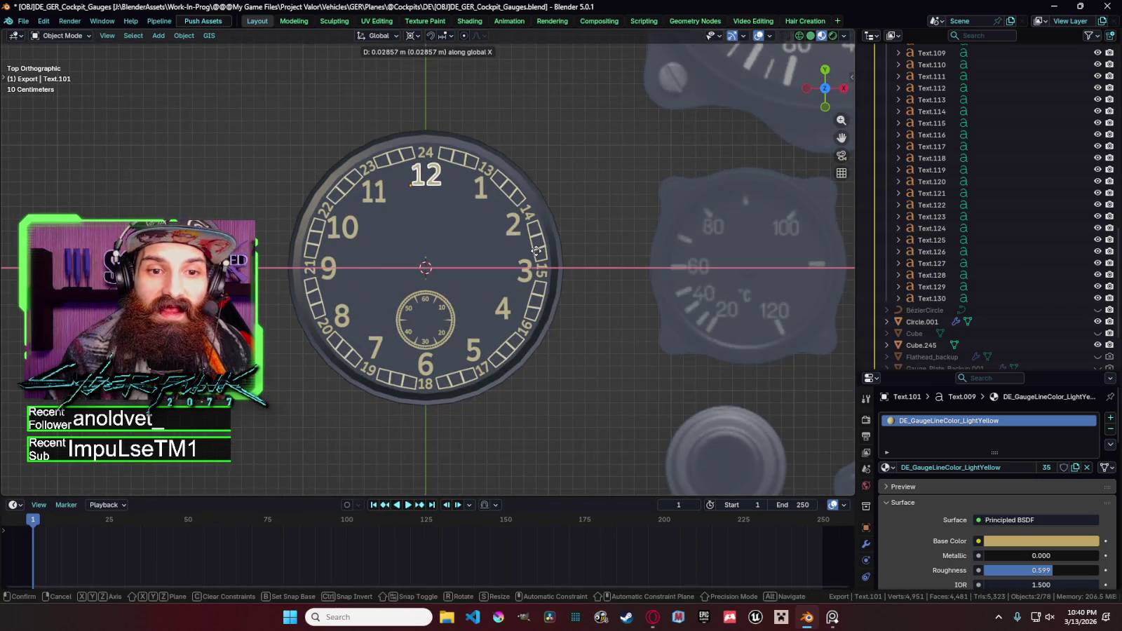
{"action": "left_click", "coordinate": [536, 256]}
Narrow the 12 numeral's width with an X-only scale.
{"action": "scroll", "coordinate": [535, 256], "scroll_direction": "down", "scroll_amount": 5}
{"action": "scroll", "coordinate": [535, 256], "scroll_direction": "down", "scroll_amount": 2}
{"action": "scroll", "coordinate": [535, 256], "scroll_direction": "down", "scroll_amount": 1}
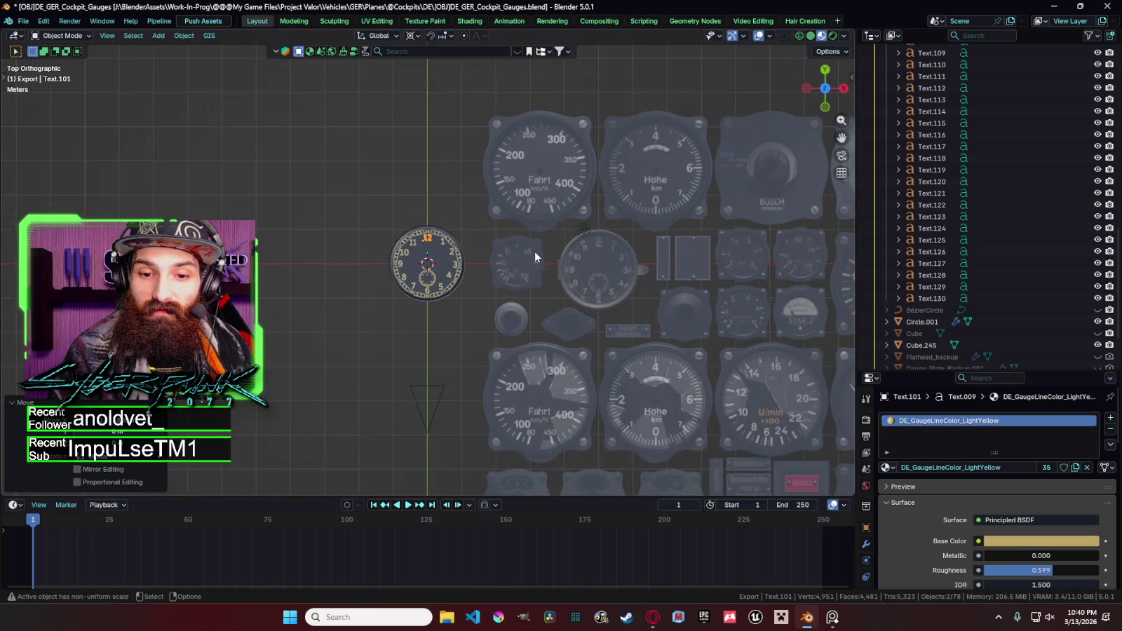
{"action": "scroll", "coordinate": [535, 256], "scroll_direction": "up", "scroll_amount": 4}
{"action": "key", "text": "g"}
{"action": "key", "text": "y"}
{"action": "key", "text": "s"}
{"action": "key", "text": "x"}
{"action": "left_click", "coordinate": [521, 253]}
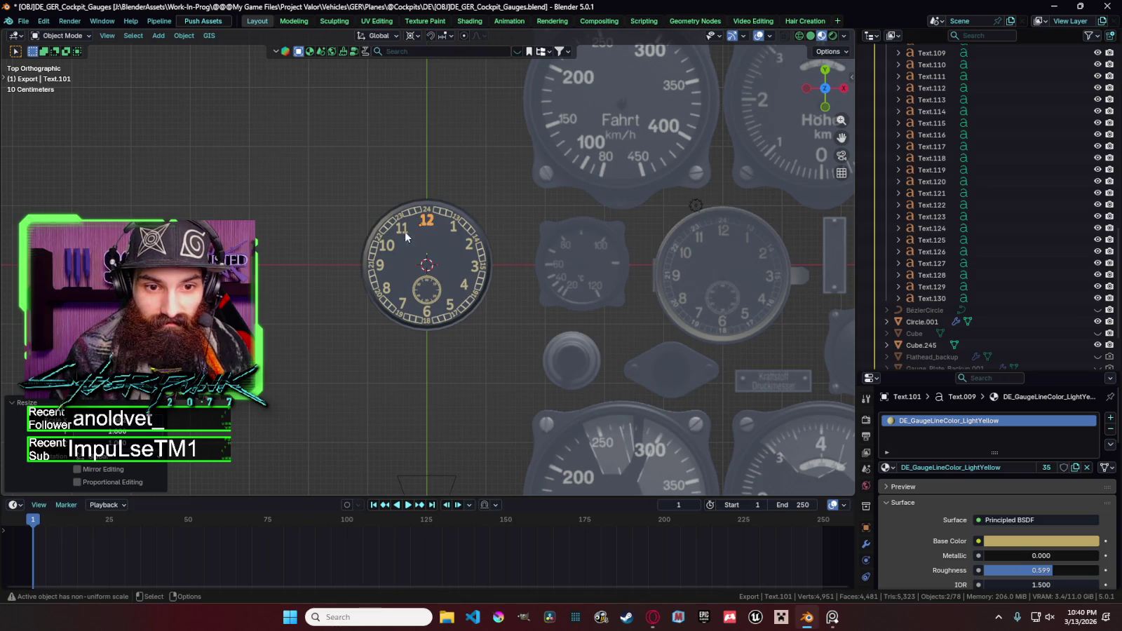
Narrow the 10 numeral's width and nudge it along Y and X into place.
{"action": "left_click", "coordinate": [490, 234]}
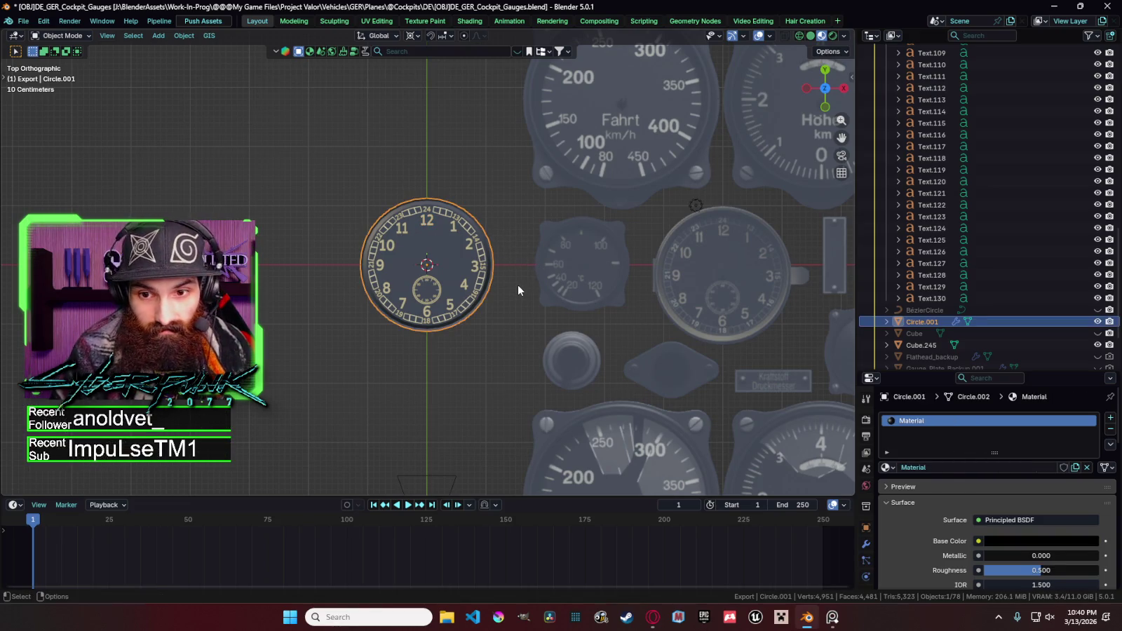
{"action": "left_click", "coordinate": [390, 245]}
{"action": "key", "text": "s"}
{"action": "key", "text": "x"}
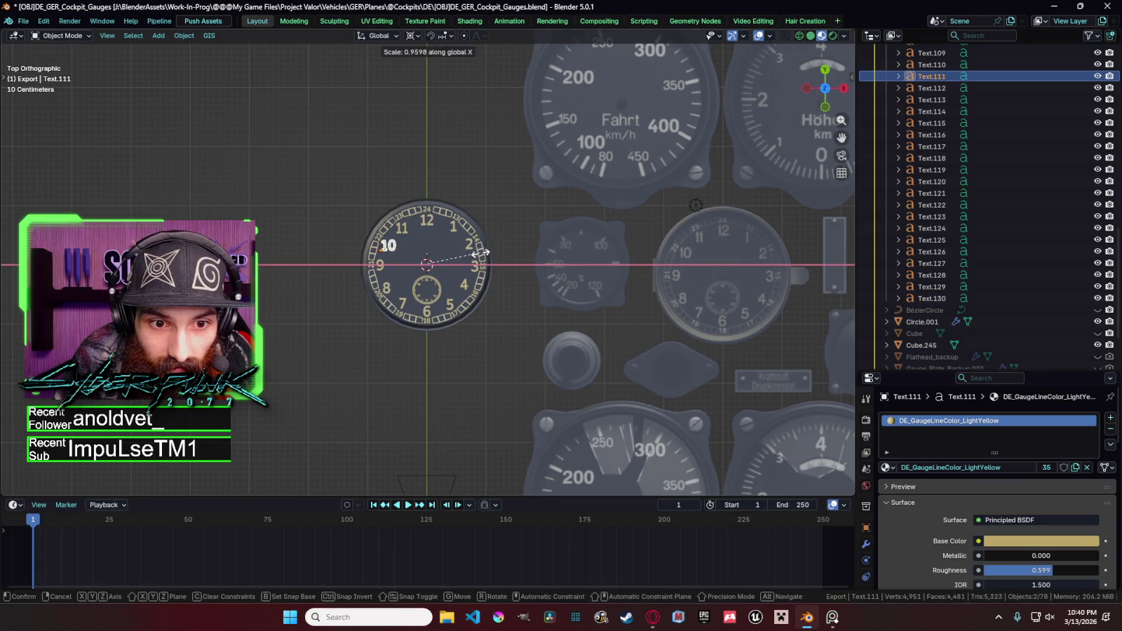
{"action": "left_click", "coordinate": [478, 256]}
{"action": "key", "text": "g"}
{"action": "key", "text": "y"}
{"action": "left_click", "coordinate": [478, 252]}
{"action": "key", "text": "g"}
{"action": "key", "text": "x"}
{"action": "left_click", "coordinate": [477, 253]}
{"action": "key", "text": "g"}
{"action": "key", "text": "y"}
{"action": "left_click", "coordinate": [476, 251]}
Move the 11 numeral and narrow its width along X.
{"action": "left_click", "coordinate": [404, 231]}
{"action": "key", "text": "g"}
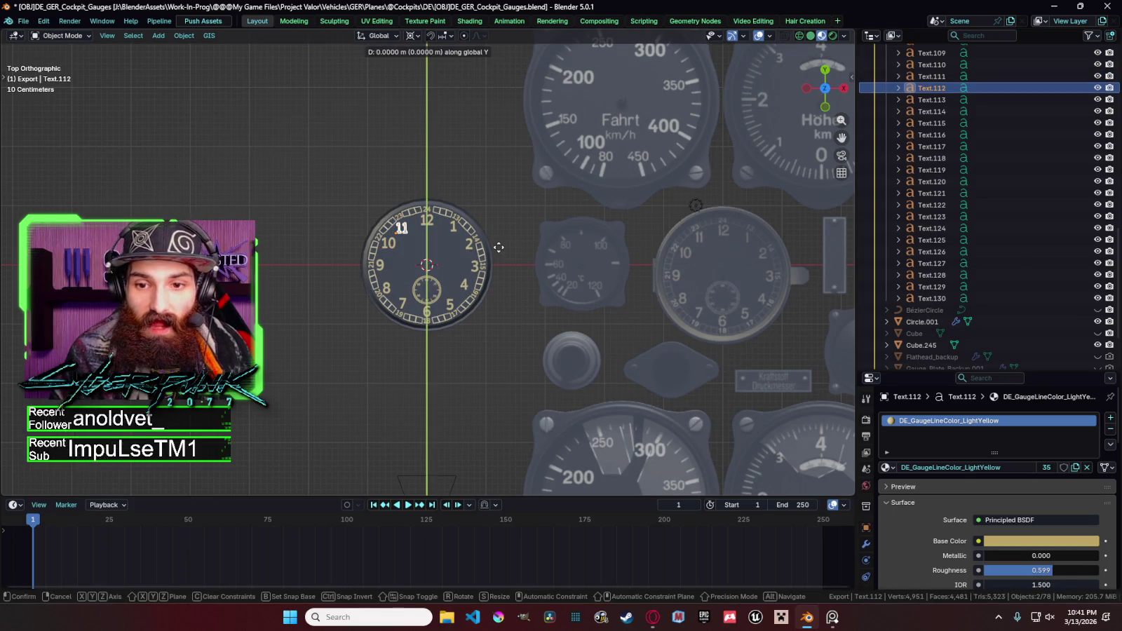
{"action": "left_click", "coordinate": [498, 245]}
{"action": "key", "text": "s"}
{"action": "key", "text": "x"}
{"action": "left_click", "coordinate": [498, 243]}
{"action": "key", "text": "s"}
{"action": "key", "text": "x"}
{"action": "right_click", "coordinate": [469, 249]}
Readjust the 10 numeral's position along X, then deselect everything.
{"action": "left_click", "coordinate": [516, 242]}
{"action": "left_click", "coordinate": [390, 244]}
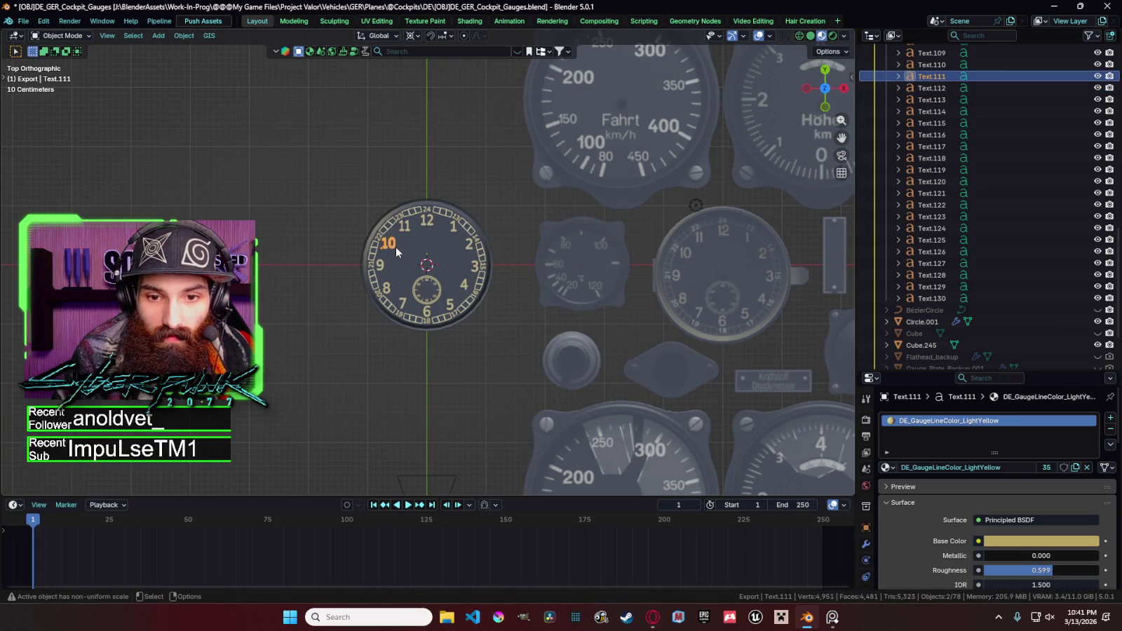
{"action": "key", "text": "g"}
{"action": "key", "text": "y"}
{"action": "key", "text": "x"}
{"action": "left_click", "coordinate": [519, 251]}
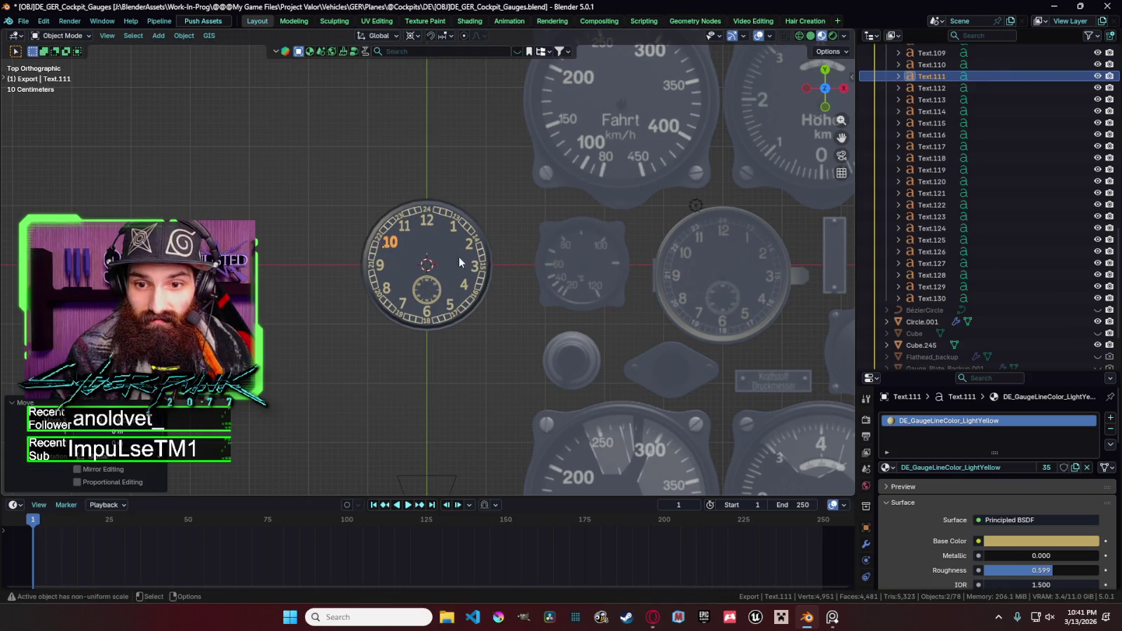
{"action": "key", "text": "alt+a"}
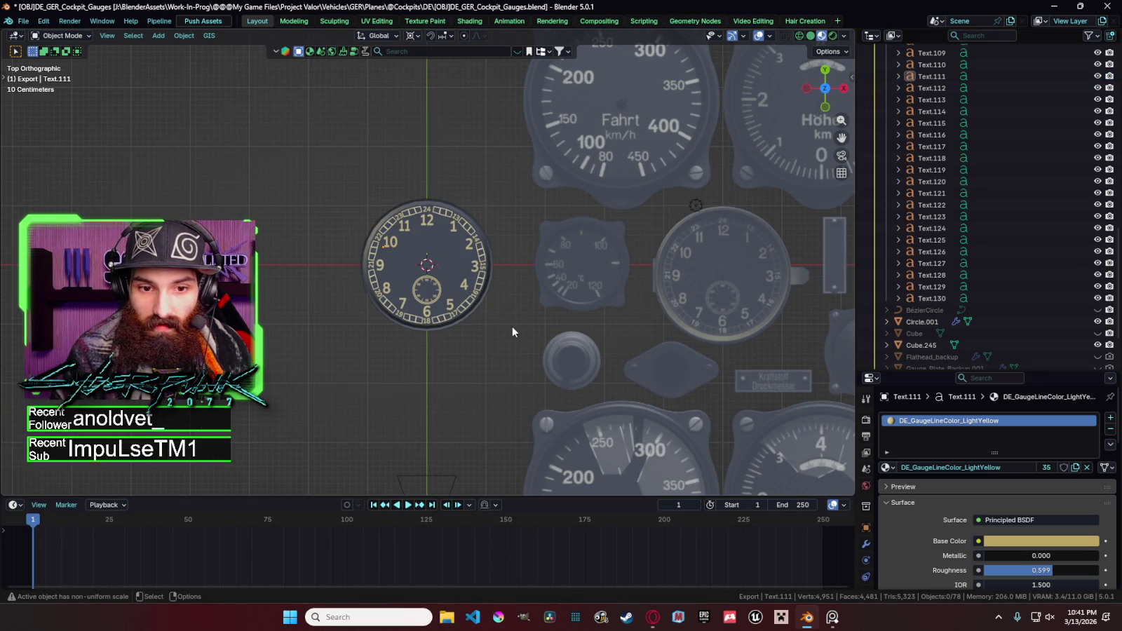
Nudge the 4 numeral horizontally into its final position.
{"action": "left_click", "coordinate": [466, 288]}
{"action": "key", "text": "g"}
{"action": "key", "text": "x"}
{"action": "left_click", "coordinate": [531, 314]}
{"action": "key", "text": "g"}
{"action": "key", "text": "x"}
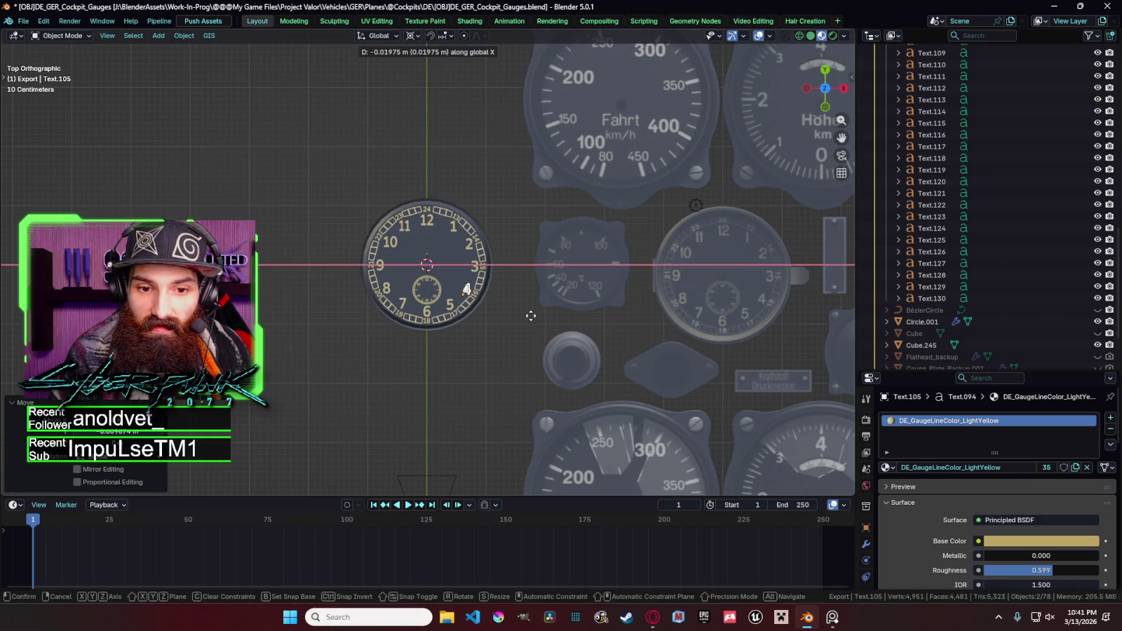
{"action": "left_click", "coordinate": [531, 316]}
{"action": "key", "text": "g"}
{"action": "key", "text": "x"}
{"action": "left_click", "coordinate": [531, 315]}
{"action": "key", "text": "y"}
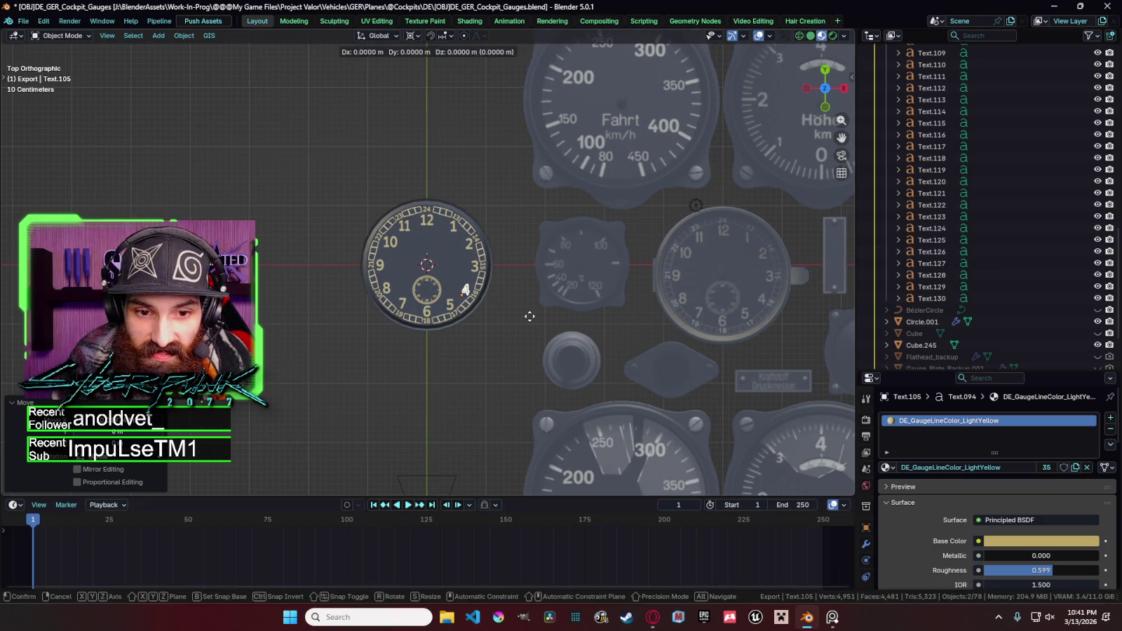
{"action": "key", "text": "x"}
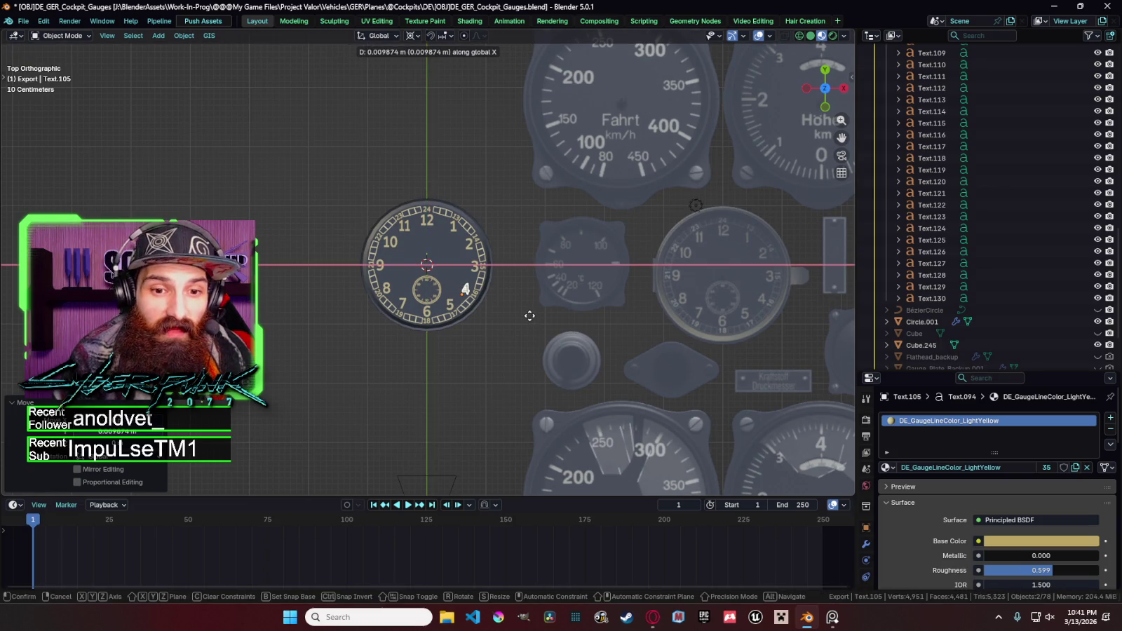
{"action": "left_click", "coordinate": [527, 314]}
Check the 5 and 6 numerals and gauge body, leaving them unchanged.
{"action": "left_click", "coordinate": [459, 311]}
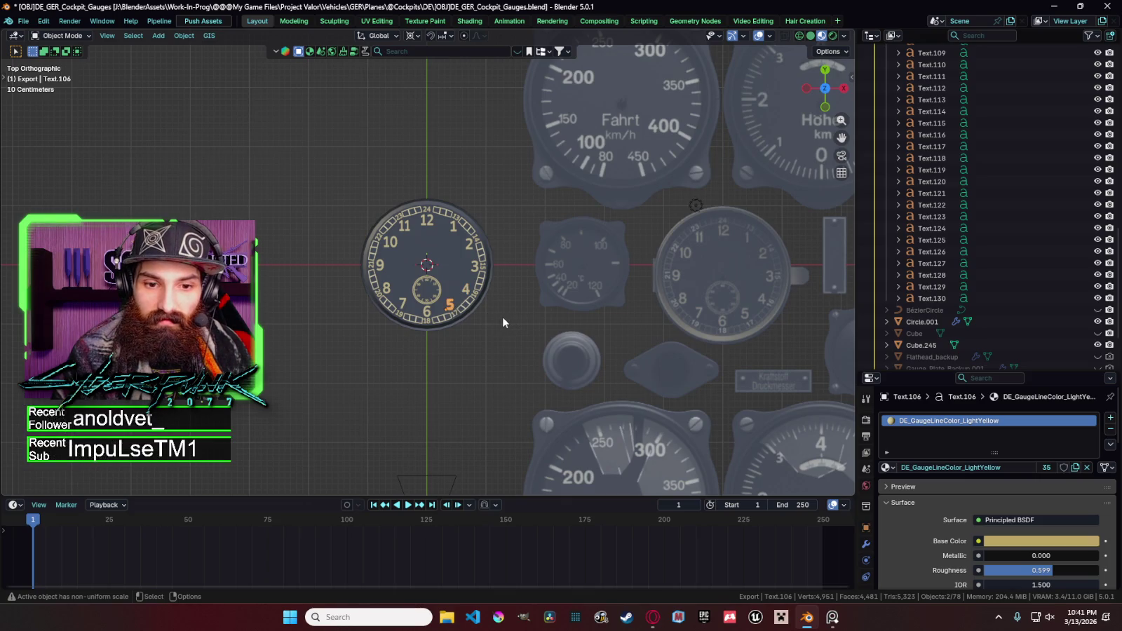
{"action": "key", "text": "g"}
{"action": "key", "text": "x"}
{"action": "right_click", "coordinate": [502, 322]}
{"action": "left_click", "coordinate": [502, 322]}
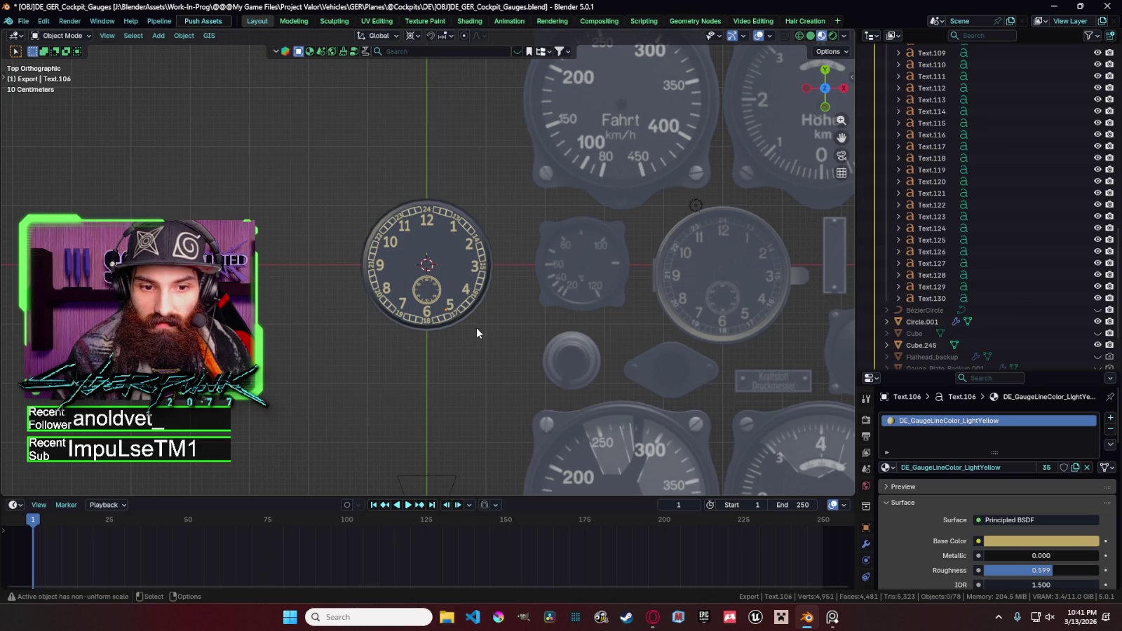
{"action": "left_click", "coordinate": [428, 319]}
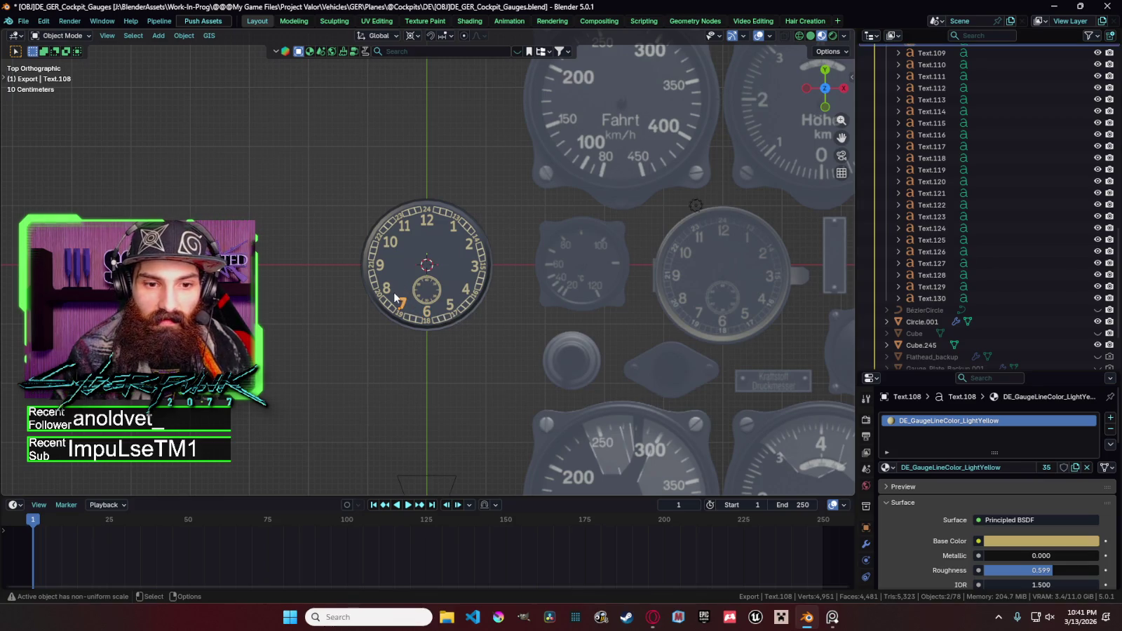
{"action": "left_click", "coordinate": [361, 304]}
{"action": "left_click", "coordinate": [513, 288]}
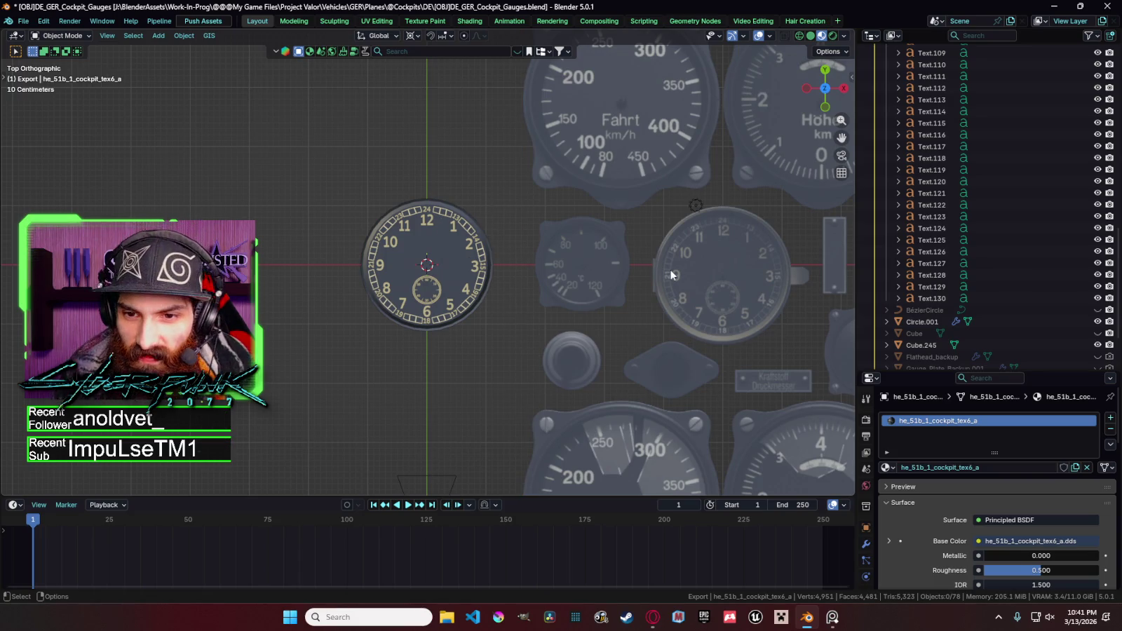
Add a cube and flatten it along Y into a thin bar.
{"action": "scroll", "coordinate": [726, 276], "scroll_direction": "up", "scroll_amount": 3}
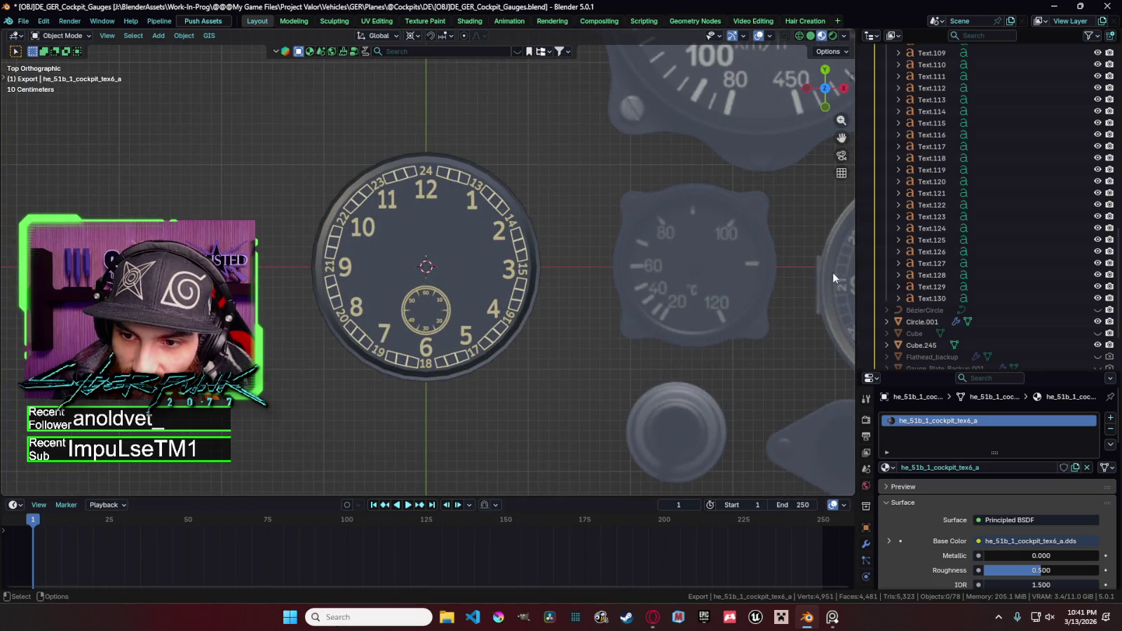
{"action": "scroll", "coordinate": [478, 154], "scroll_direction": "up", "scroll_amount": 1}
{"action": "key", "text": "shift+a"}
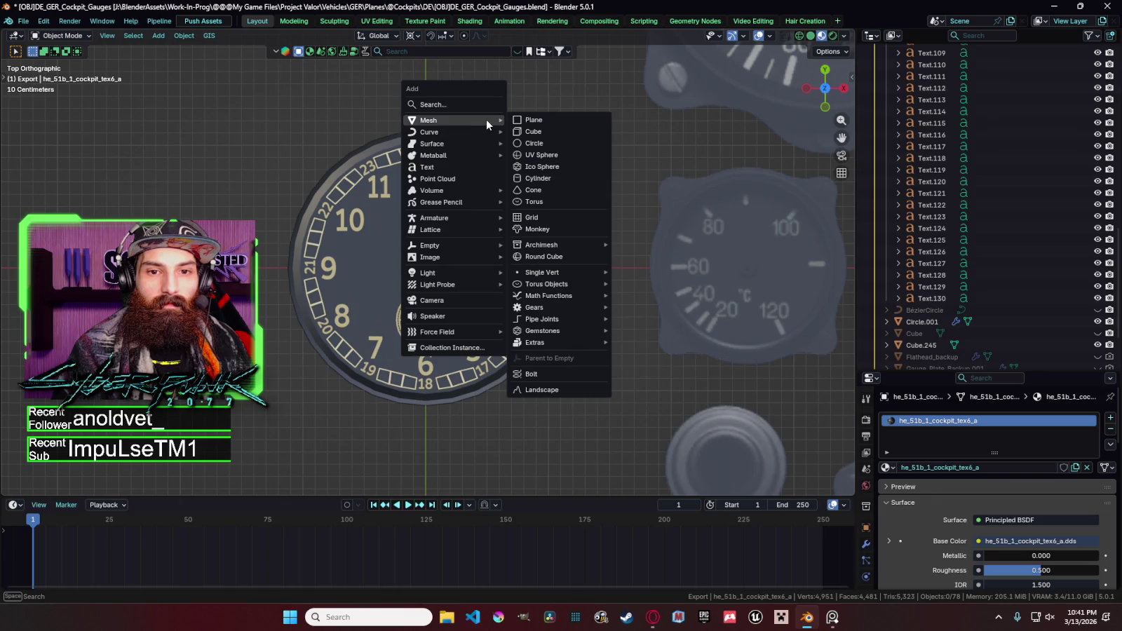
{"action": "left_click", "coordinate": [550, 127]}
{"action": "key", "text": "s"}
{"action": "key", "text": "x"}
{"action": "key", "text": "x"}
{"action": "key", "text": "x"}
{"action": "key", "text": "y"}
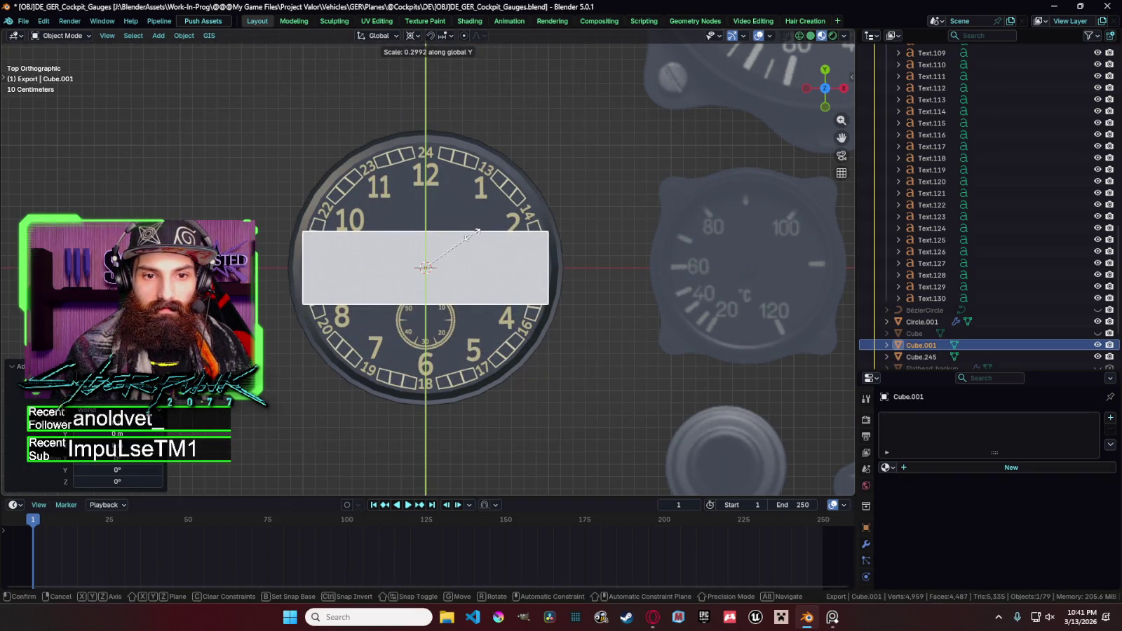
{"action": "left_click", "coordinate": [432, 267]}
Shrink the bar and move it up near the 24 mark.
{"action": "key", "text": "g"}
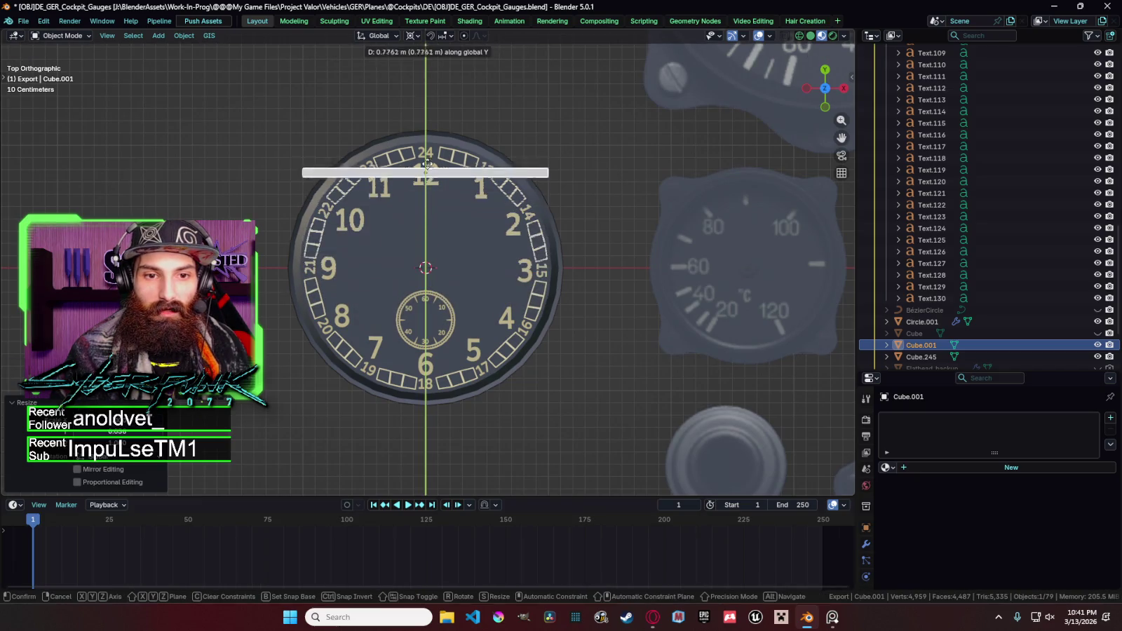
{"action": "left_click", "coordinate": [432, 140]}
{"action": "key", "text": "s"}
{"action": "left_click", "coordinate": [416, 238]}
{"action": "key", "text": "g"}
{"action": "key", "text": "y"}
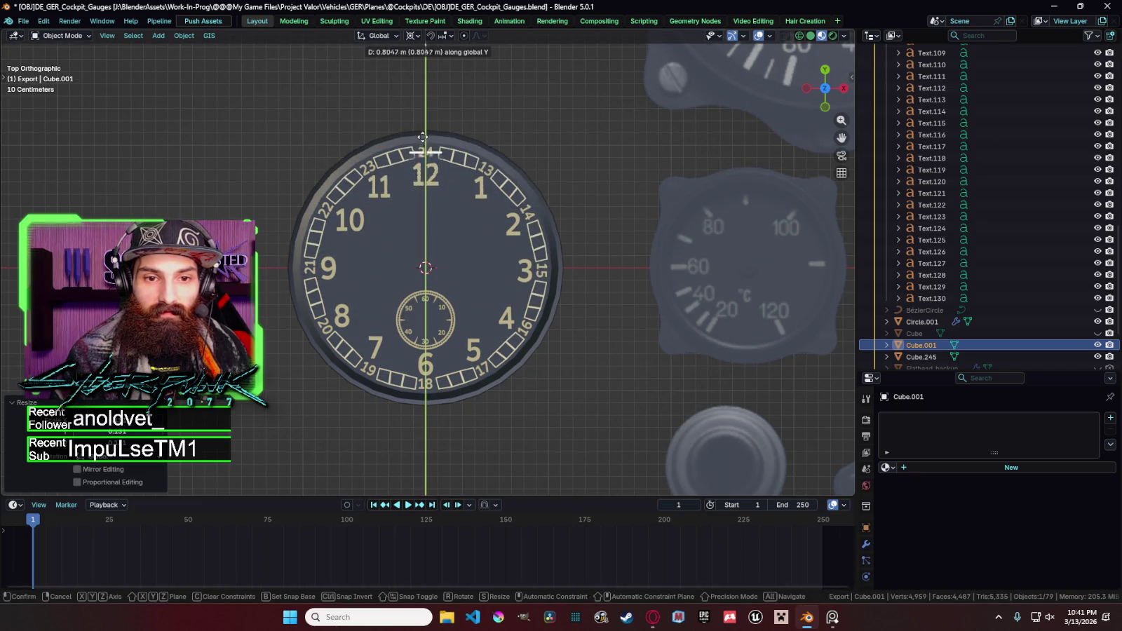
{"action": "scroll", "coordinate": [573, 231], "scroll_direction": "up", "scroll_amount": 3}
{"action": "left_click", "coordinate": [571, 229]}
{"action": "scroll", "coordinate": [571, 228], "scroll_direction": "up", "scroll_amount": 2}
{"action": "scroll", "coordinate": [572, 227], "scroll_direction": "up", "scroll_amount": 1}
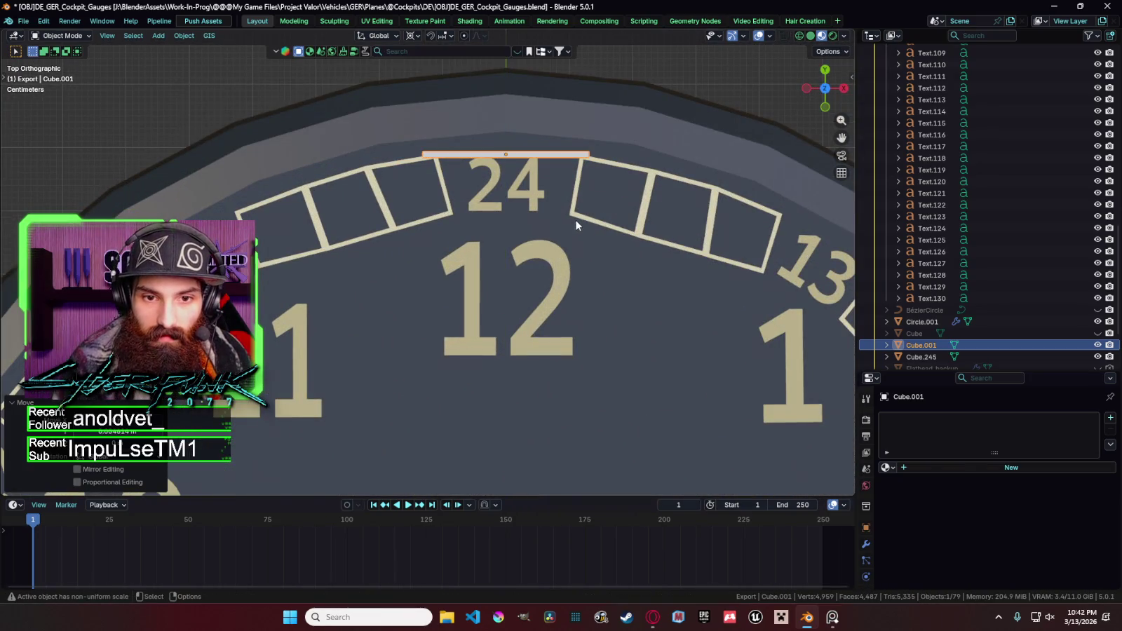
{"action": "scroll", "coordinate": [533, 202], "scroll_direction": "up", "scroll_amount": 1}
Narrow the bar to about 0.38 width, lift it above the 24, and enter Edit Mode.
{"action": "key", "text": "s"}
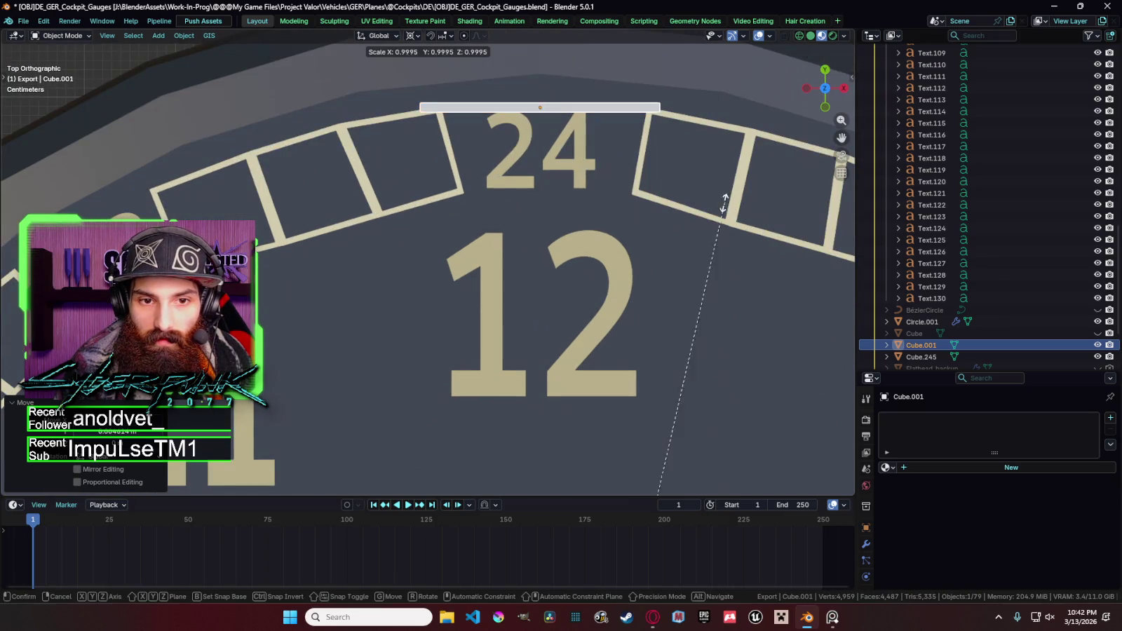
{"action": "key", "text": "x"}
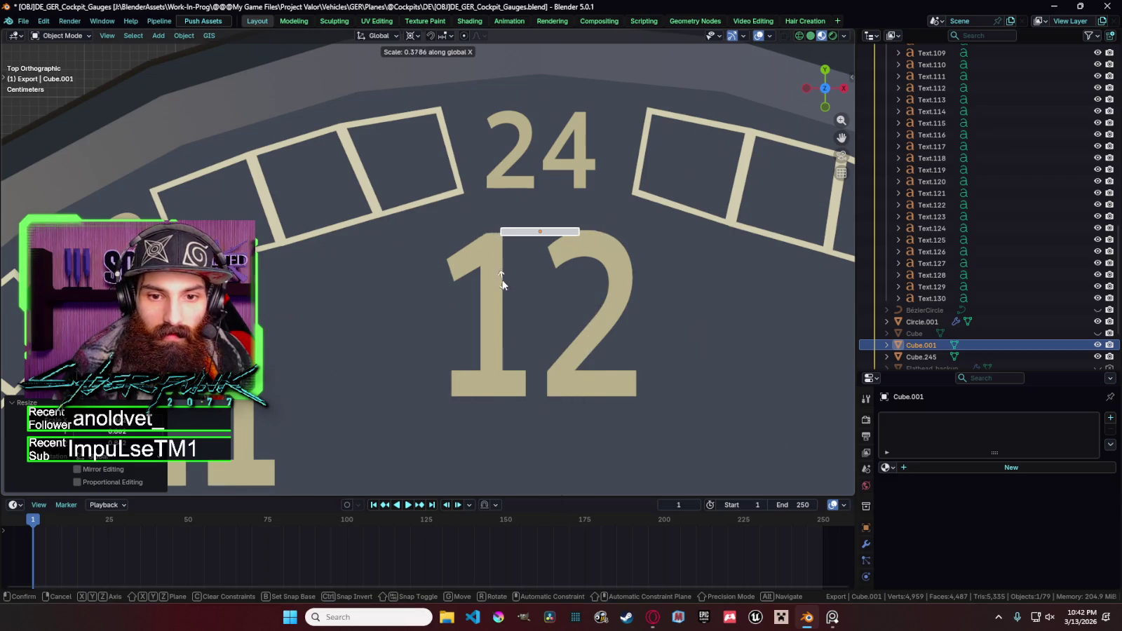
{"action": "left_click", "coordinate": [502, 284]}
{"action": "key", "text": "g"}
{"action": "key", "text": "y"}
{"action": "left_click", "coordinate": [517, 137]}
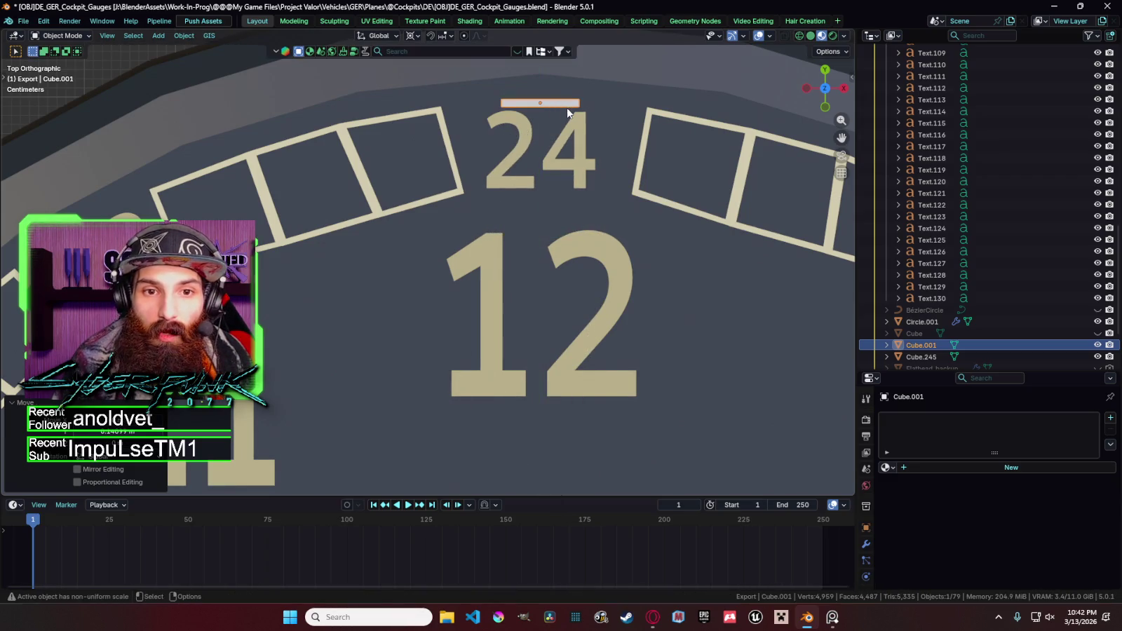
{"action": "key", "text": "Tab"}
{"action": "middle_click_drag", "start_coordinate": [609, 106], "coordinate": [469, 195], "text": "shift"}
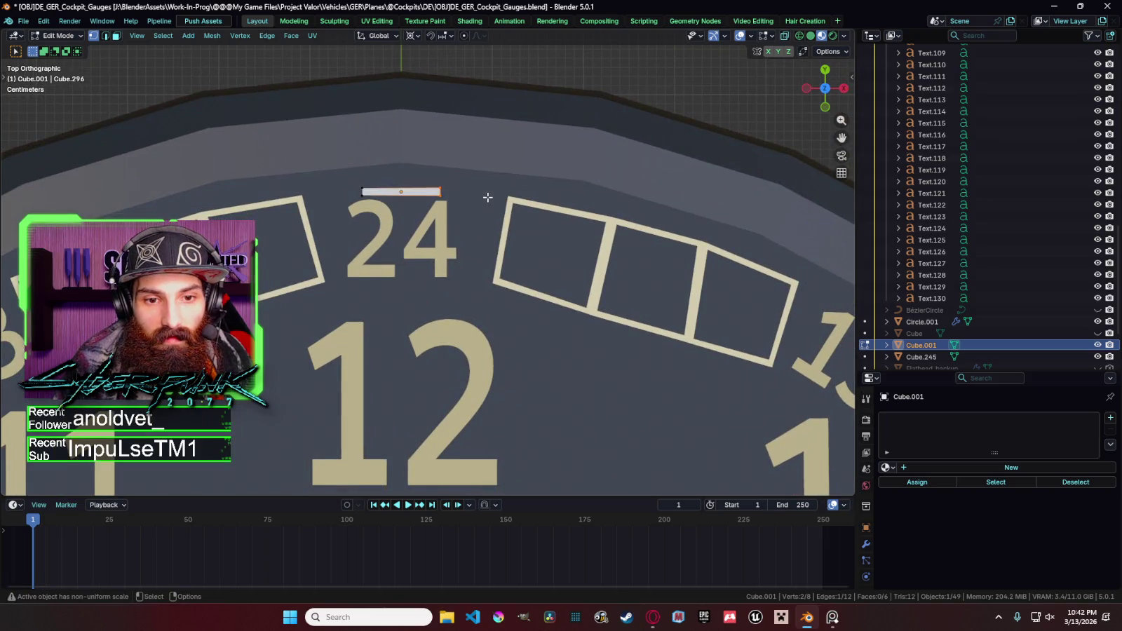
Extrude the bar's right end outward in two segments.
{"action": "key", "text": "e"}
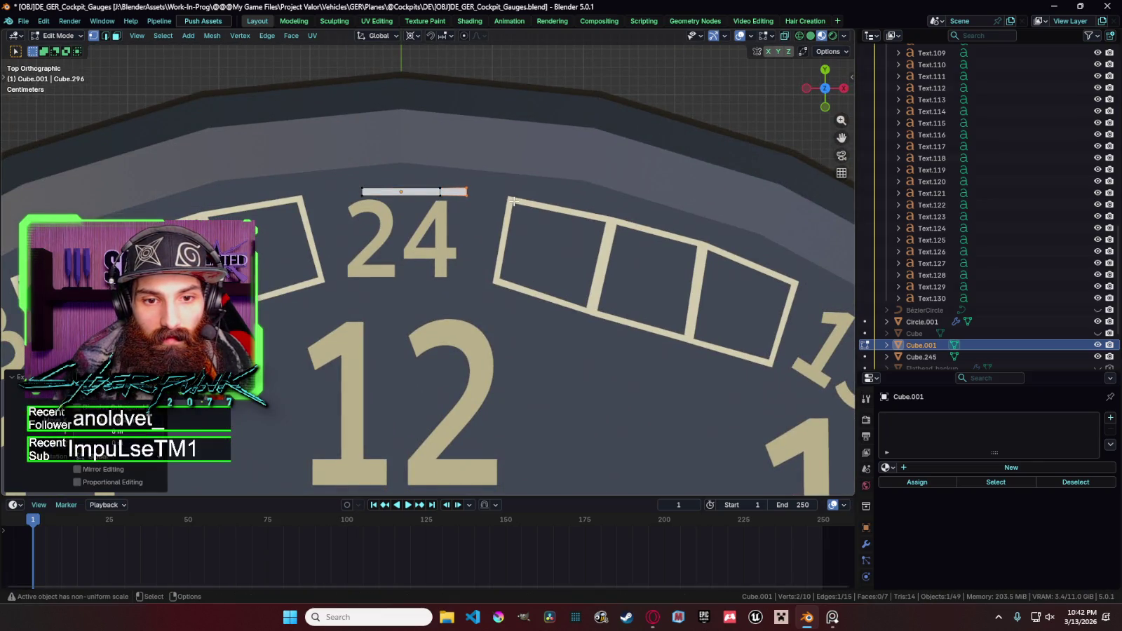
{"action": "left_click", "coordinate": [515, 203]}
{"action": "key", "text": "e"}
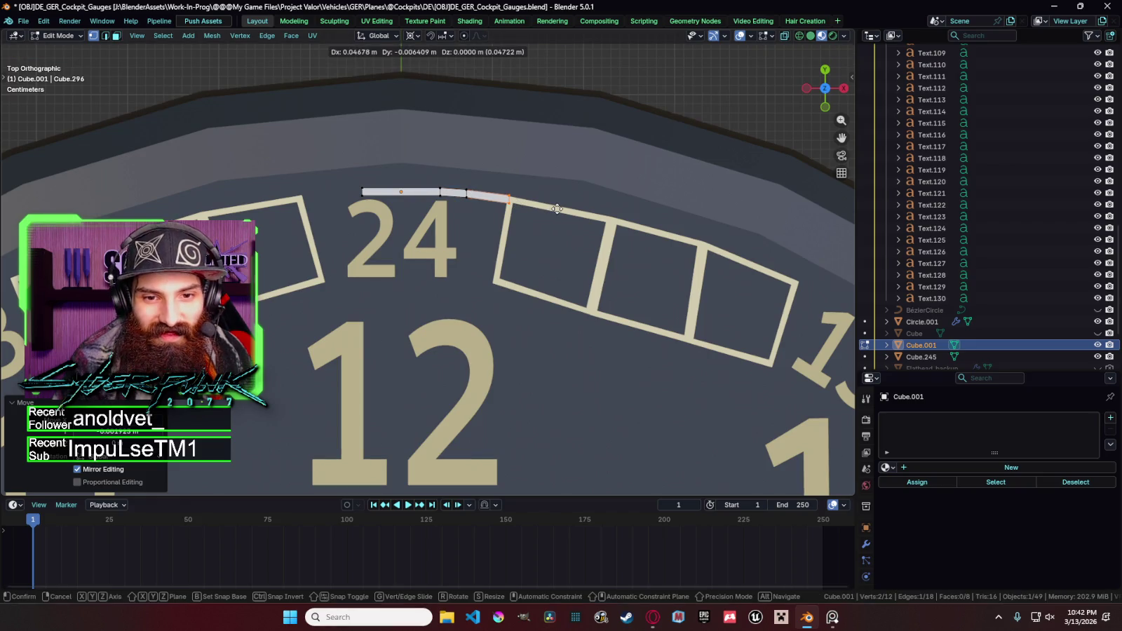
{"action": "left_click", "coordinate": [558, 209]}
Extrude the bar's left end along X and adjust the new endpoint.
{"action": "left_click", "coordinate": [359, 191]}
{"action": "key", "text": "e"}
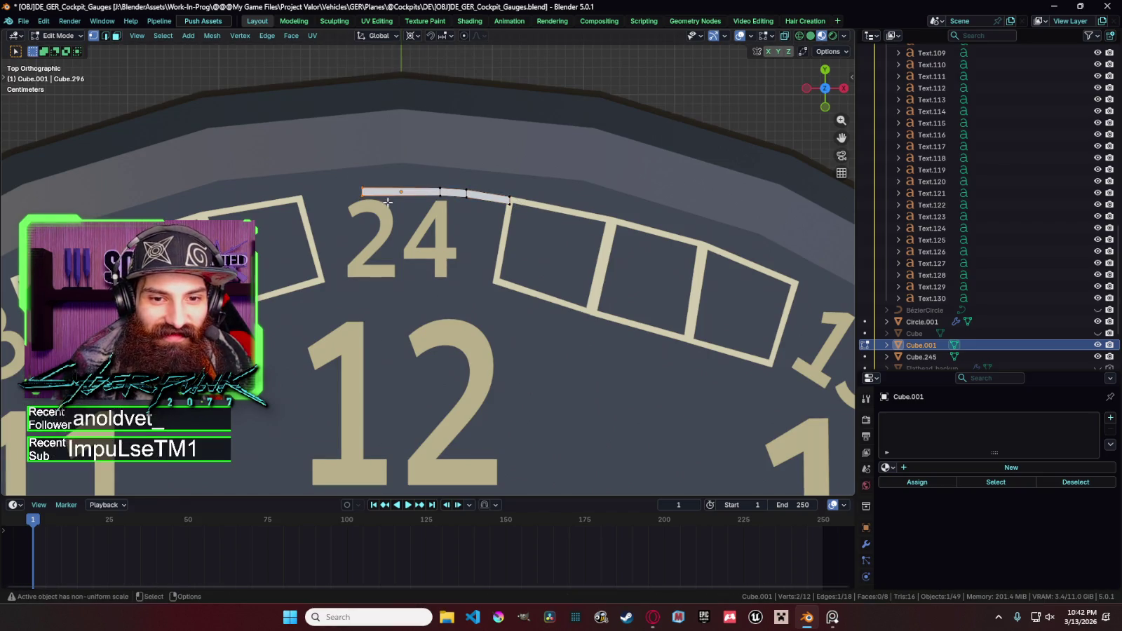
{"action": "key", "text": "x"}
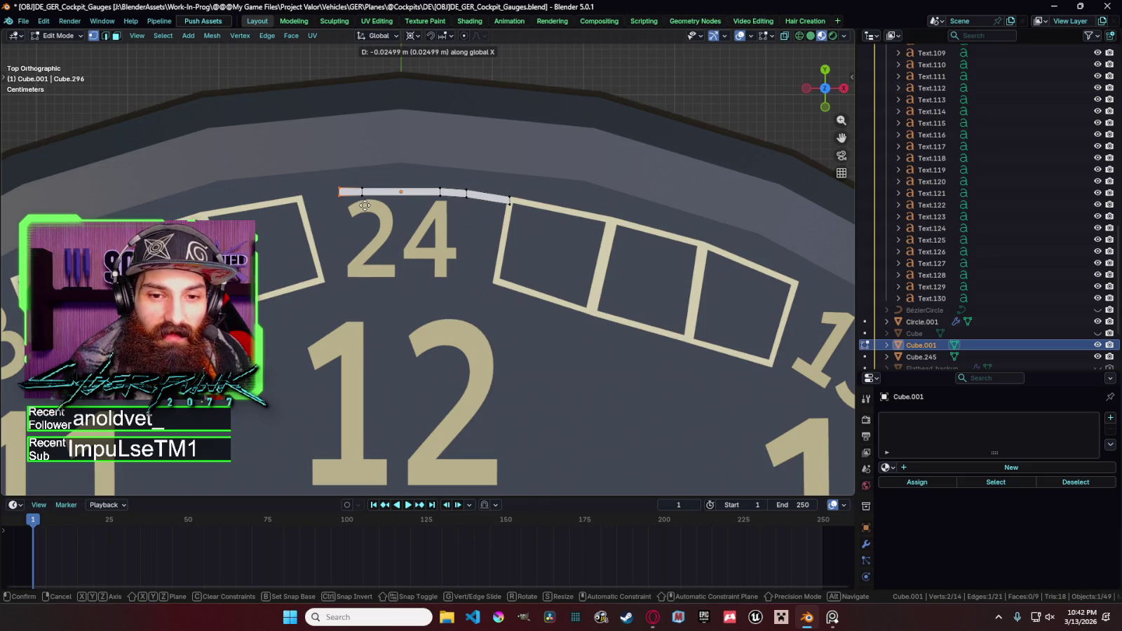
{"action": "left_click", "coordinate": [365, 205]}
{"action": "key", "text": "g"}
{"action": "key", "text": "y"}
{"action": "left_click", "coordinate": [364, 207]}
{"action": "key", "text": "g"}
{"action": "key", "text": "x"}
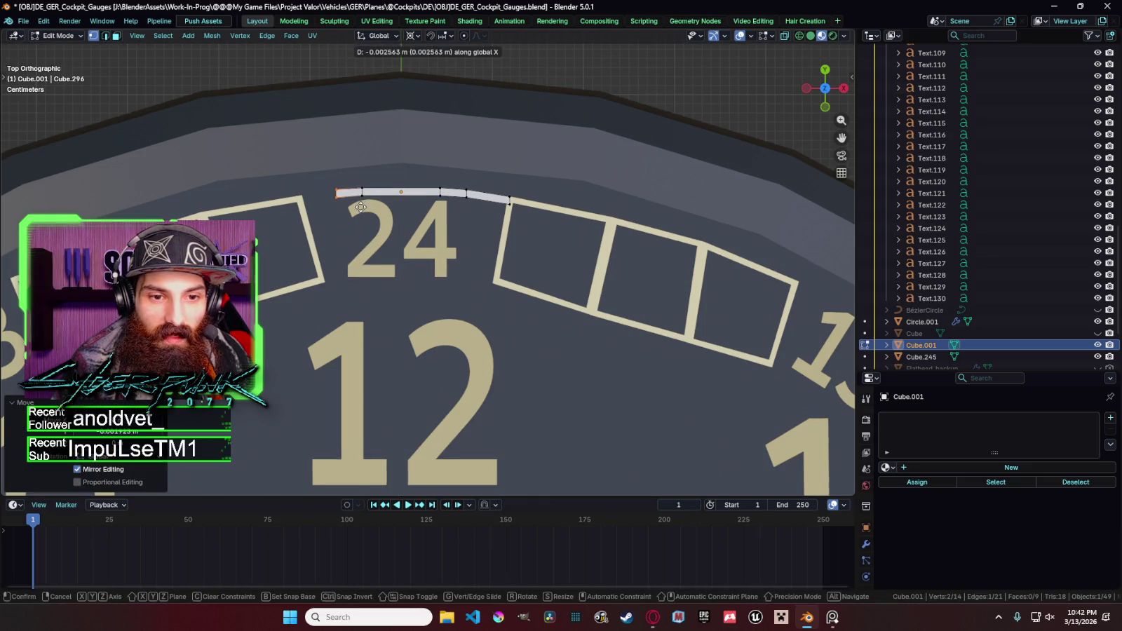
{"action": "left_click", "coordinate": [358, 208]}
Extrude the left end once more and lower its endpoint to finish the arc.
{"action": "key", "text": "e"}
{"action": "key", "text": "x"}
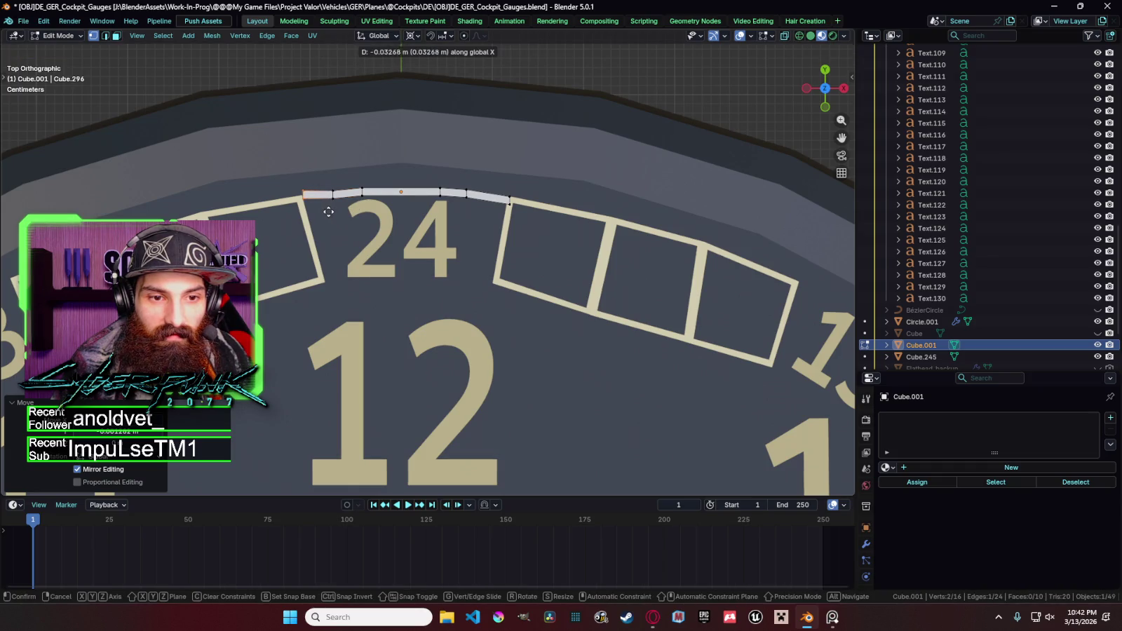
{"action": "left_click", "coordinate": [327, 213]}
{"action": "key", "text": "g"}
{"action": "key", "text": "y"}
{"action": "key", "text": "Escape"}
{"action": "key", "text": "Tab"}
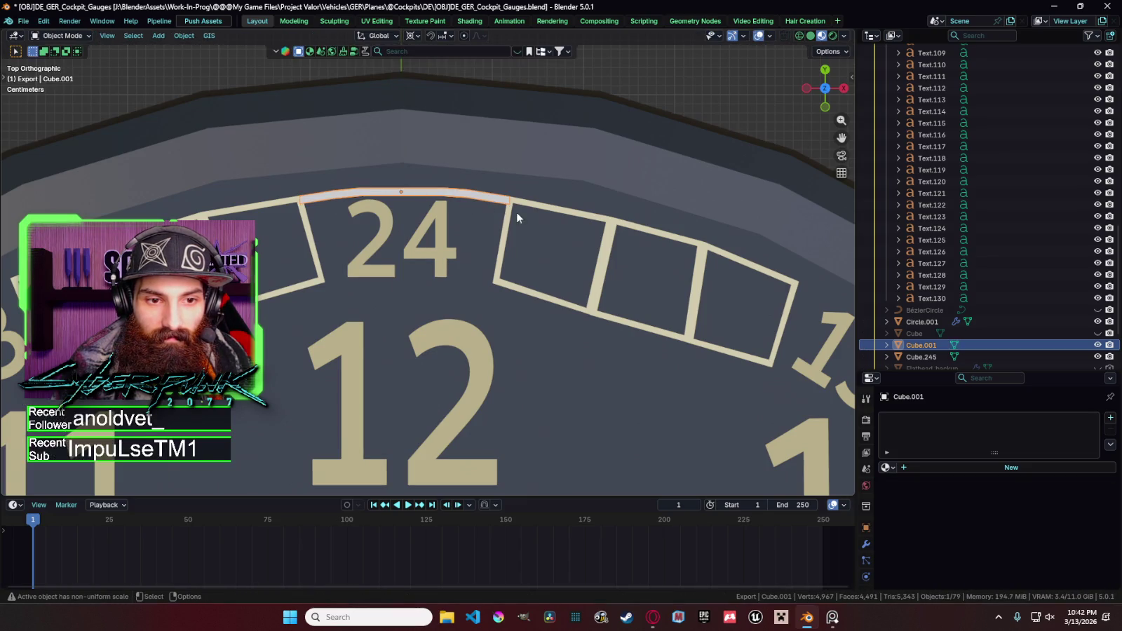
{"action": "key", "text": "Tab"}
{"action": "key", "text": "g"}
{"action": "key", "text": "y"}
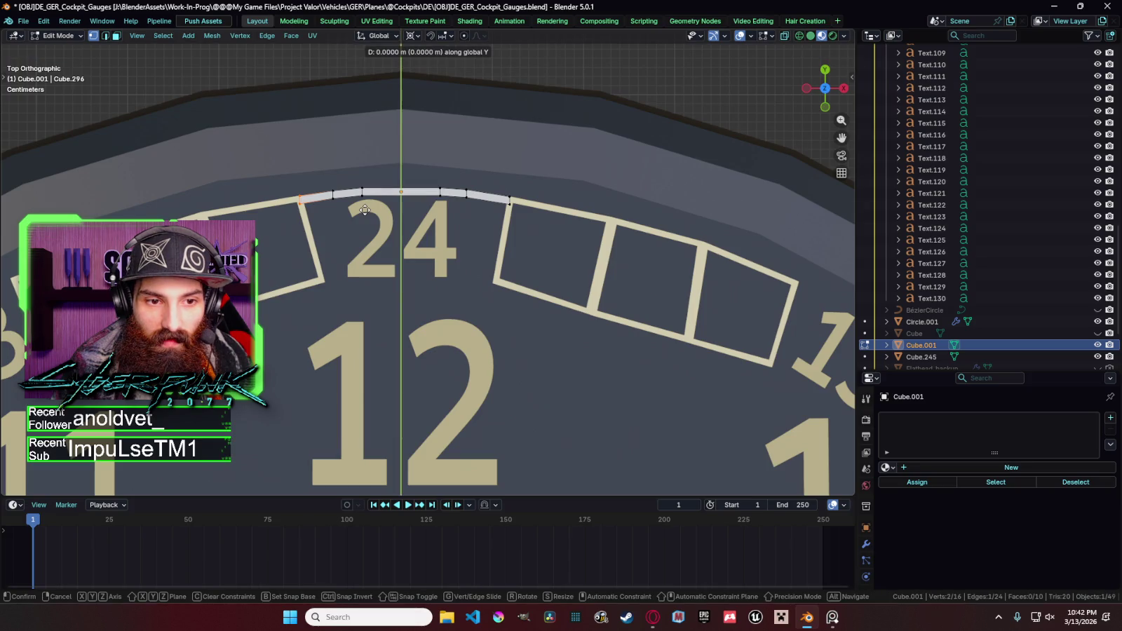
{"action": "left_click", "coordinate": [364, 209]}
{"action": "key", "text": "Tab"}
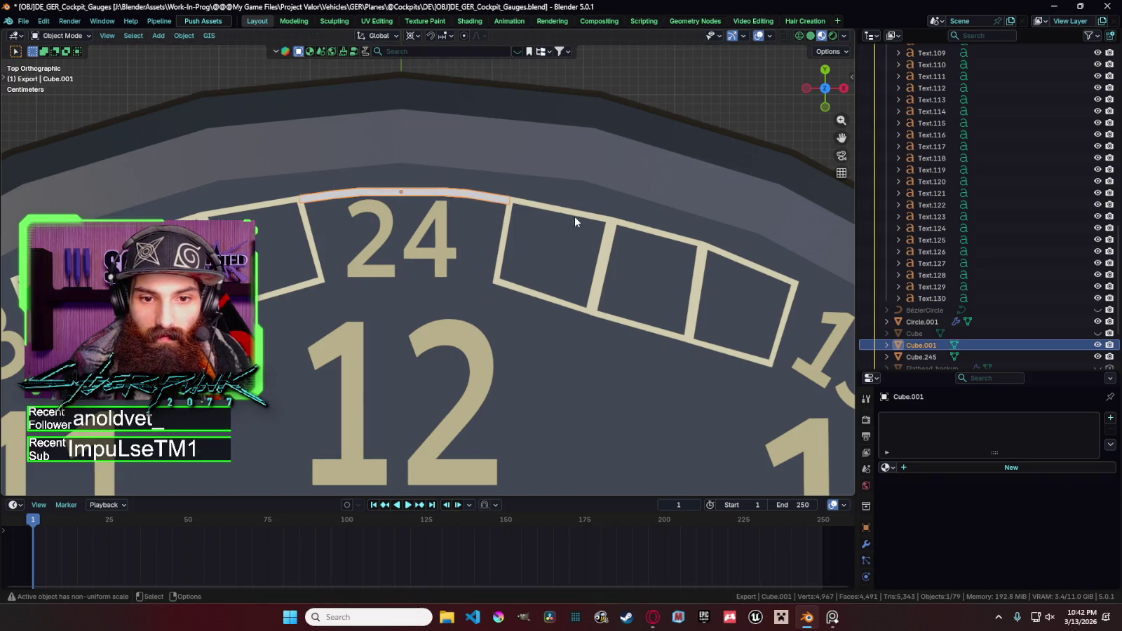
{"action": "left_click", "coordinate": [571, 213]}
{"action": "left_click", "coordinate": [495, 202], "text": "shift"}
Link the box frames' light yellow material onto the arc.
{"action": "left_click", "coordinate": [531, 207], "text": "shift"}
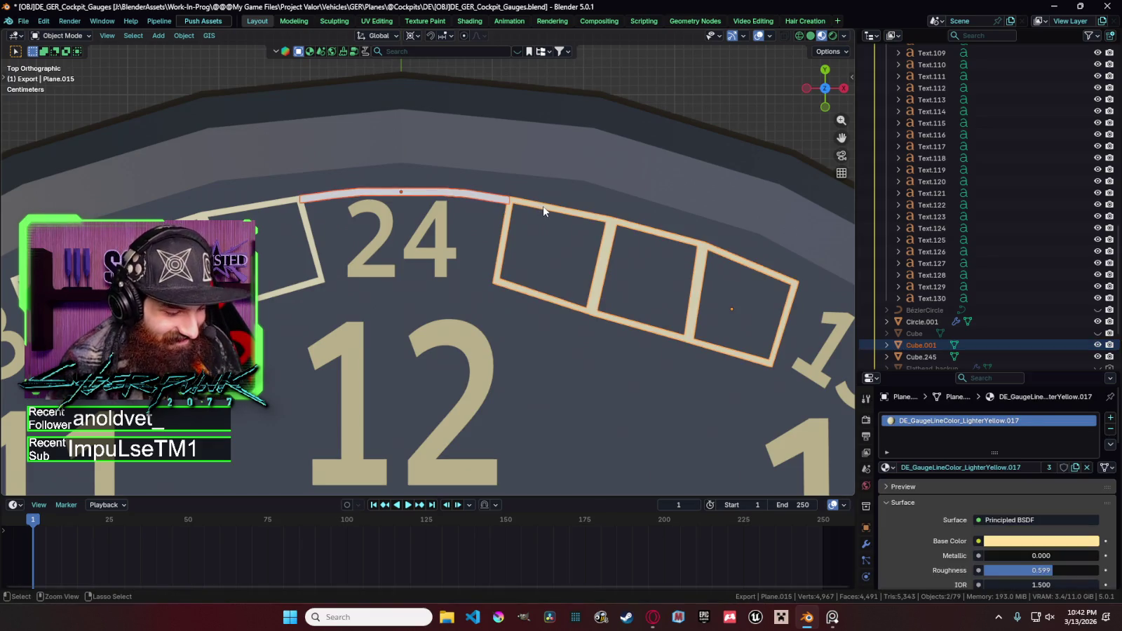
{"action": "key", "text": "ctrl+l"}
{"action": "left_click", "coordinate": [538, 209]}
Move the arc's left-end vertex into line with its box frame.
{"action": "key", "text": "Tab"}
{"action": "key", "text": "Tab"}
{"action": "left_click", "coordinate": [494, 214]}
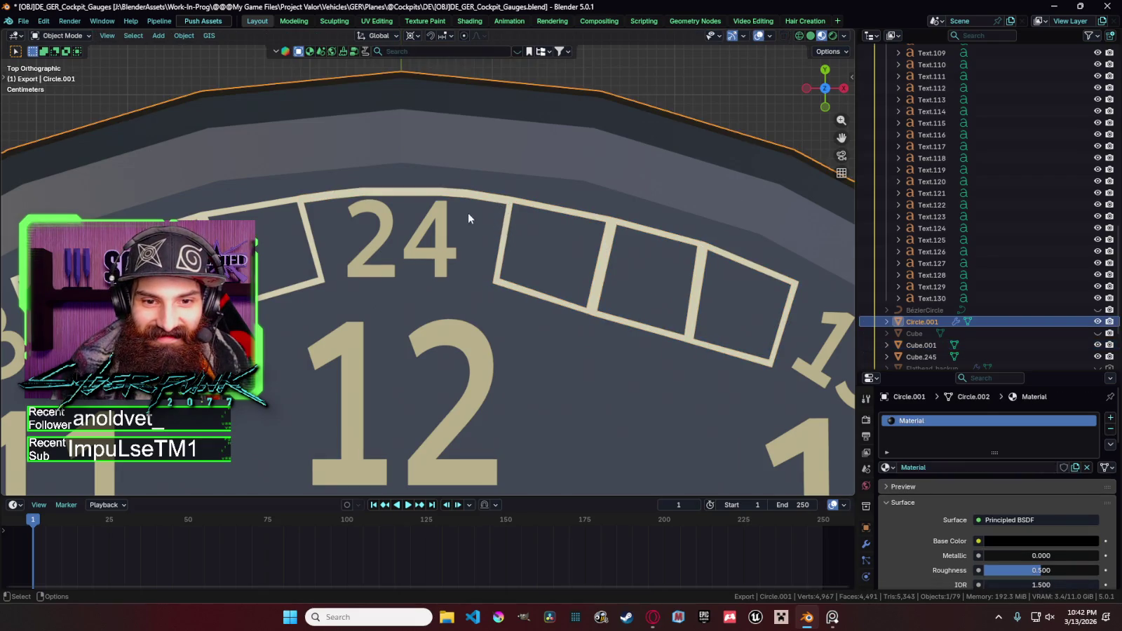
{"action": "left_click", "coordinate": [341, 199]}
{"action": "key", "text": "Tab"}
{"action": "left_click", "coordinate": [302, 197]}
{"action": "key", "text": "g"}
{"action": "left_click", "coordinate": [355, 201]}
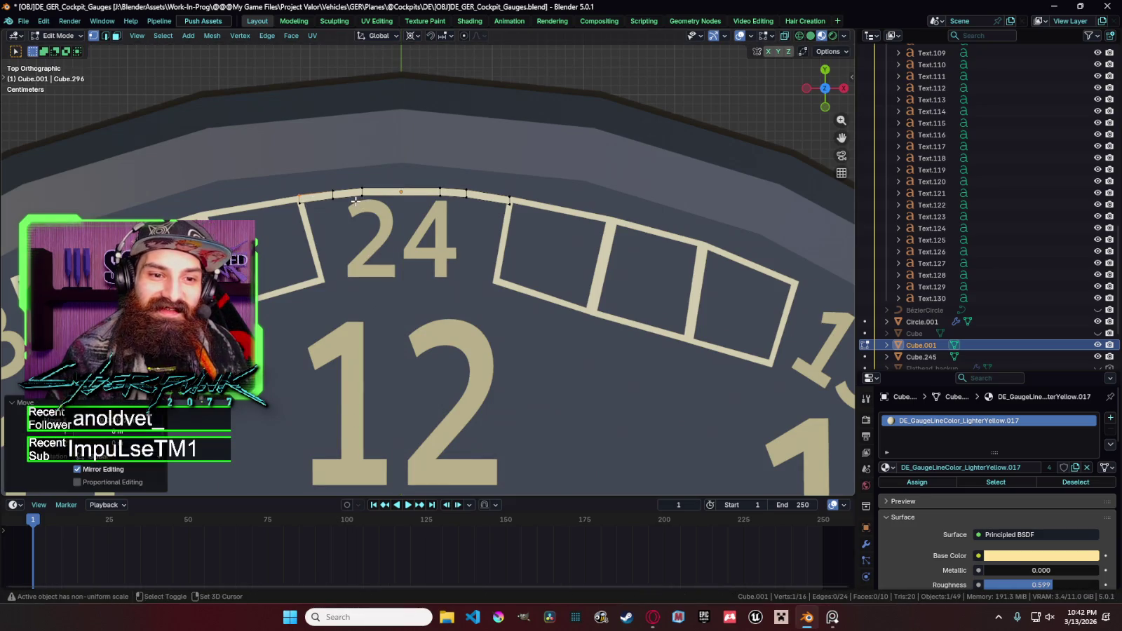
{"action": "key", "text": "Tab"}
Shift the arc's vertices, with a vertical-only adjustment, so it sits flush on the box's top edge.
{"action": "left_click", "coordinate": [553, 168]}
{"action": "left_click", "coordinate": [319, 203]}
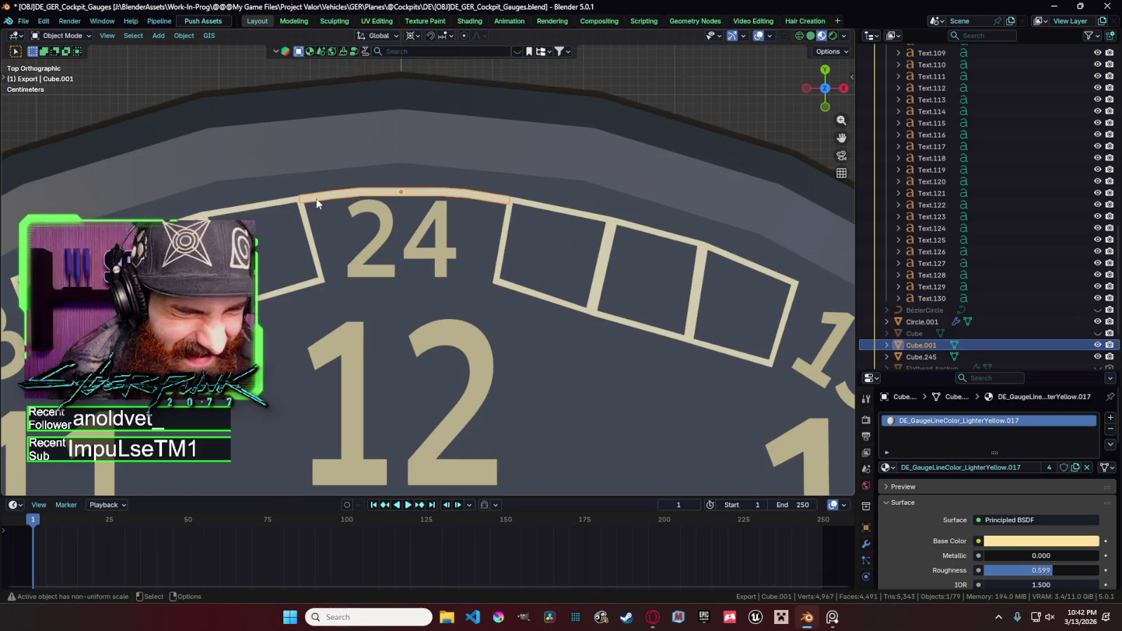
{"action": "scroll", "coordinate": [317, 203], "scroll_direction": "up", "scroll_amount": 2}
{"action": "key", "text": "Tab"}
{"action": "key", "text": "g"}
{"action": "left_click", "coordinate": [266, 182]}
{"action": "left_click", "coordinate": [324, 217]}
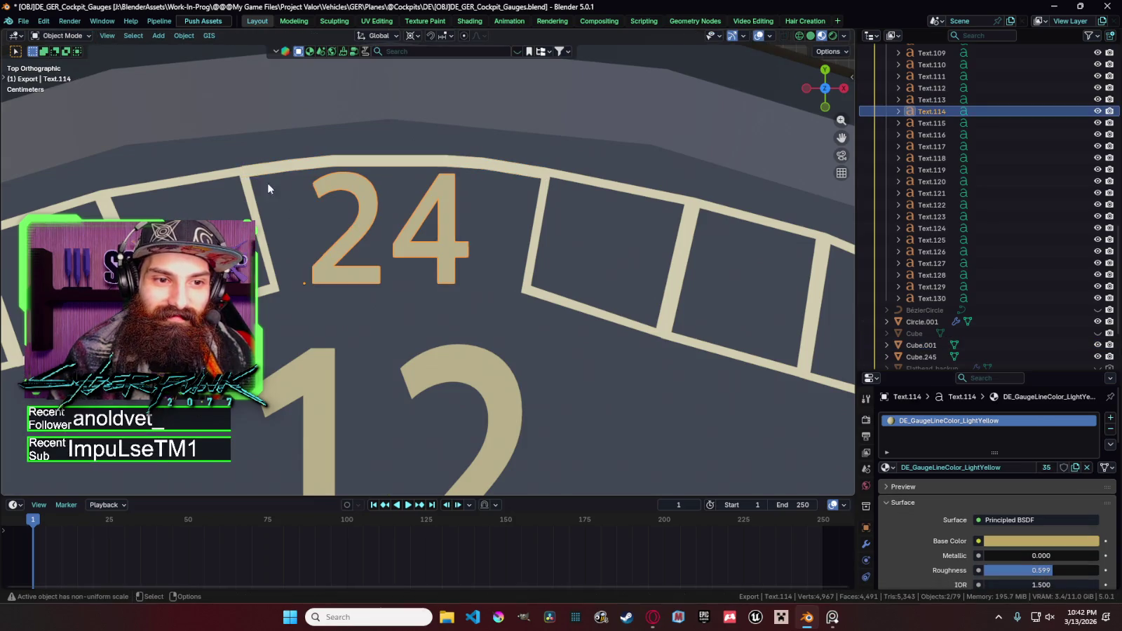
{"action": "left_click", "coordinate": [248, 167]}
{"action": "key", "text": "g"}
{"action": "key", "text": "y"}
{"action": "left_click", "coordinate": [249, 167]}
{"action": "key", "text": "Tab"}
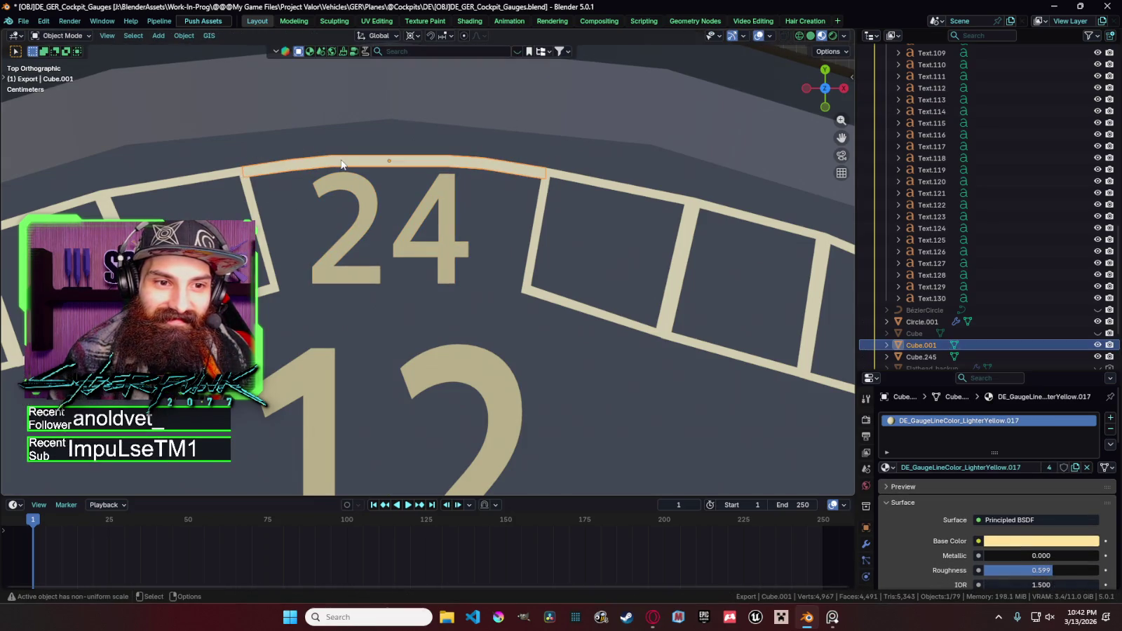
Select the 24 numeral, then the yellow arc, and duplicate the arc in place.
{"action": "left_click", "coordinate": [368, 221]}
{"action": "scroll", "coordinate": [420, 238], "scroll_direction": "down", "scroll_amount": 2}
{"action": "scroll", "coordinate": [444, 244], "scroll_direction": "down", "scroll_amount": 2}
{"action": "left_click", "coordinate": [457, 225]}
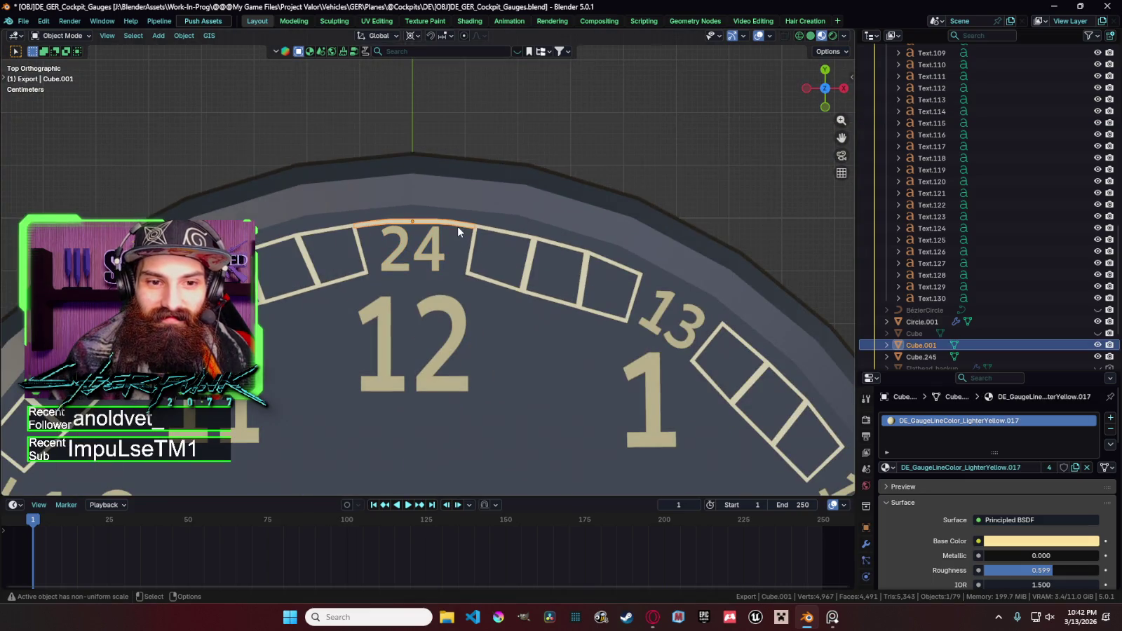
{"action": "scroll", "coordinate": [457, 226], "scroll_direction": "down", "scroll_amount": 2}
{"action": "scroll", "coordinate": [501, 232], "scroll_direction": "down", "scroll_amount": 2}
{"action": "right_click", "coordinate": [450, 134]}
{"action": "left_click", "coordinate": [456, 73]}
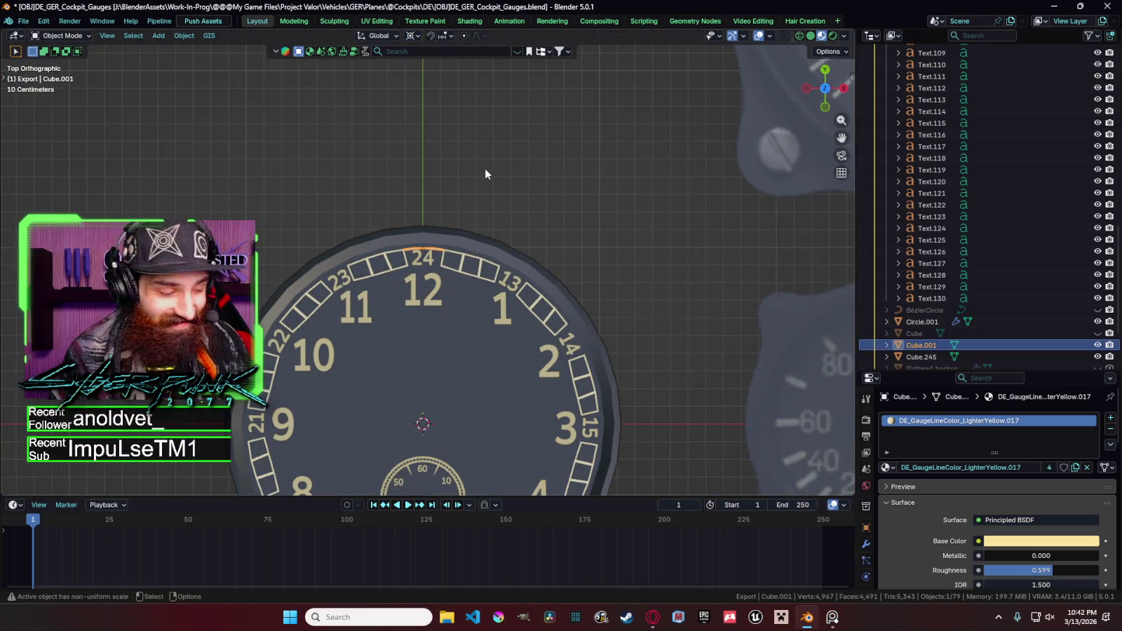
Rotate the copied arc around the dial centre so it caps the box beside the 13.
{"action": "right_click", "coordinate": [516, 195]}
{"action": "key", "text": "r"}
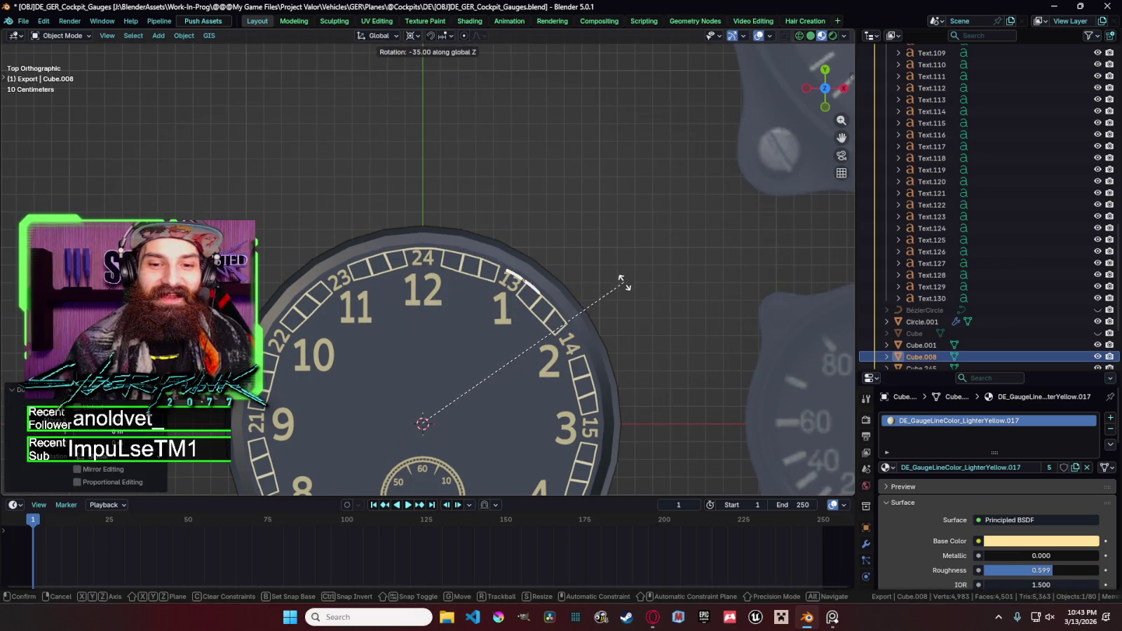
{"action": "scroll", "coordinate": [620, 279], "scroll_direction": "up", "scroll_amount": 4}
{"action": "scroll", "coordinate": [630, 289], "scroll_direction": "up", "scroll_amount": 2}
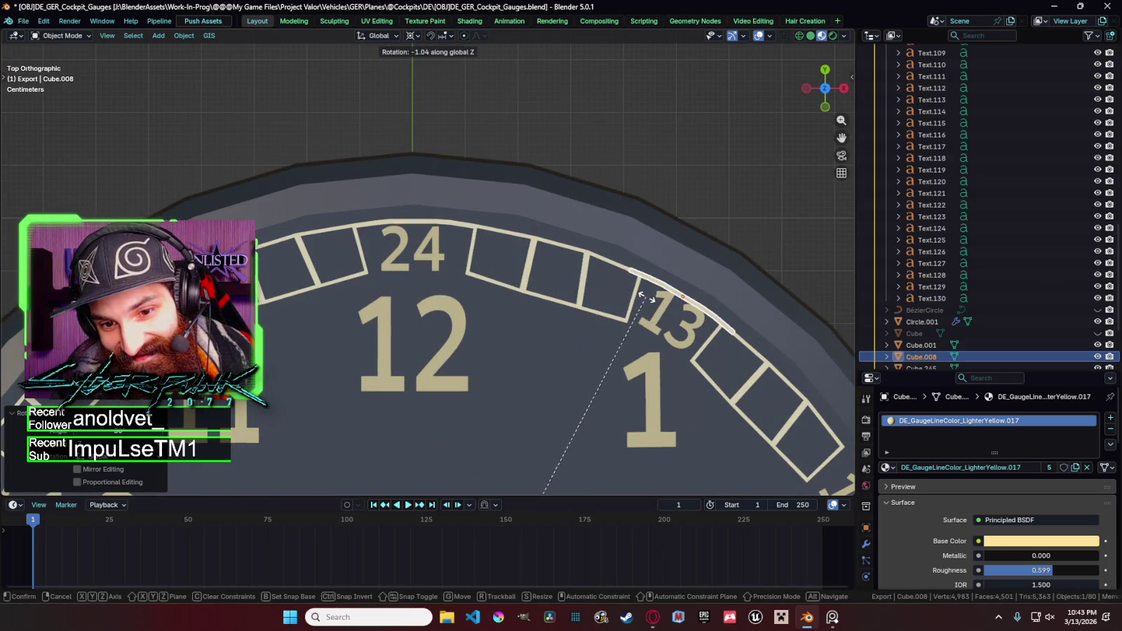
{"action": "left_click", "coordinate": [642, 296]}
{"action": "scroll", "coordinate": [641, 296], "scroll_direction": "down", "scroll_amount": 3}
{"action": "scroll", "coordinate": [618, 327], "scroll_direction": "down", "scroll_amount": 3}
{"action": "scroll", "coordinate": [489, 286], "scroll_direction": "down", "scroll_amount": 2}
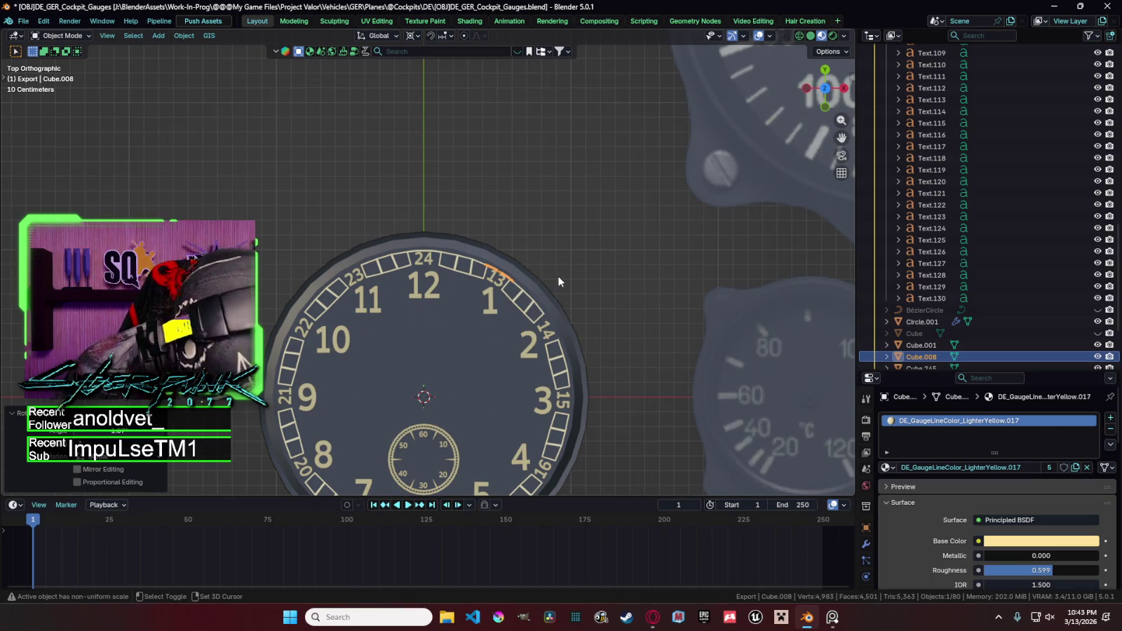
Deselect the copy and add a new circle mesh at the gauge centre.
{"action": "middle_click_drag", "start_coordinate": [567, 259], "coordinate": [491, 165], "text": "shift"}
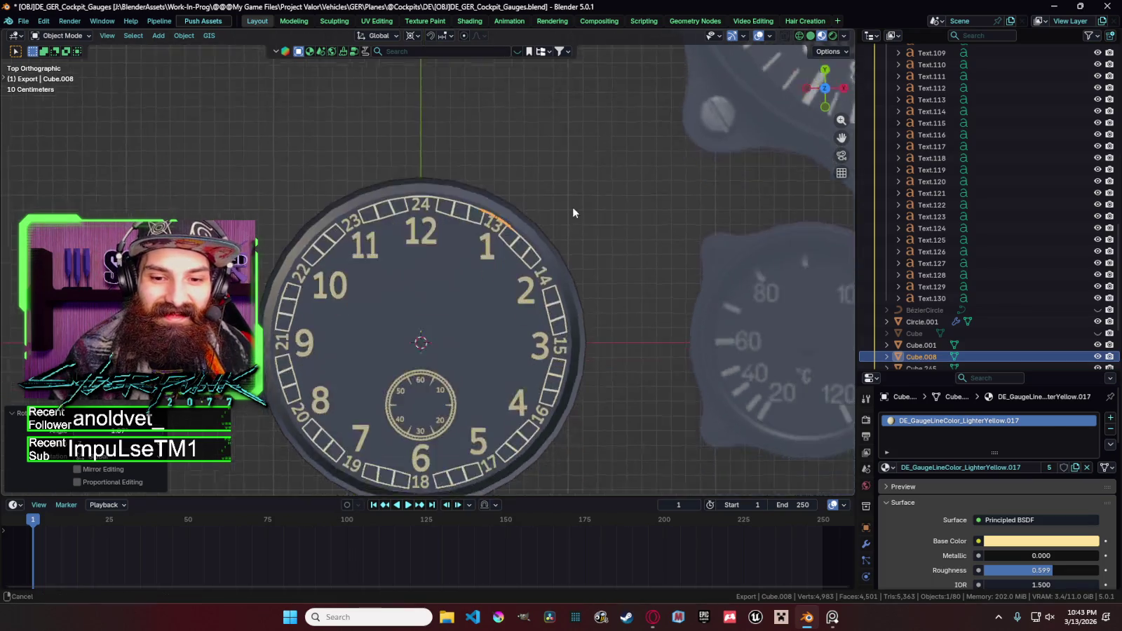
{"action": "scroll", "coordinate": [488, 164], "scroll_direction": "down", "scroll_amount": 2}
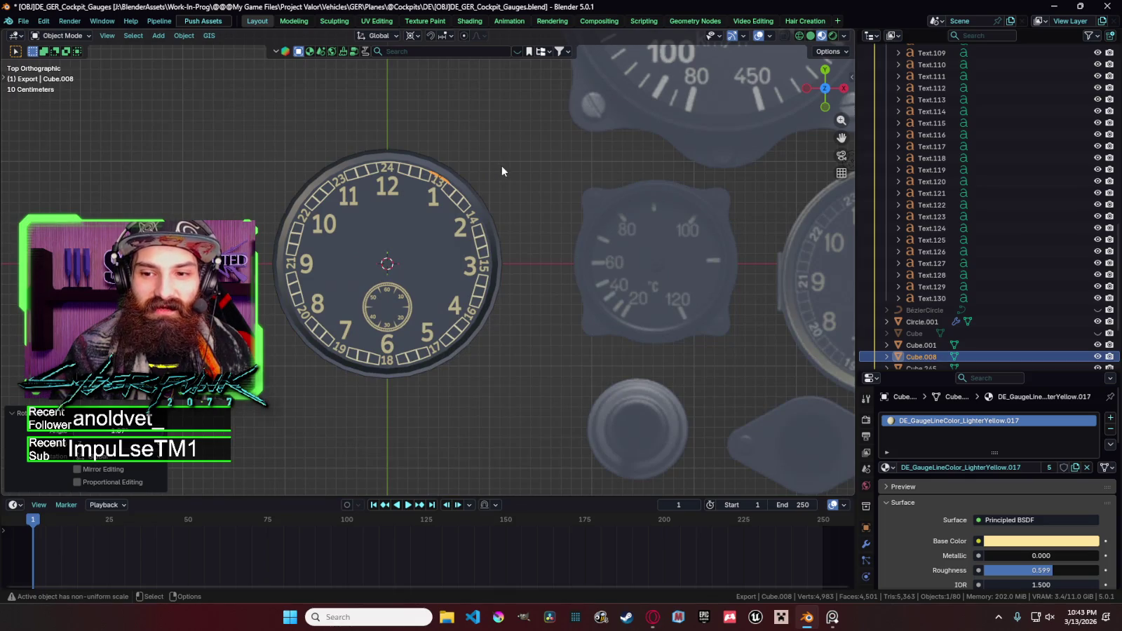
{"action": "left_click", "coordinate": [506, 168]}
{"action": "key", "text": "shift+a"}
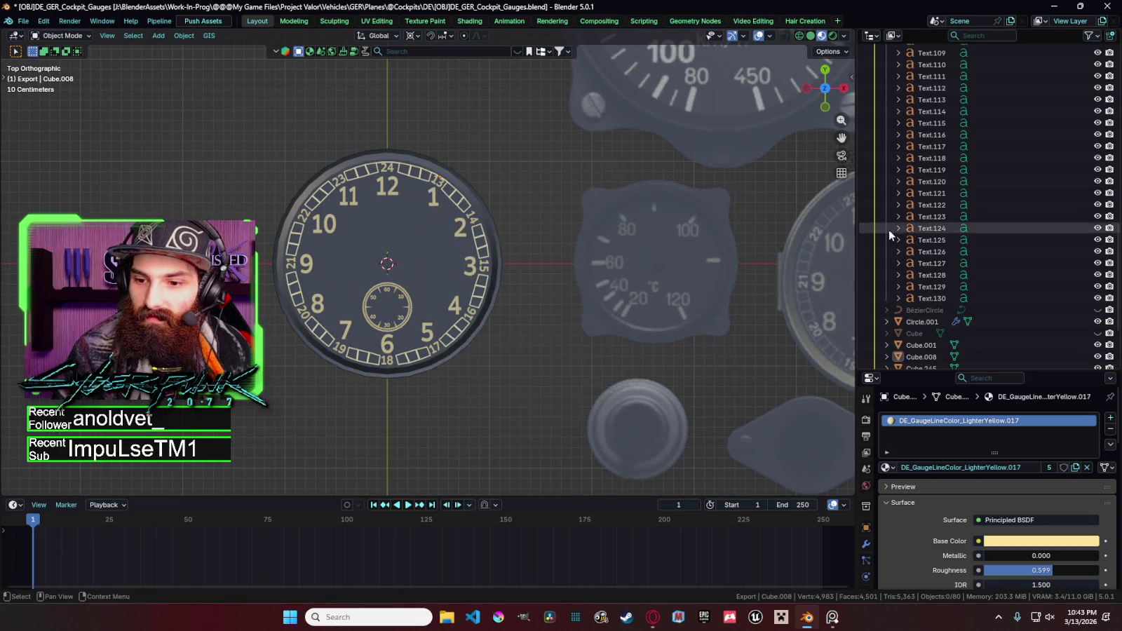
{"action": "key", "text": "shift+a"}
{"action": "left_click", "coordinate": [610, 234]}
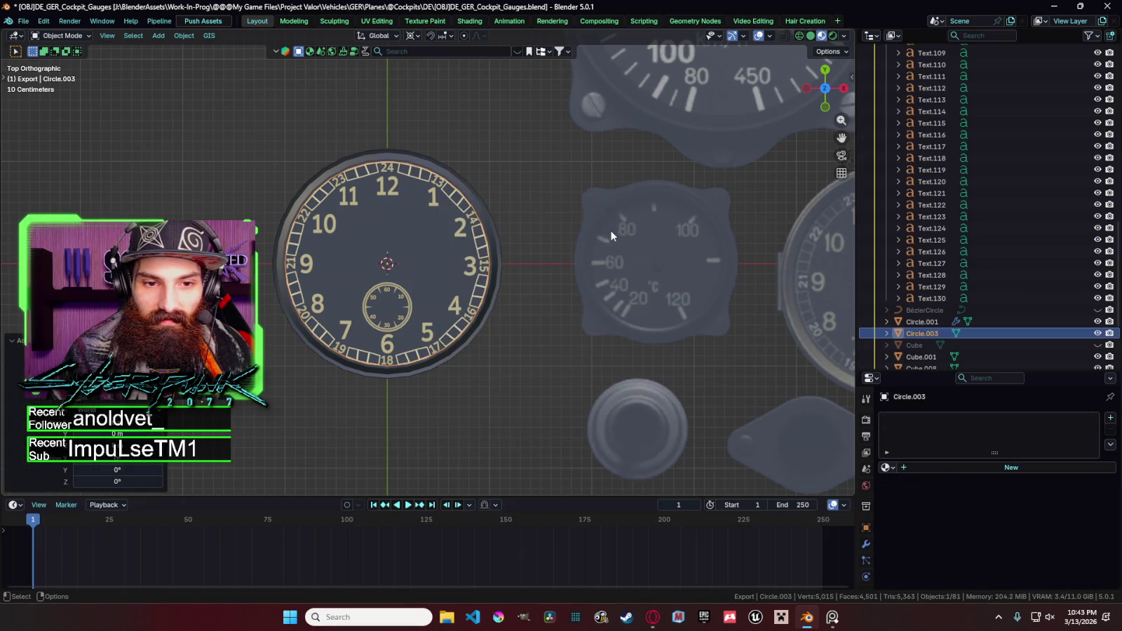
Extrude the new circle's edge into a ring and enlarge it in Object Mode.
{"action": "key", "text": "Tab"}
{"action": "scroll", "coordinate": [645, 213], "scroll_direction": "up", "scroll_amount": 6}
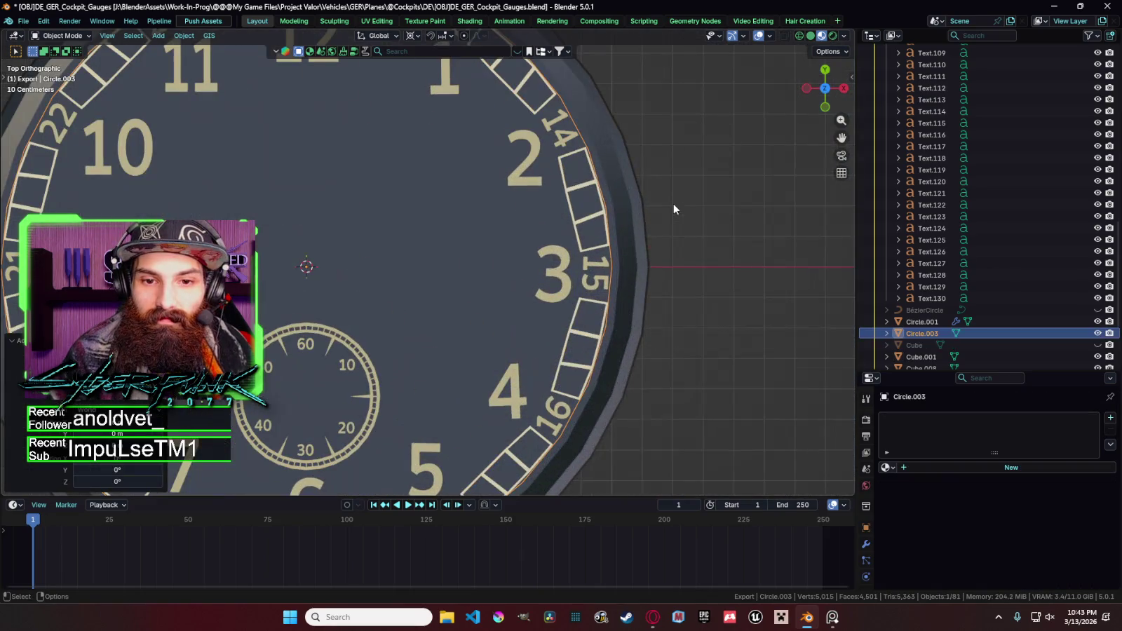
{"action": "key", "text": "e"}
{"action": "right_click", "coordinate": [678, 167]}
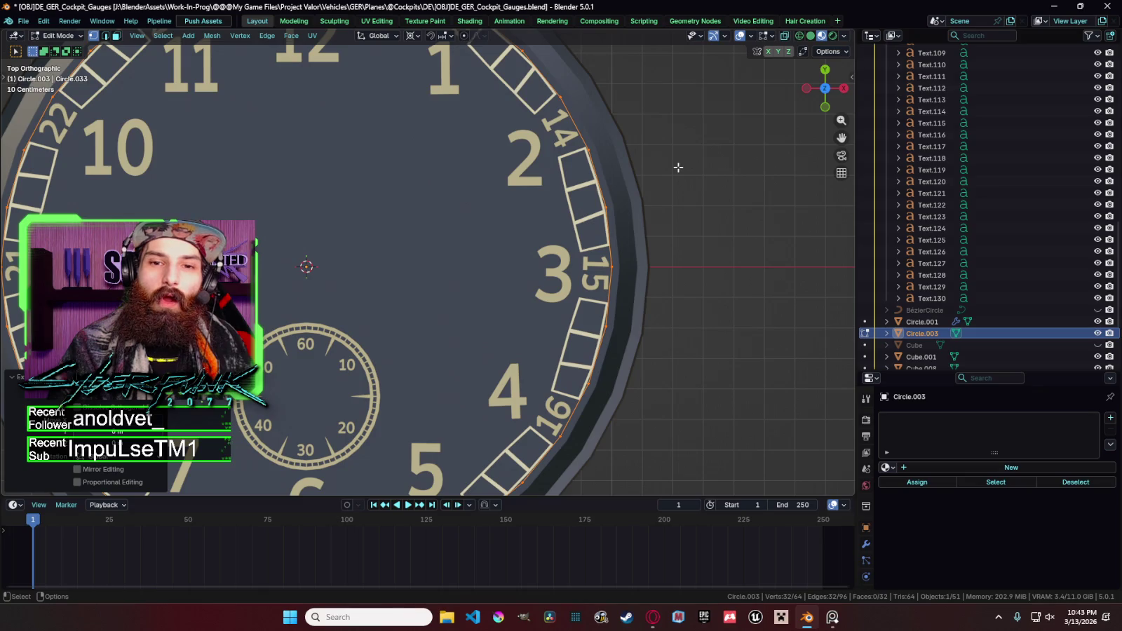
{"action": "key", "text": "s"}
{"action": "right_click", "coordinate": [681, 167]}
{"action": "key", "text": "Tab"}
{"action": "mouse_move", "coordinate": [681, 165]}
{"action": "middle_mouse_down", "text": "shift"}
{"action": "mouse_move", "coordinate": [763, 236]}
{"action": "mouse_move", "coordinate": [689, 193]}
{"action": "middle_mouse_up", "text": "shift"}
{"action": "key", "text": "s"}
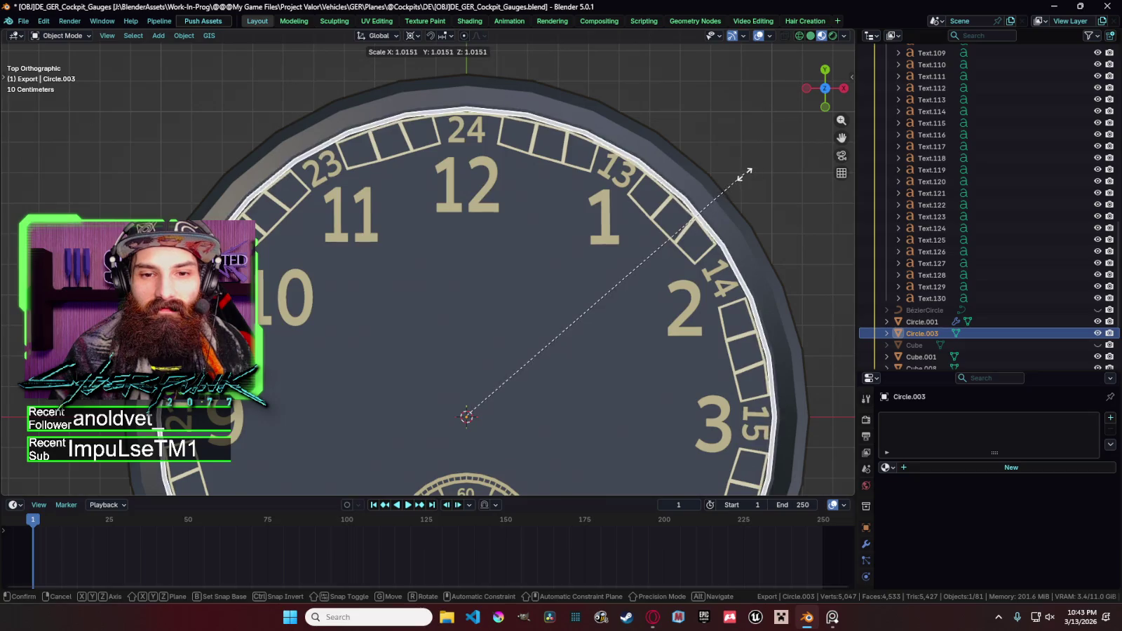
{"action": "left_click", "coordinate": [519, 131]}
Delete the two leftover ring objects and check Cube.245's materials.
{"action": "left_click", "coordinate": [486, 114]}
{"action": "key", "text": "x"}
{"action": "left_click", "coordinate": [659, 134]}
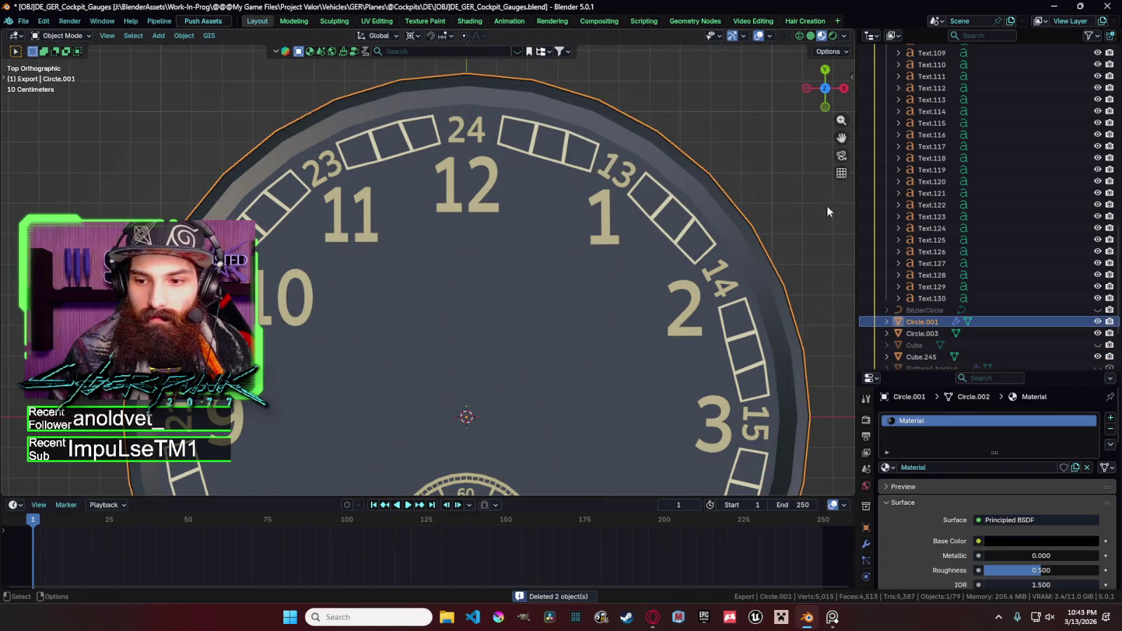
{"action": "left_click", "coordinate": [920, 345]}
{"action": "left_click", "coordinate": [926, 359]}
{"action": "key", "text": "s"}
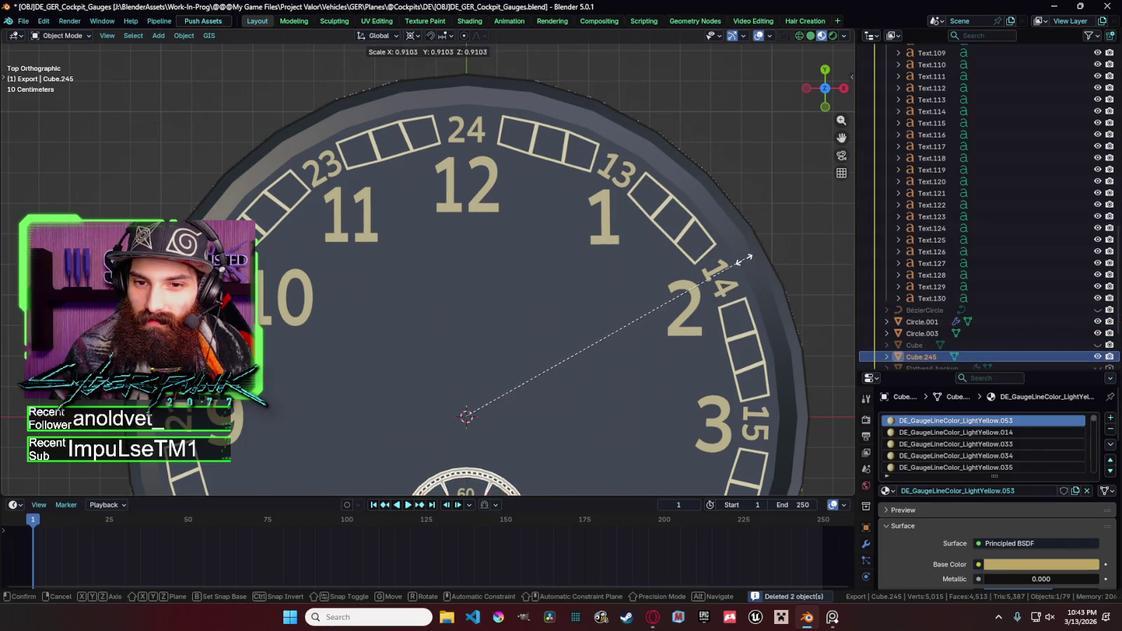
{"action": "key", "text": "Escape"}
Rescale outer rim Circle.001, and Circle.003 to about 0.99 inside the tick band.
{"action": "scroll", "coordinate": [929, 312], "scroll_direction": "up", "scroll_amount": 1}
{"action": "left_click", "coordinate": [919, 334]}
{"action": "key", "text": "s"}
{"action": "left_click", "coordinate": [723, 267]}
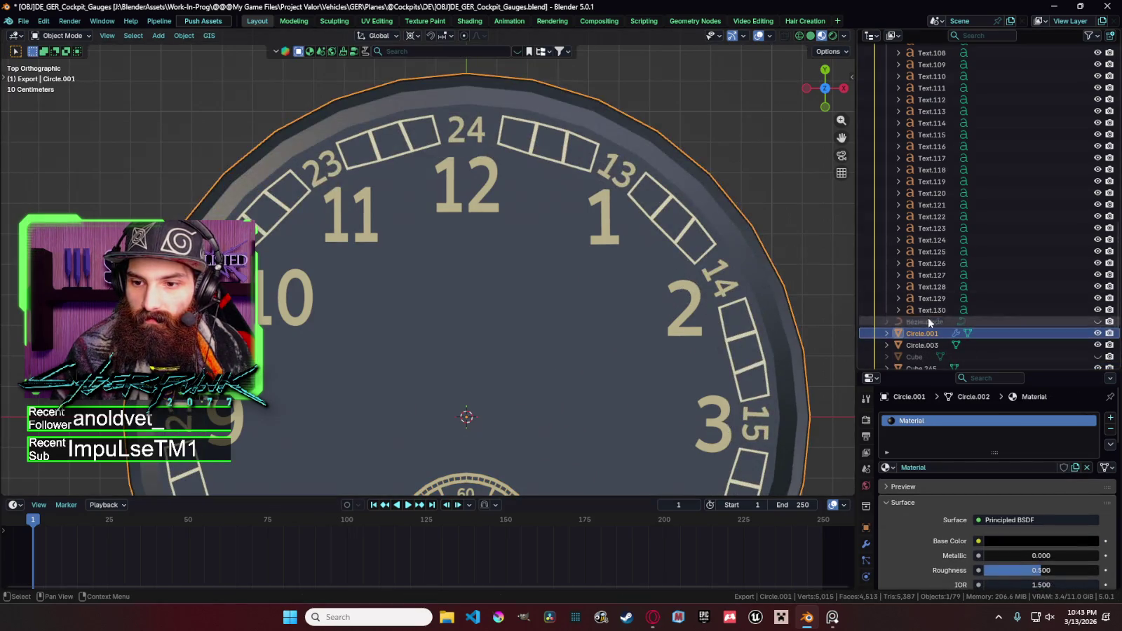
{"action": "left_click", "coordinate": [923, 345]}
{"action": "key", "text": "s"}
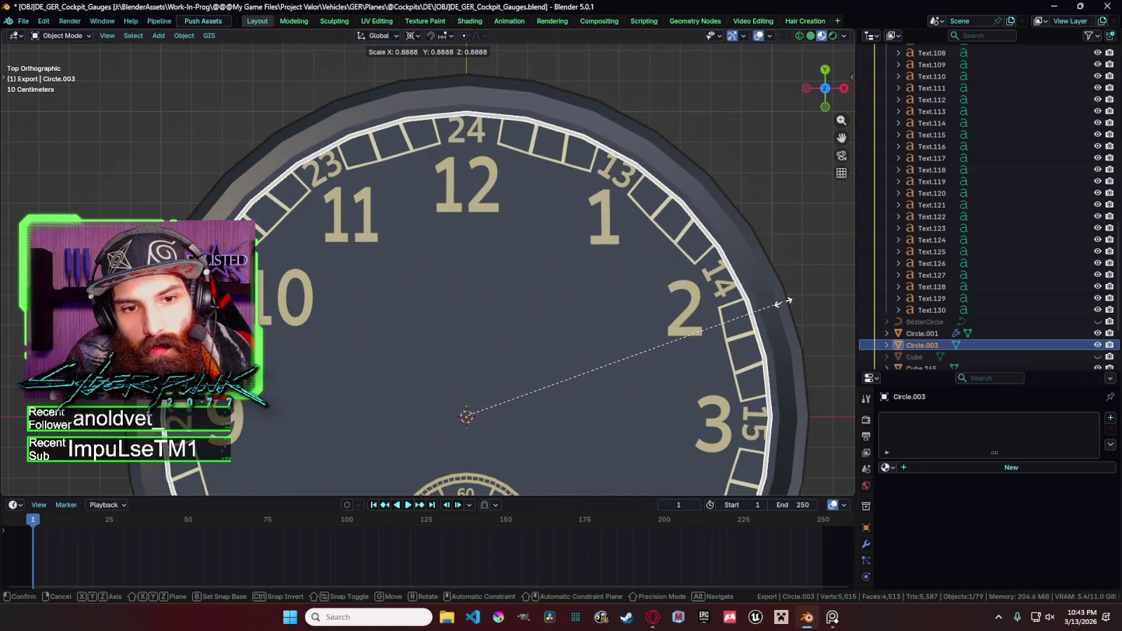
{"action": "left_click", "coordinate": [783, 302]}
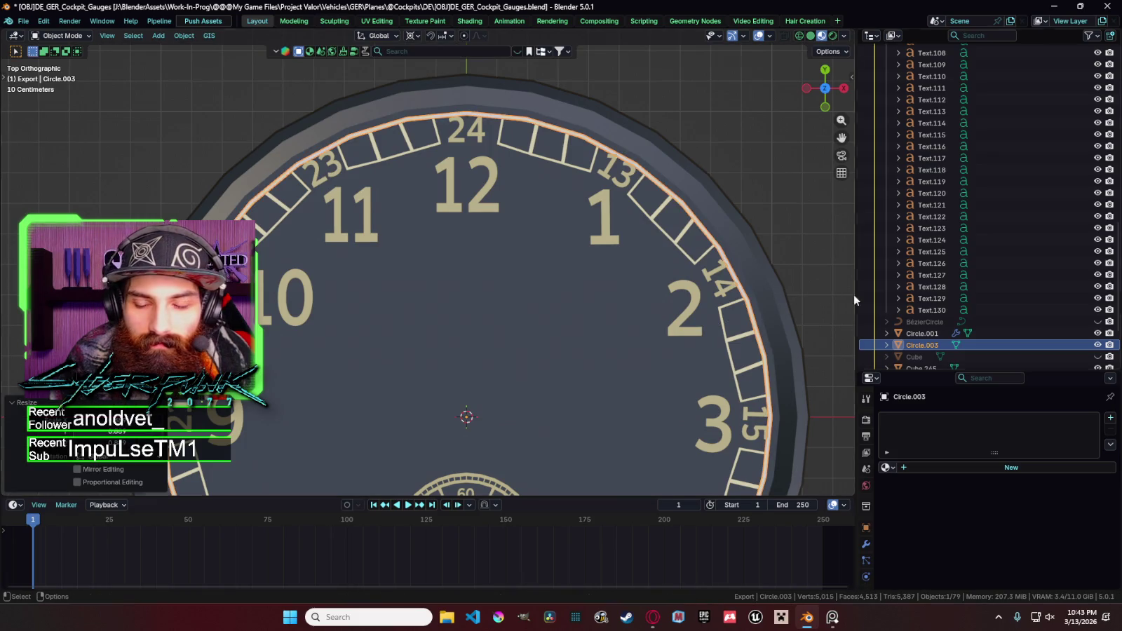
{"action": "key", "text": "s"}
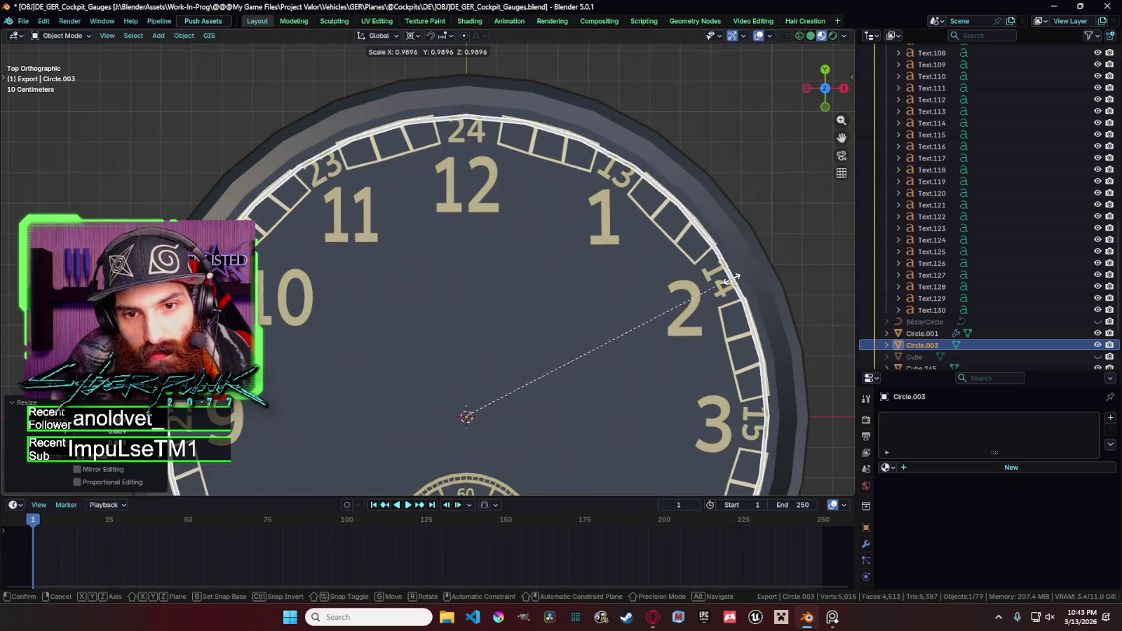
{"action": "left_click", "coordinate": [732, 279]}
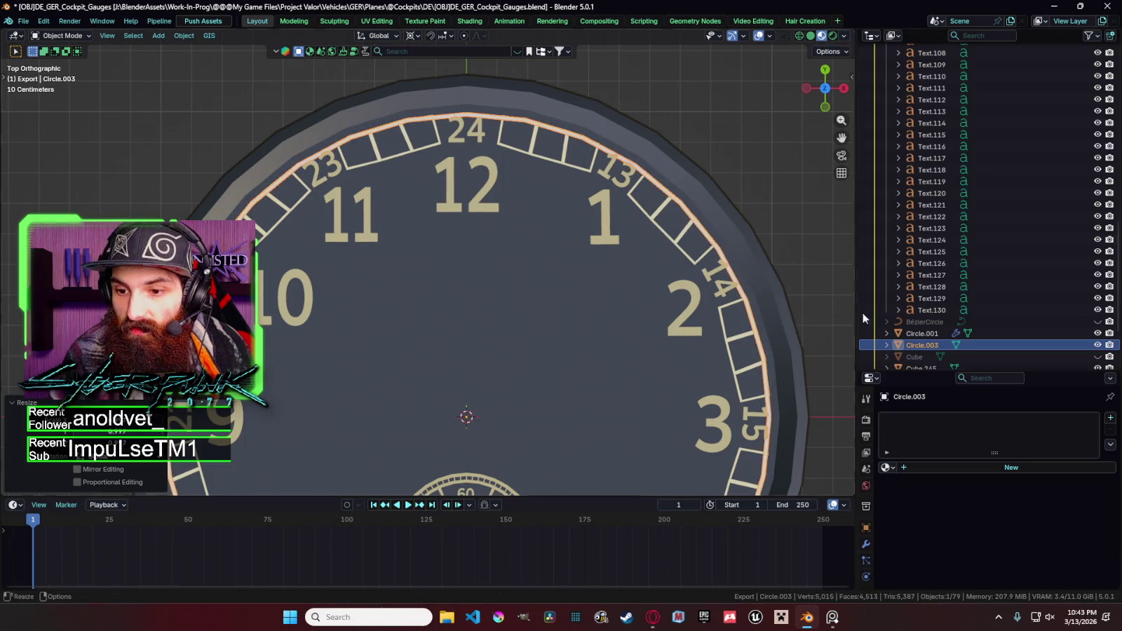
{"action": "left_click", "coordinate": [885, 468]}
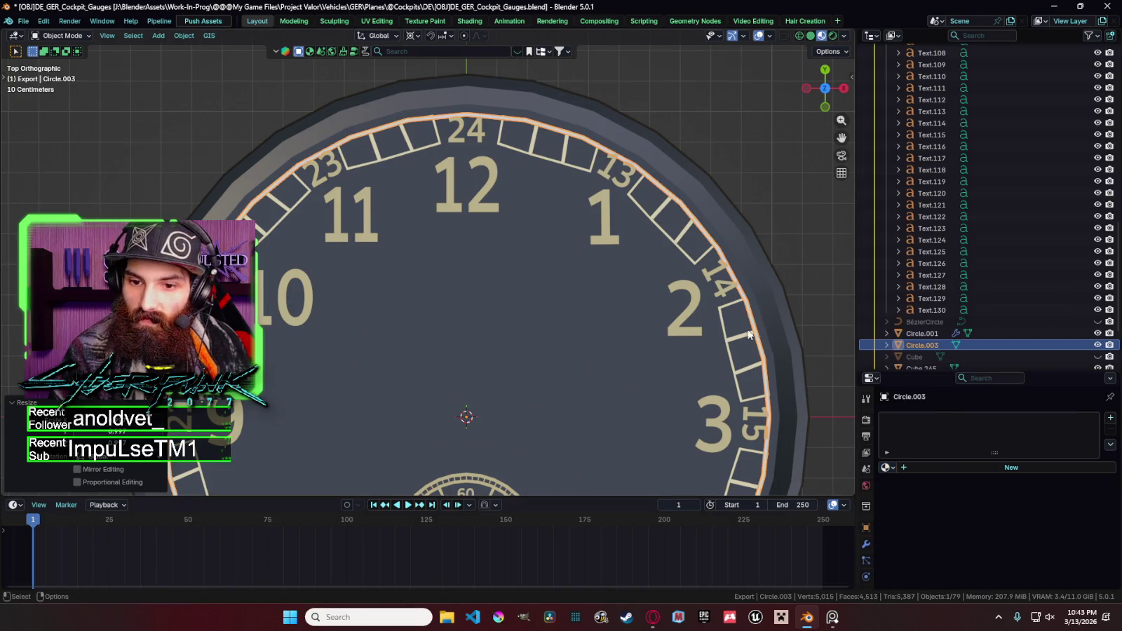
{"action": "left_click", "coordinate": [722, 317], "text": "shift"}
Link the tick band's DE_GaugeLineColor_LighterYellow.019 material onto the inner ring.
{"action": "key", "text": "ctrl+l"}
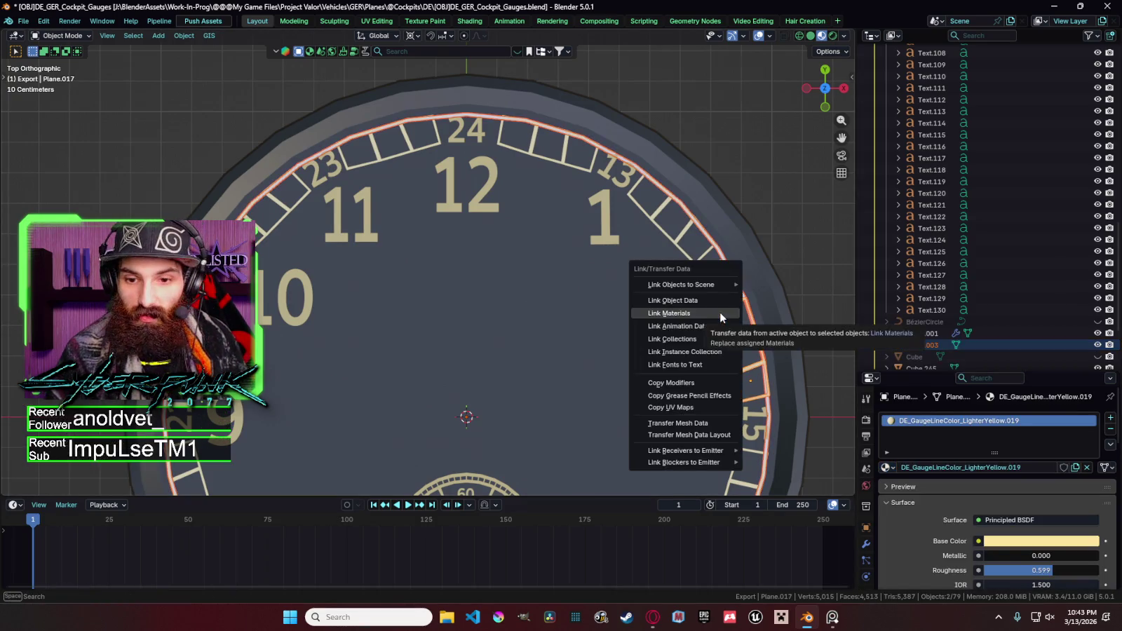
{"action": "left_click", "coordinate": [719, 312]}
{"action": "key", "text": "Tab"}
{"action": "key", "text": "Tab"}
{"action": "left_click", "coordinate": [798, 240]}
{"action": "left_click", "coordinate": [729, 277]}
Orbit to inspect the ring in Edit Mode, return to Top view, and save the file.
{"action": "key", "text": "Tab"}
{"action": "middle_click_drag", "start_coordinate": [738, 300], "coordinate": [736, 202]}
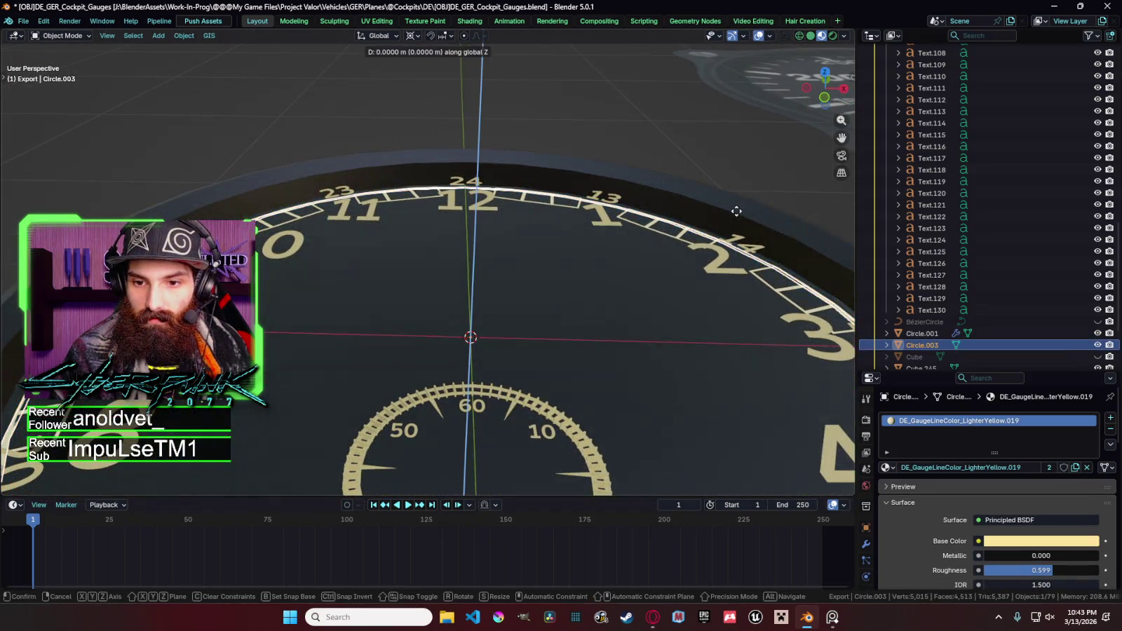
{"action": "key", "text": "Tab"}
{"action": "key", "text": "KP_7"}
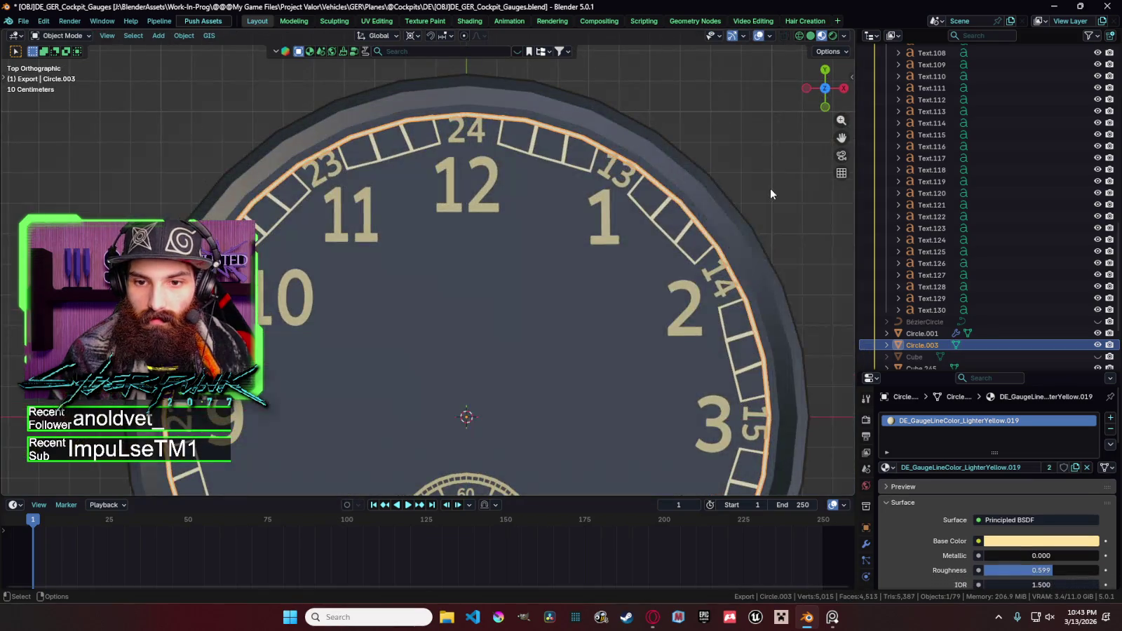
{"action": "key", "text": "alt+a"}
{"action": "left_click", "coordinate": [594, 149]}
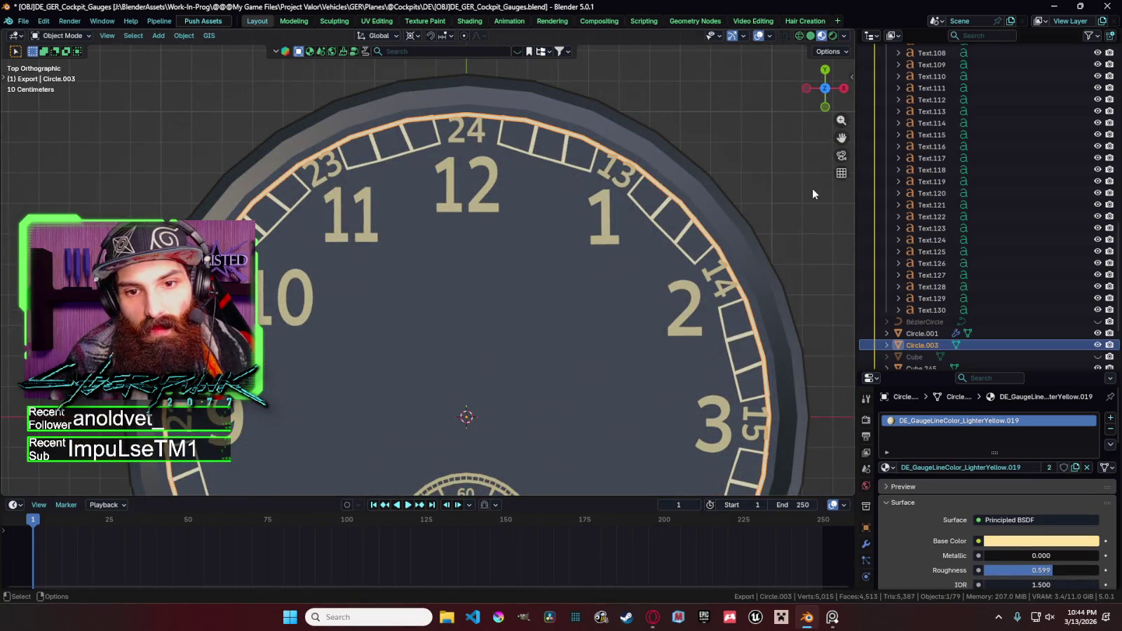
{"action": "key", "text": "s"}
{"action": "key", "text": "Escape"}
{"action": "key", "text": "alt+a"}
{"action": "key", "text": "ctrl+s"}
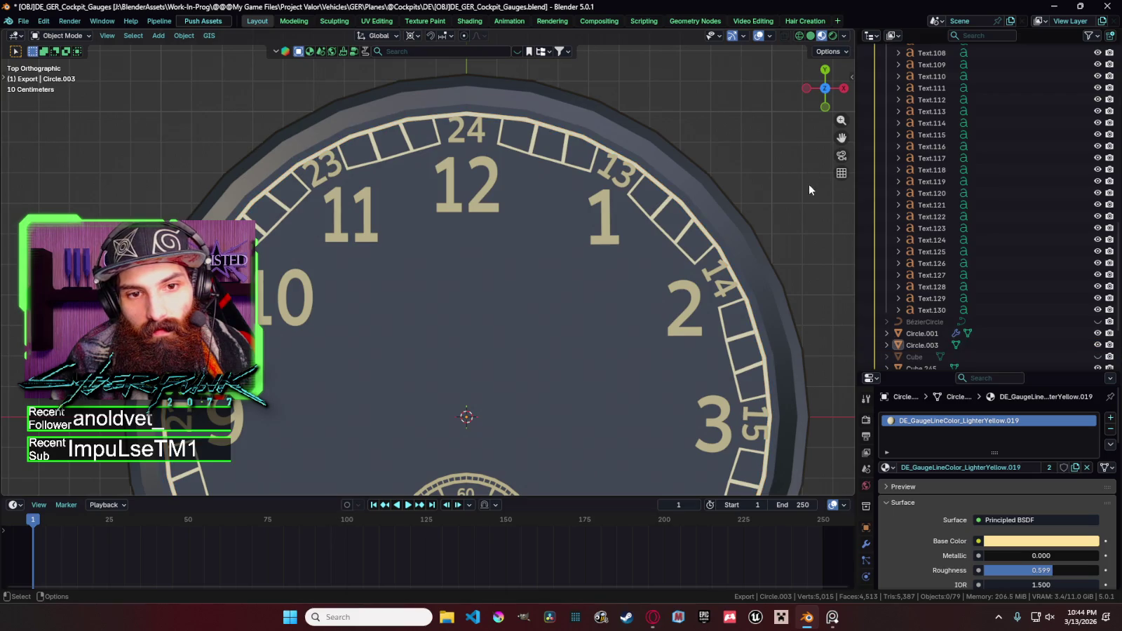
Check the reference gauge texture plane, outer rim and inner ring by selecting each.
{"action": "scroll", "coordinate": [785, 221], "scroll_direction": "down", "scroll_amount": 6}
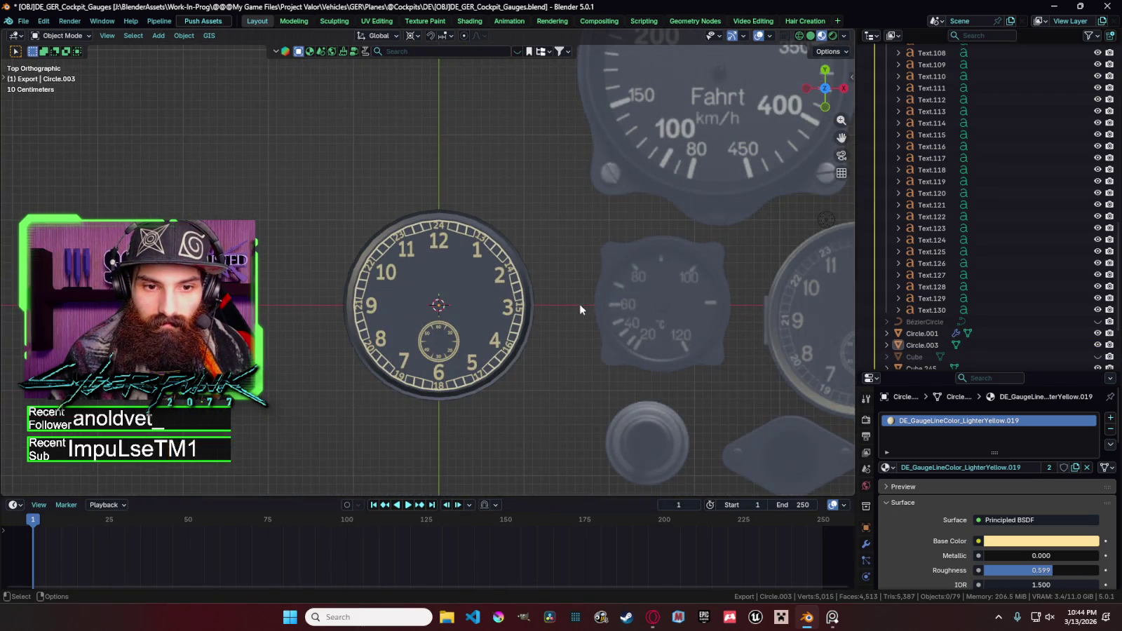
{"action": "left_click", "coordinate": [576, 324]}
{"action": "scroll", "coordinate": [569, 329], "scroll_direction": "down", "scroll_amount": 3}
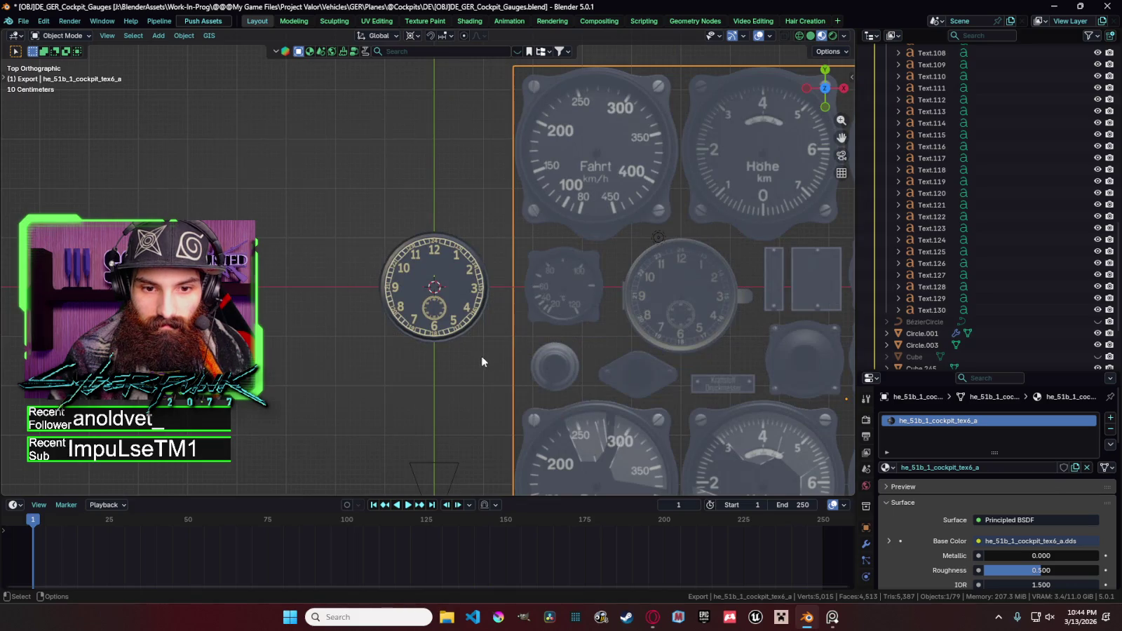
{"action": "key", "text": "alt+a"}
{"action": "scroll", "coordinate": [545, 344], "scroll_direction": "up", "scroll_amount": 3}
{"action": "scroll", "coordinate": [541, 330], "scroll_direction": "up", "scroll_amount": 1}
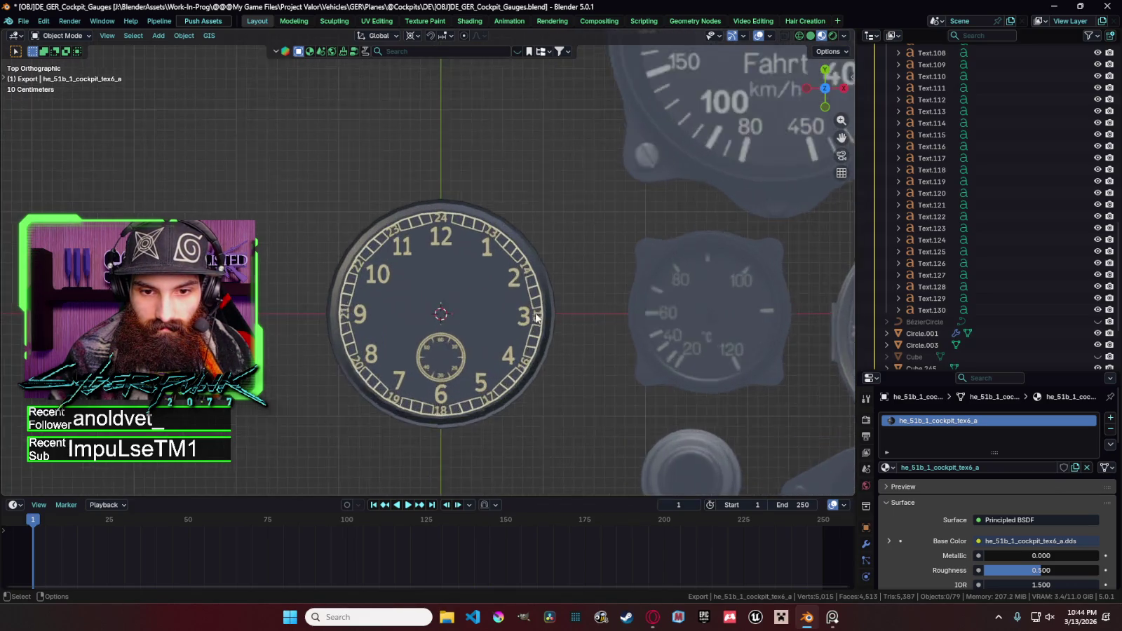
{"action": "scroll", "coordinate": [537, 319], "scroll_direction": "up", "scroll_amount": 1}
{"action": "left_click", "coordinate": [560, 286]}
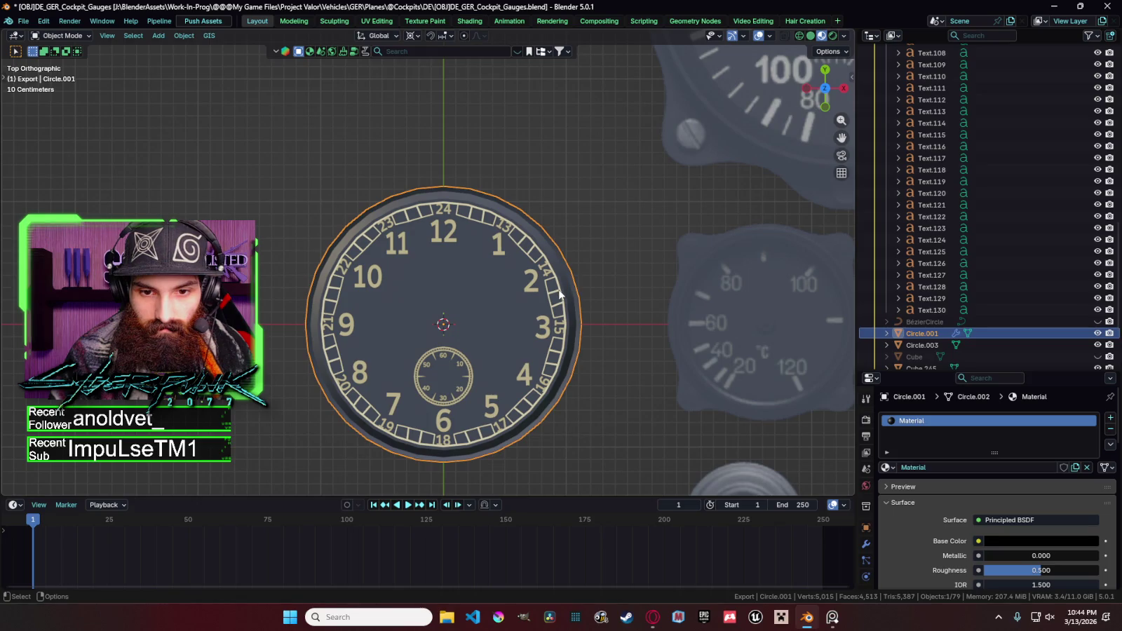
{"action": "left_click", "coordinate": [560, 287]}
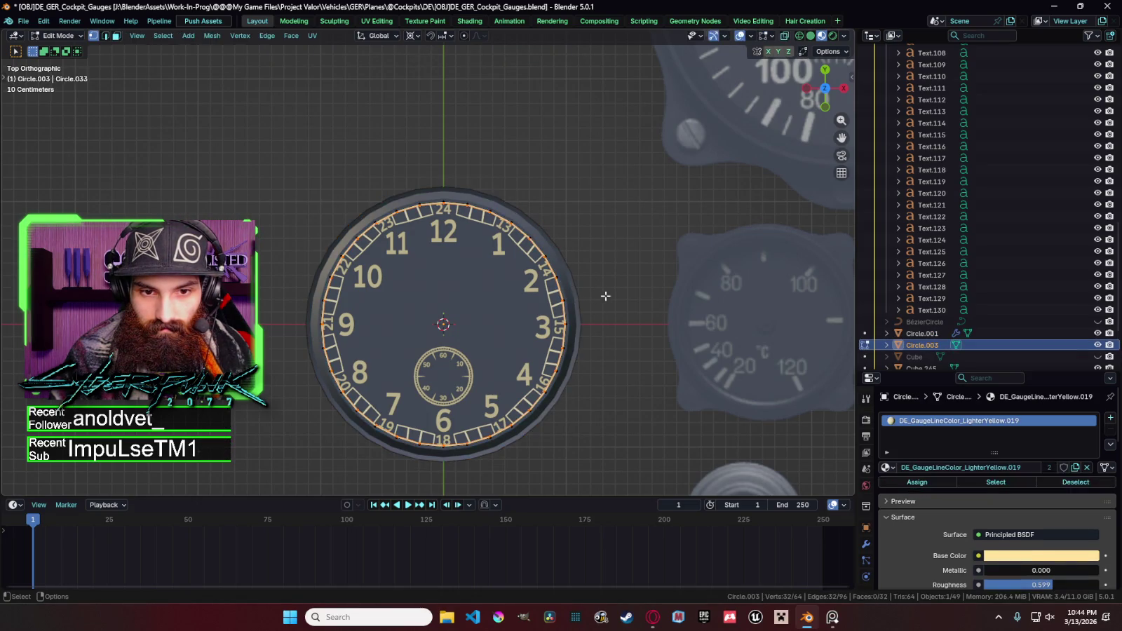
{"action": "key", "text": "alt+a"}
Orbit around the clock gauge and select the 24 numeral.
{"action": "scroll", "coordinate": [610, 294], "scroll_direction": "down", "scroll_amount": 3}
{"action": "middle_click_drag", "start_coordinate": [581, 293], "coordinate": [541, 260]}
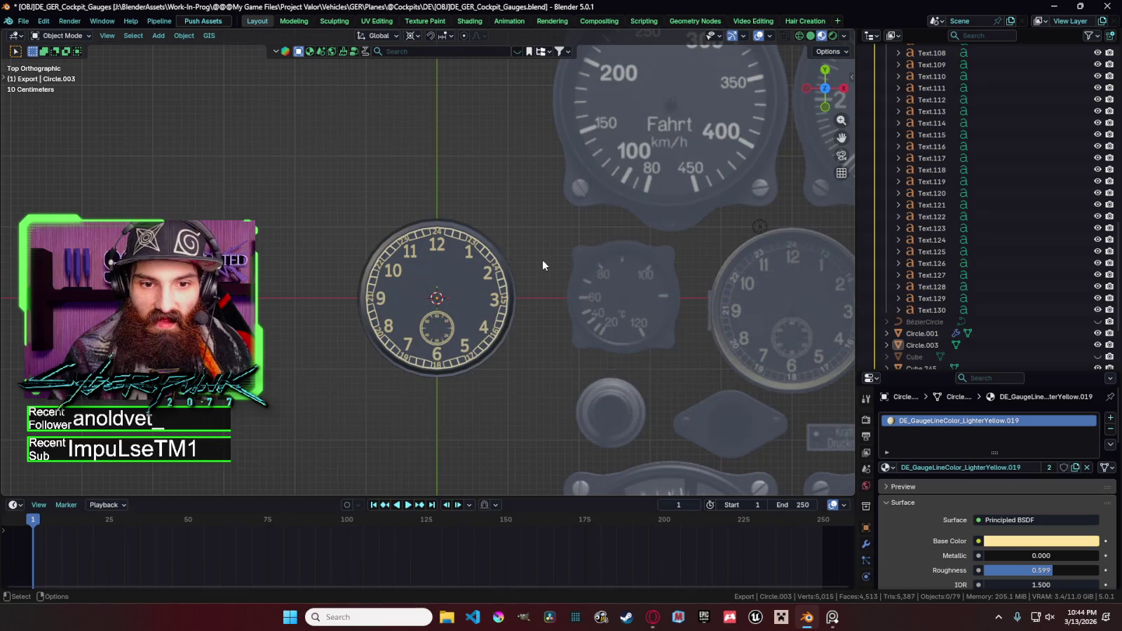
{"action": "scroll", "coordinate": [546, 269], "scroll_direction": "up", "scroll_amount": 2}
{"action": "scroll", "coordinate": [518, 196], "scroll_direction": "up", "scroll_amount": 3}
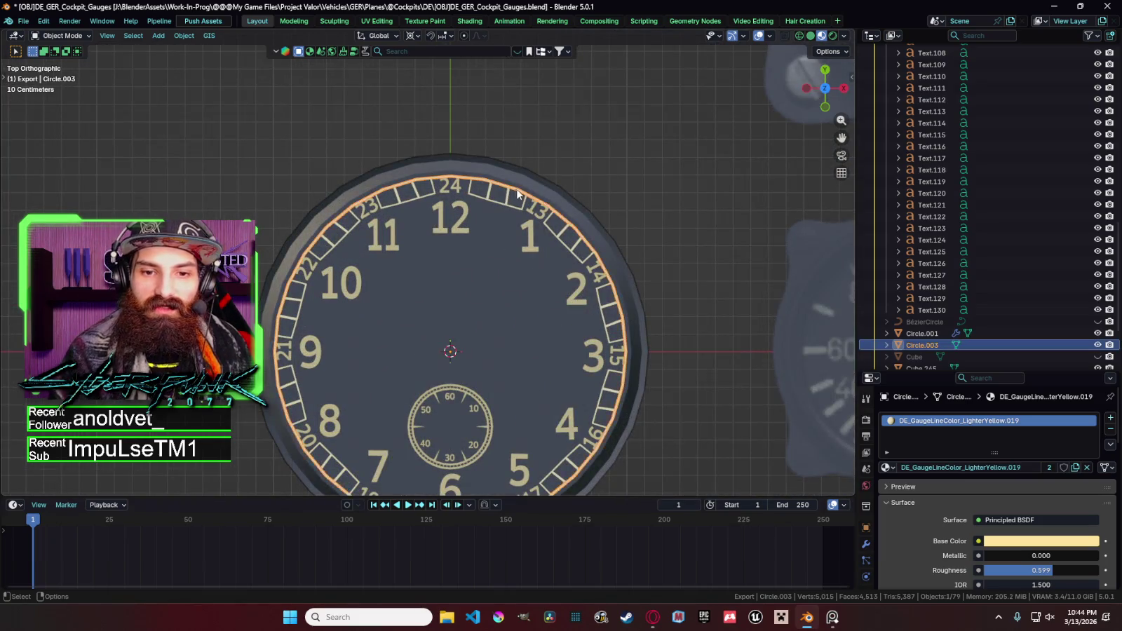
{"action": "scroll", "coordinate": [498, 155], "scroll_direction": "up", "scroll_amount": 2}
{"action": "left_click", "coordinate": [490, 116]}
Nudge the 24 and 13 numerals into their tick boxes, 24 moving along Y.
{"action": "key", "text": "g"}
{"action": "key", "text": "y"}
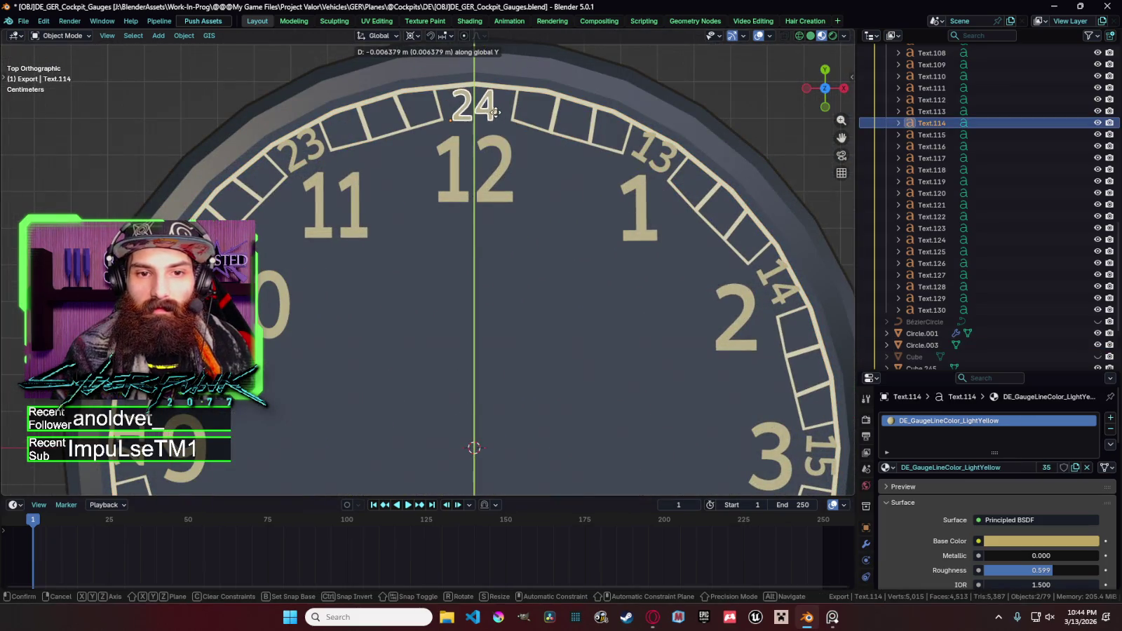
{"action": "left_click", "coordinate": [493, 110]}
{"action": "left_click", "coordinate": [657, 157]}
{"action": "key", "text": "g"}
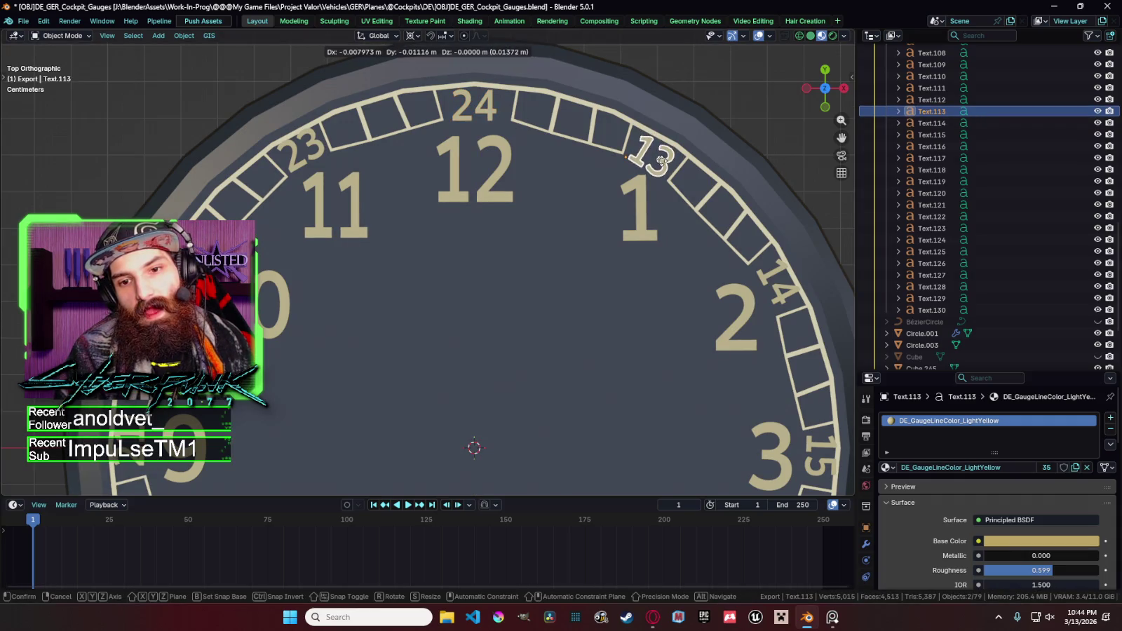
{"action": "left_click", "coordinate": [657, 160]}
Reposition the 14 and 15 numerals within the ticked band.
{"action": "mouse_move", "coordinate": [799, 285]}
{"action": "middle_mouse_down", "text": "shift"}
{"action": "mouse_move", "coordinate": [675, 226]}
{"action": "mouse_move", "coordinate": [525, 130]}
{"action": "mouse_move", "coordinate": [544, 147]}
{"action": "middle_mouse_up", "text": "shift"}
{"action": "left_click", "coordinate": [662, 239]}
{"action": "key", "text": "g"}
{"action": "left_click", "coordinate": [653, 238]}
{"action": "left_click", "coordinate": [586, 308]}
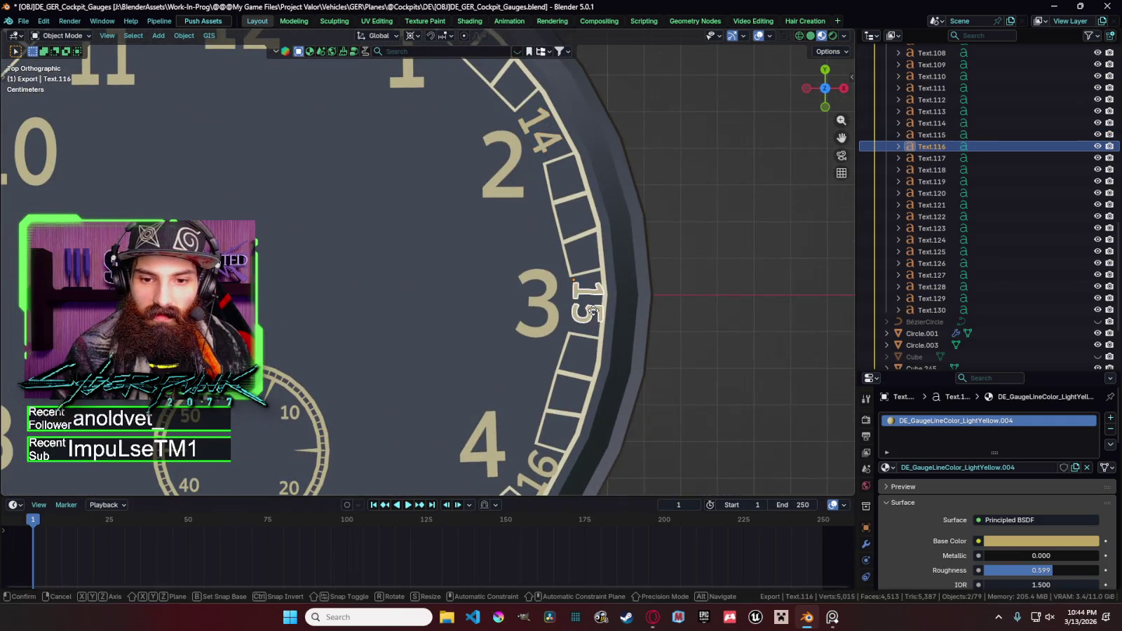
{"action": "key", "text": "g"}
{"action": "left_click", "coordinate": [586, 308]}
Nudge the 16 and 17 numerals into place near the dial's lower edge.
{"action": "middle_click_drag", "start_coordinate": [586, 309], "coordinate": [599, 182], "text": "shift"}
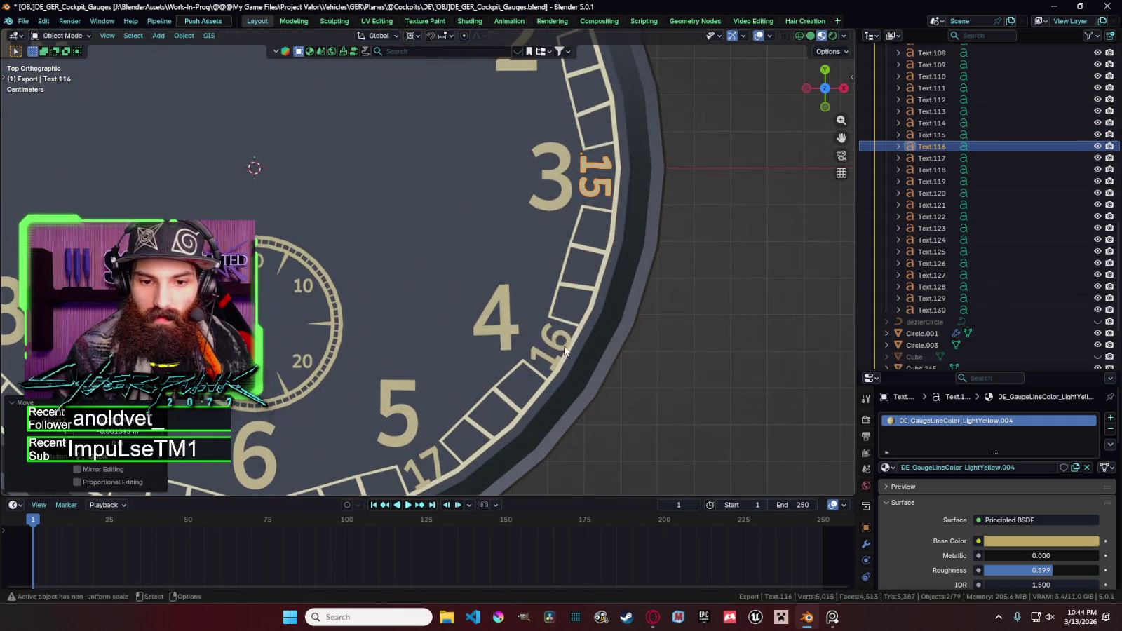
{"action": "left_click", "coordinate": [547, 354]}
{"action": "key", "text": "g"}
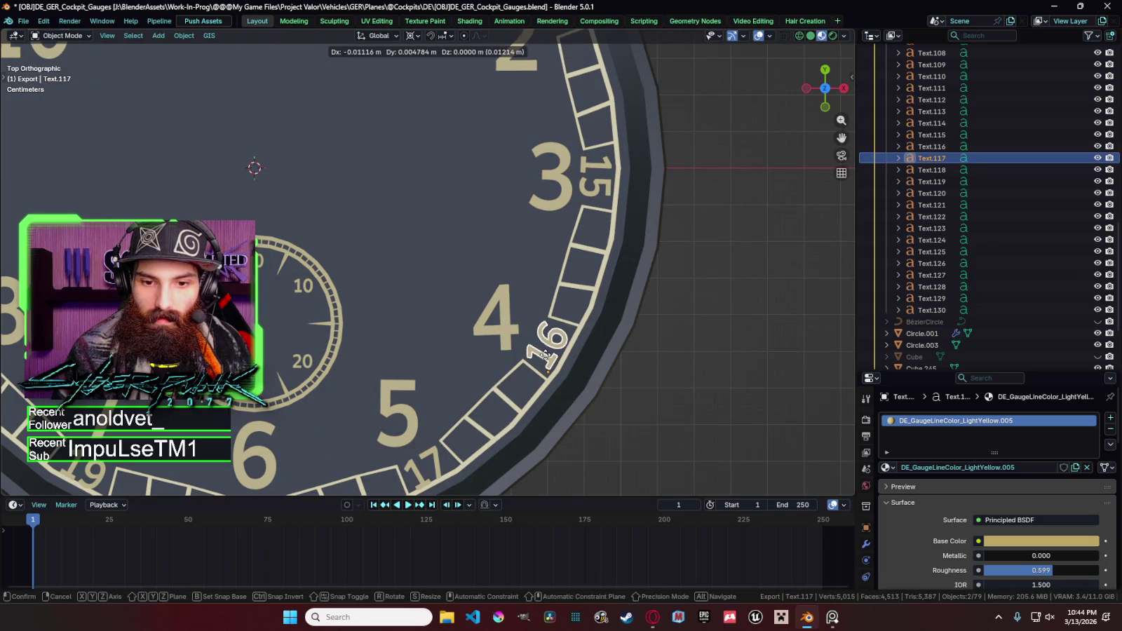
{"action": "left_click", "coordinate": [546, 355]}
{"action": "middle_click_drag", "start_coordinate": [545, 356], "coordinate": [584, 313], "text": "shift"}
{"action": "left_click", "coordinate": [506, 385]}
{"action": "key", "text": "g"}
{"action": "left_click", "coordinate": [499, 375]}
Move the 18 numeral vertically into its tick box, then select the 19 and 20 numerals.
{"action": "middle_click_drag", "start_coordinate": [500, 375], "coordinate": [672, 305], "text": "shift"}
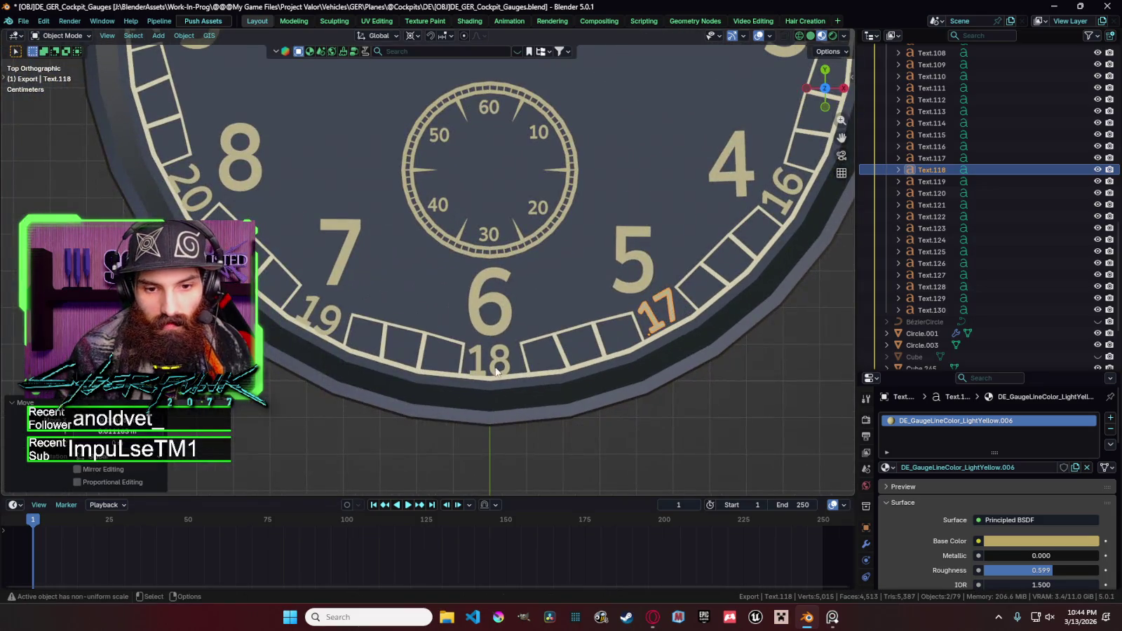
{"action": "left_click", "coordinate": [496, 357]}
{"action": "key", "text": "g"}
{"action": "key", "text": "y"}
{"action": "left_click", "coordinate": [500, 360]}
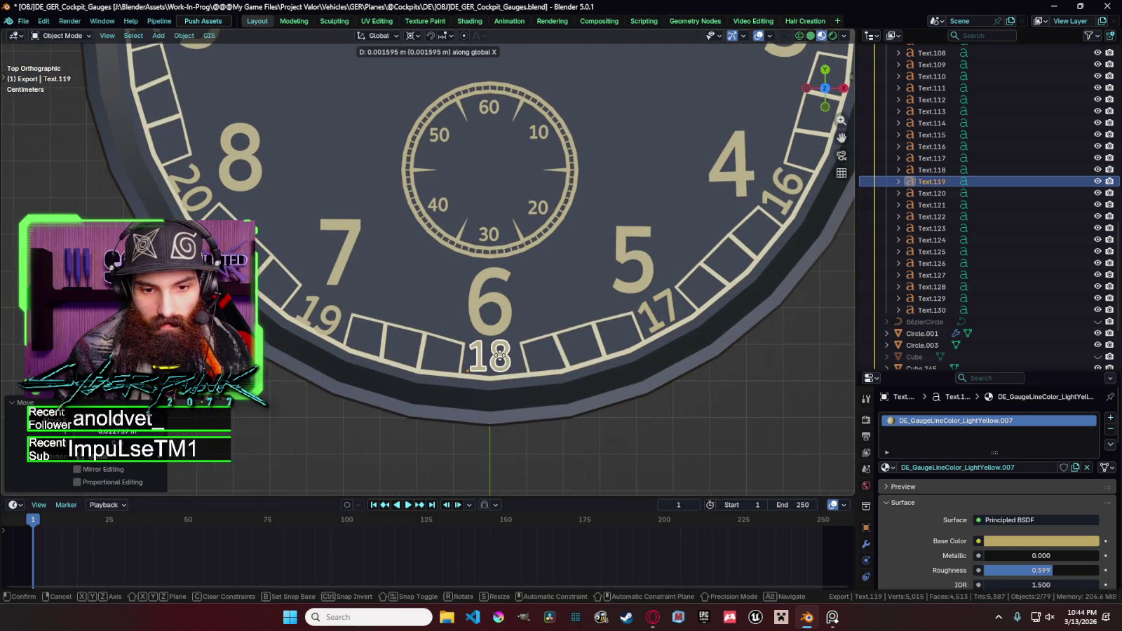
{"action": "left_click", "coordinate": [331, 328]}
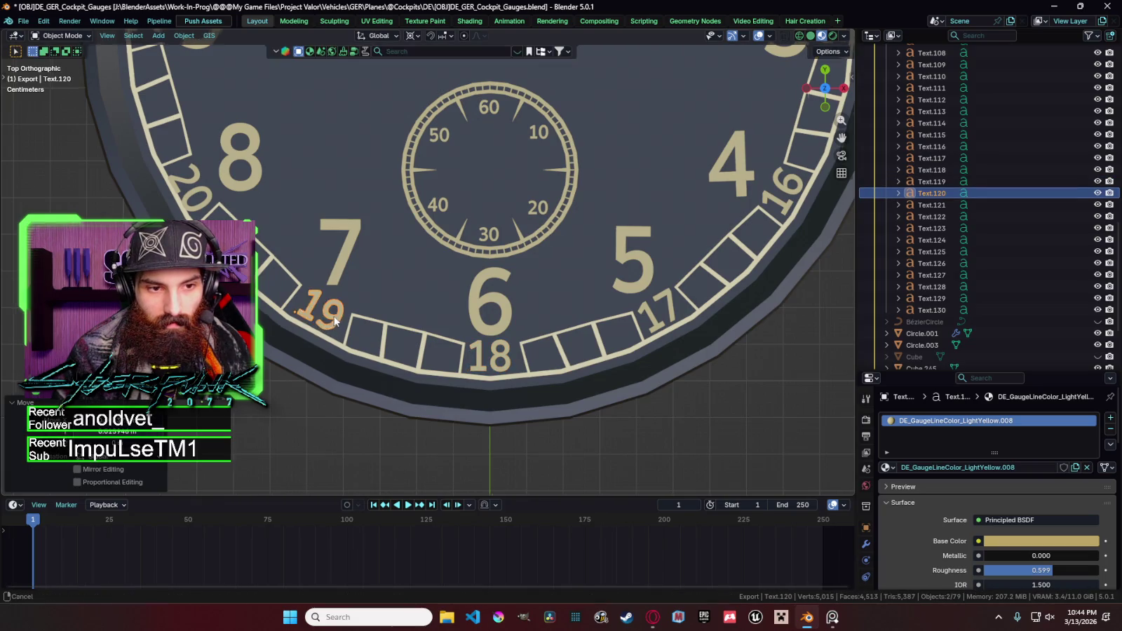
{"action": "middle_click_drag", "start_coordinate": [194, 199], "coordinate": [295, 282], "text": "shift"}
{"action": "left_click", "coordinate": [295, 293]}
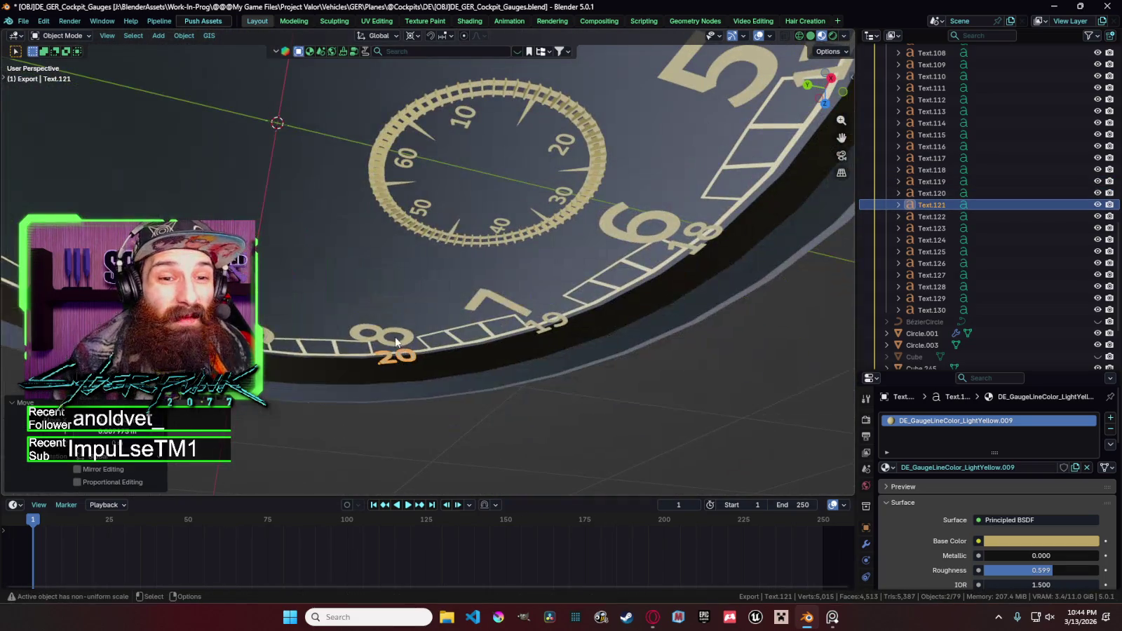
{"action": "key", "text": "KP_7"}
Seat the 21, 22 and 23 numerals neatly within the ticked band.
{"action": "mouse_move", "coordinate": [394, 337]}
{"action": "middle_mouse_down"}
{"action": "mouse_move", "coordinate": [405, 226]}
{"action": "mouse_move", "coordinate": [488, 283]}
{"action": "middle_mouse_up"}
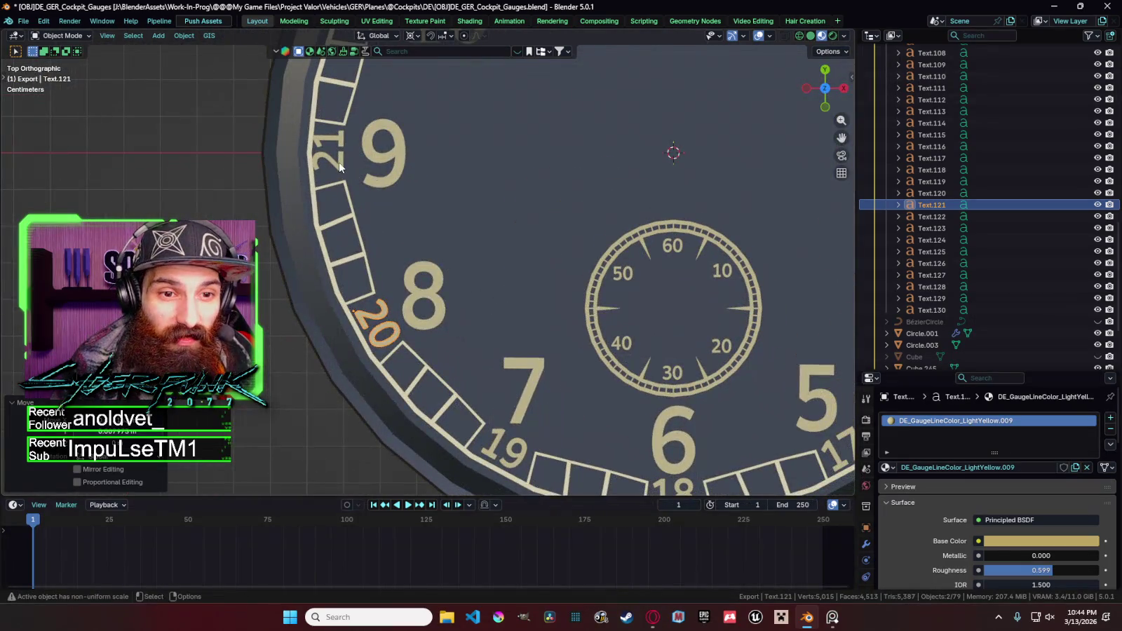
{"action": "left_click", "coordinate": [342, 167]}
{"action": "middle_click_drag", "start_coordinate": [342, 167], "coordinate": [422, 208], "text": "shift"}
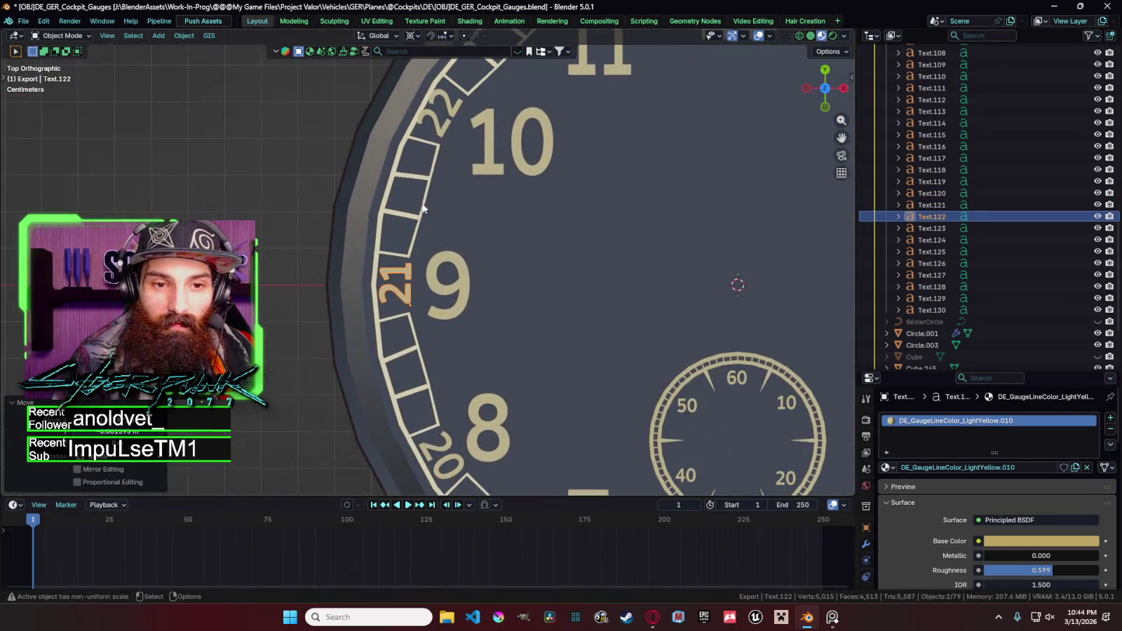
{"action": "left_click", "coordinate": [449, 130]}
{"action": "mouse_move", "coordinate": [449, 137]}
{"action": "middle_mouse_down", "text": "shift"}
{"action": "mouse_move", "coordinate": [469, 221]}
{"action": "mouse_move", "coordinate": [405, 310]}
{"action": "middle_mouse_up", "text": "shift"}
{"action": "middle_click_drag", "start_coordinate": [525, 223], "coordinate": [417, 181], "text": "shift"}
{"action": "left_click_drag", "start_coordinate": [378, 112], "coordinate": [383, 120]}
{"action": "middle_click_drag", "start_coordinate": [384, 120], "coordinate": [498, 150]}
Return to Top view, zoom out and clear the selection.
{"action": "key", "text": "grave"}
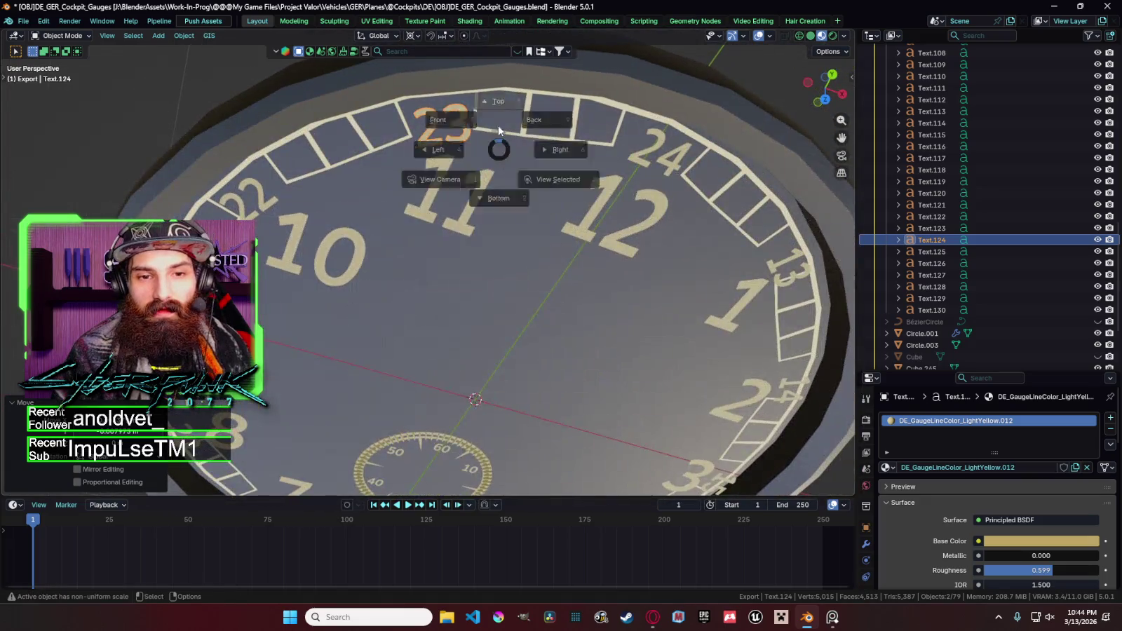
{"action": "left_click", "coordinate": [498, 129]}
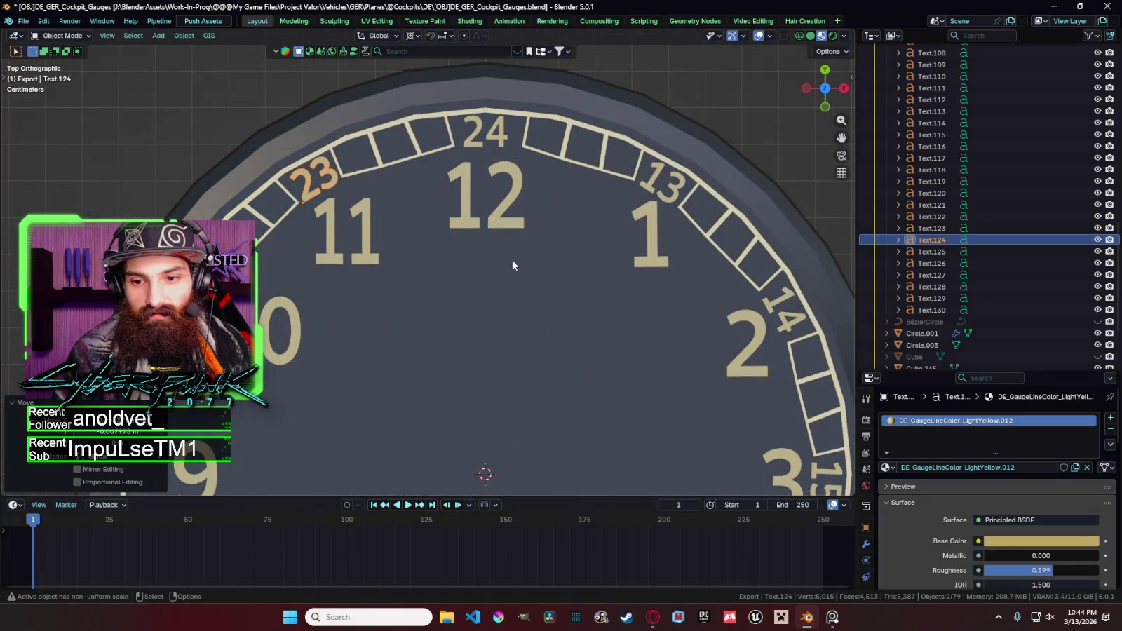
{"action": "scroll", "coordinate": [512, 265], "scroll_direction": "down", "scroll_amount": 10}
{"action": "left_click", "coordinate": [546, 249]}
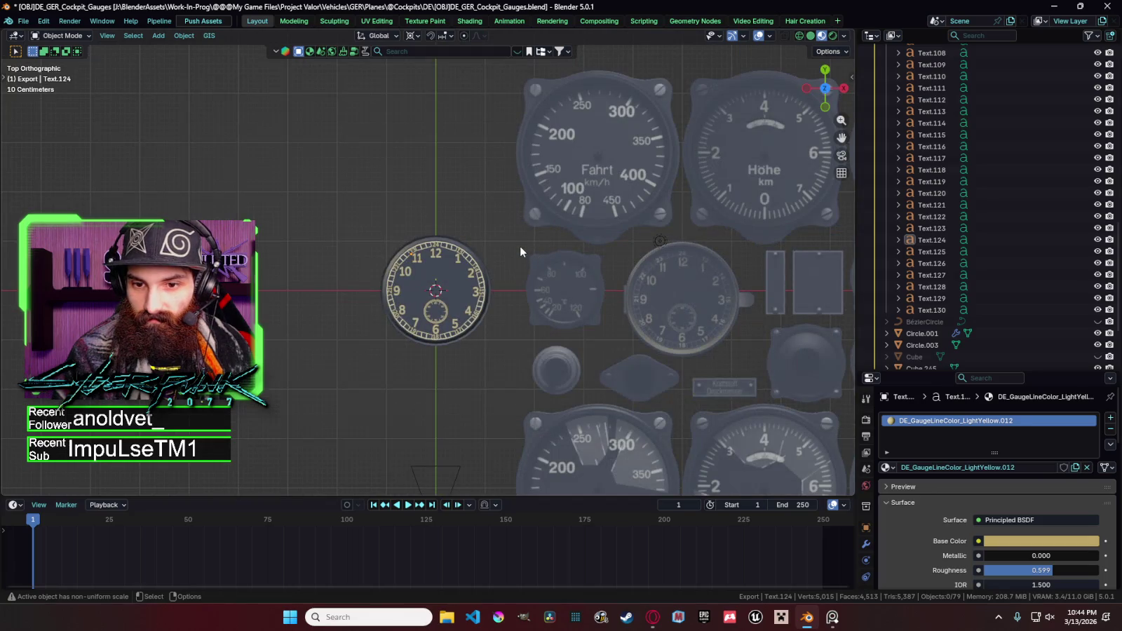
{"action": "left_click", "coordinate": [520, 247]}
{"action": "left_click", "coordinate": [493, 247]}
{"action": "scroll", "coordinate": [497, 244], "scroll_direction": "up", "scroll_amount": 2}
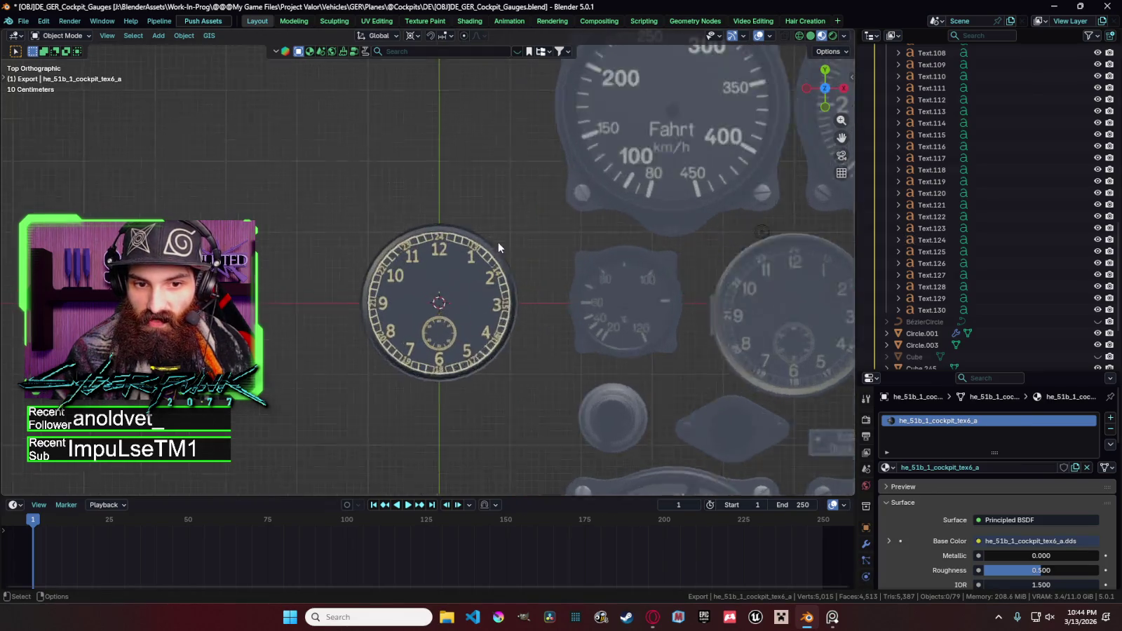
Edge-slide the yellow ring's outer loop on Circle.003 to change its width.
{"action": "scroll", "coordinate": [519, 248], "scroll_direction": "up", "scroll_amount": 1}
{"action": "scroll", "coordinate": [512, 262], "scroll_direction": "down", "scroll_amount": 2}
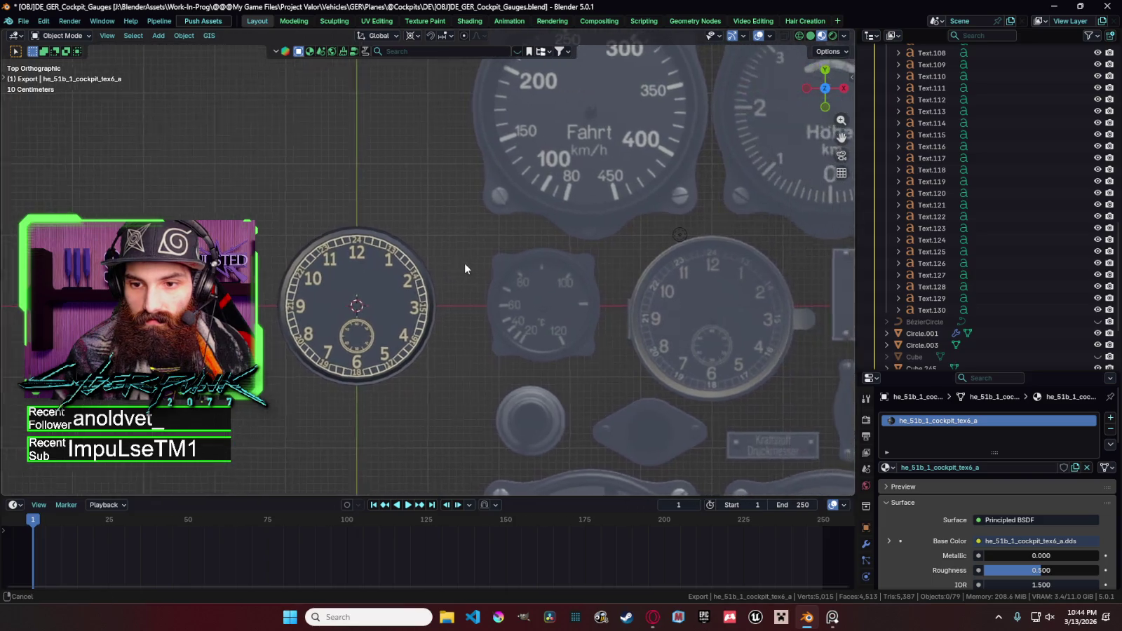
{"action": "scroll", "coordinate": [421, 262], "scroll_direction": "up", "scroll_amount": 4}
{"action": "scroll", "coordinate": [467, 261], "scroll_direction": "up", "scroll_amount": 5}
{"action": "key", "text": "Tab"}
{"action": "left_click", "coordinate": [539, 196], "text": "alt"}
{"action": "key", "text": "g"}
{"action": "key", "text": "g"}
{"action": "left_click", "coordinate": [533, 198]}
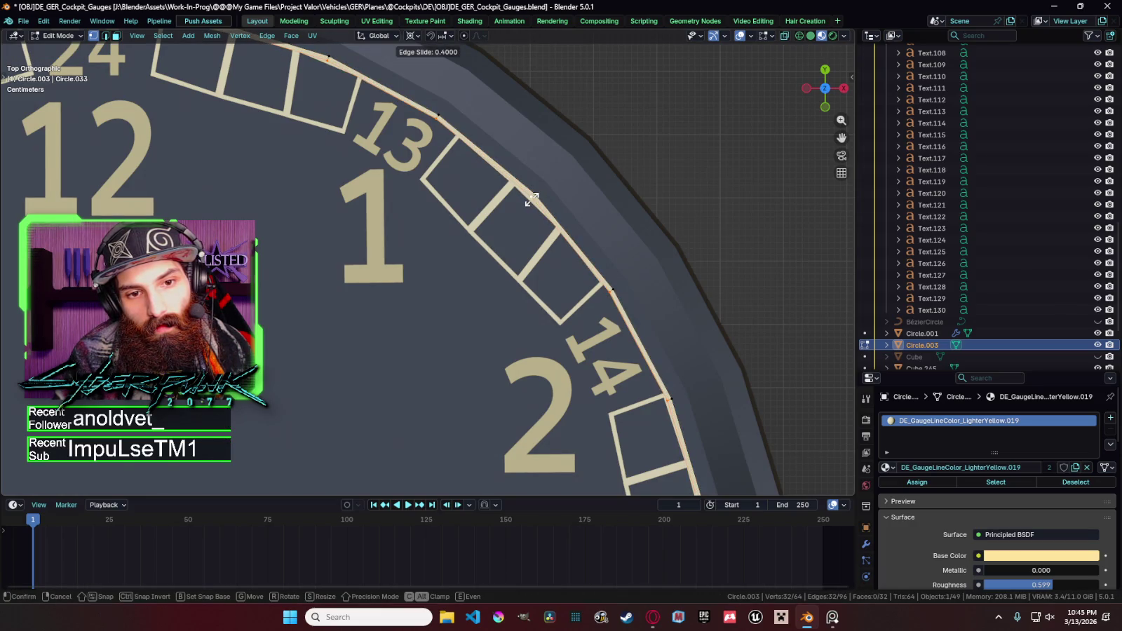
{"action": "key", "text": "Tab"}
Select then deselect the dark outer rim and zoom out over the gauge.
{"action": "left_click", "coordinate": [559, 209]}
{"action": "scroll", "coordinate": [559, 210], "scroll_direction": "down", "scroll_amount": 1}
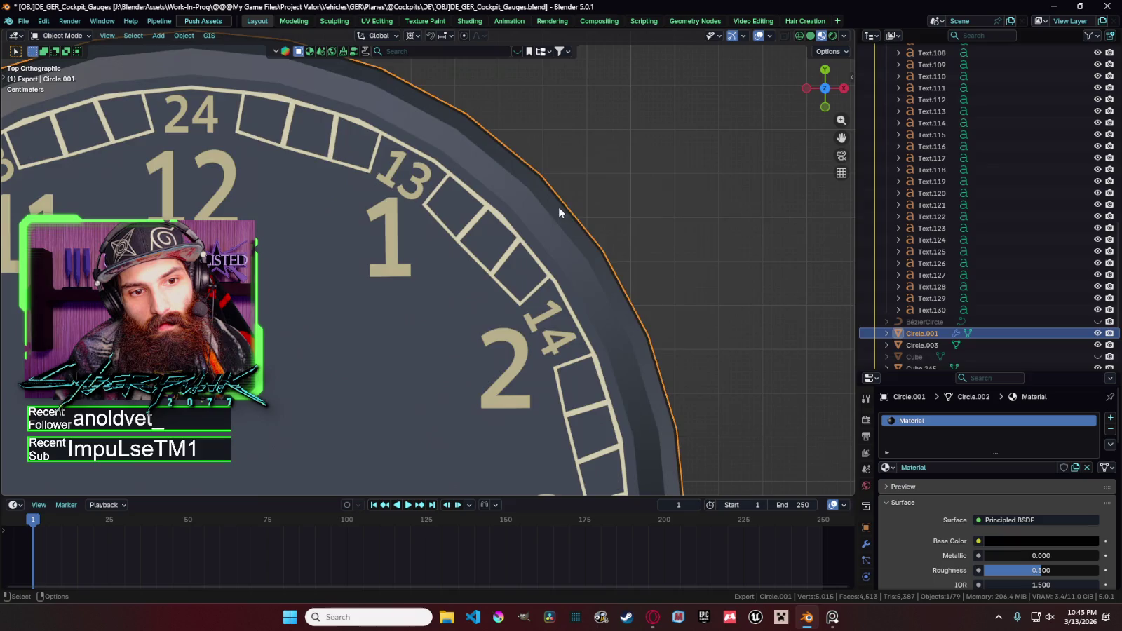
{"action": "scroll", "coordinate": [559, 210], "scroll_direction": "down", "scroll_amount": 2}
{"action": "left_click", "coordinate": [594, 204]}
{"action": "scroll", "coordinate": [582, 218], "scroll_direction": "down", "scroll_amount": 2}
{"action": "scroll", "coordinate": [569, 233], "scroll_direction": "down", "scroll_amount": 1}
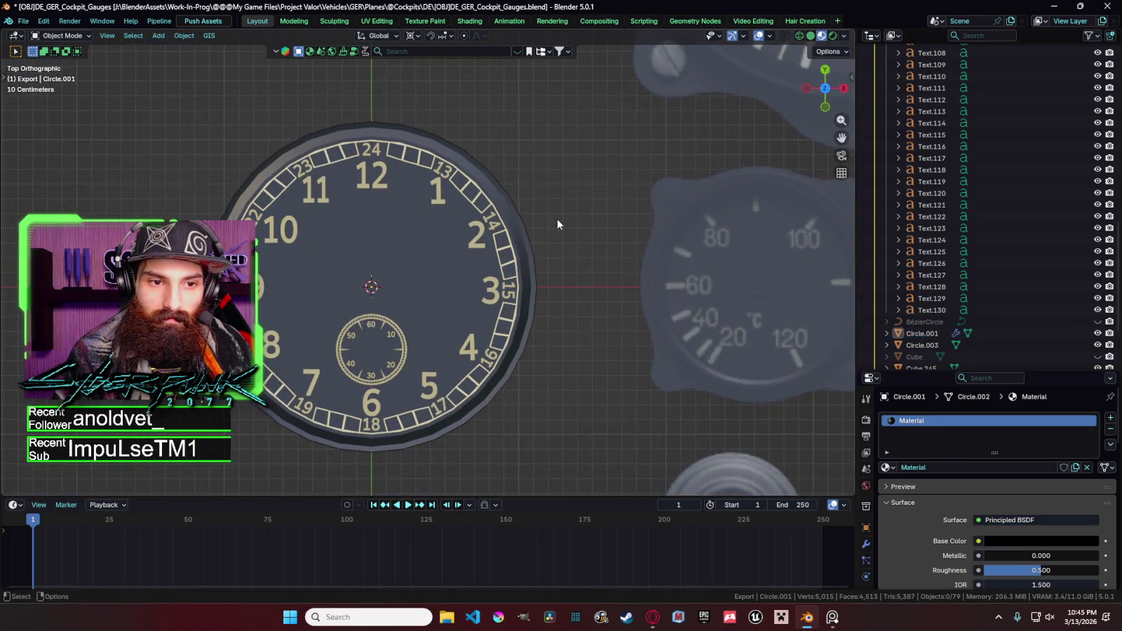
{"action": "key", "text": "shift+a"}
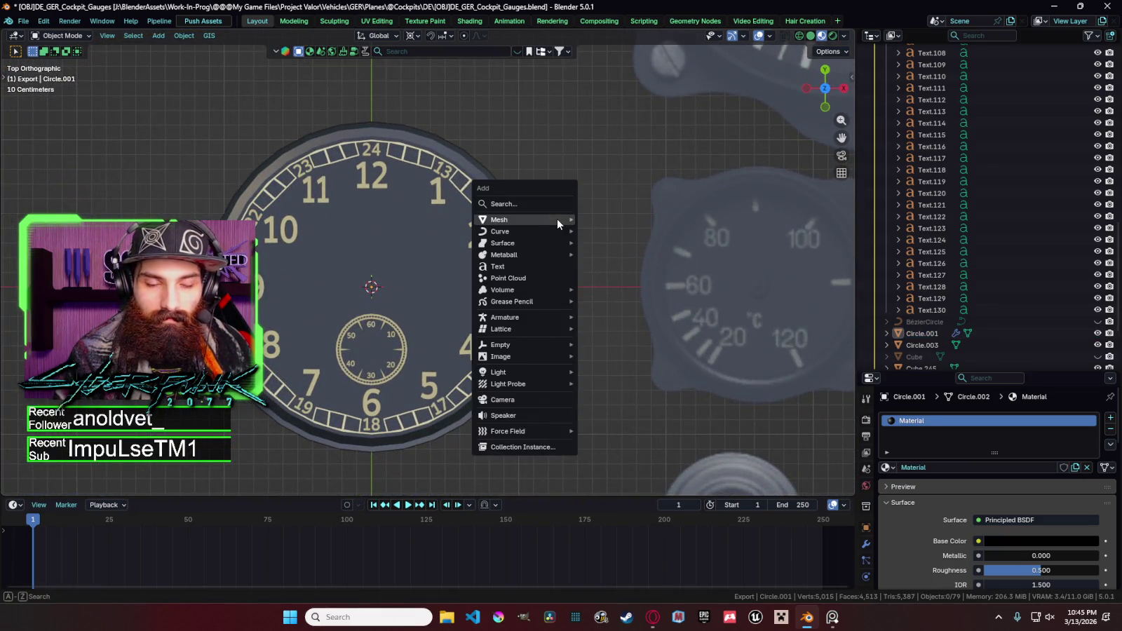
{"action": "mouse_move", "coordinate": [523, 219]}
{"action": "left_click", "coordinate": [602, 246]}
{"action": "scroll", "coordinate": [602, 247], "scroll_direction": "down", "scroll_amount": 2}
{"action": "key", "text": "s"}
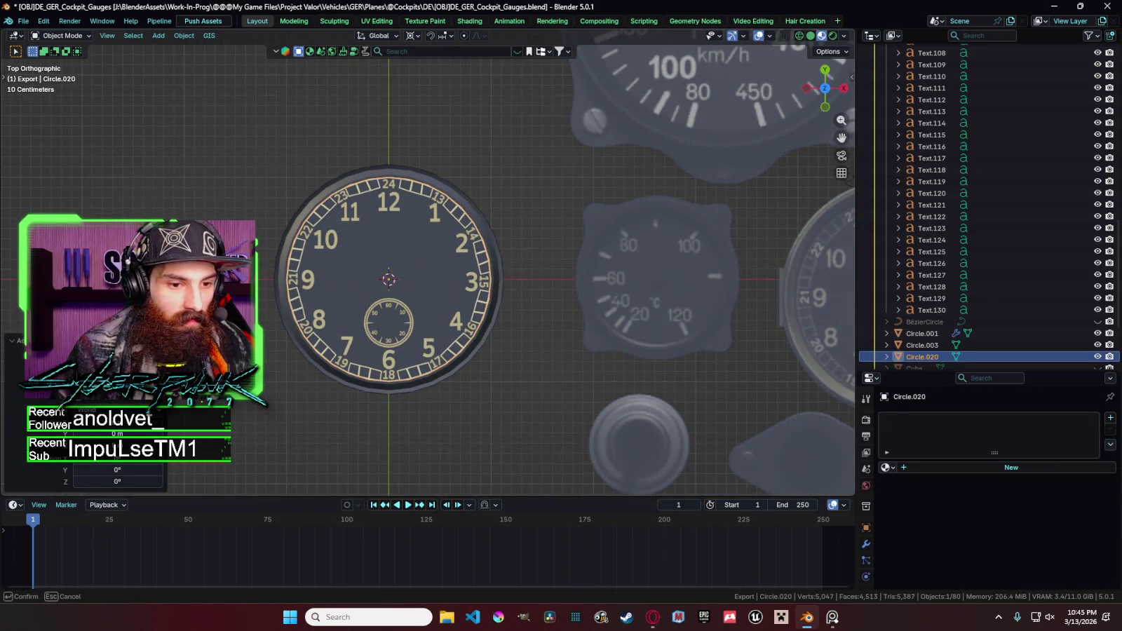
{"action": "key", "text": "Return"}
{"action": "scroll", "coordinate": [568, 260], "scroll_direction": "up", "scroll_amount": 4}
{"action": "key", "text": "Tab"}
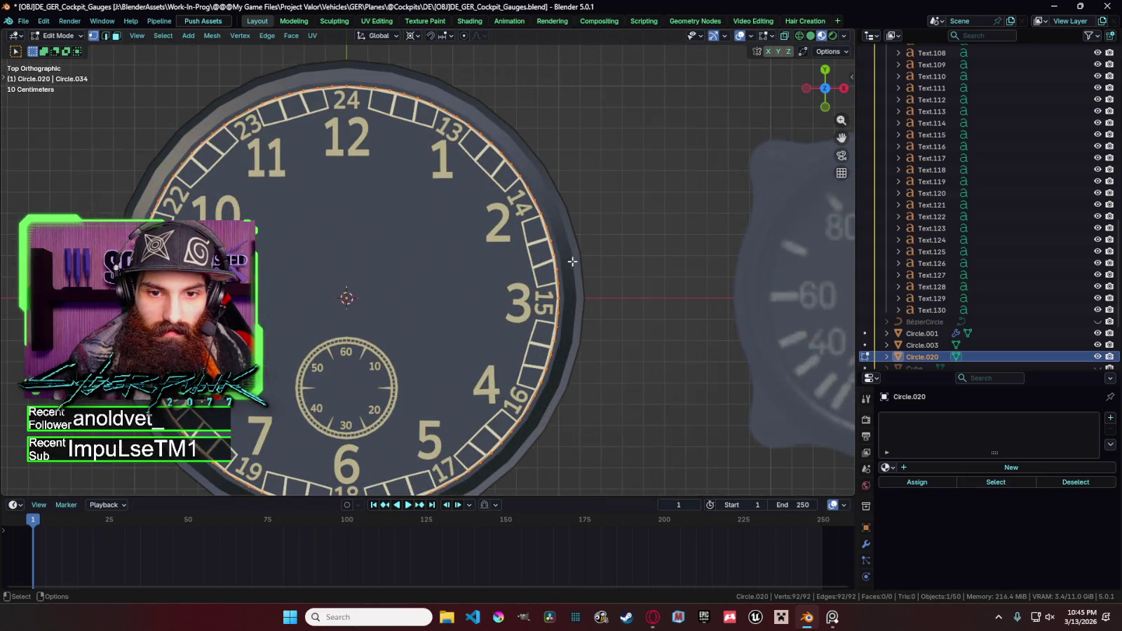
{"action": "key", "text": "e"}
{"action": "key", "text": "s"}
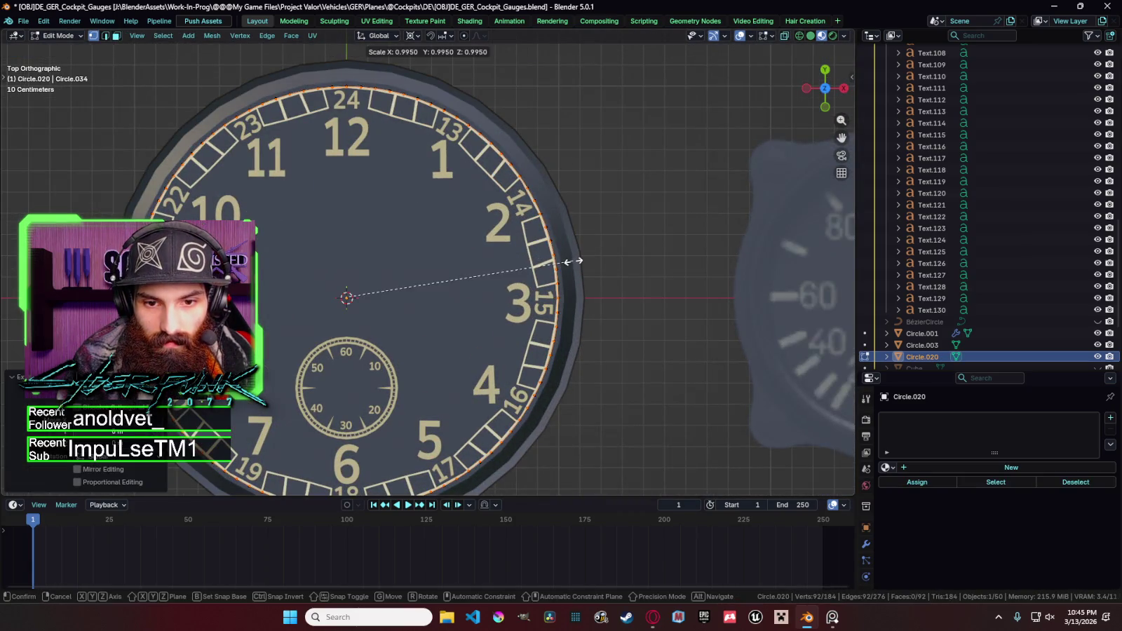
{"action": "key", "text": "Return"}
{"action": "key", "text": "Tab"}
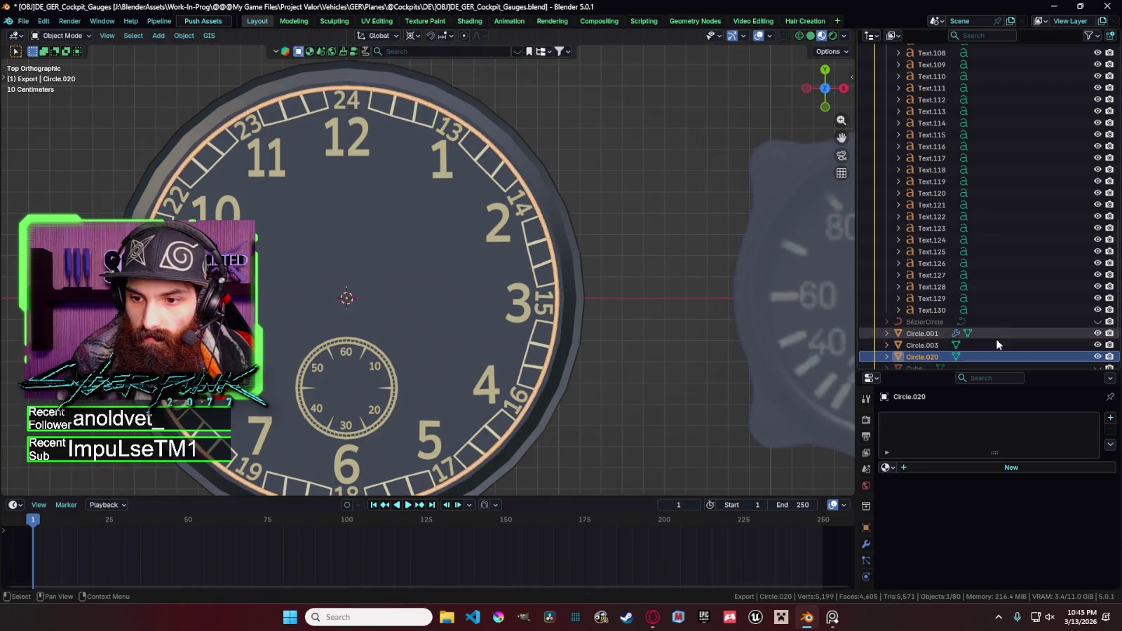
{"action": "left_click", "coordinate": [1098, 334]}
{"action": "left_click", "coordinate": [1098, 334]}
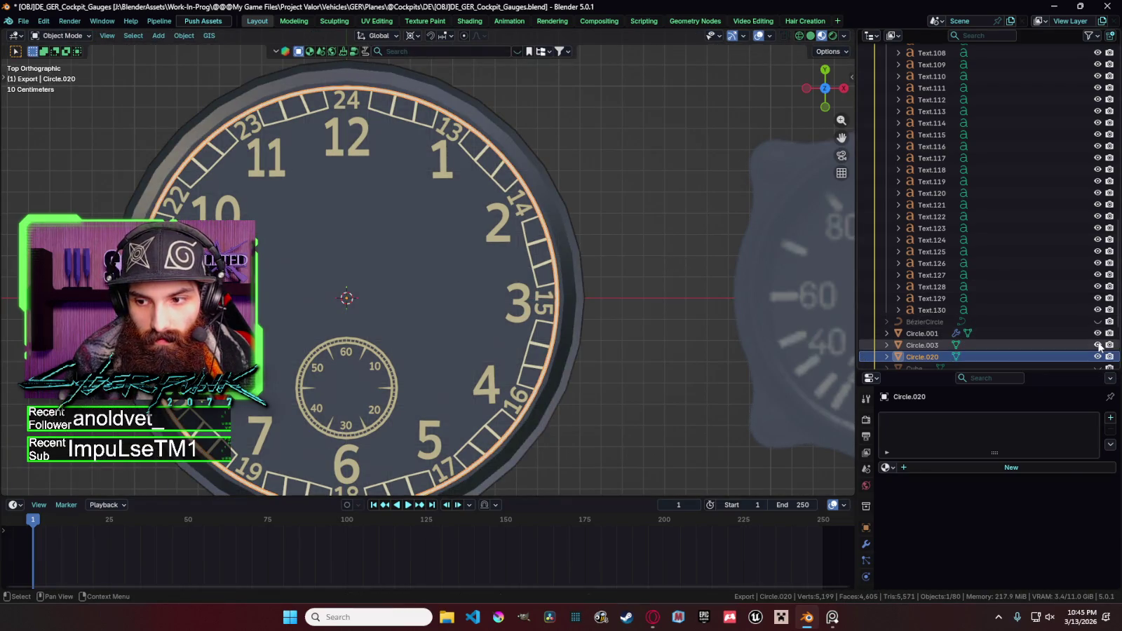
{"action": "left_click", "coordinate": [1098, 345]}
{"action": "left_click", "coordinate": [1069, 344]}
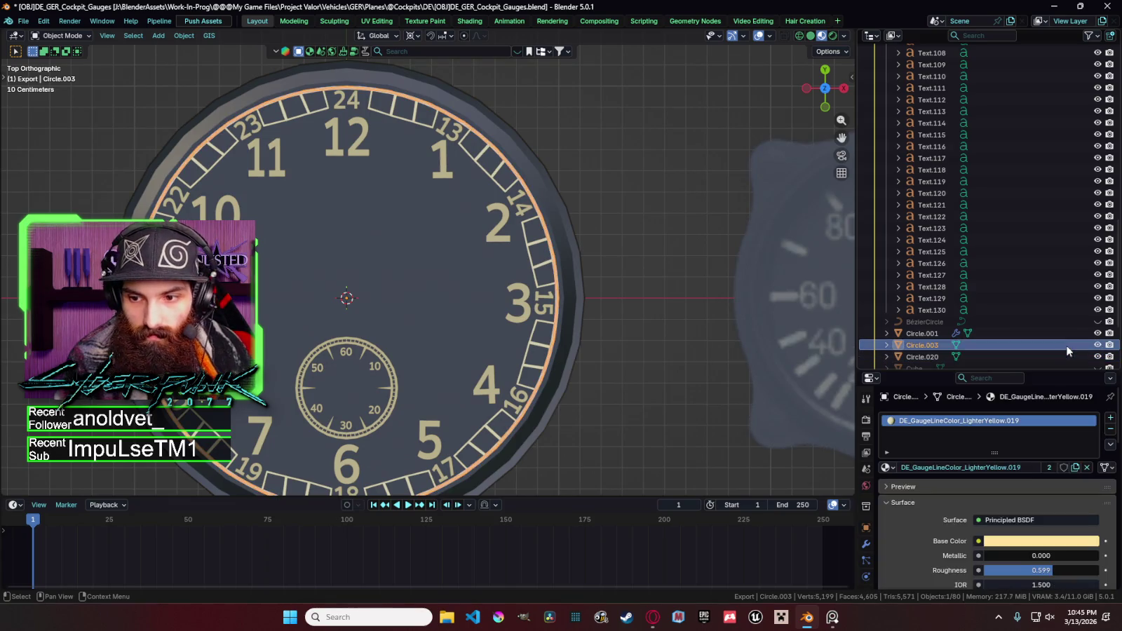
{"action": "key", "text": "x"}
{"action": "left_click", "coordinate": [554, 261]}
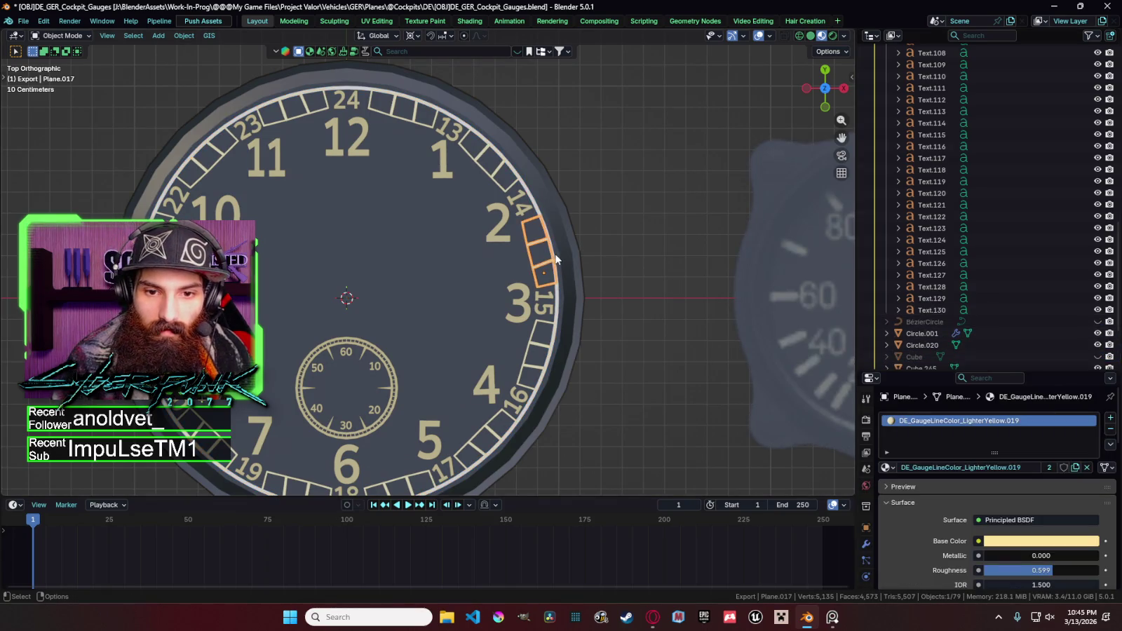
{"action": "left_click", "coordinate": [540, 218]}
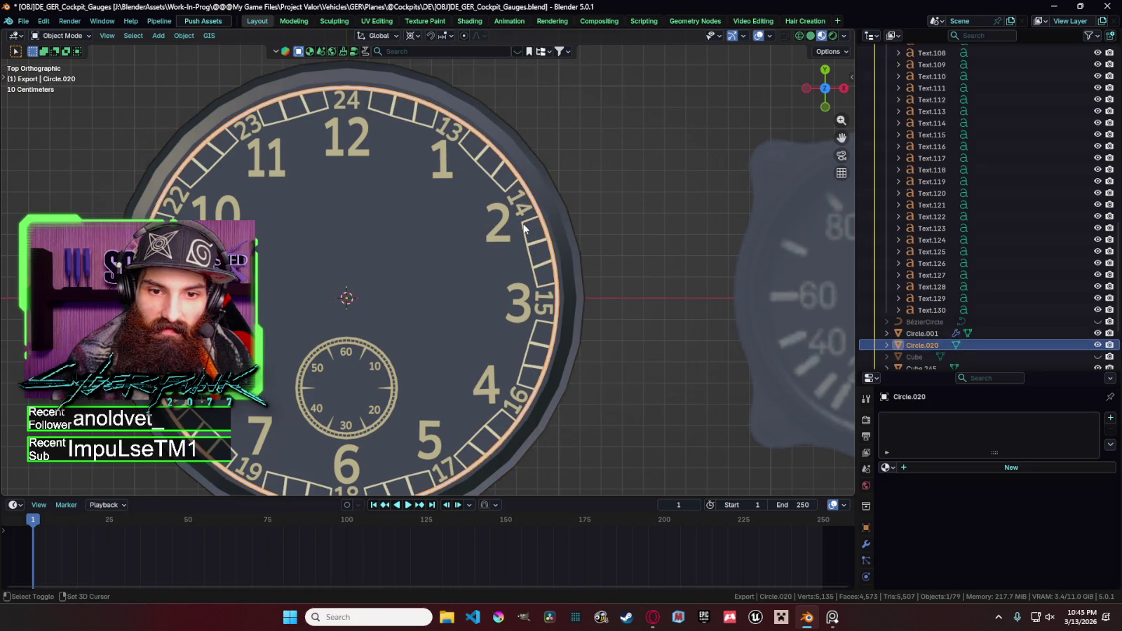
{"action": "left_click", "coordinate": [523, 226], "text": "shift"}
{"action": "key", "text": "ctrl+l"}
{"action": "left_click", "coordinate": [524, 223]}
{"action": "key", "text": "Tab"}
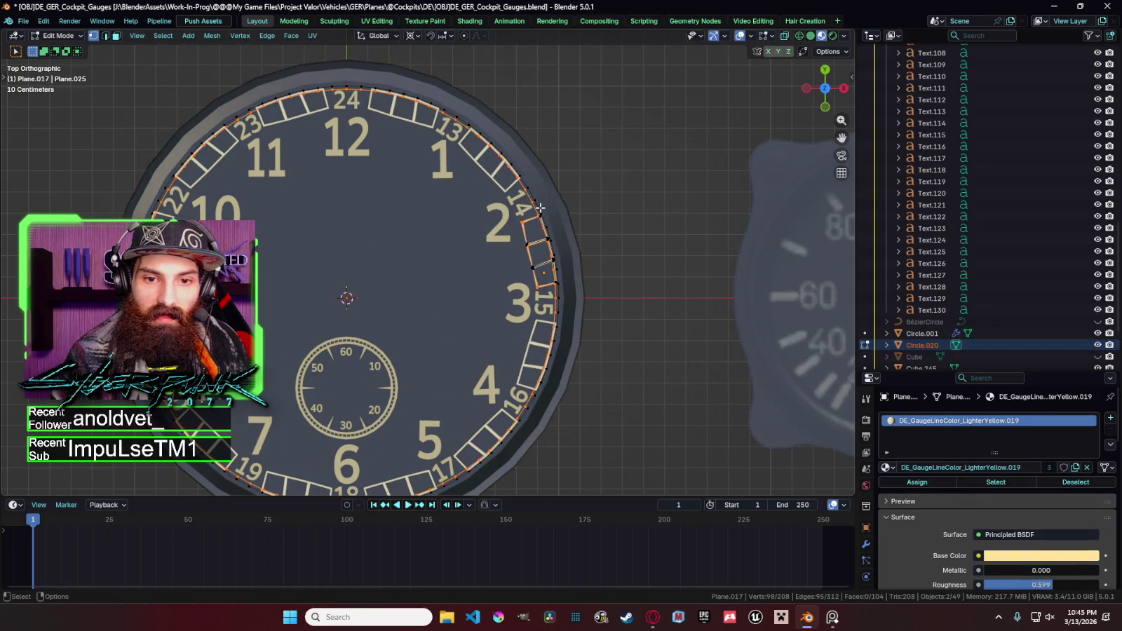
{"action": "key", "text": "Tab"}
{"action": "left_click", "coordinate": [539, 208]}
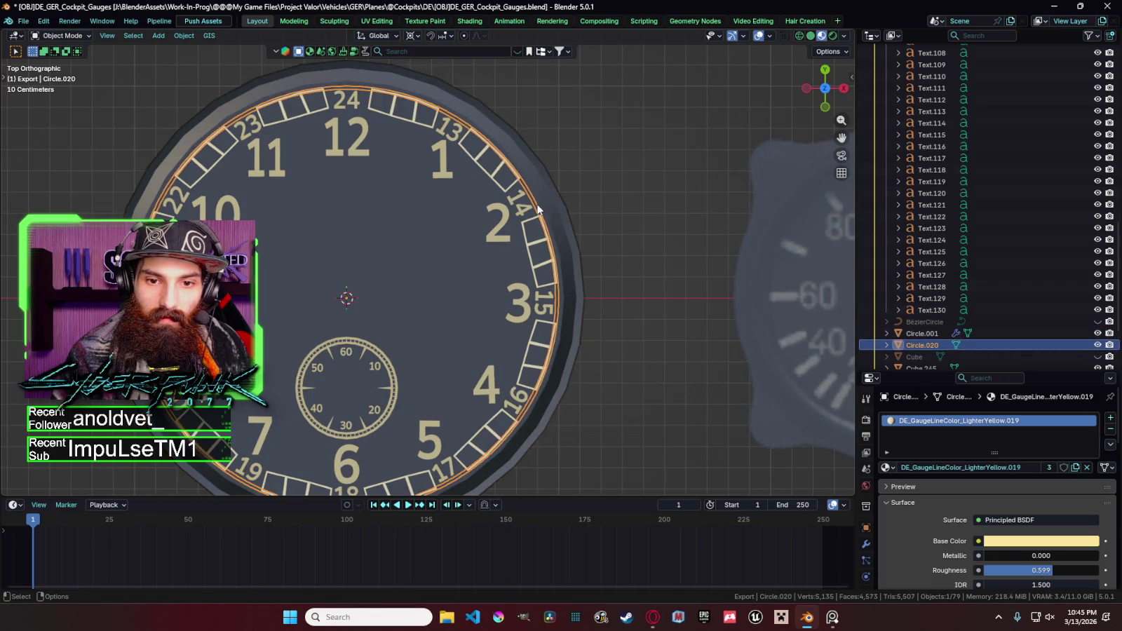
{"action": "key", "text": "g"}
{"action": "left_click", "coordinate": [553, 185]}
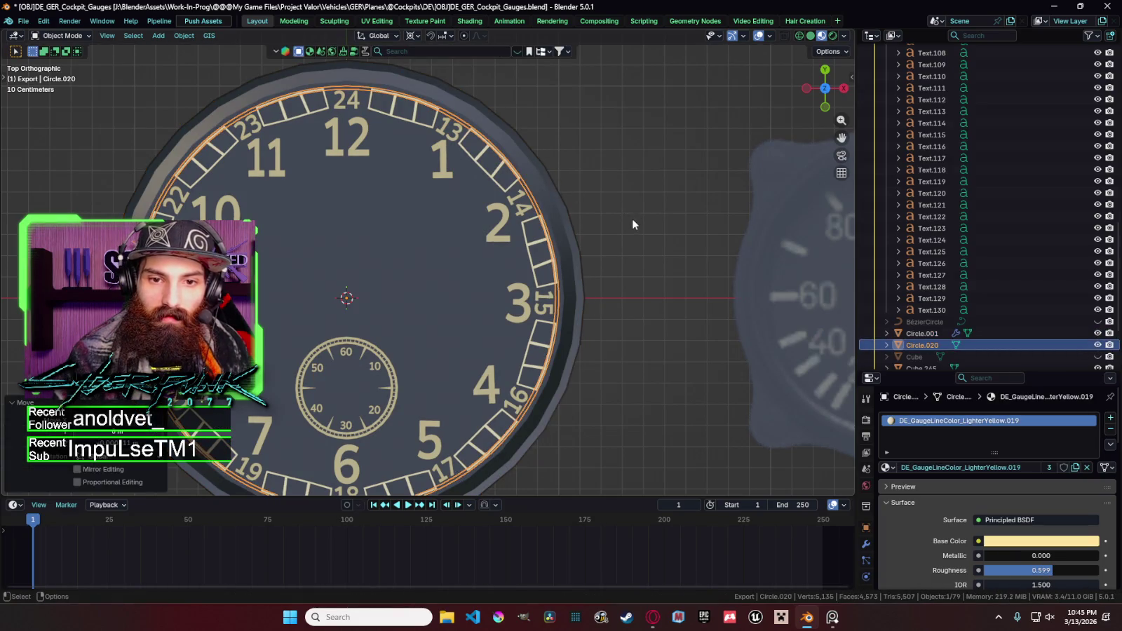
{"action": "key", "text": "Tab"}
{"action": "key", "text": "Tab"}
{"action": "key", "text": "alt+a"}
{"action": "scroll", "coordinate": [688, 275], "scroll_direction": "down", "scroll_amount": 3}
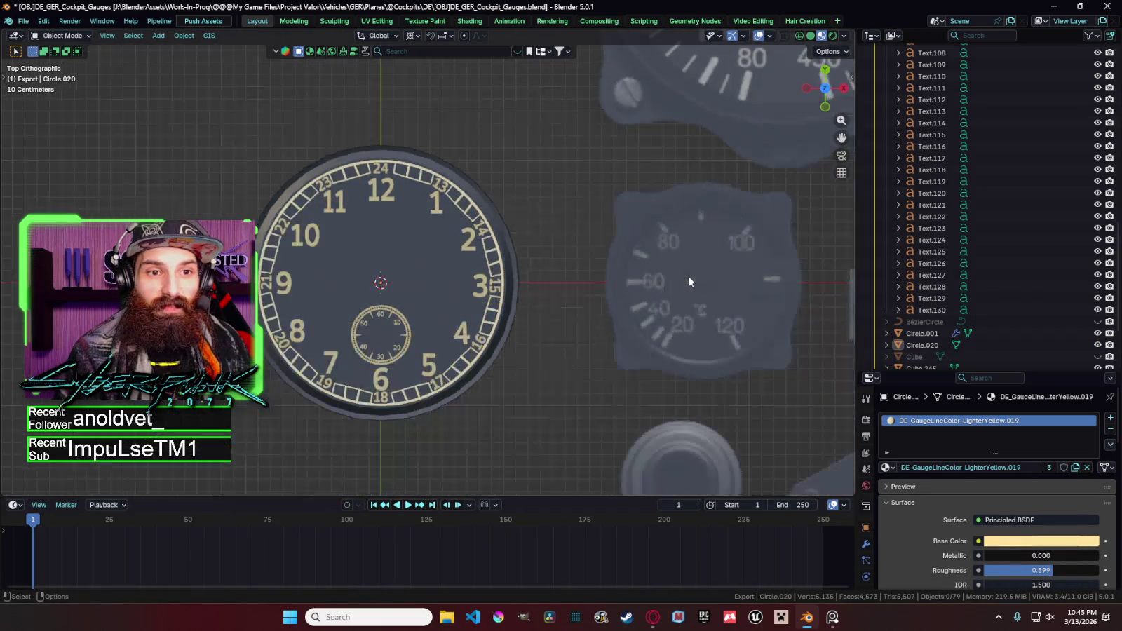
{"action": "scroll", "coordinate": [688, 275], "scroll_direction": "down", "scroll_amount": 2}
{"action": "scroll", "coordinate": [585, 294], "scroll_direction": "up", "scroll_amount": 5}
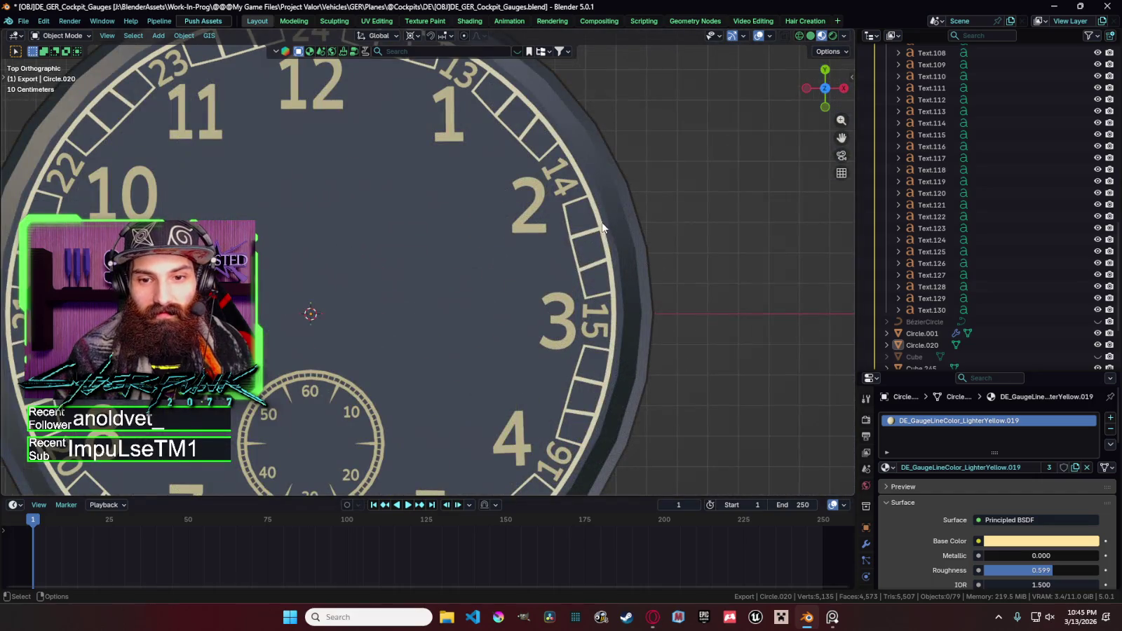
{"action": "scroll", "coordinate": [631, 251], "scroll_direction": "down", "scroll_amount": 2}
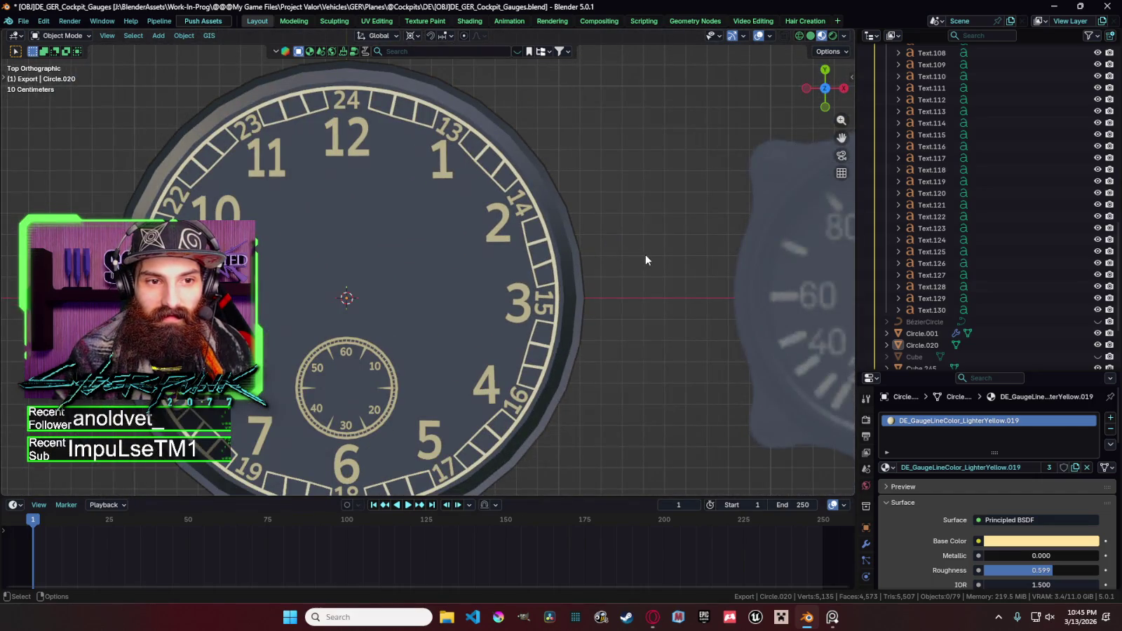
{"action": "scroll", "coordinate": [645, 253], "scroll_direction": "down", "scroll_amount": 4}
{"action": "scroll", "coordinate": [652, 263], "scroll_direction": "down", "scroll_amount": 2}
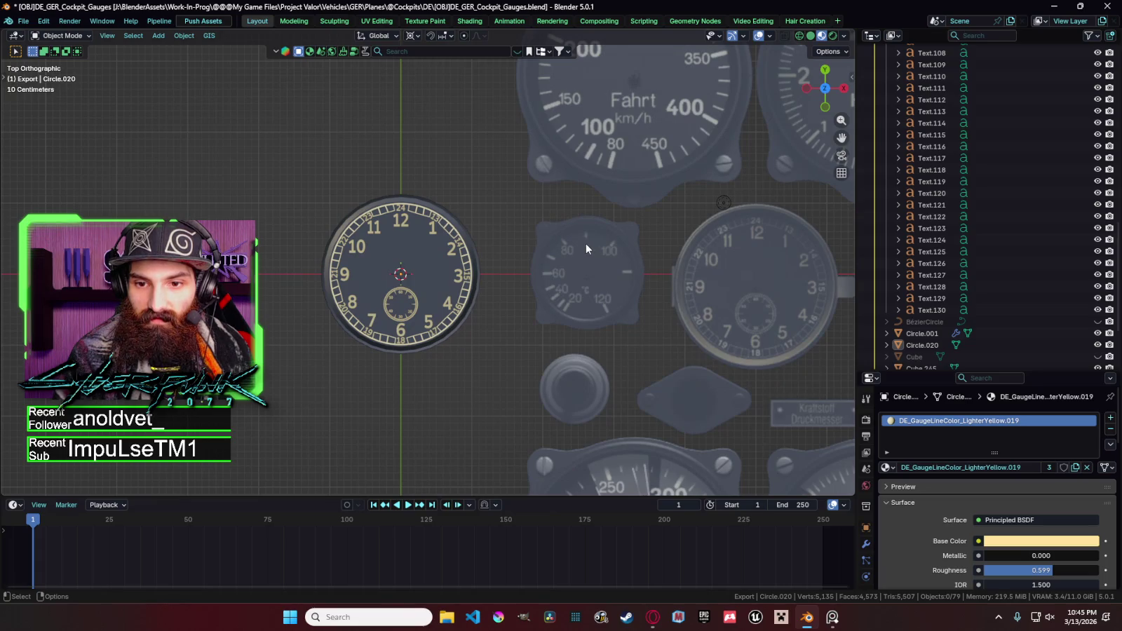
{"action": "left_click", "coordinate": [421, 197]}
Narrow the yellow tick ring Circle.020 by edge-sliding its vertices.
{"action": "scroll", "coordinate": [476, 200], "scroll_direction": "up", "scroll_amount": 2}
{"action": "scroll", "coordinate": [491, 189], "scroll_direction": "up", "scroll_amount": 4}
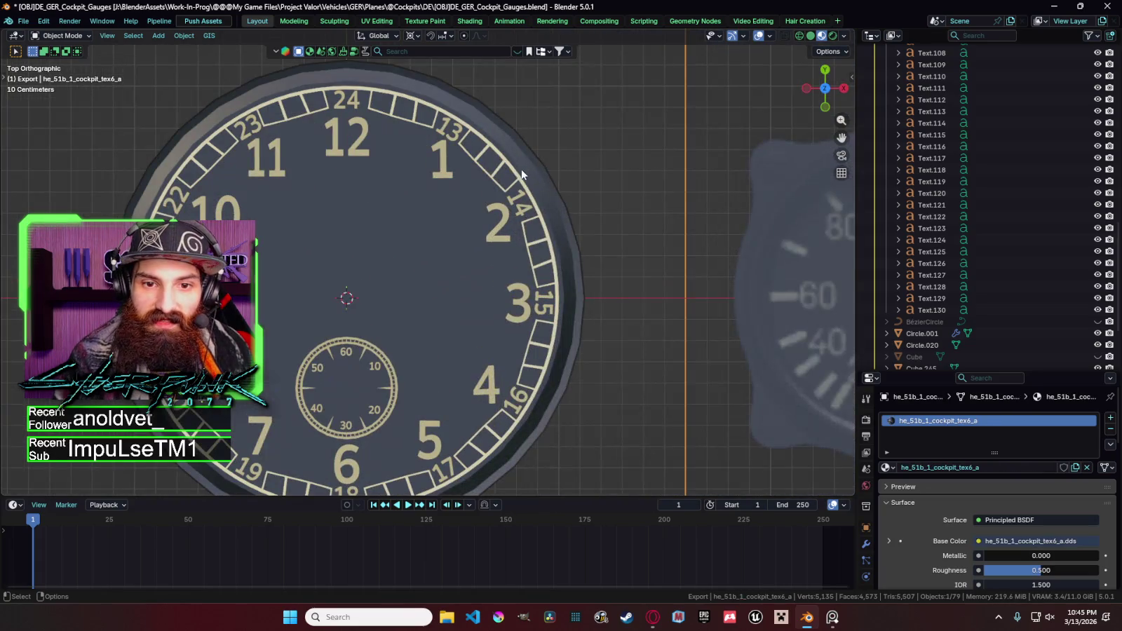
{"action": "scroll", "coordinate": [522, 174], "scroll_direction": "up", "scroll_amount": 3}
{"action": "left_click", "coordinate": [650, 143]}
{"action": "key", "text": "Tab"}
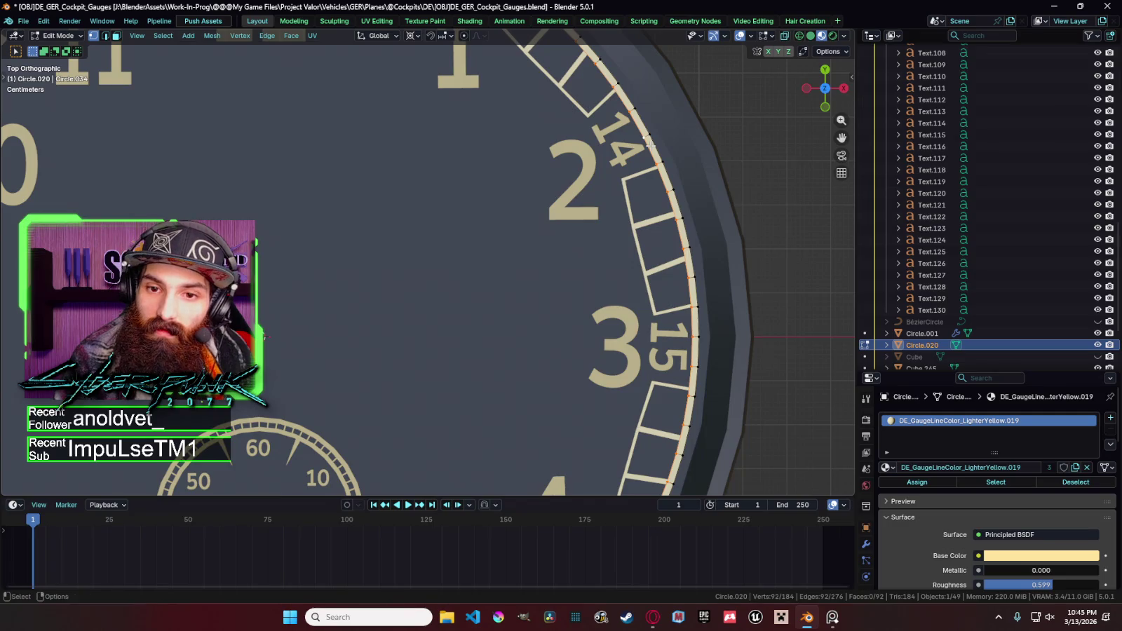
{"action": "key", "text": "g"}
{"action": "key", "text": "g"}
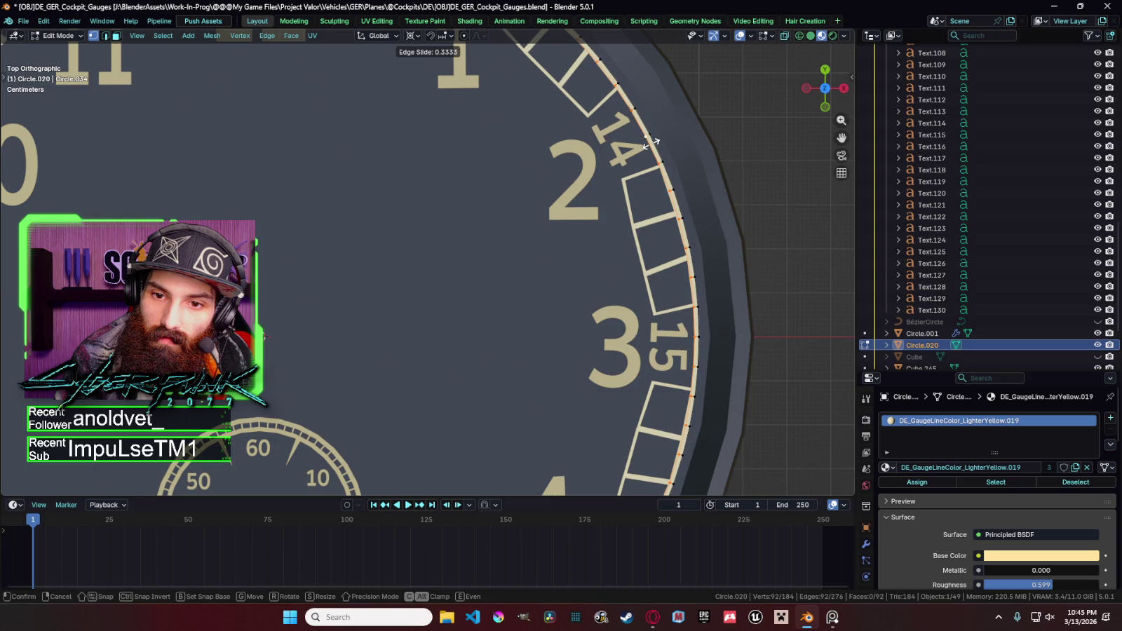
{"action": "left_click", "coordinate": [650, 143]}
{"action": "key", "text": "Tab"}
Rotate the tick segment near the bottom of the dial.
{"action": "scroll", "coordinate": [774, 179], "scroll_direction": "down", "scroll_amount": 5}
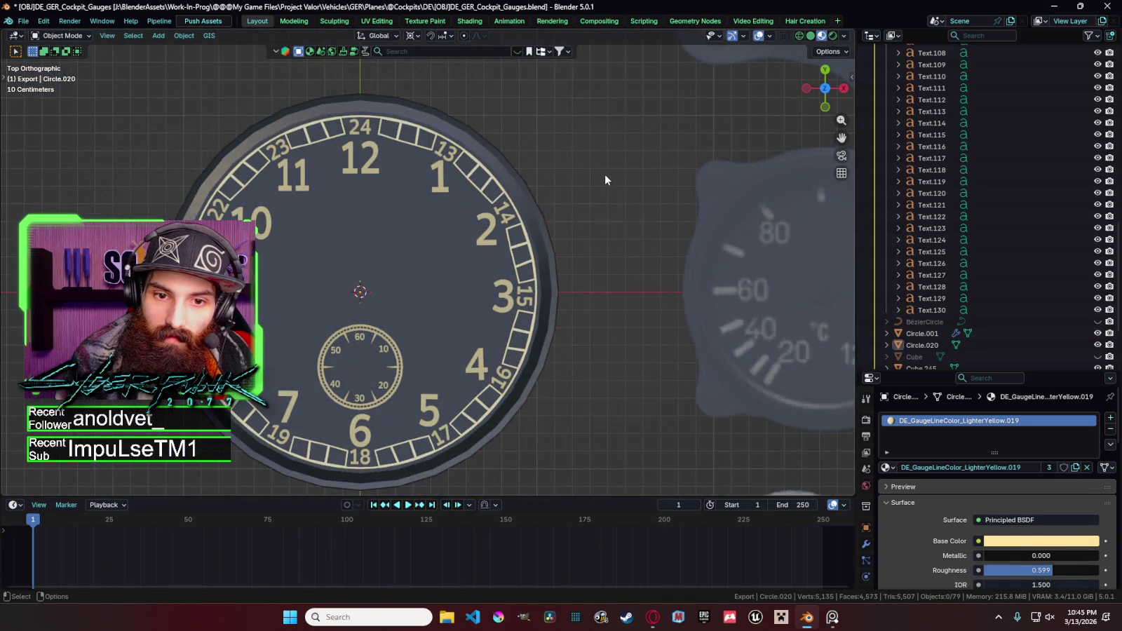
{"action": "scroll", "coordinate": [605, 179], "scroll_direction": "down", "scroll_amount": 3}
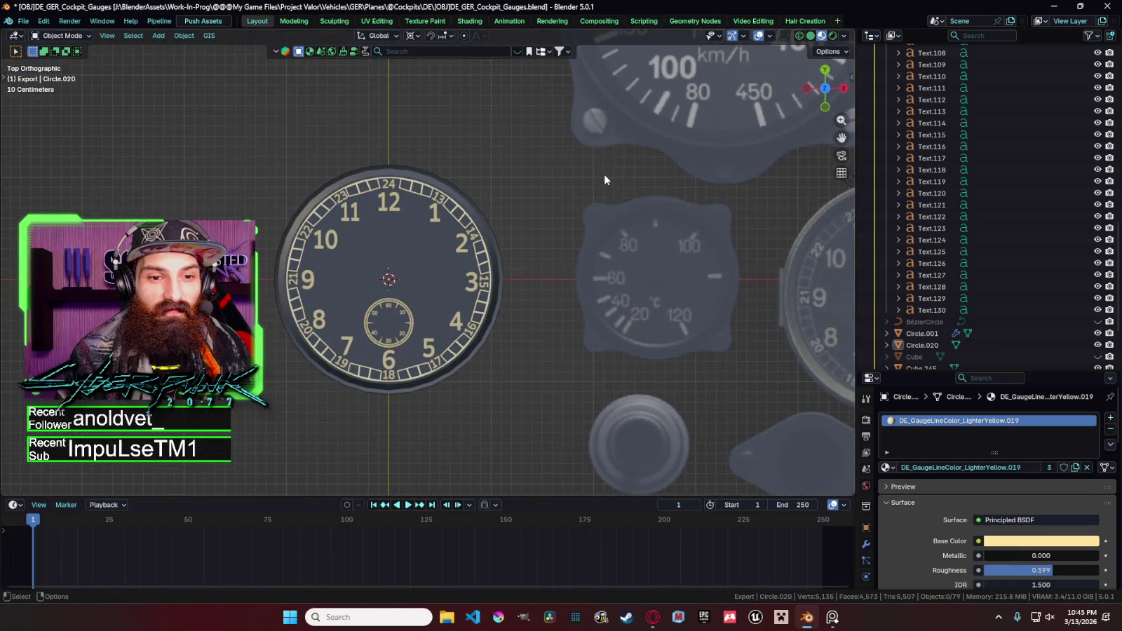
{"action": "scroll", "coordinate": [605, 179], "scroll_direction": "down", "scroll_amount": 1}
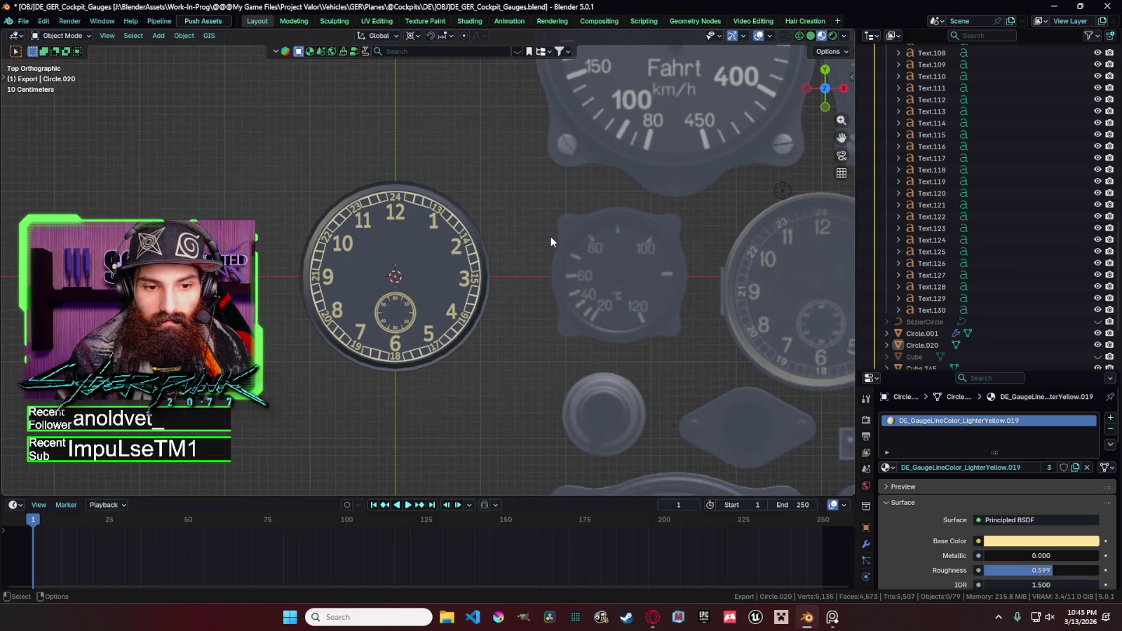
{"action": "left_click", "coordinate": [395, 356]}
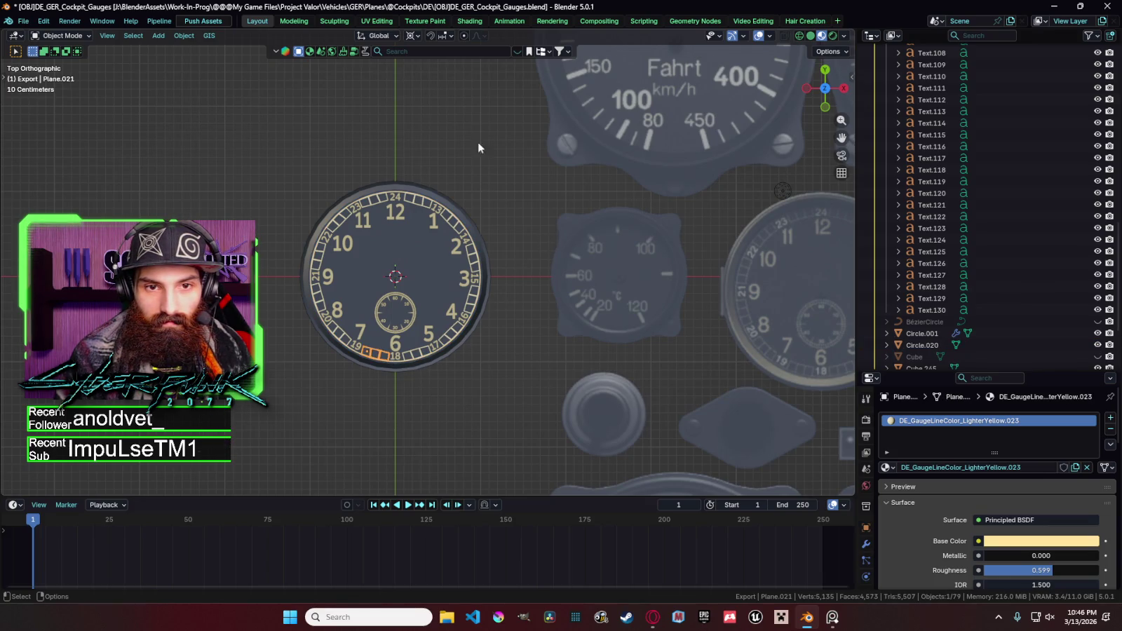
{"action": "key", "text": "r"}
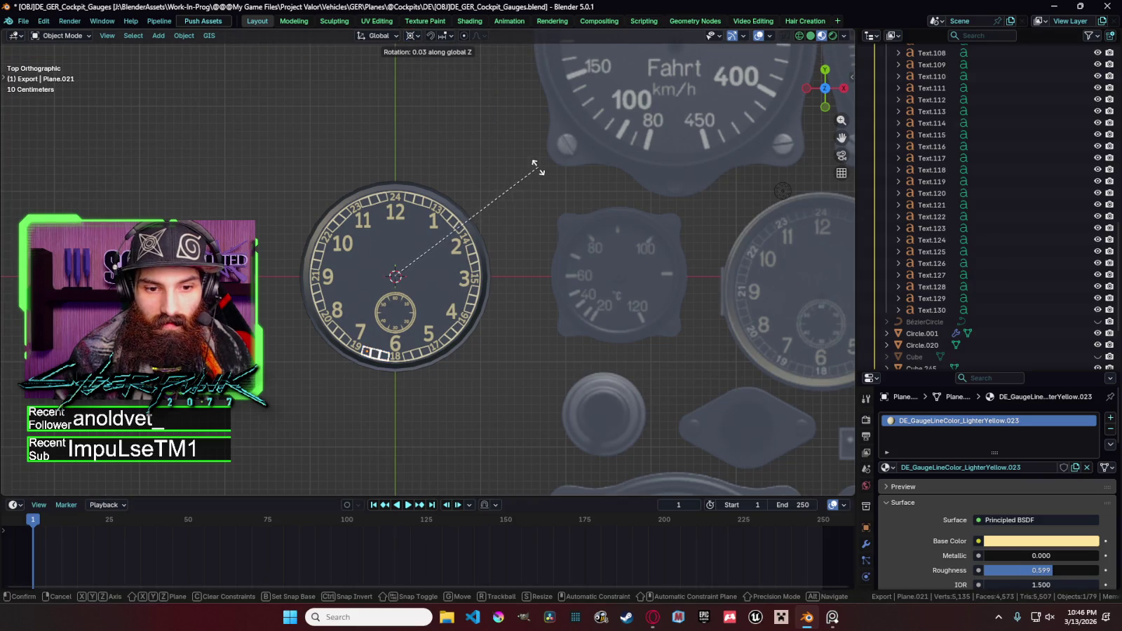
{"action": "left_click", "coordinate": [551, 207]}
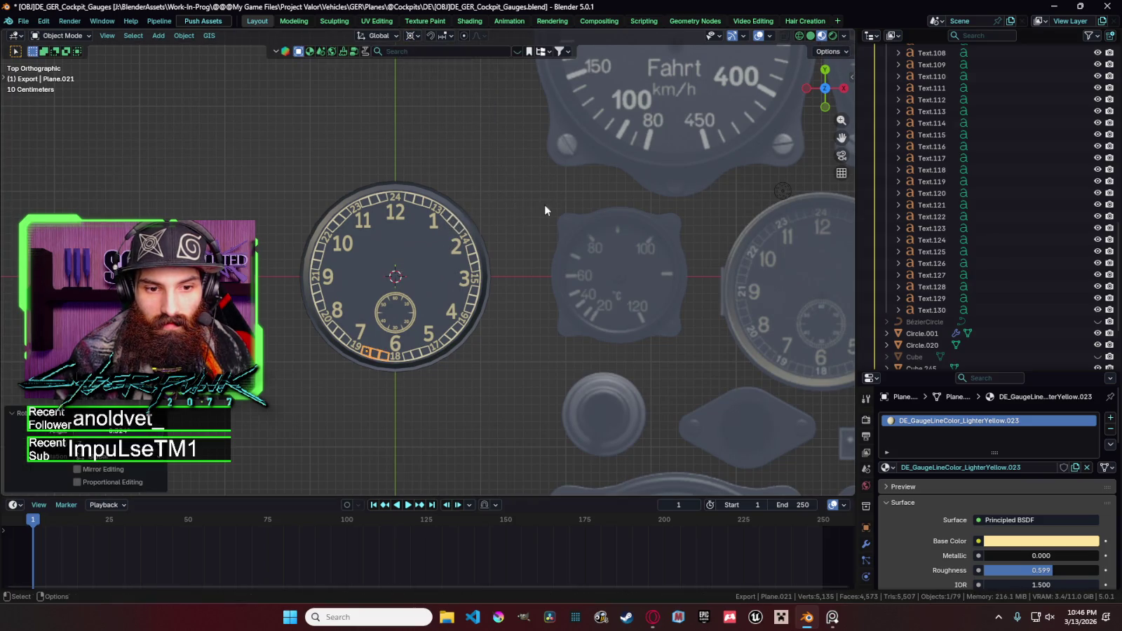
Nudge the 19 numeral about 0.004 m along X into its tick box.
{"action": "left_click", "coordinate": [406, 345]}
{"action": "key", "text": "g"}
{"action": "key", "text": "x"}
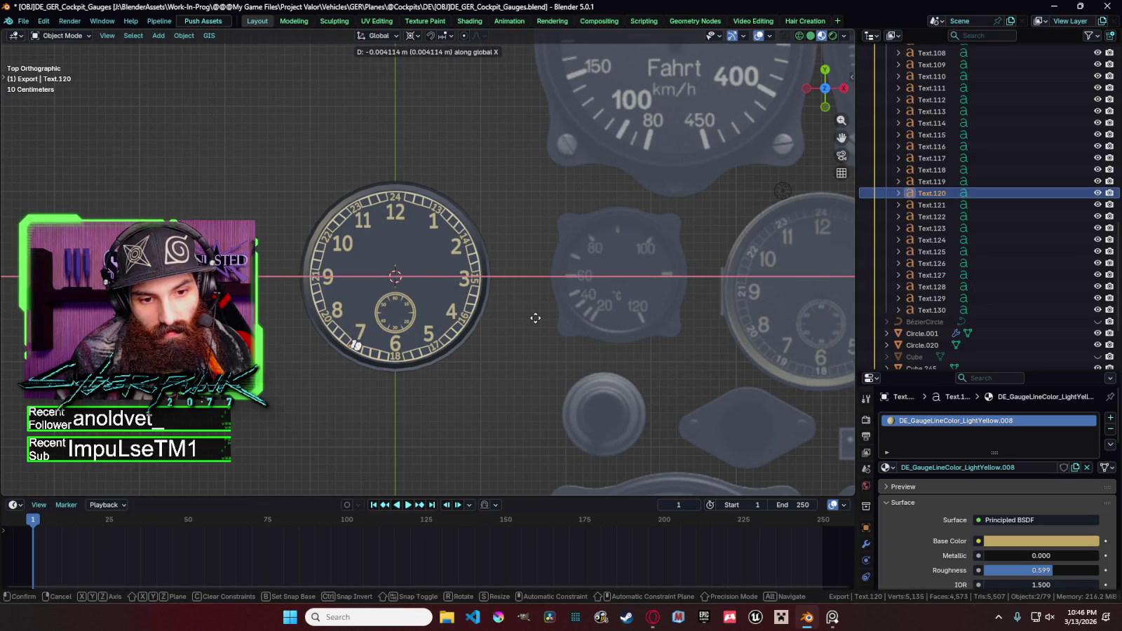
{"action": "left_click", "coordinate": [533, 317]}
{"action": "left_click", "coordinate": [533, 315]}
{"action": "key", "text": "alt+a"}
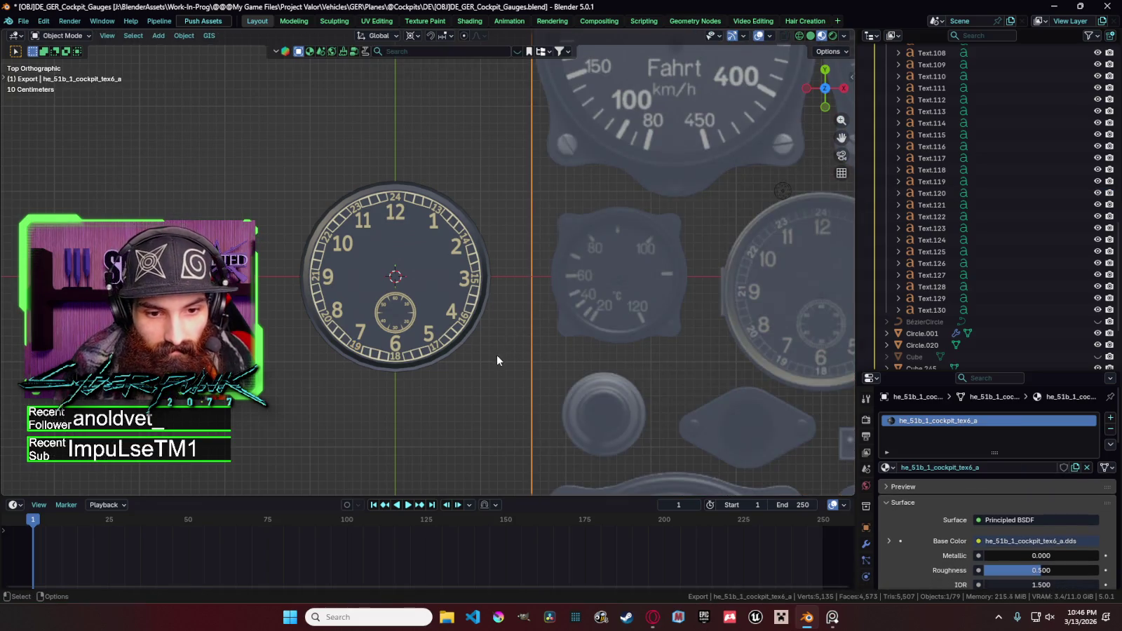
{"action": "scroll", "coordinate": [436, 381], "scroll_direction": "down", "scroll_amount": 1}
{"action": "scroll", "coordinate": [436, 382], "scroll_direction": "down", "scroll_amount": 1}
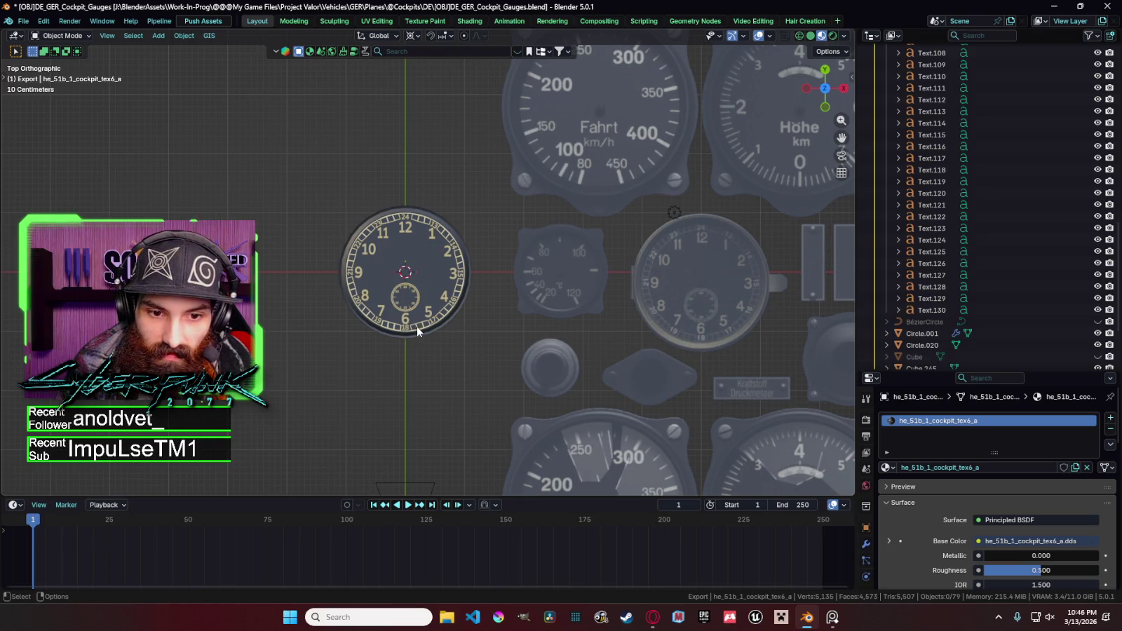
Select the clock's outer rim Circle.001, tilting the view slightly.
{"action": "left_click", "coordinate": [470, 308]}
{"action": "left_click", "coordinate": [502, 326]}
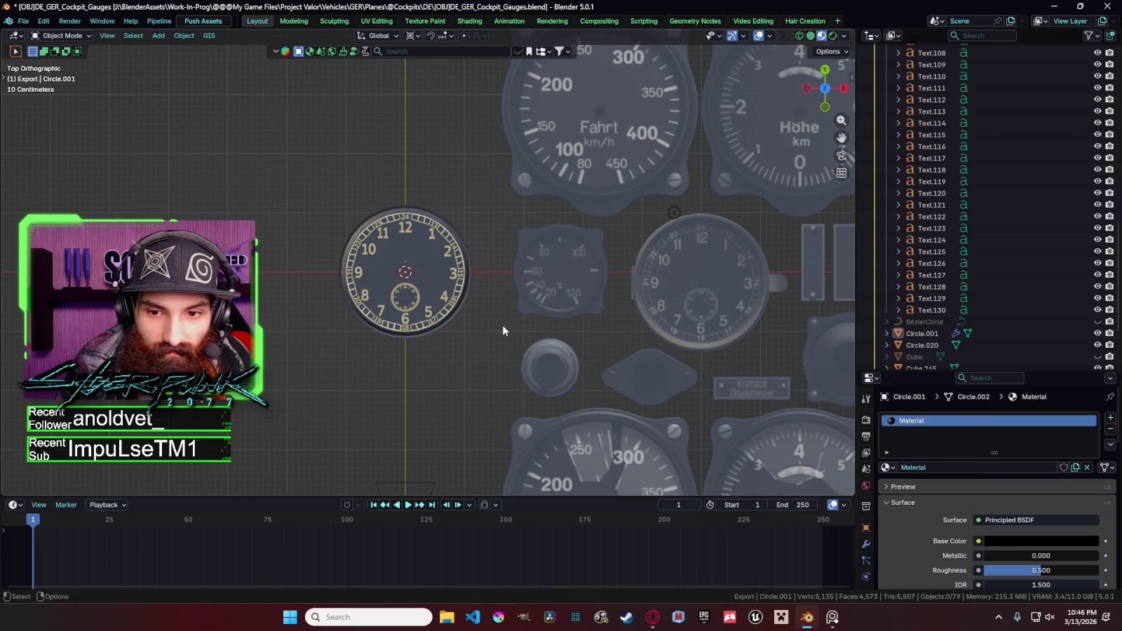
{"action": "middle_click_drag", "start_coordinate": [480, 342], "coordinate": [473, 321]}
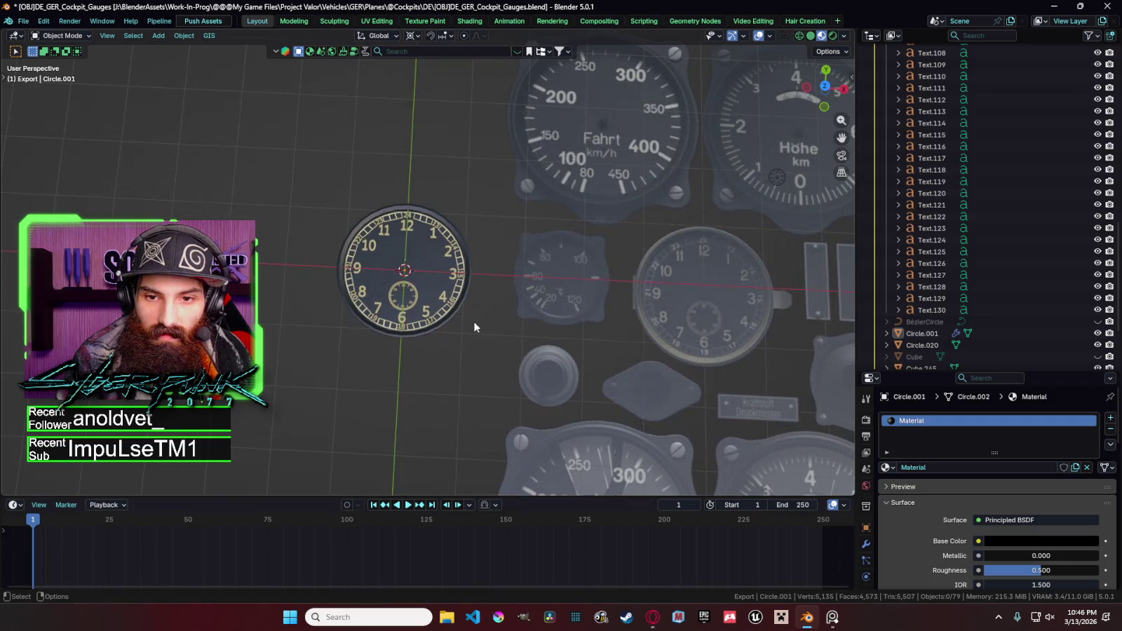
{"action": "left_click", "coordinate": [468, 286]}
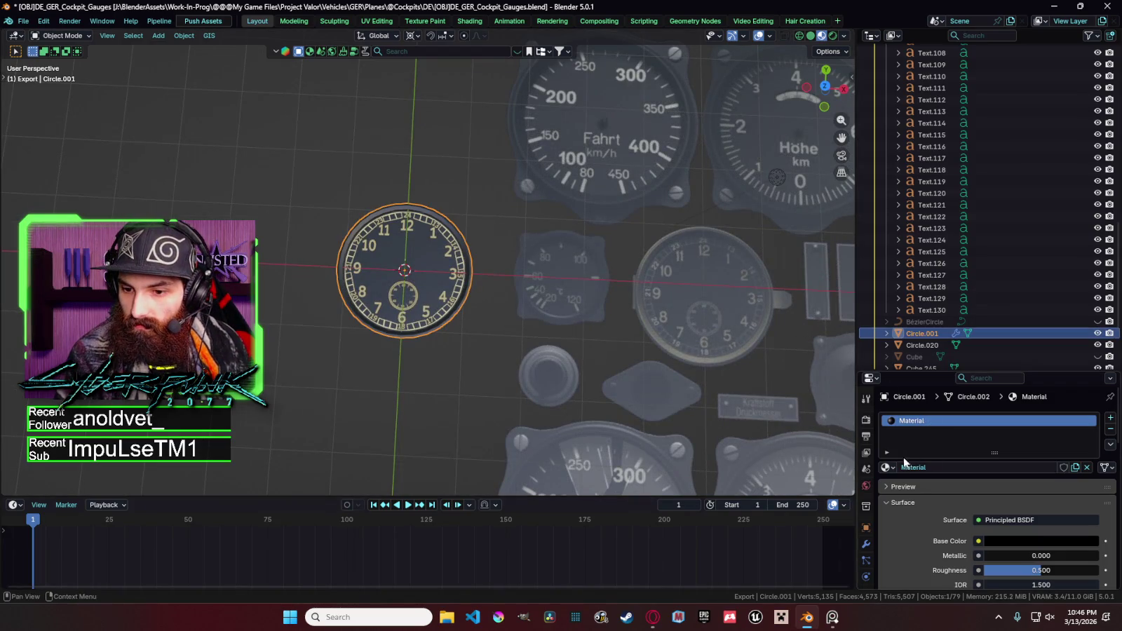
Search the materials for 'metal' and assign De_Gauge_Metal.001 to the rim.
{"action": "left_click", "coordinate": [887, 467]}
{"action": "type", "text": "lightme"}
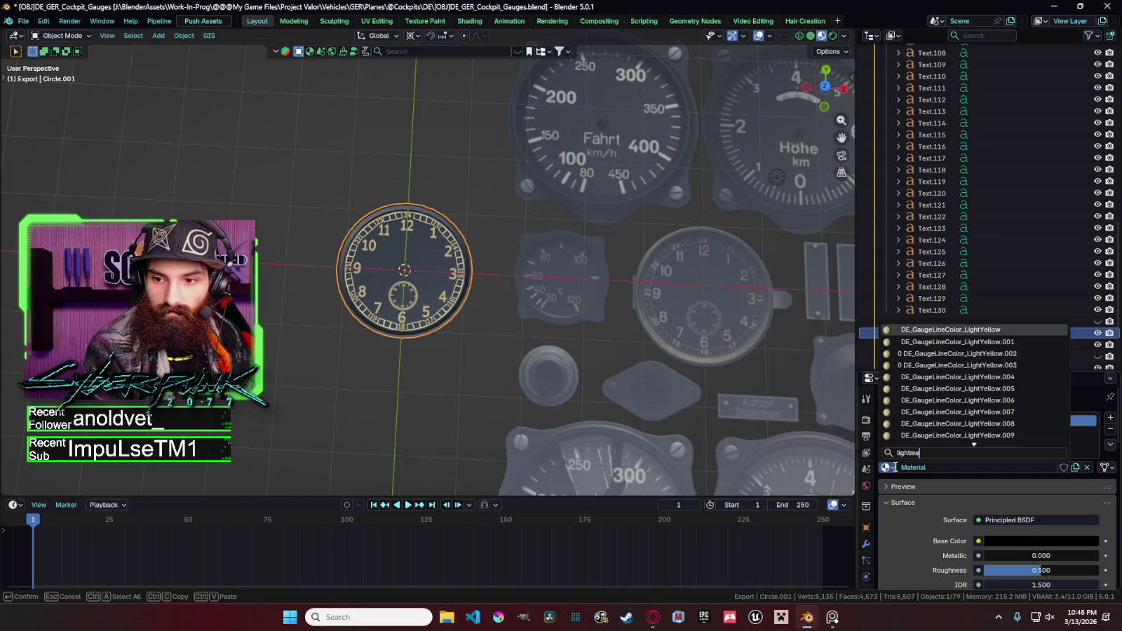
{"action": "type", "text": "tal"}
{"action": "key", "text": "ctrl+a"}
{"action": "type", "text": "metal"}
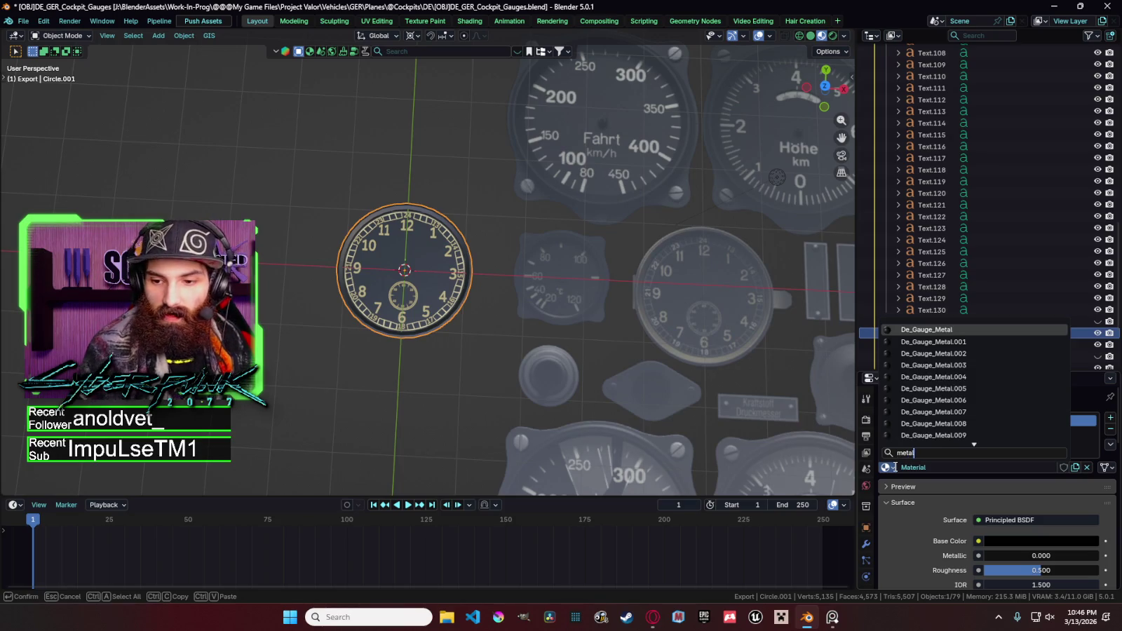
{"action": "scroll", "coordinate": [963, 421], "scroll_direction": "down", "scroll_amount": 3}
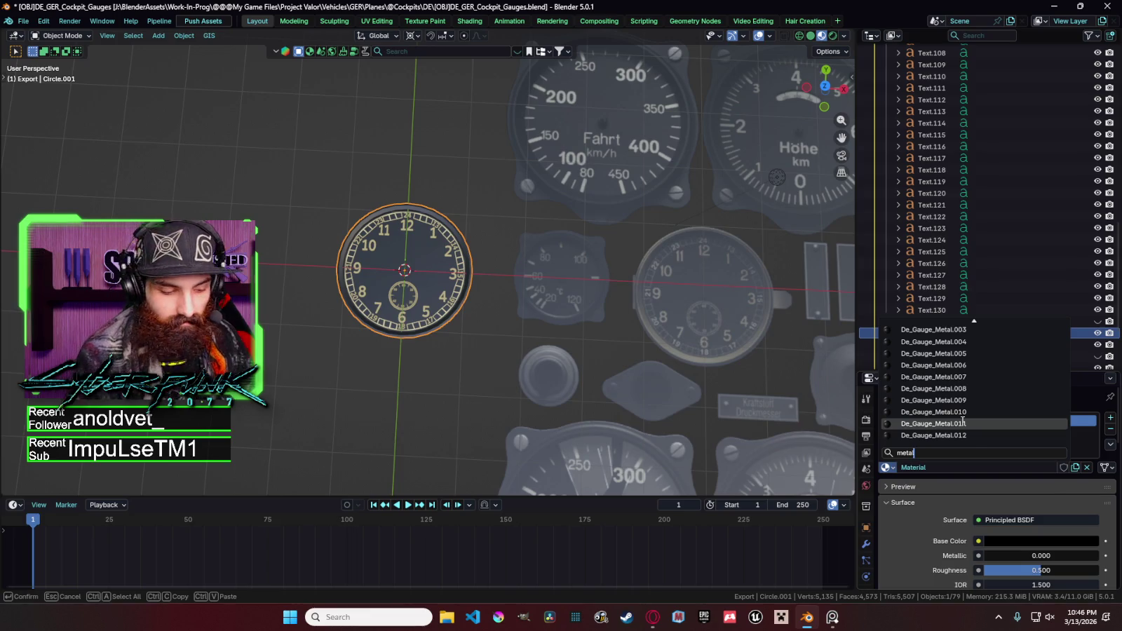
{"action": "key", "text": "ctrl+a"}
{"action": "key", "text": "BackSpace"}
{"action": "type", "text": "me"}
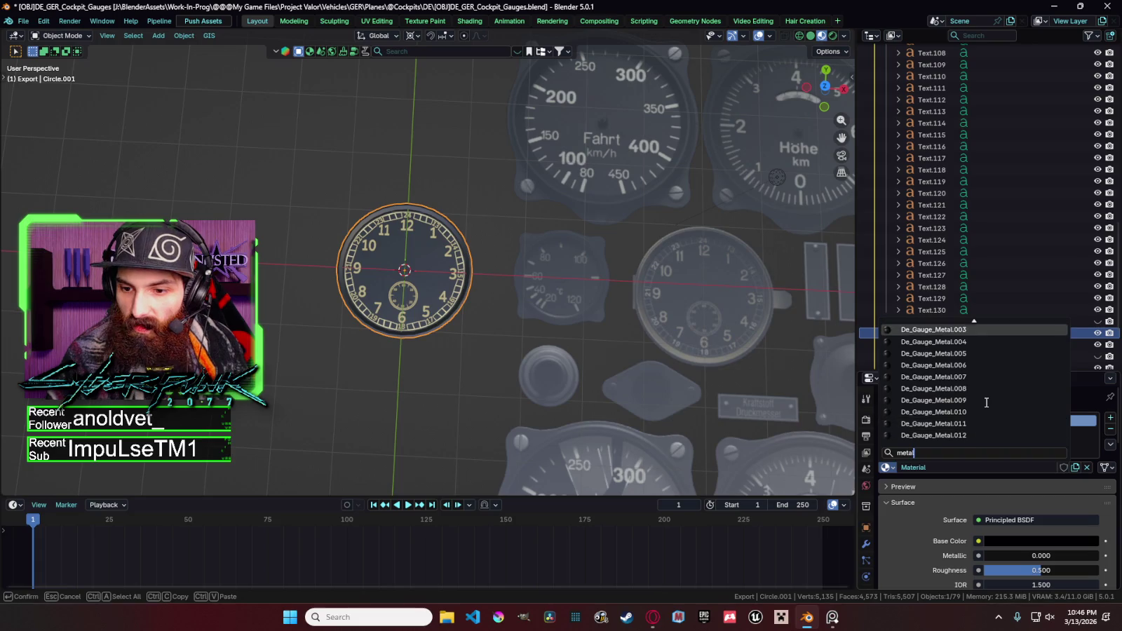
{"action": "scroll", "coordinate": [985, 408], "scroll_direction": "down", "scroll_amount": 3}
{"action": "scroll", "coordinate": [978, 418], "scroll_direction": "up", "scroll_amount": 7}
{"action": "key", "text": "BackSpace"}
{"action": "key", "text": "BackSpace"}
{"action": "key", "text": "BackSpace"}
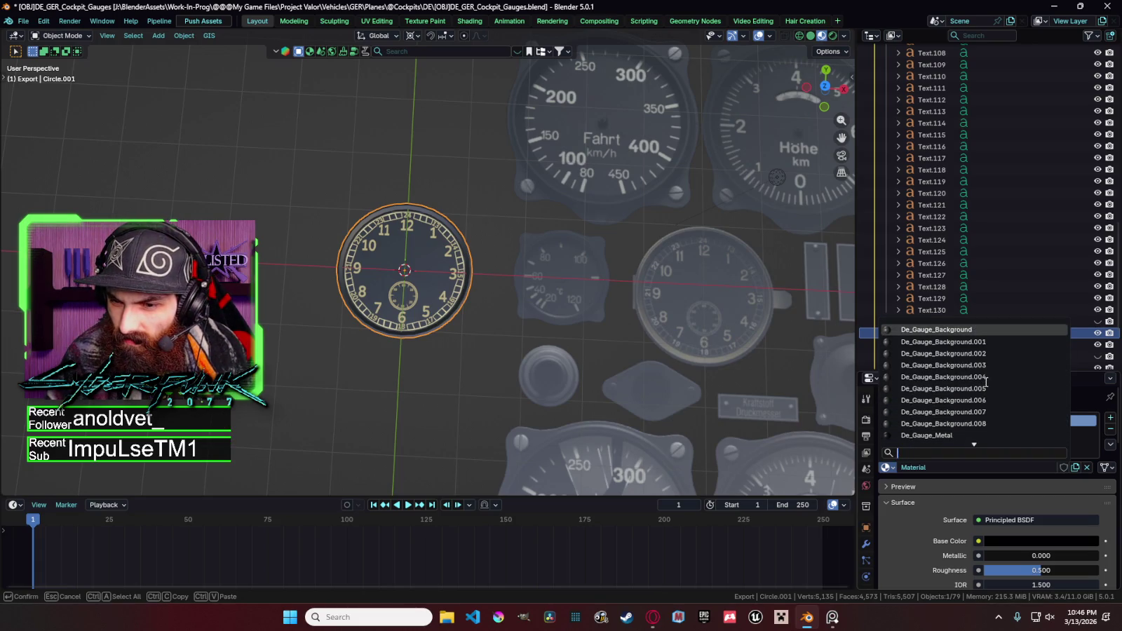
{"action": "scroll", "coordinate": [985, 382], "scroll_direction": "down", "scroll_amount": 5}
{"action": "scroll", "coordinate": [974, 365], "scroll_direction": "down", "scroll_amount": 8}
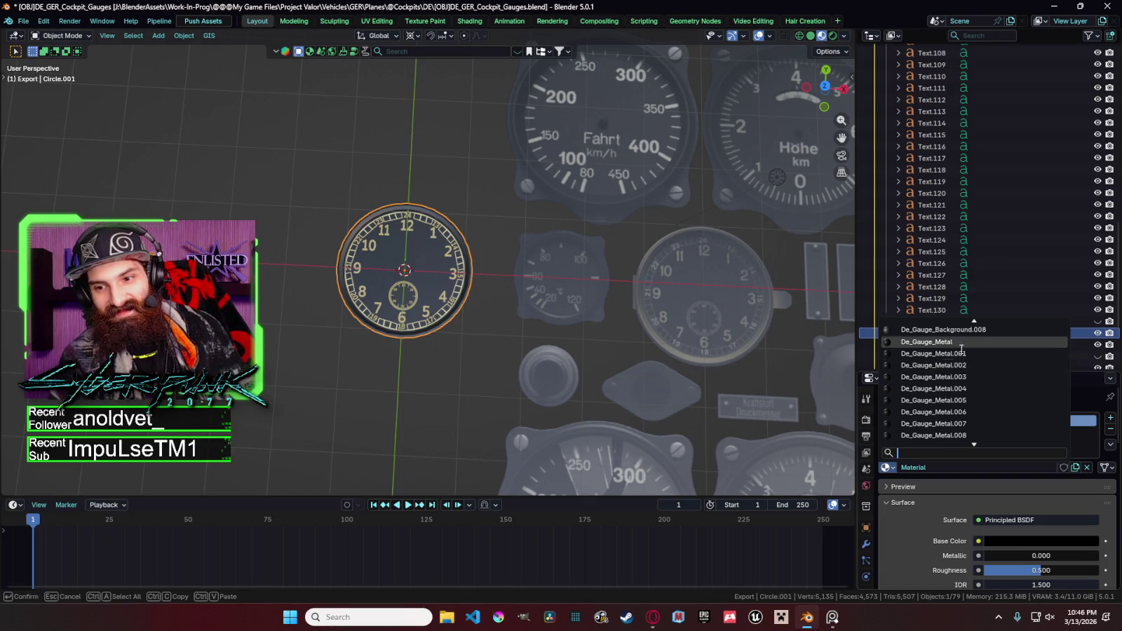
{"action": "left_click", "coordinate": [940, 353]}
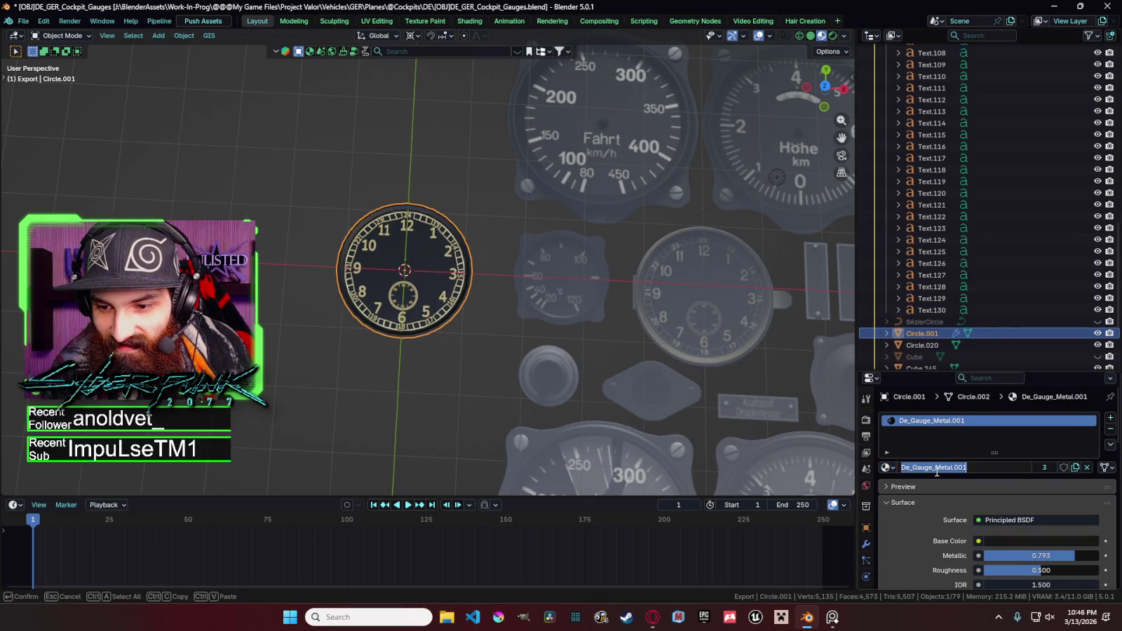